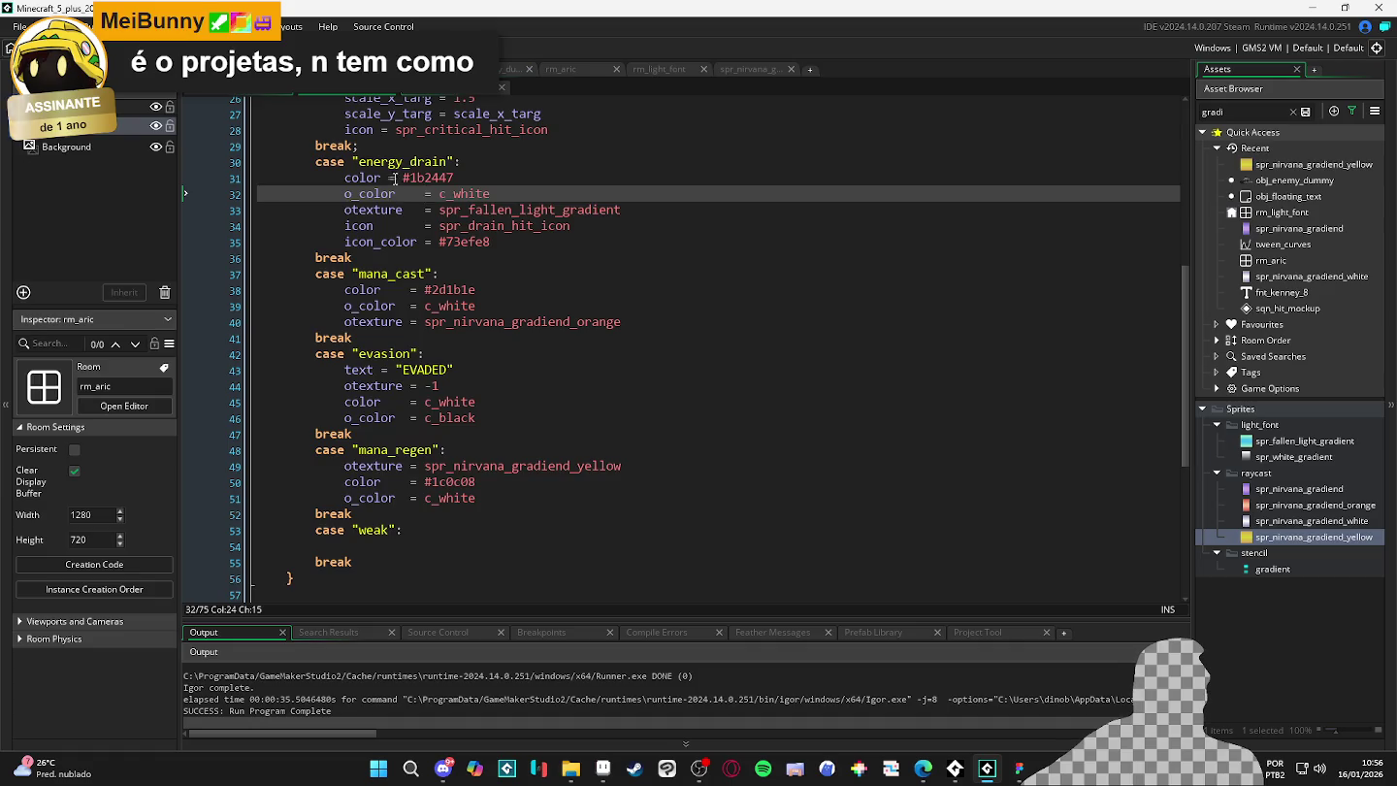
# - Move to the end of the energy_drain case in the GameMaker code
pyautogui.click(483, 255)
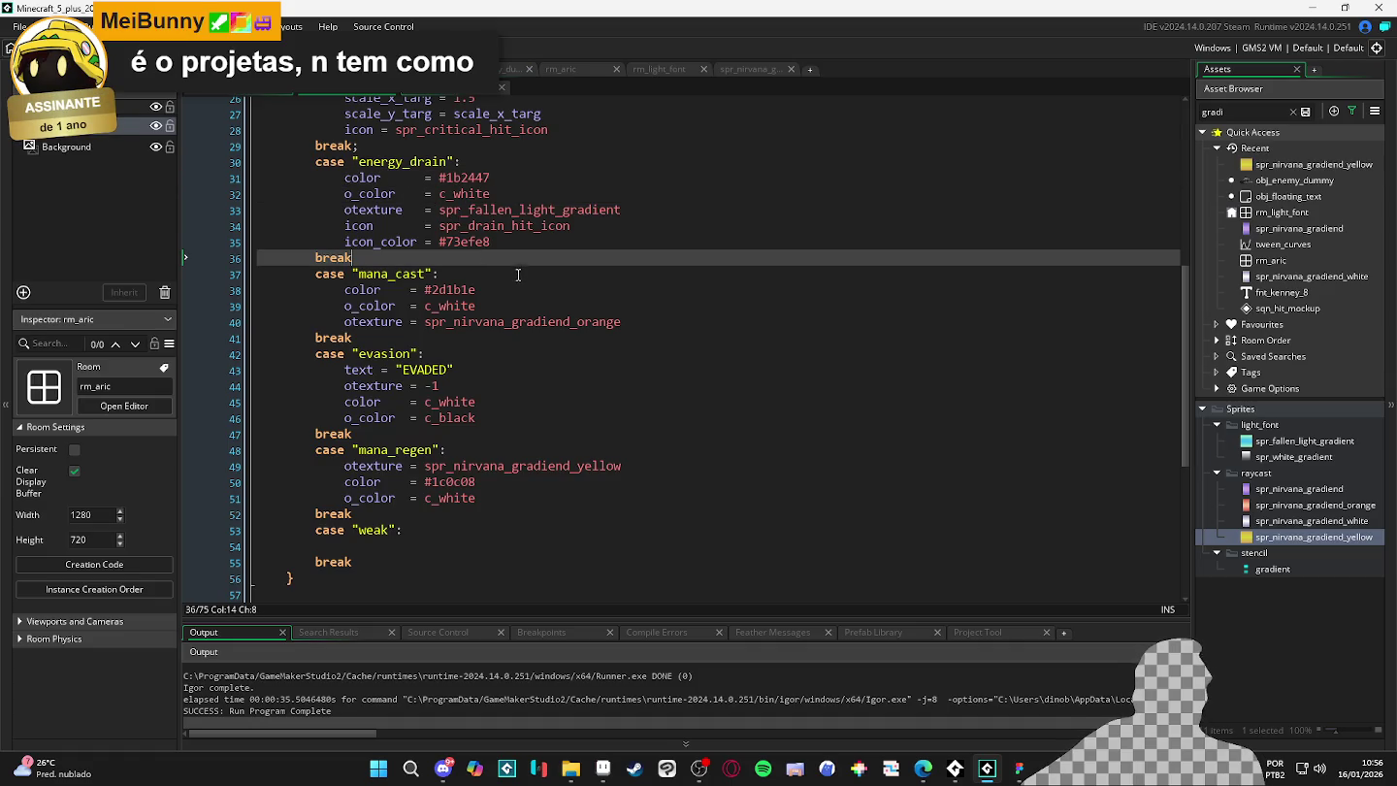
pyautogui.scroll(3, 518, 264)
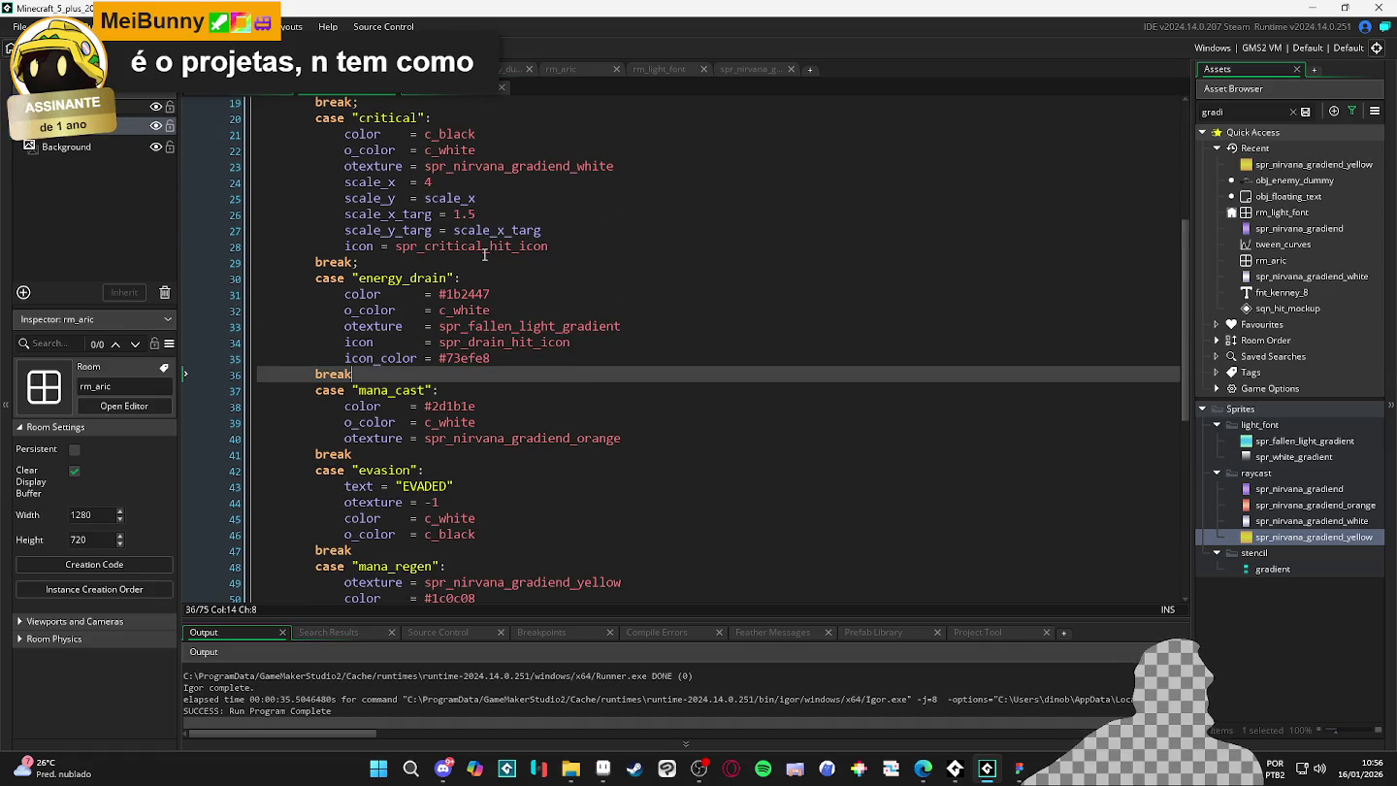
pyautogui.scroll(-1, 484, 256)
pyautogui.scroll(-2, 471, 255)
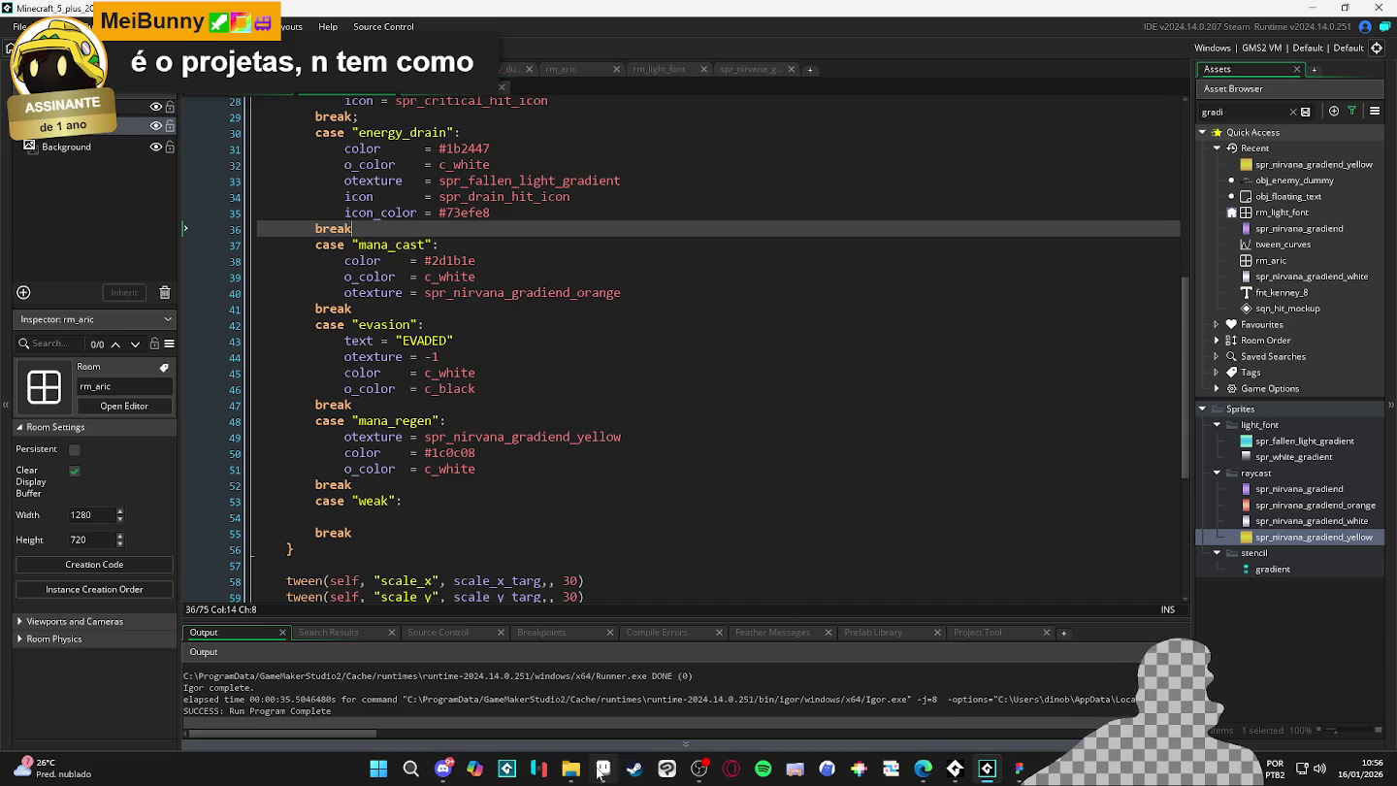
# - Bring Aseprite forward and cycle the sprite tabs back to Sprite-0001
pyautogui.click(603, 769)
pyautogui.scroll(-5, 677, 581)
pyautogui.scroll(2, 638, 573)
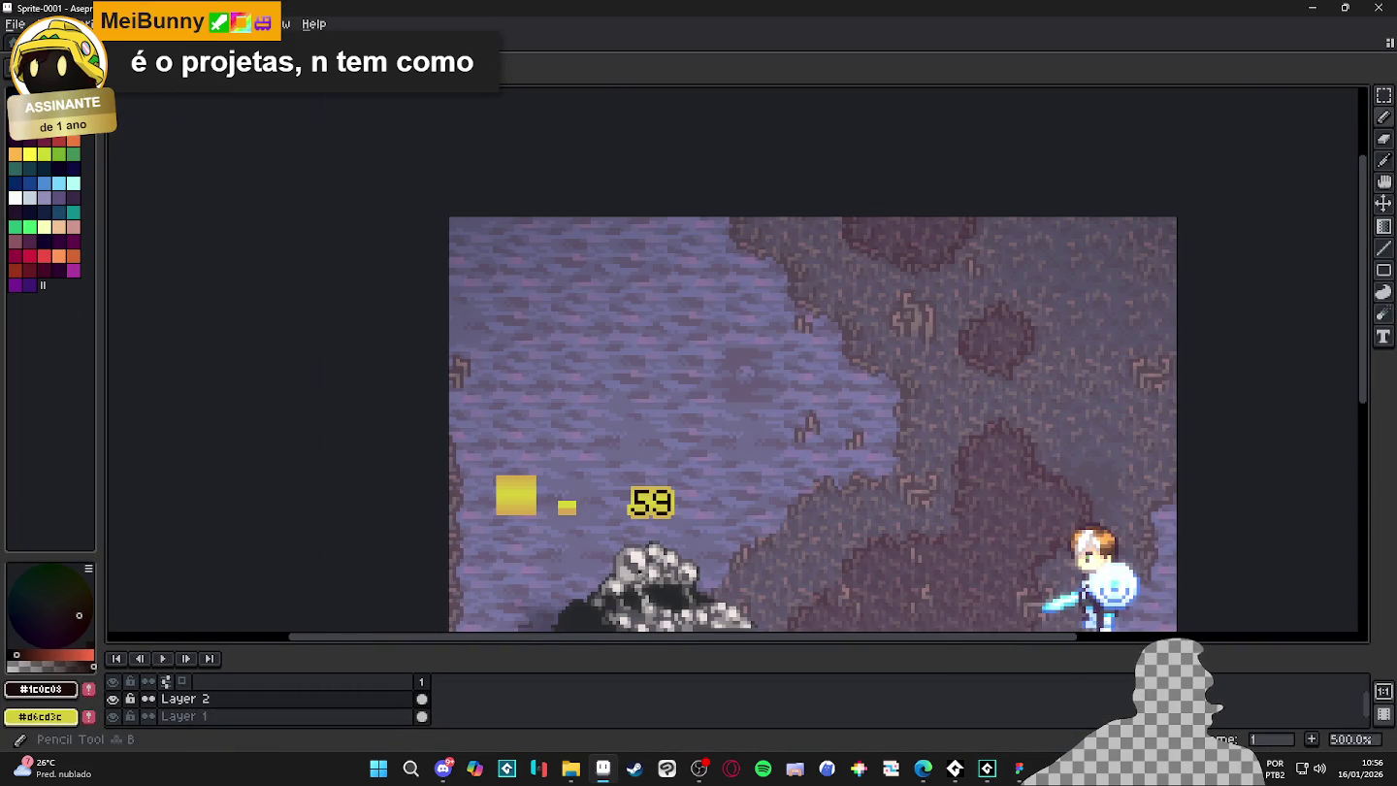
pyautogui.hotkey('ctrl', 'shift', 'Tab')
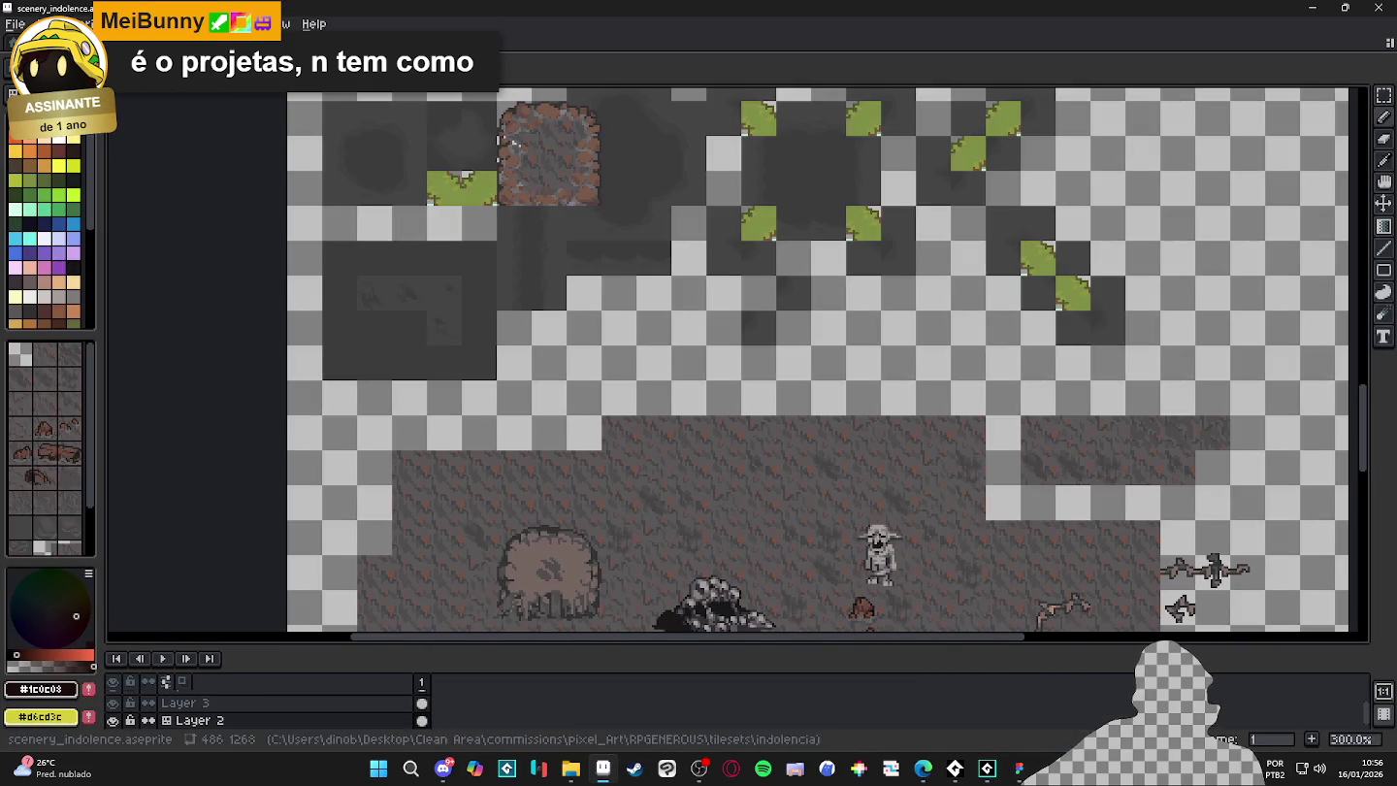
pyautogui.hotkey('ctrl', 'Tab')
pyautogui.hotkey('ctrl', 'Tab')
pyautogui.hotkey('ctrl', 'shift', 'Tab')
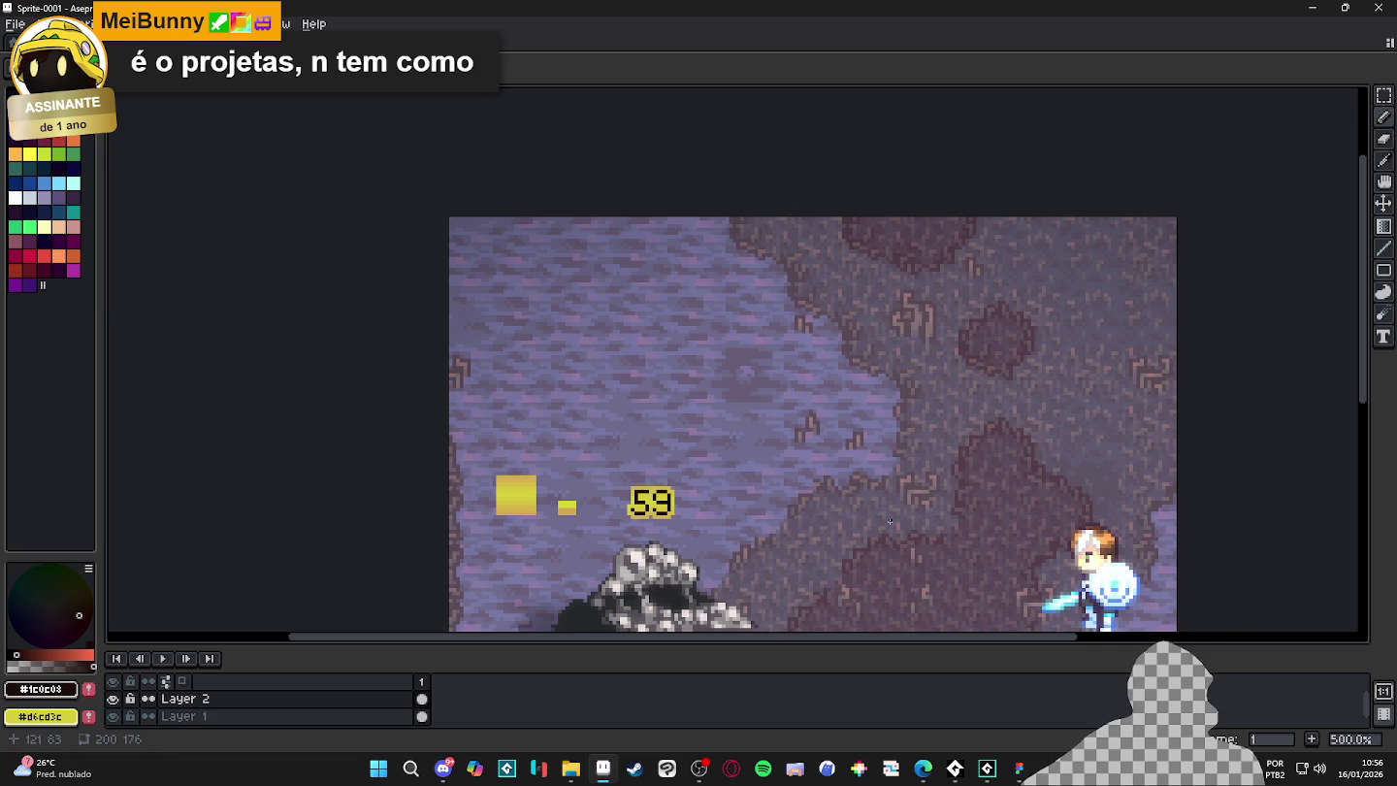
# - Zoom in and sample the yellow #d6a851 from the rectangle as the drawing colour
pyautogui.scroll(-1, 759, 515)
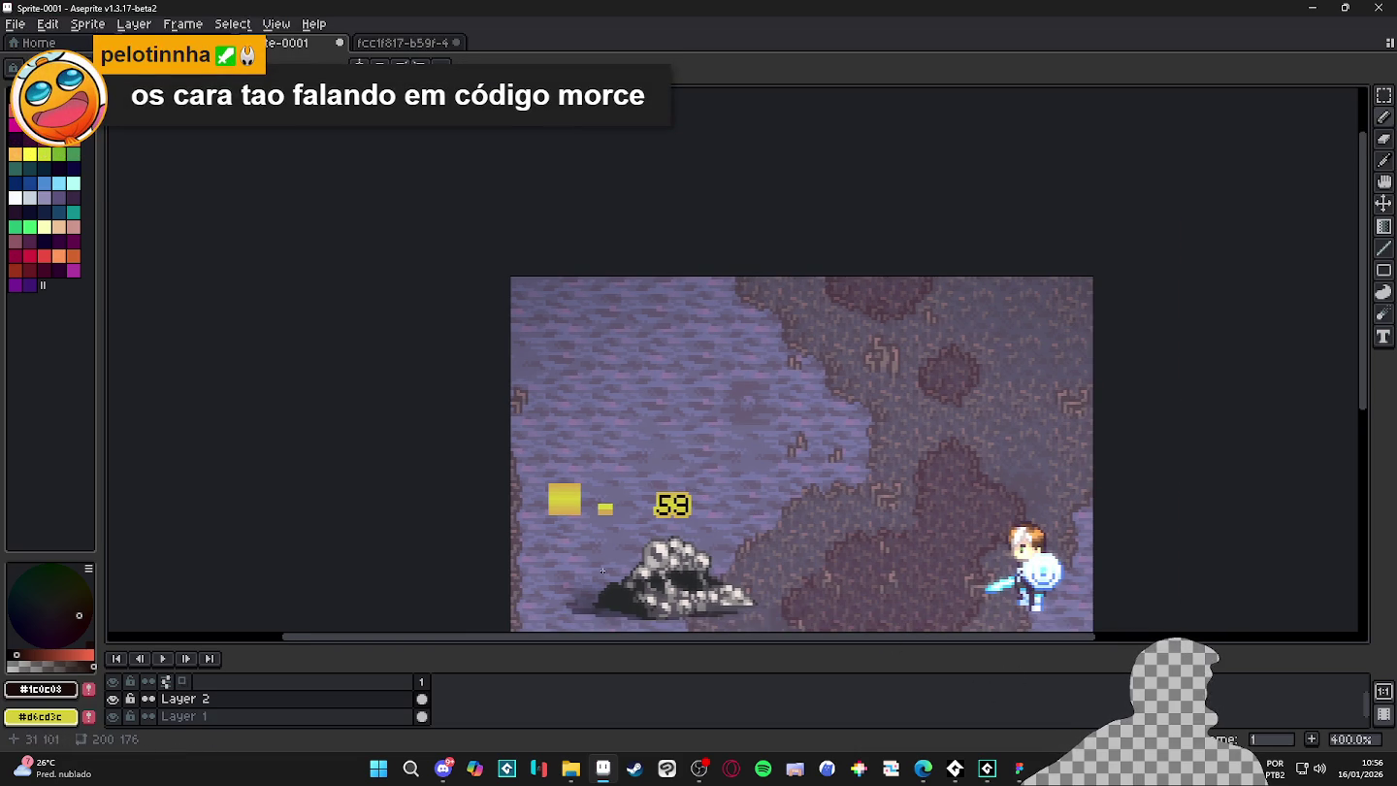
pyautogui.scroll(3, 650, 520)
pyautogui.scroll(2, 650, 521)
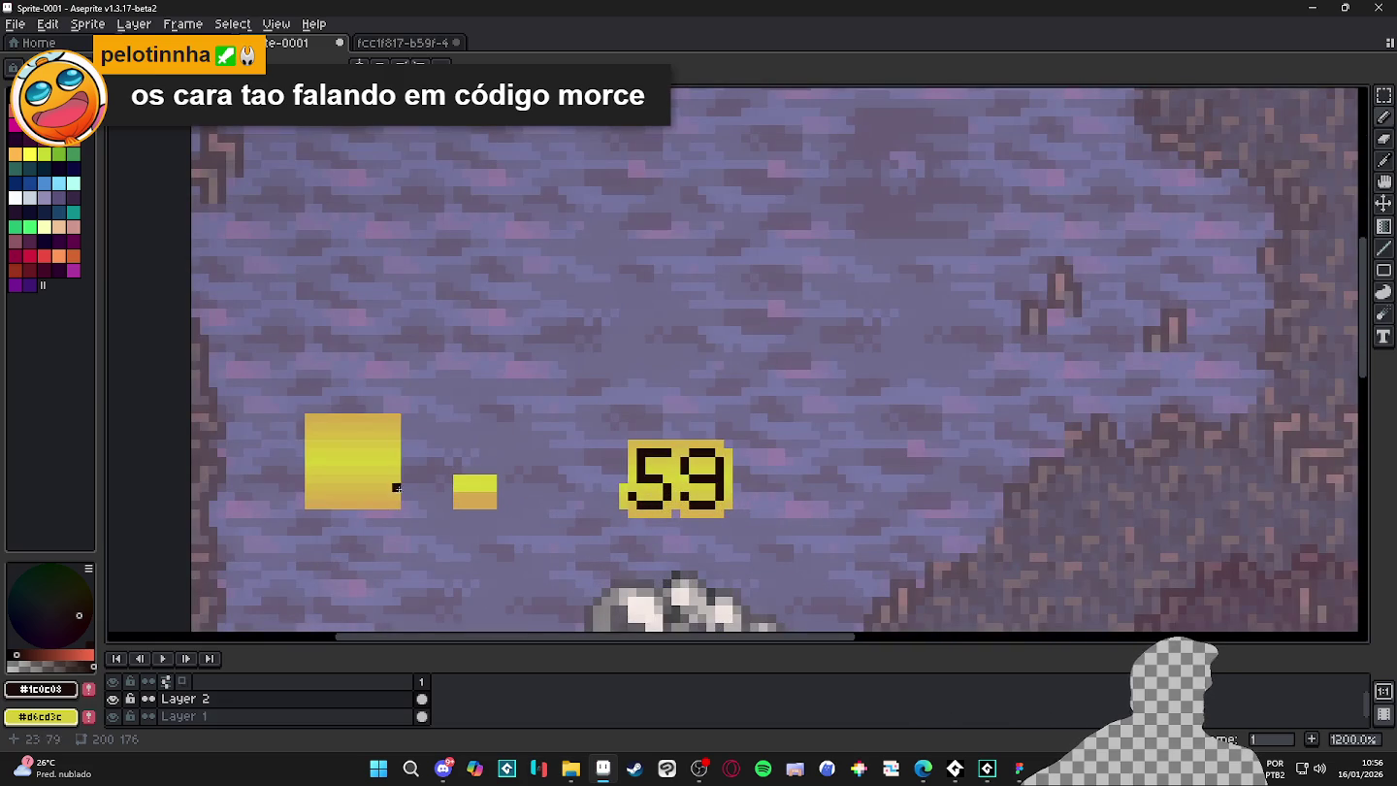
pyautogui.keyDown('alt'); pyautogui.click(368, 502); pyautogui.keyUp('alt')
pyautogui.press('m')
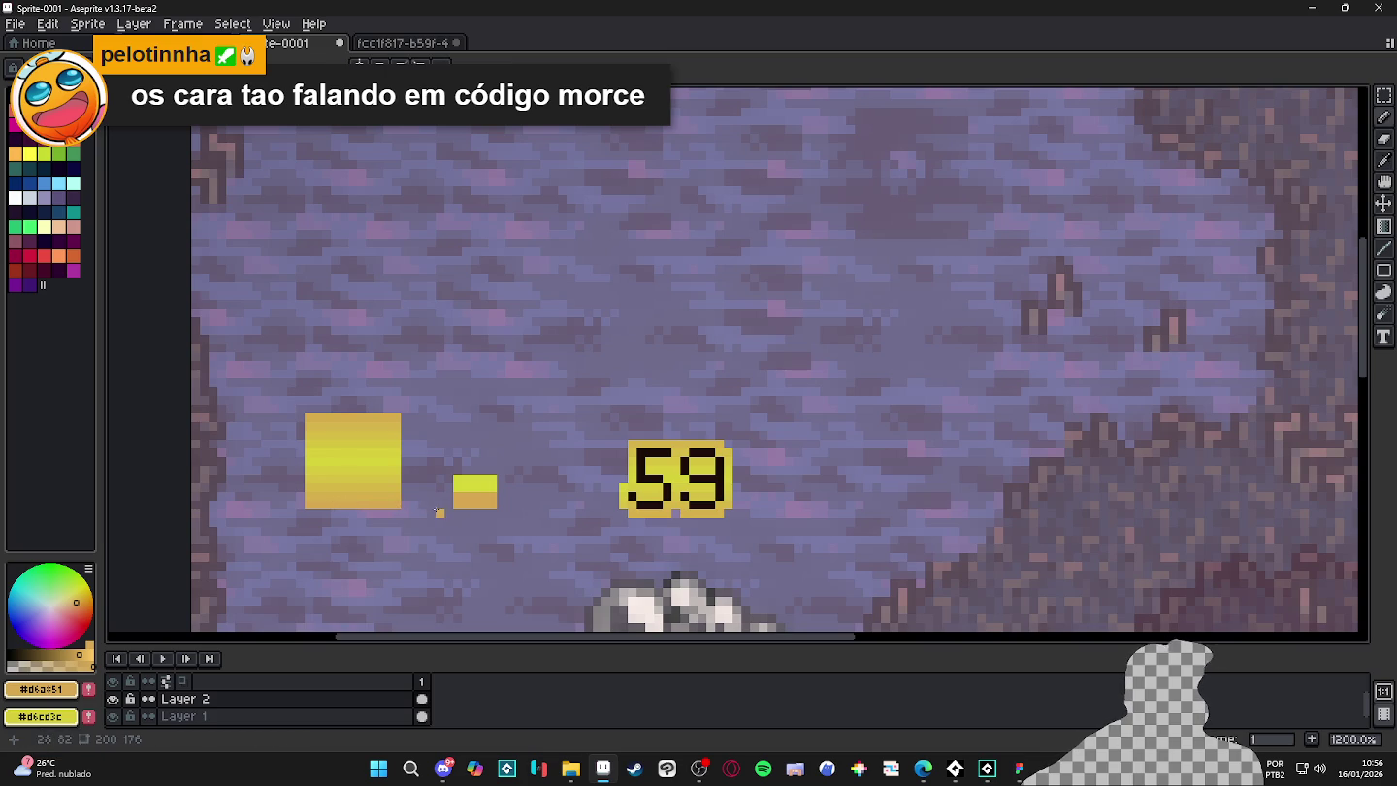
# - Draw and undo a test stroke on the rectangle, then bring up Save File for Sprite-0001
pyautogui.moveTo(395, 496); pyautogui.dragTo(301, 505)
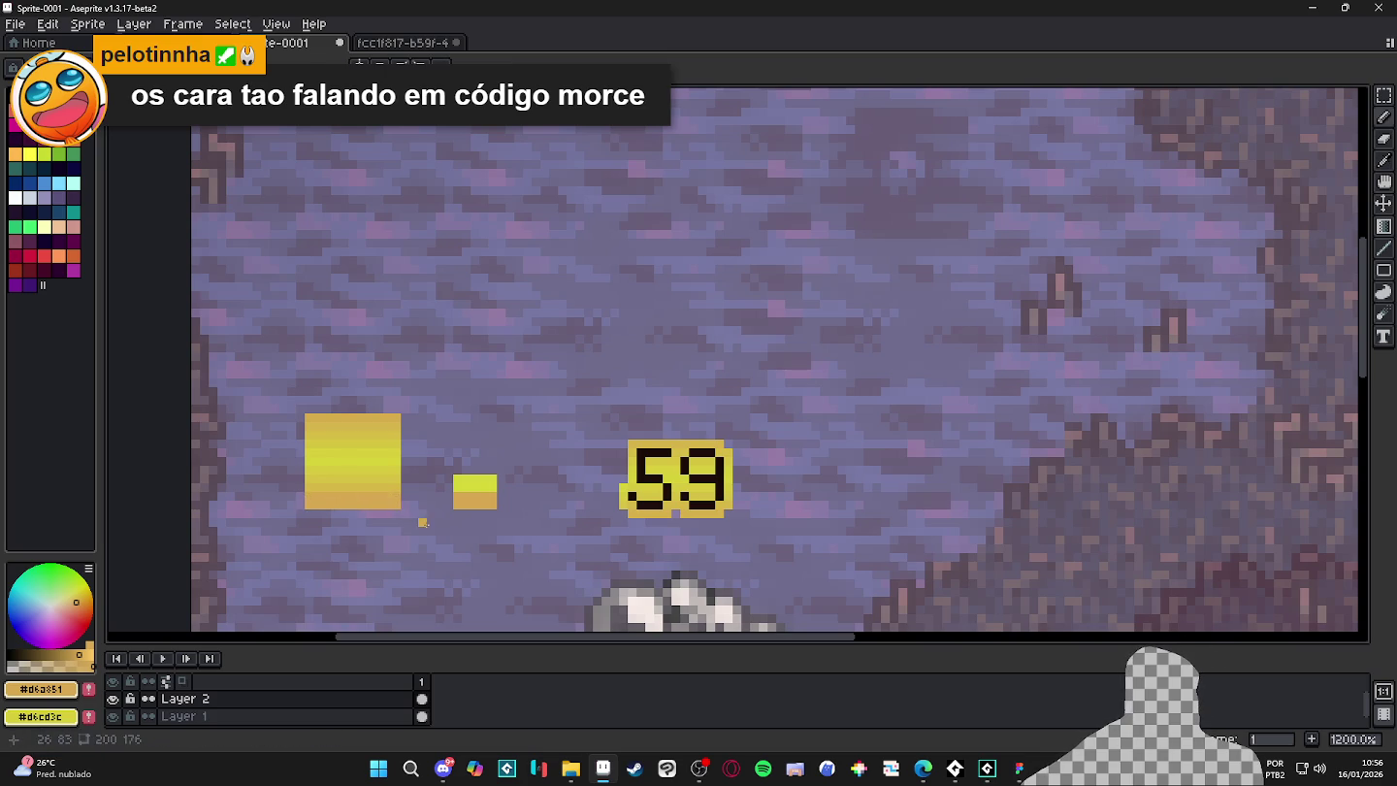
pyautogui.hotkey('ctrl', 'z')
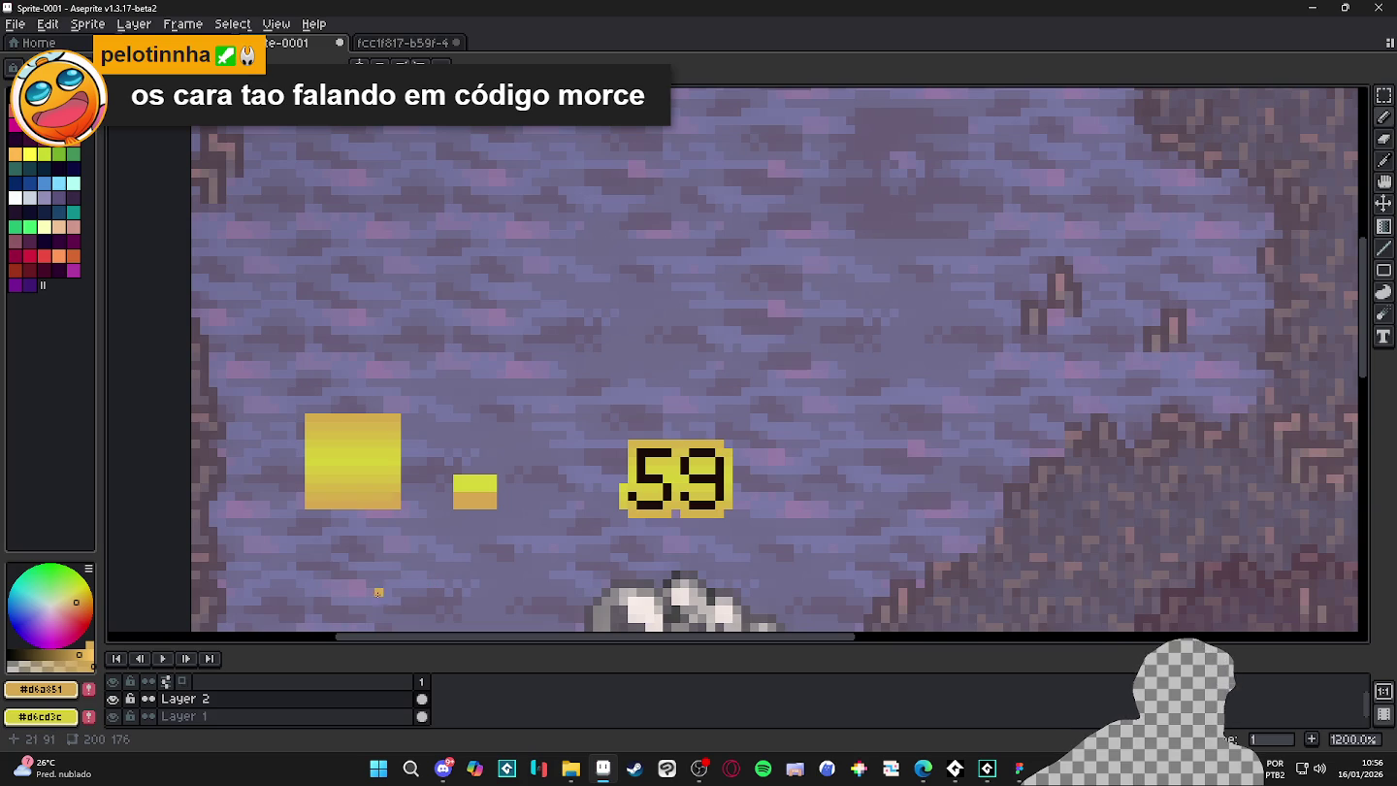
pyautogui.press('ctrl')
pyautogui.scroll(-1, 484, 510)
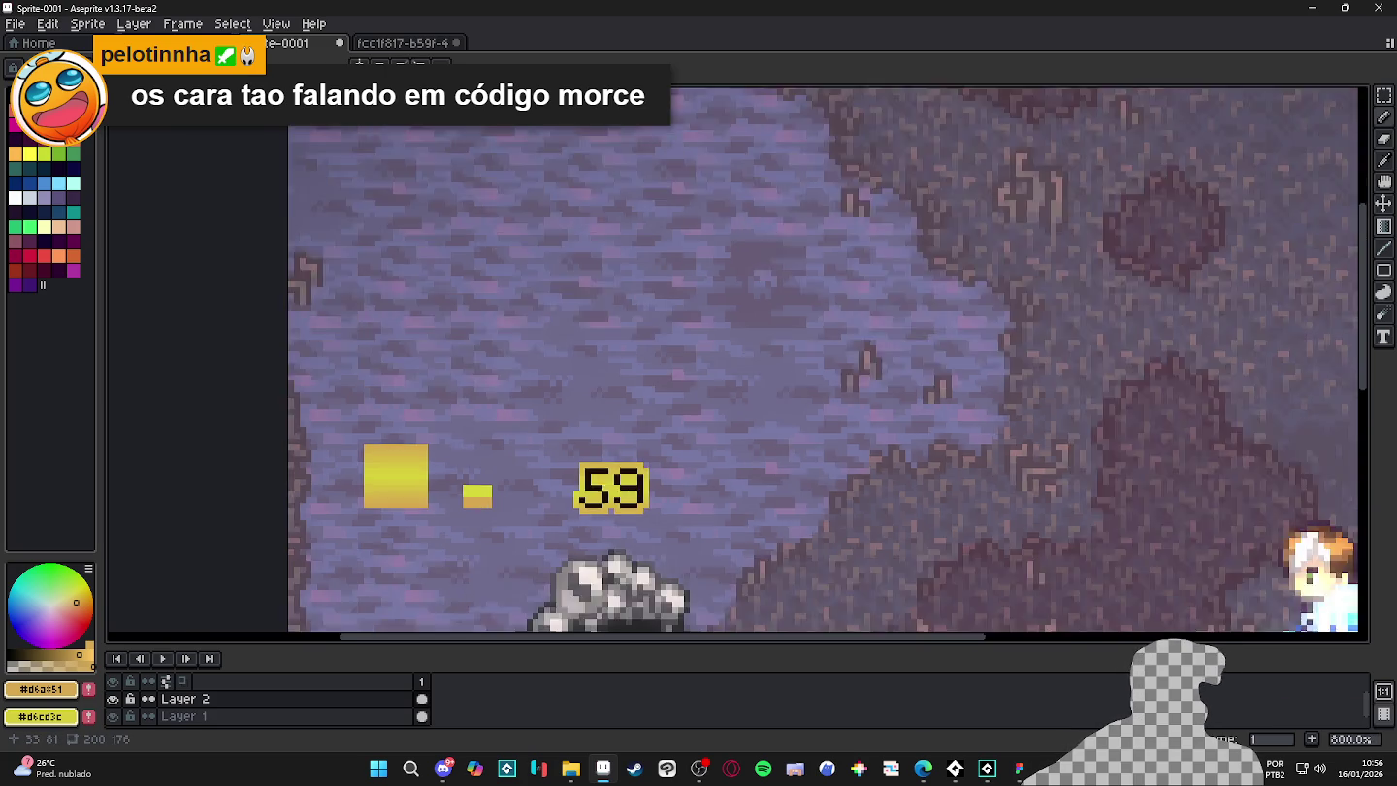
pyautogui.scroll(-1, 484, 510)
pyautogui.hotkey('ctrl', 's')
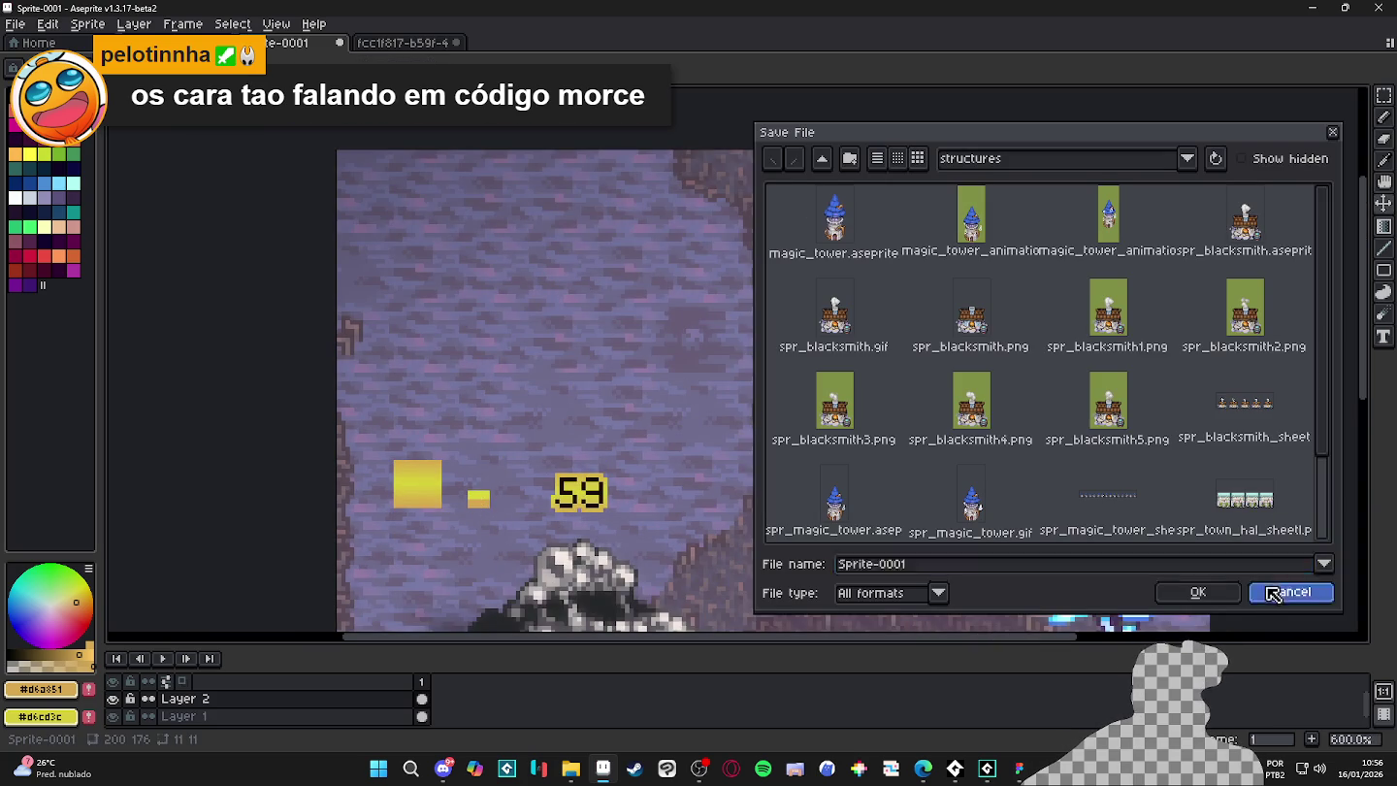
# - Cancel the Sprite-0001 save without writing a file and return to GameMaker
pyautogui.click(1290, 591)
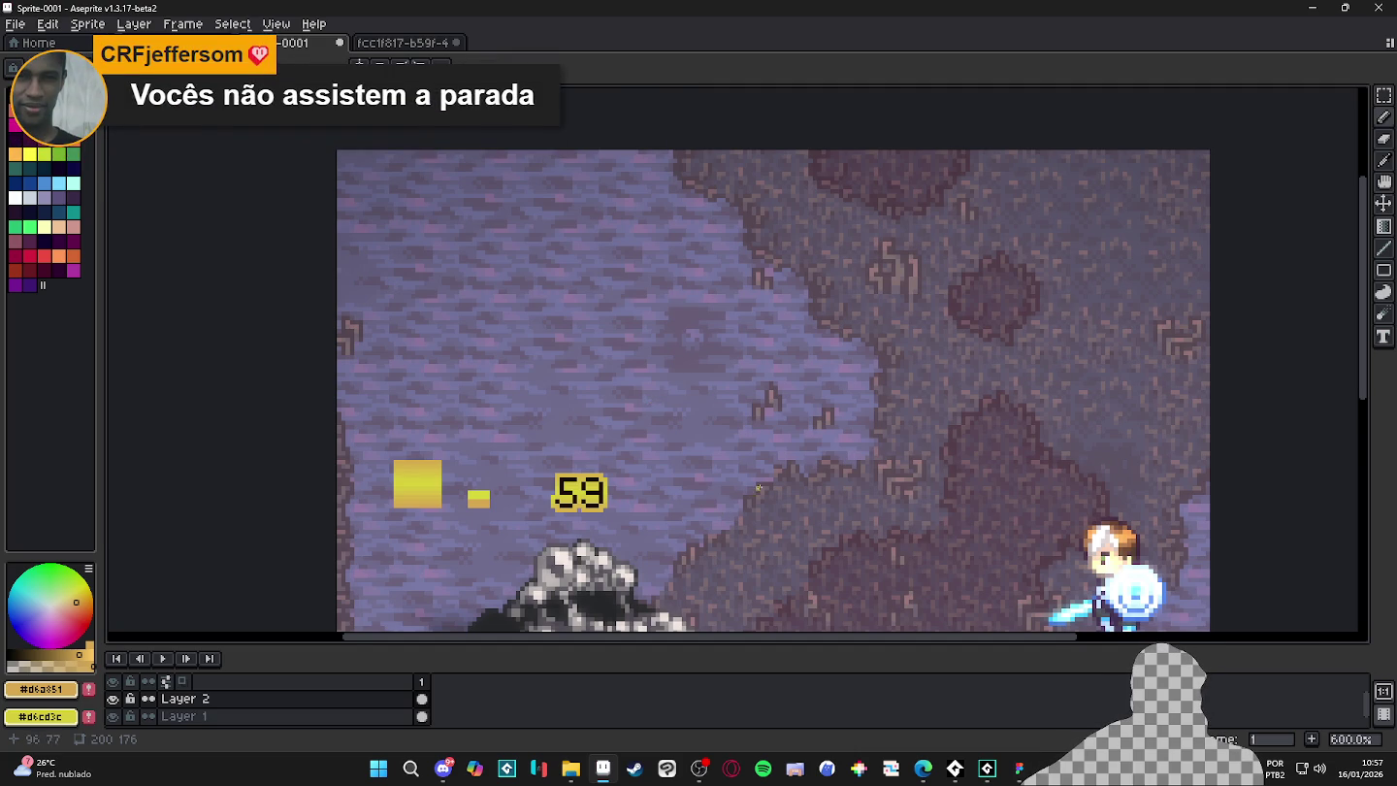
pyautogui.click(987, 768)
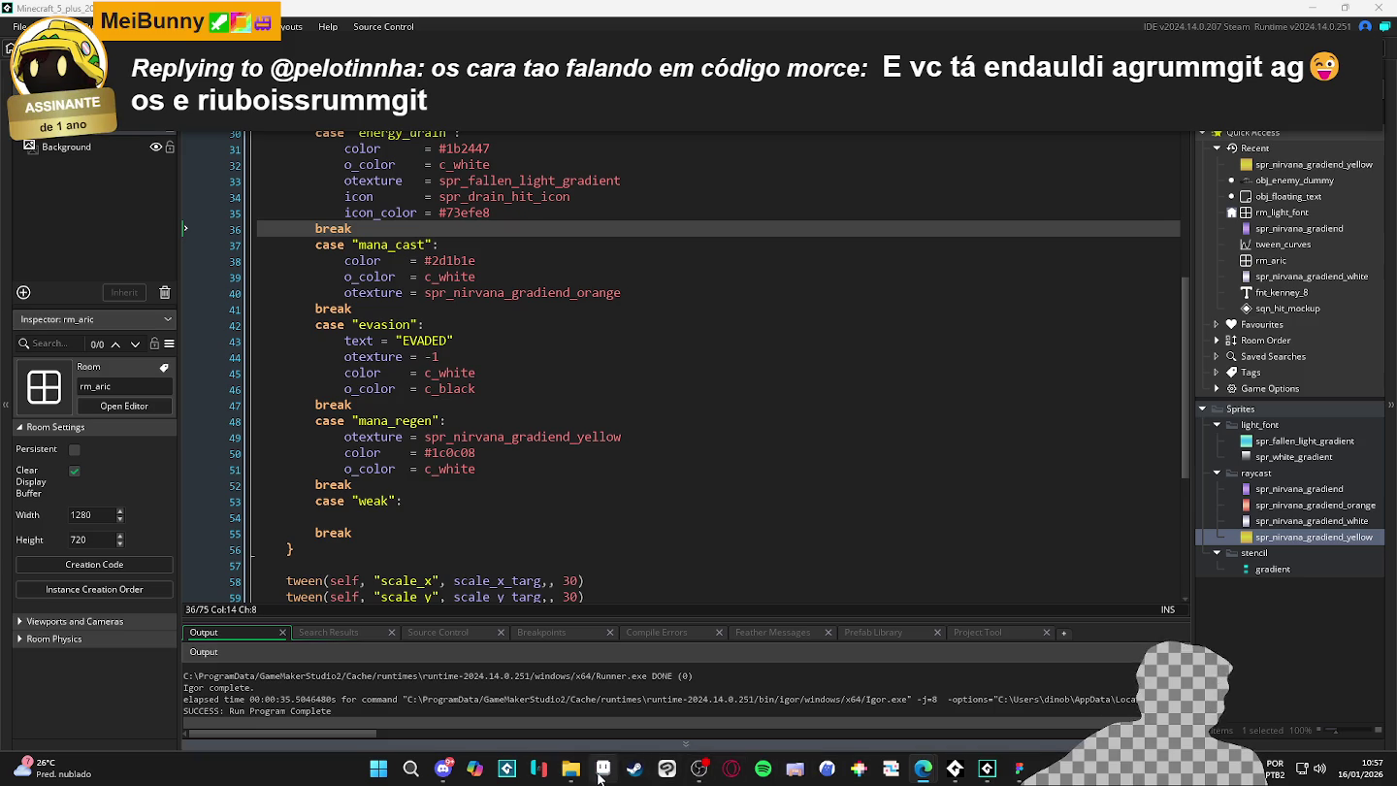
# - Copy the mana_regen otexture line into case "weak" using spr_nirvana_gradiend_orange
pyautogui.click(601, 771)
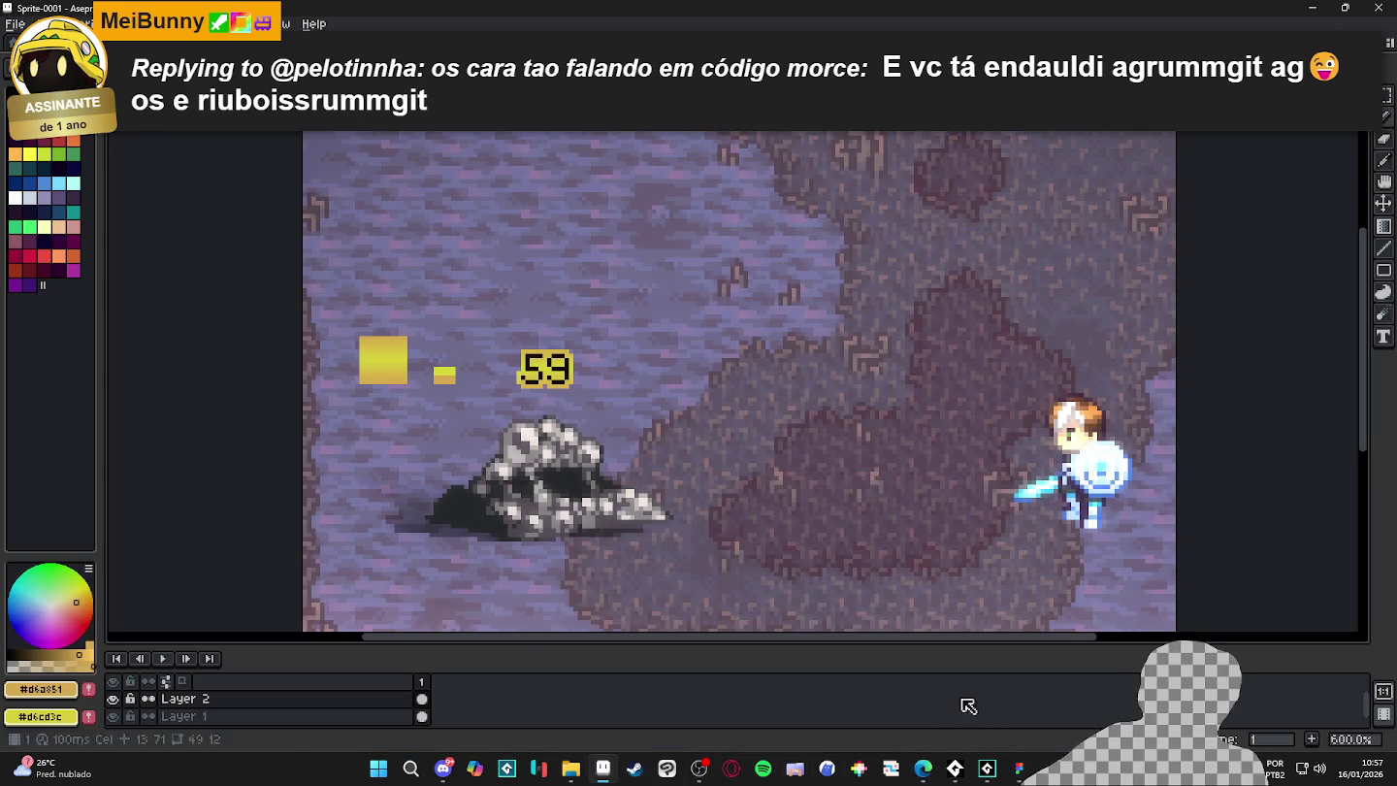
pyautogui.click(987, 769)
pyautogui.click(1292, 507)
pyautogui.moveTo(344, 437); pyautogui.dragTo(651, 436)
pyautogui.hotkey('ctrl', 'c')
pyautogui.click(659, 518)
pyautogui.hotkey('ctrl', 'v')
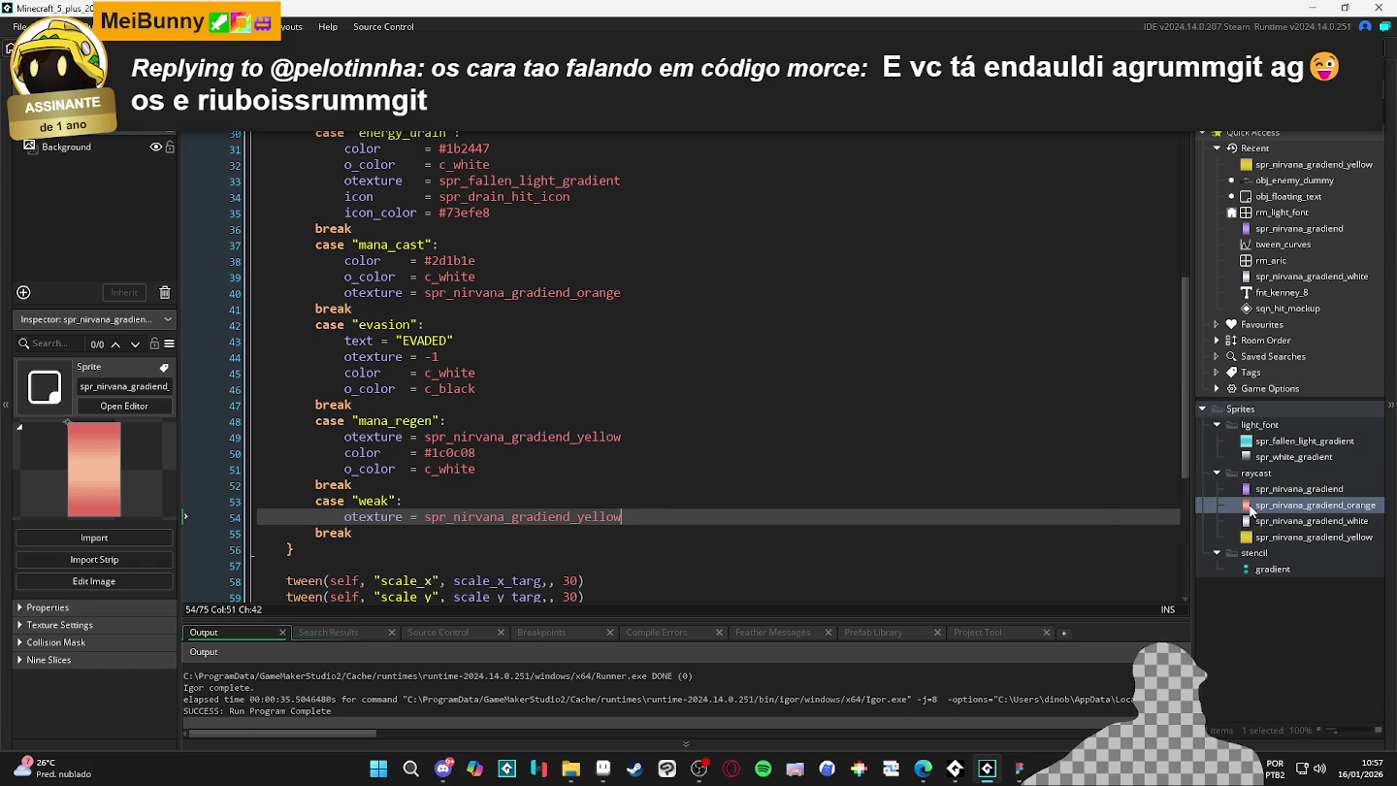
pyautogui.click(501, 516)
pyautogui.doubleClick(501, 516)
pyautogui.hotkey('ctrl', 'v')
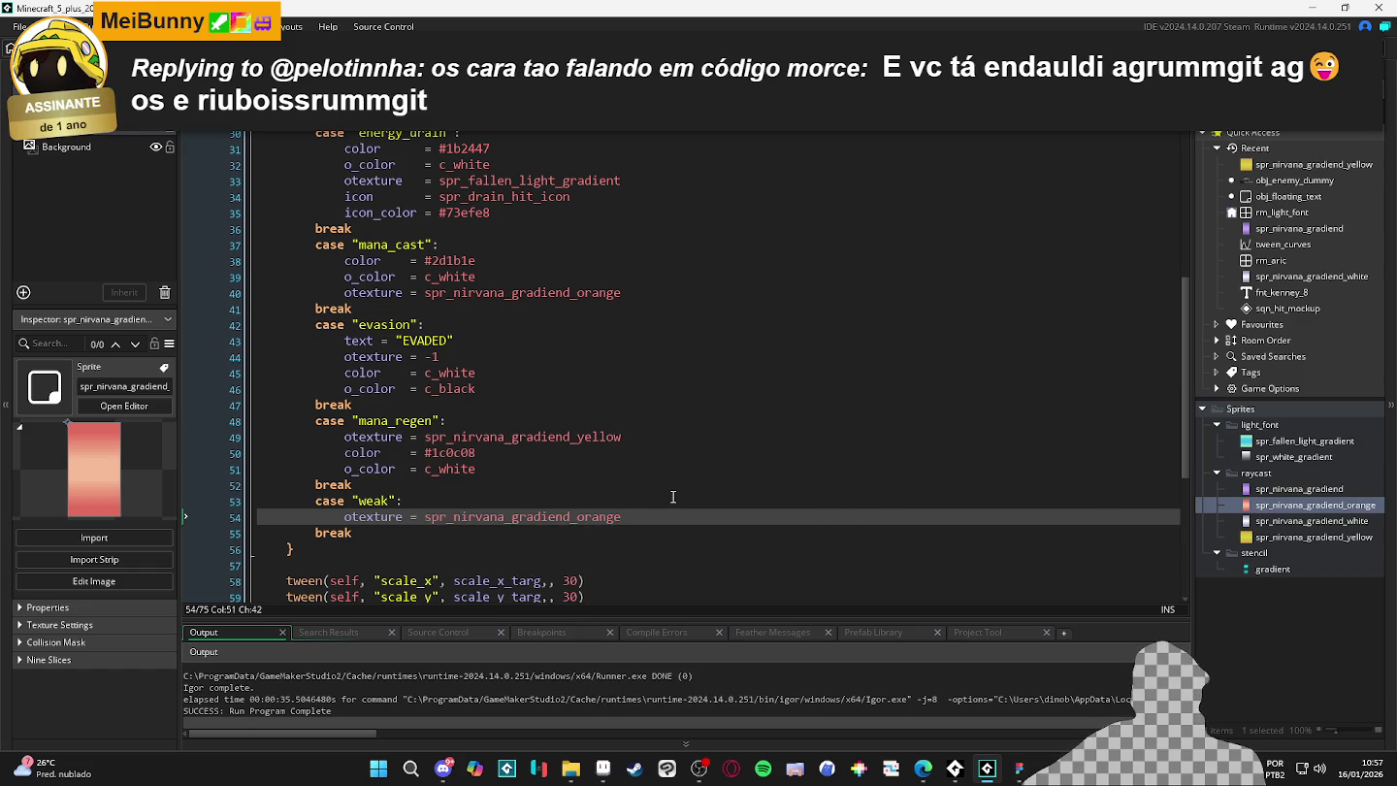
# - Add the color = #1c0c08 line beneath it in case "weak", then switch to Aseprite
pyautogui.moveTo(477, 452); pyautogui.dragTo(344, 456)
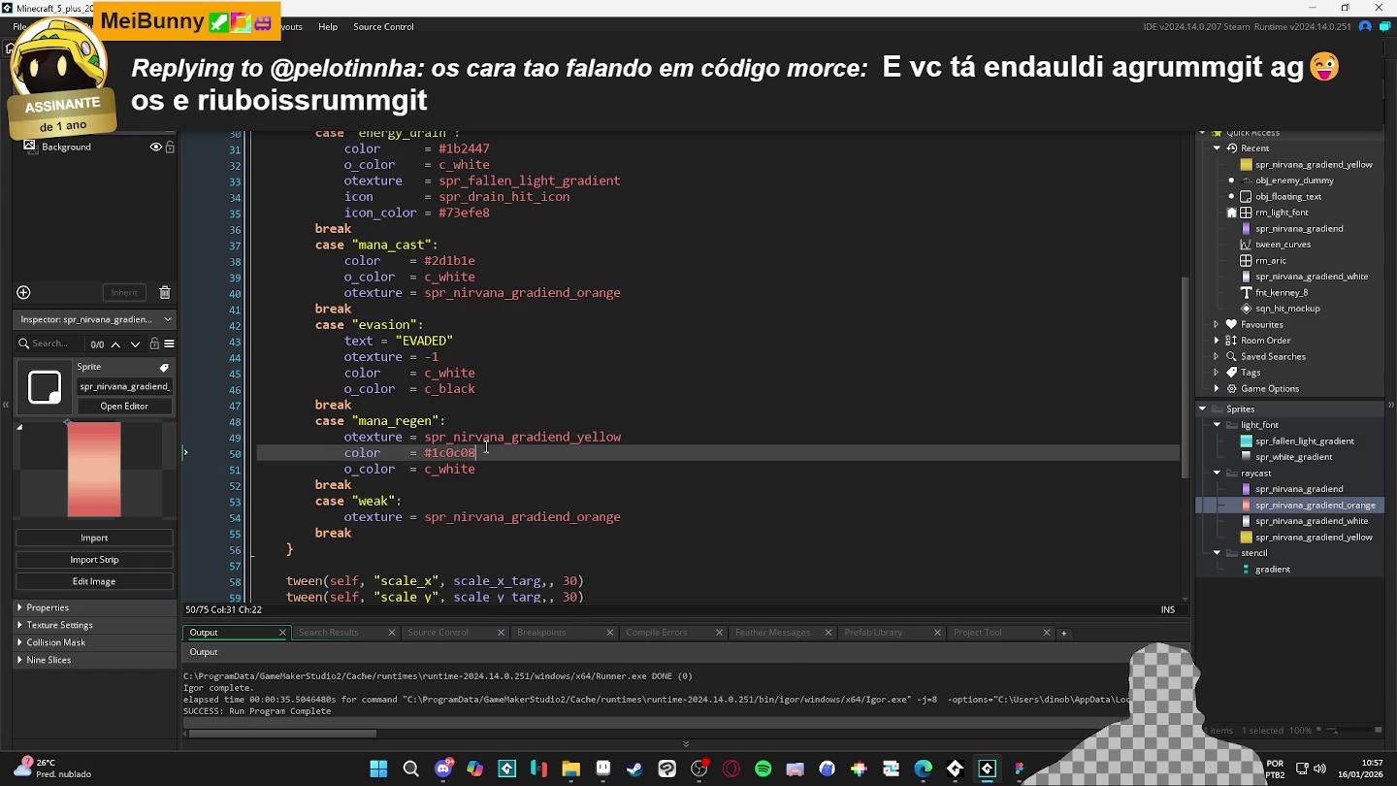
pyautogui.hotkey('ctrl', 'c')
pyautogui.click(669, 511)
pyautogui.press('Return')
pyautogui.hotkey('ctrl', 'v')
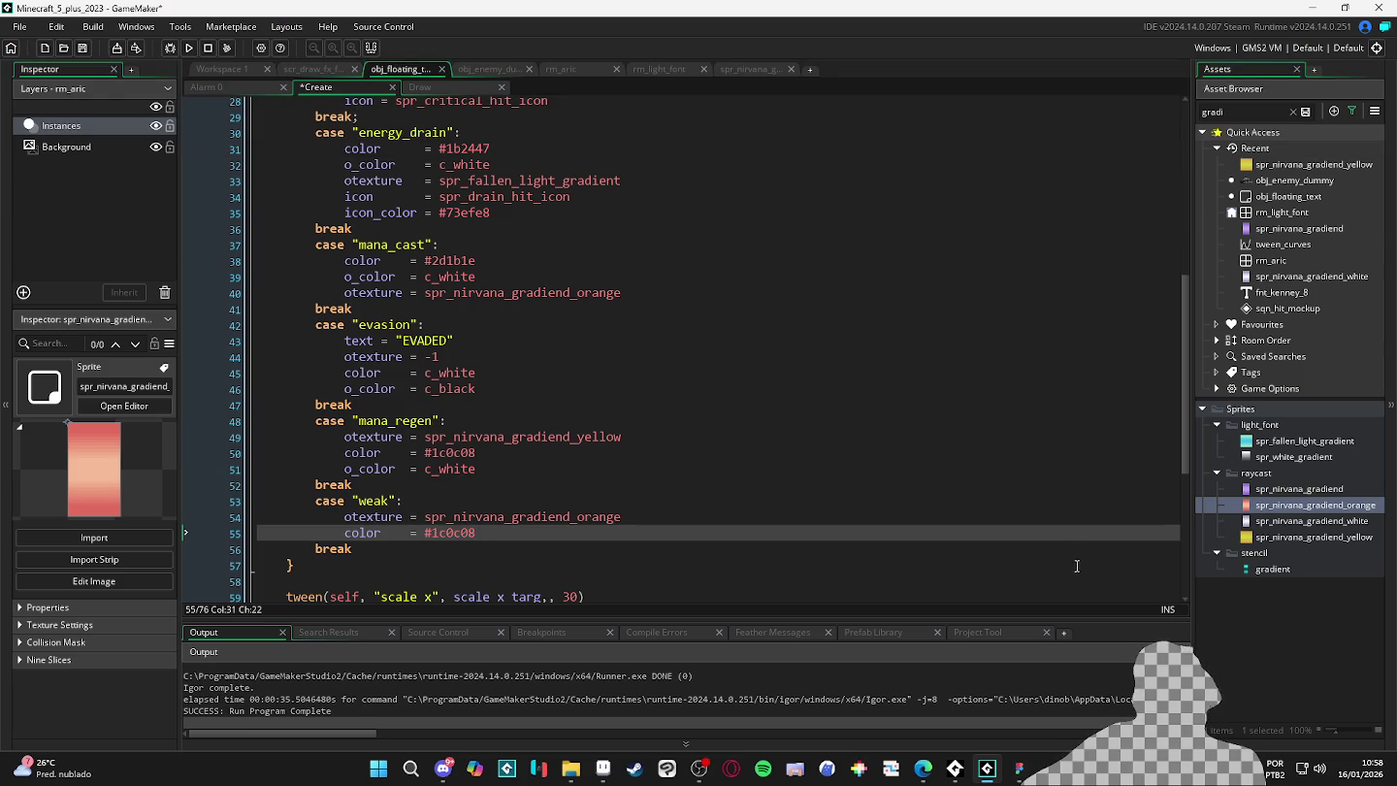
pyautogui.hotkey('alt', 'Tab')
pyautogui.hotkey('alt', 'Tab')
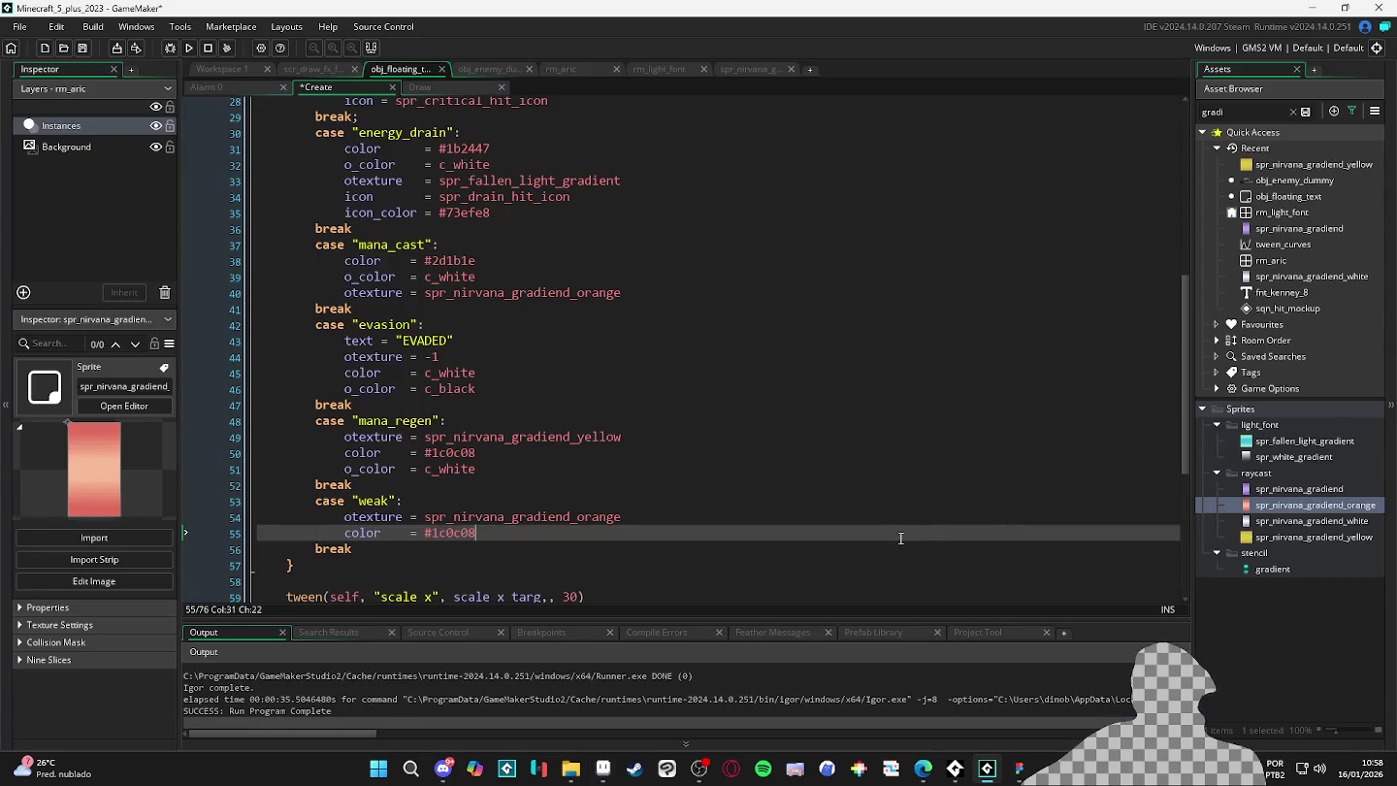
pyautogui.click(603, 768)
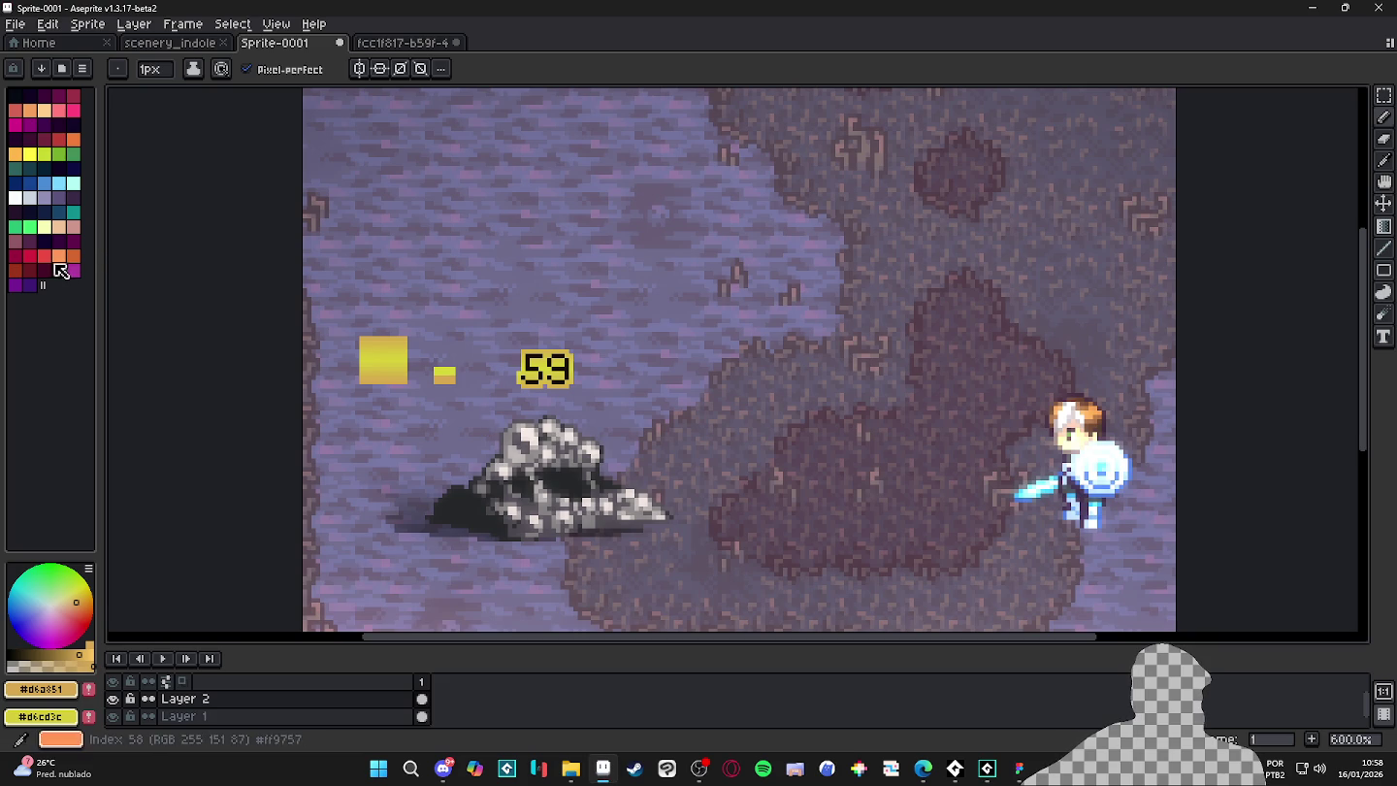
# - Pick dark red #250c0a as Aseprite's drawing colour, then return to GameMaker
pyautogui.click(44, 255)
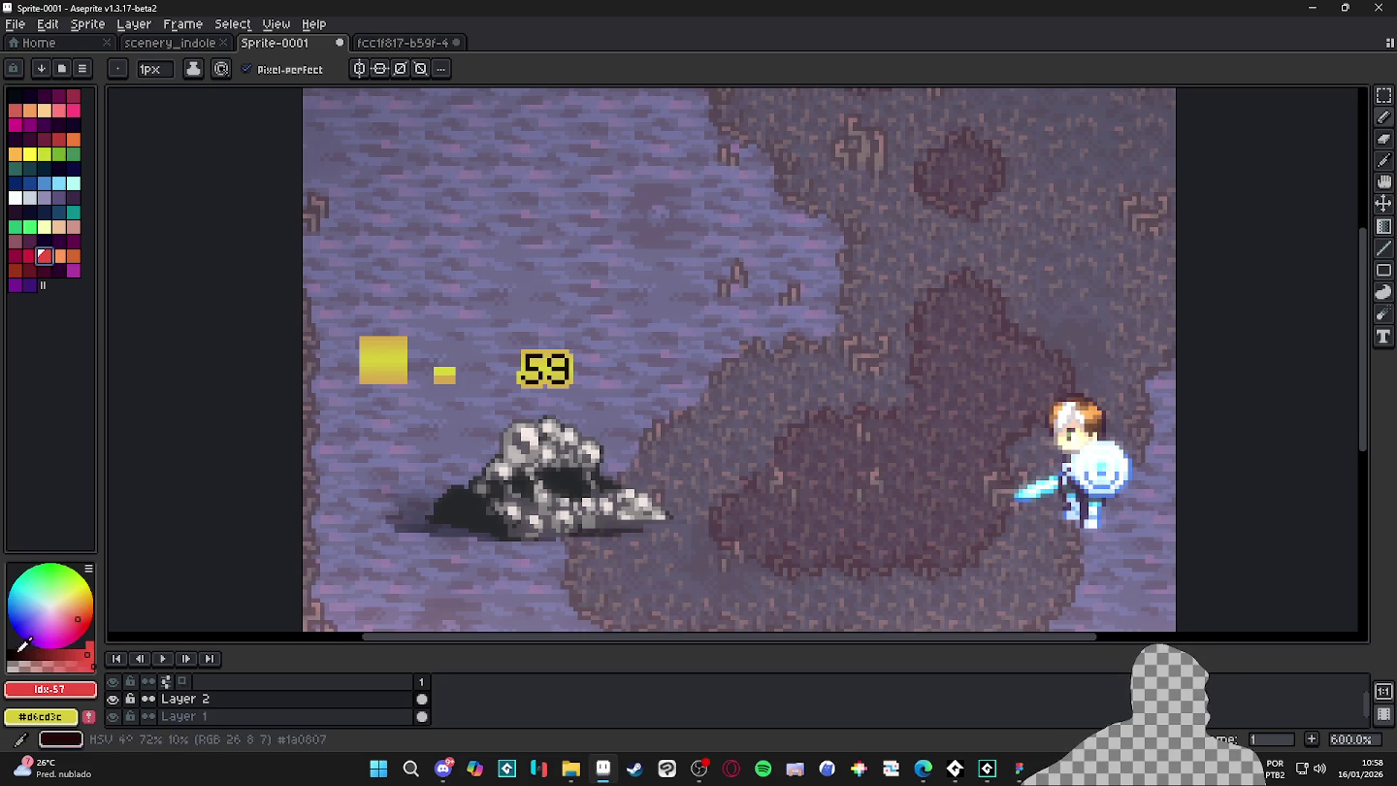
pyautogui.click(23, 643)
pyautogui.click(44, 688)
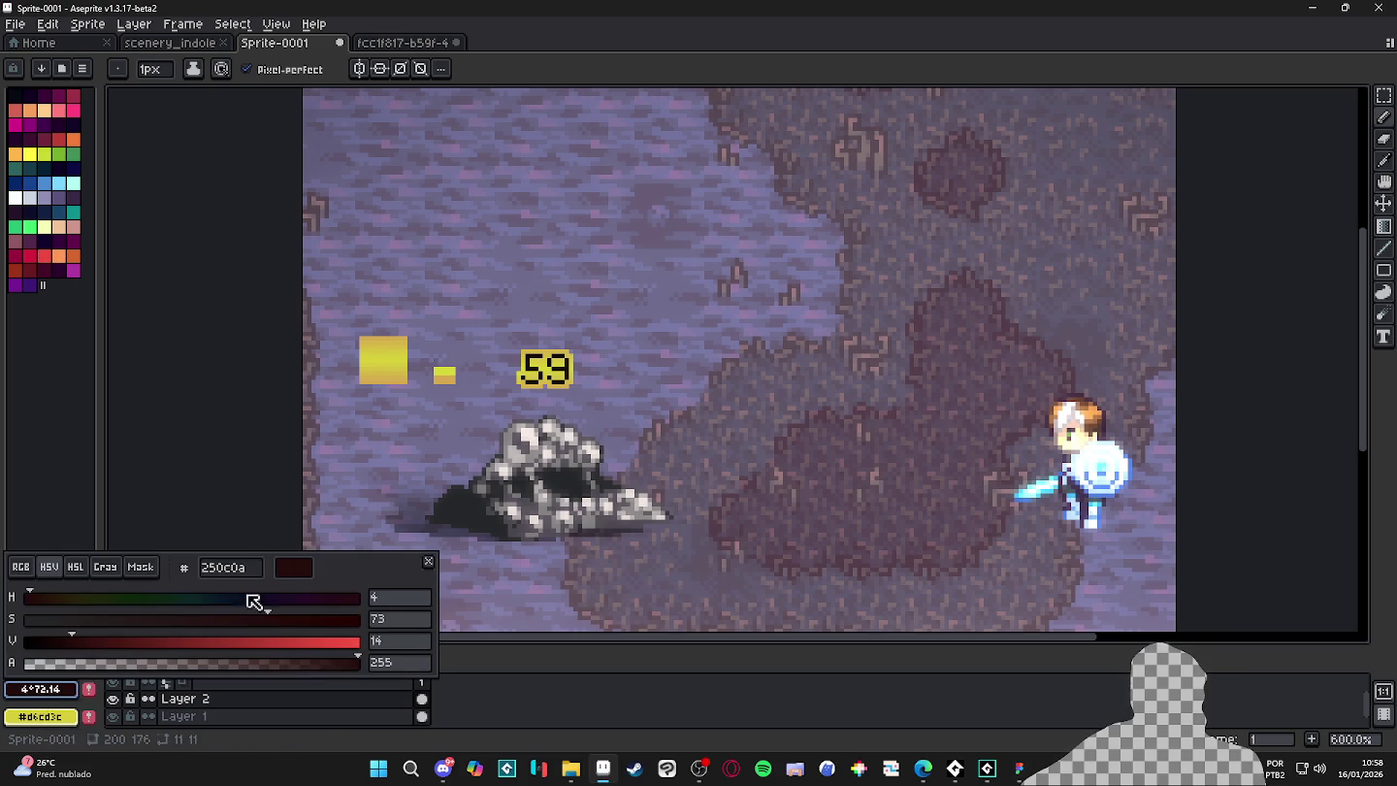
pyautogui.press('Escape')
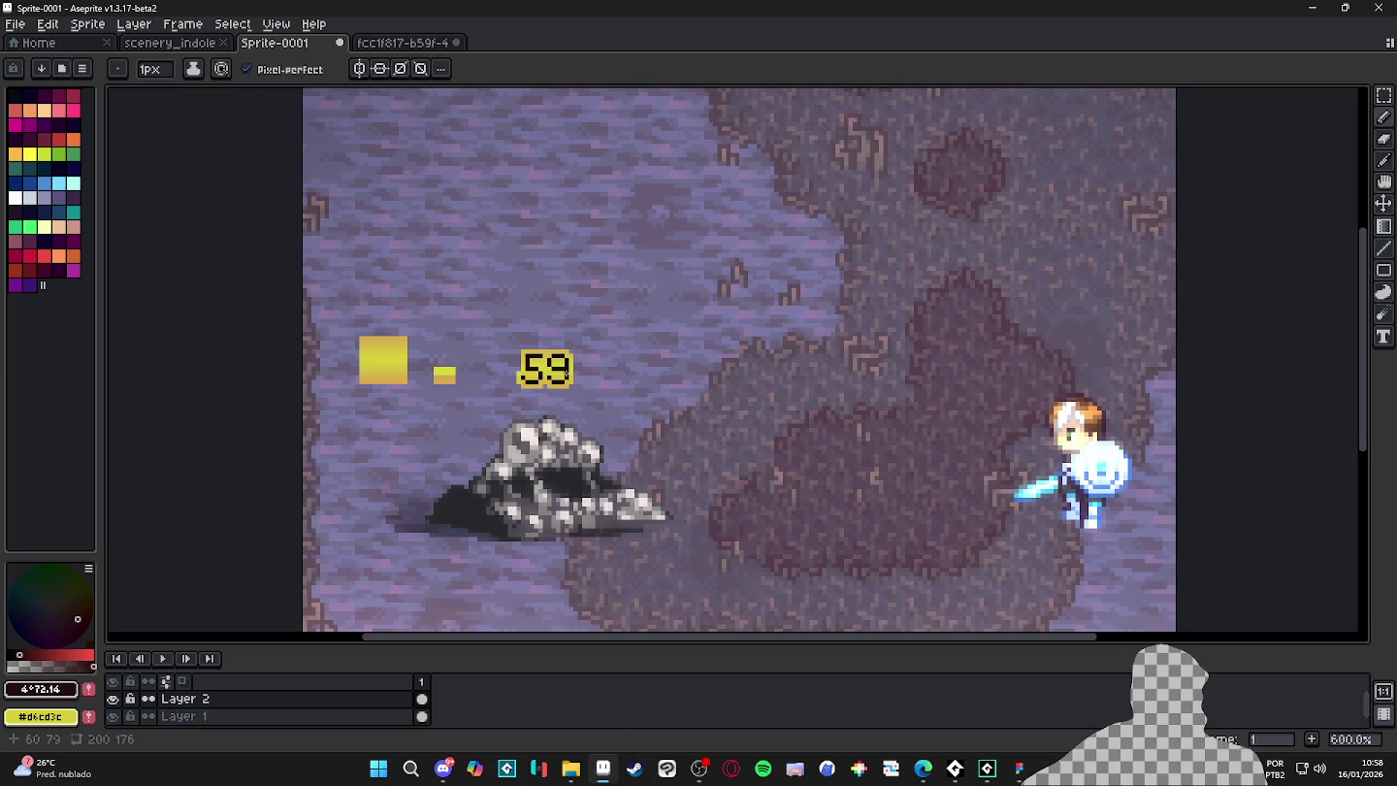
pyautogui.scroll(6, 566, 373)
pyautogui.scroll(4, 566, 373)
pyautogui.scroll(-6, 594, 282)
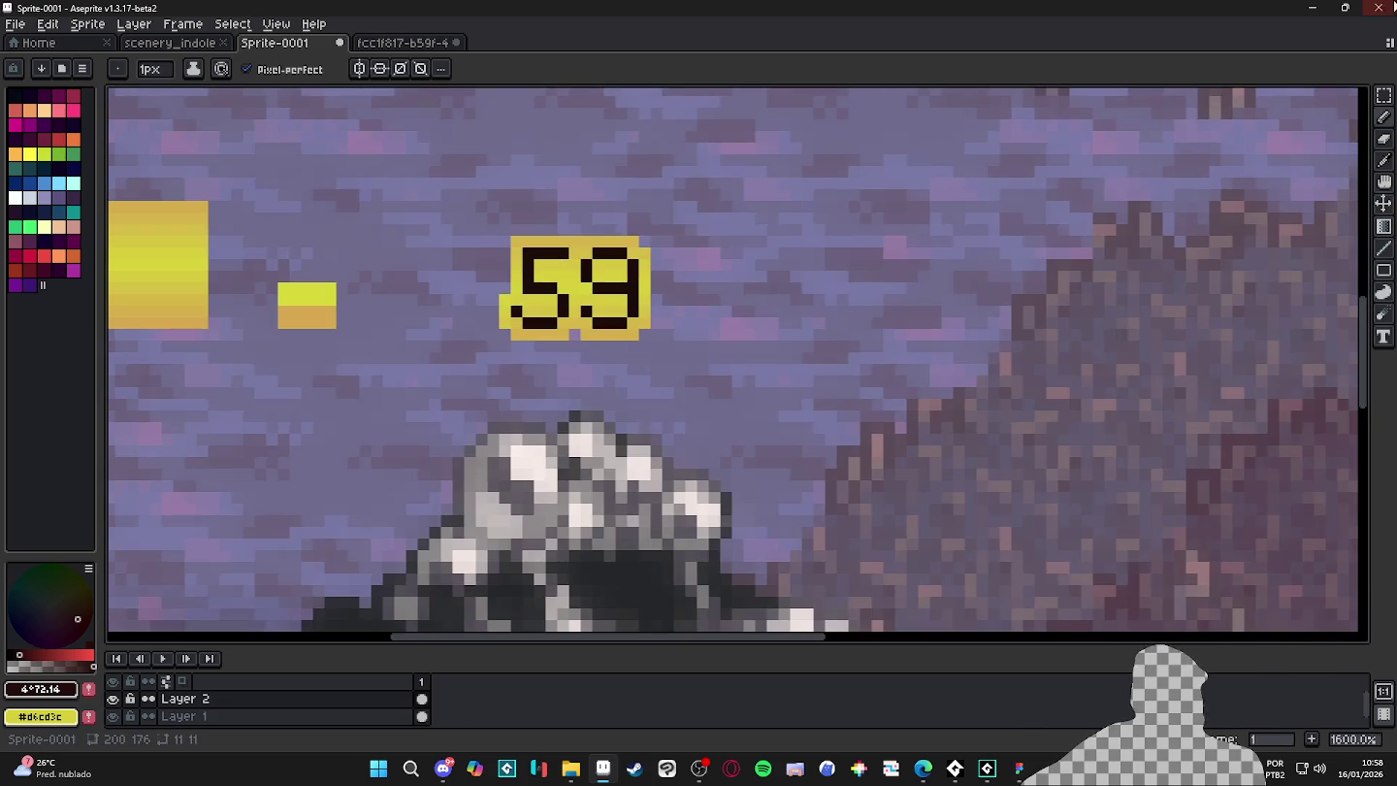
pyautogui.hotkey('alt', 'Tab')
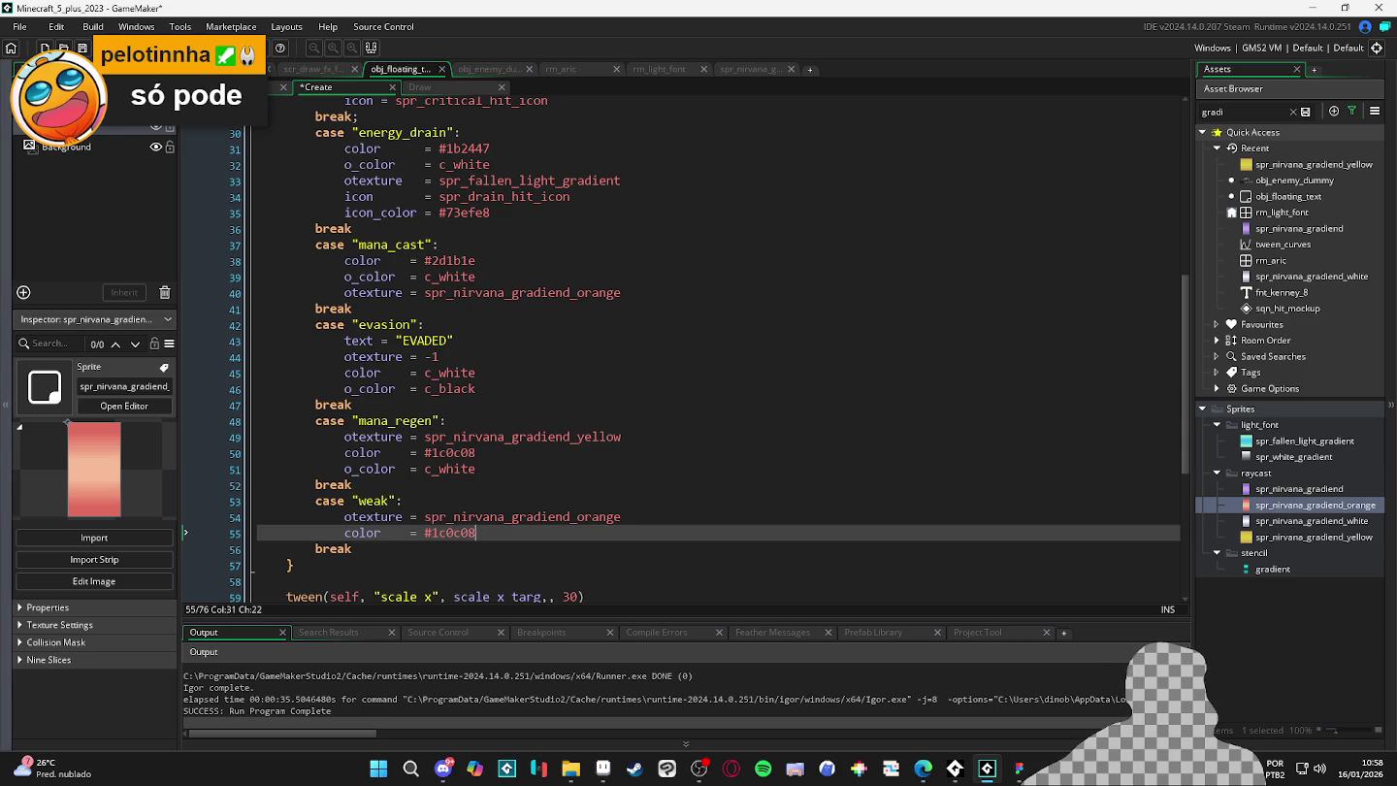
pyautogui.hotkey('alt', 'Tab')
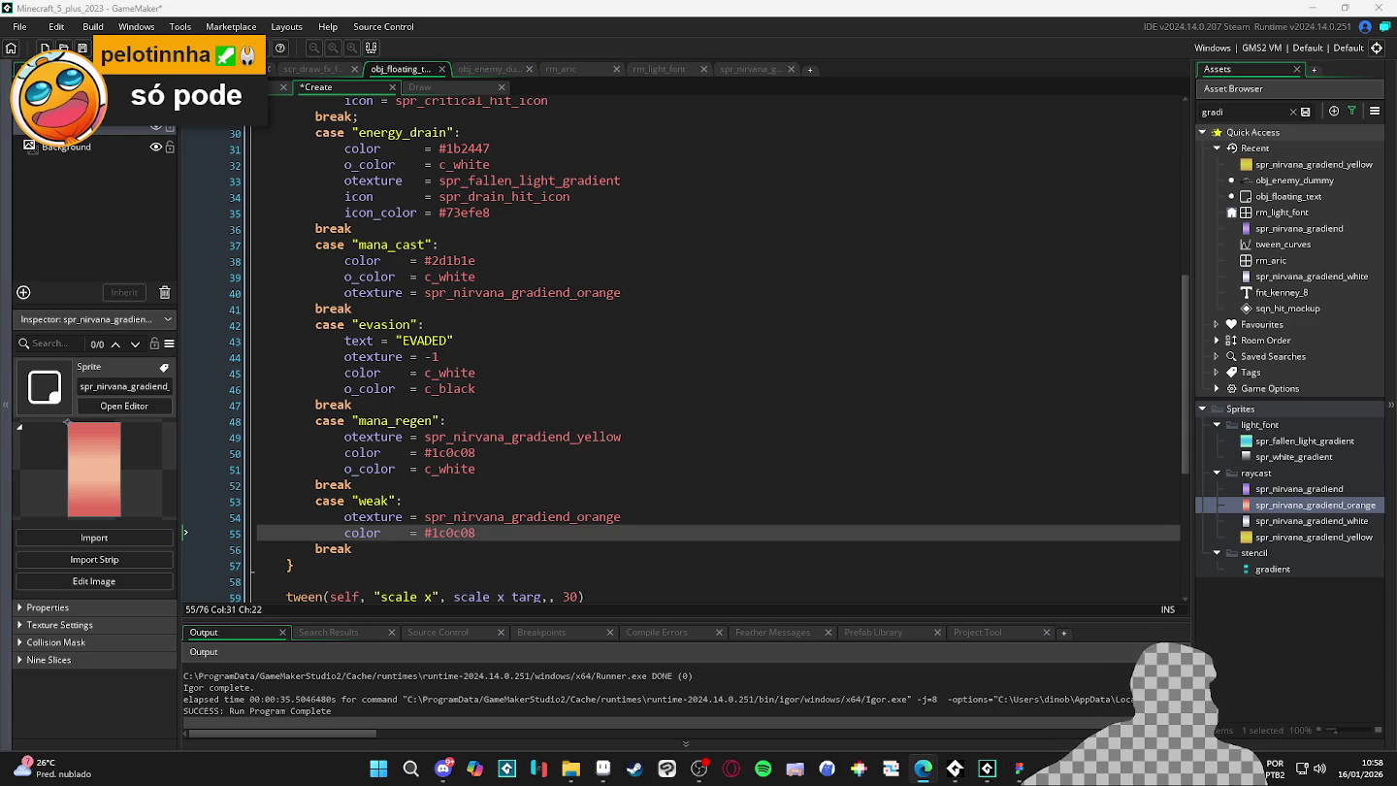
pyautogui.click(473, 536)
pyautogui.moveTo(491, 516)
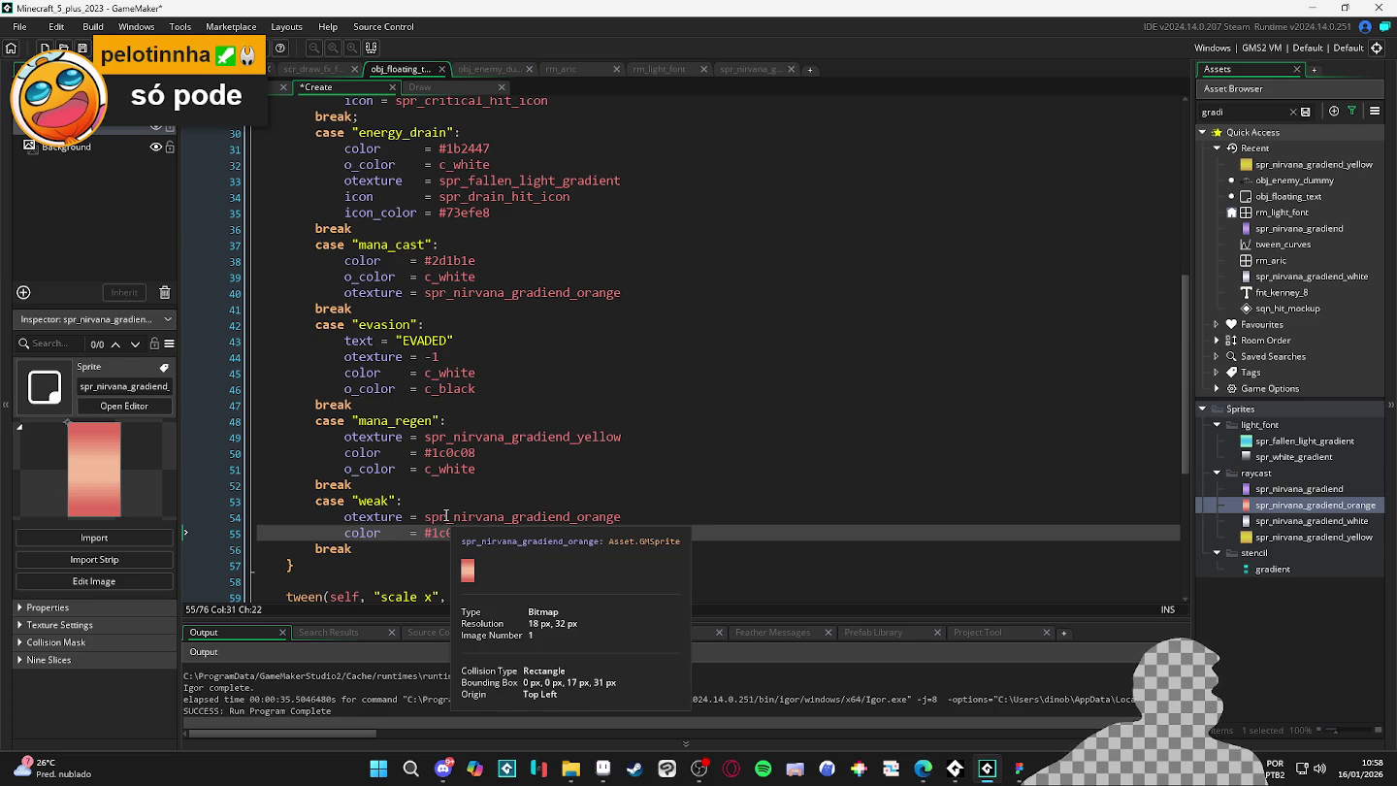
pyautogui.click(389, 530)
pyautogui.click(405, 533)
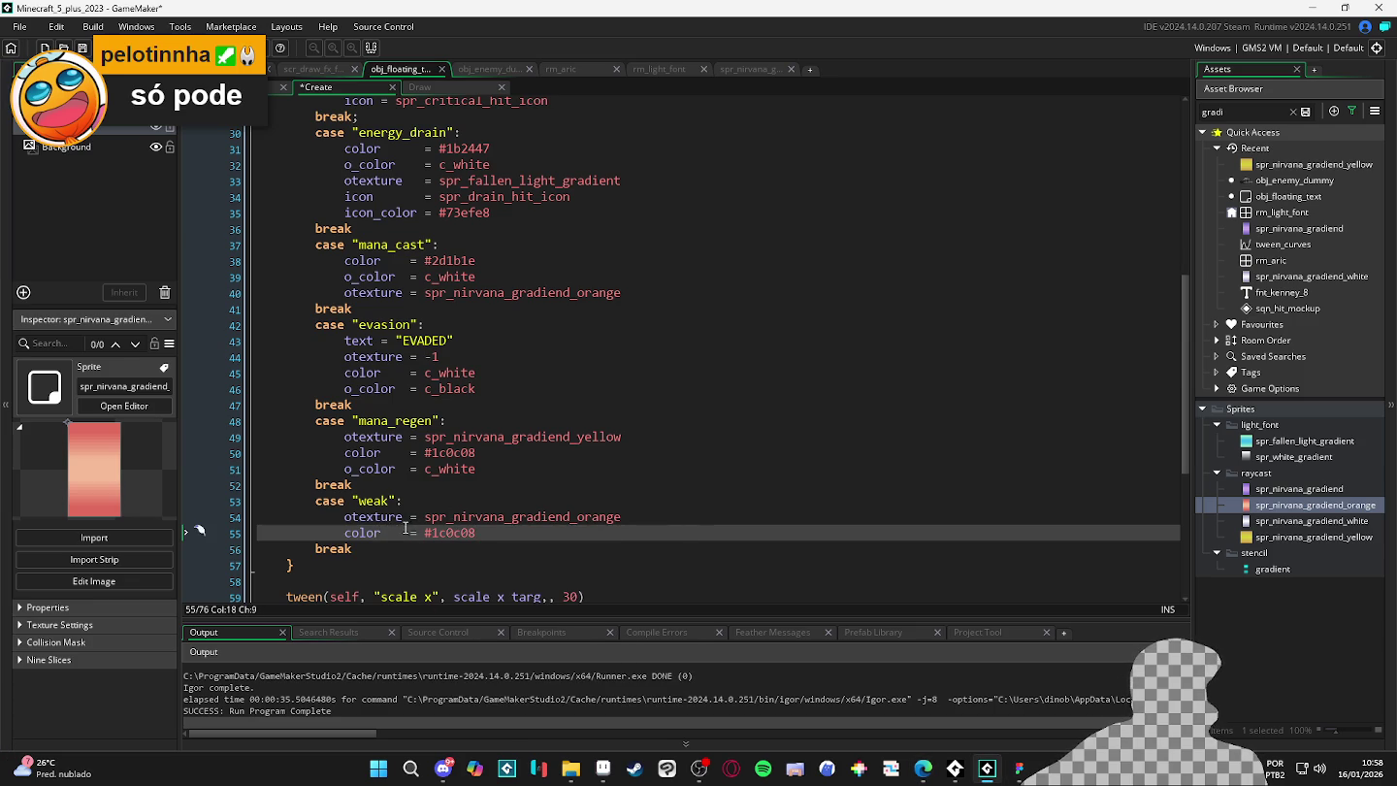
pyautogui.click(408, 519)
pyautogui.moveTo(413, 532); pyautogui.dragTo(381, 538)
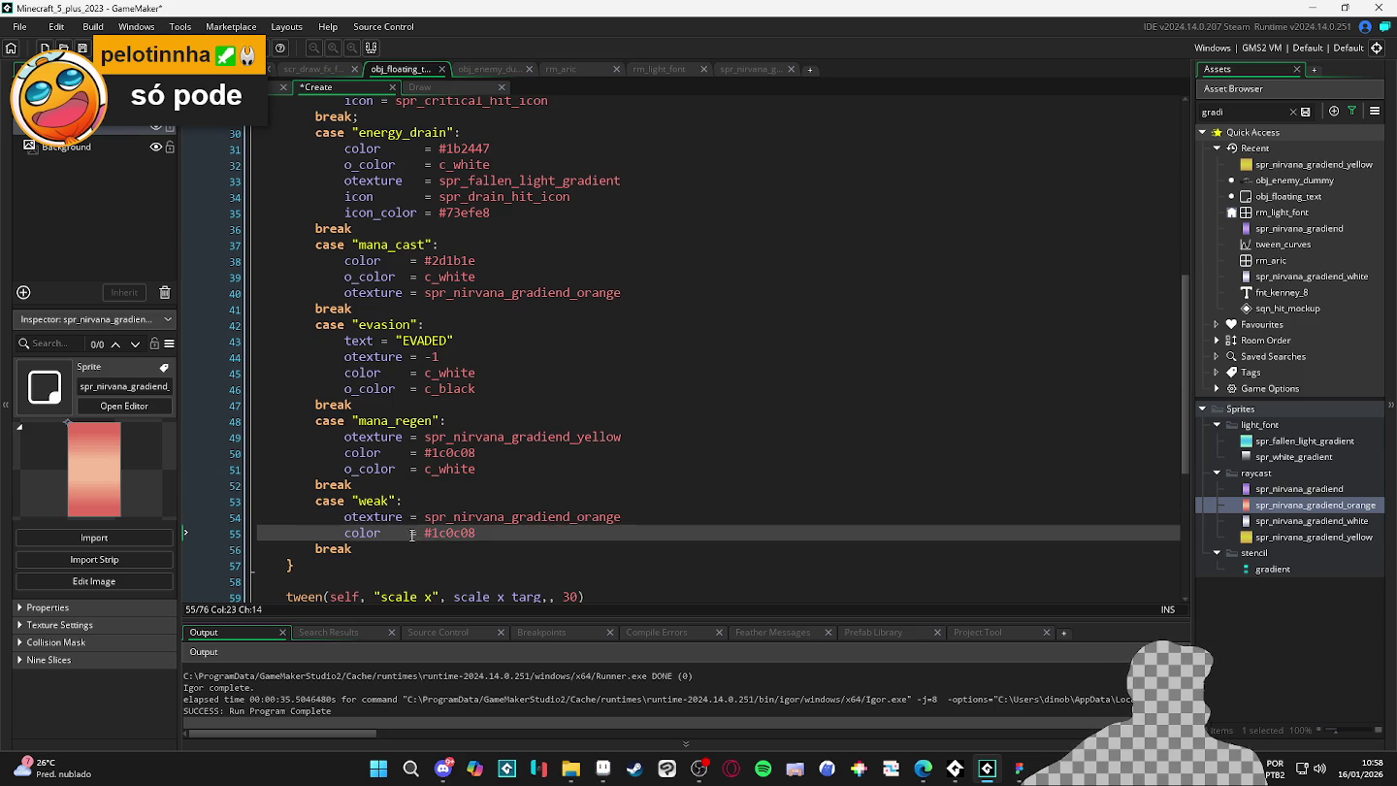
pyautogui.click(388, 535)
pyautogui.click(383, 532)
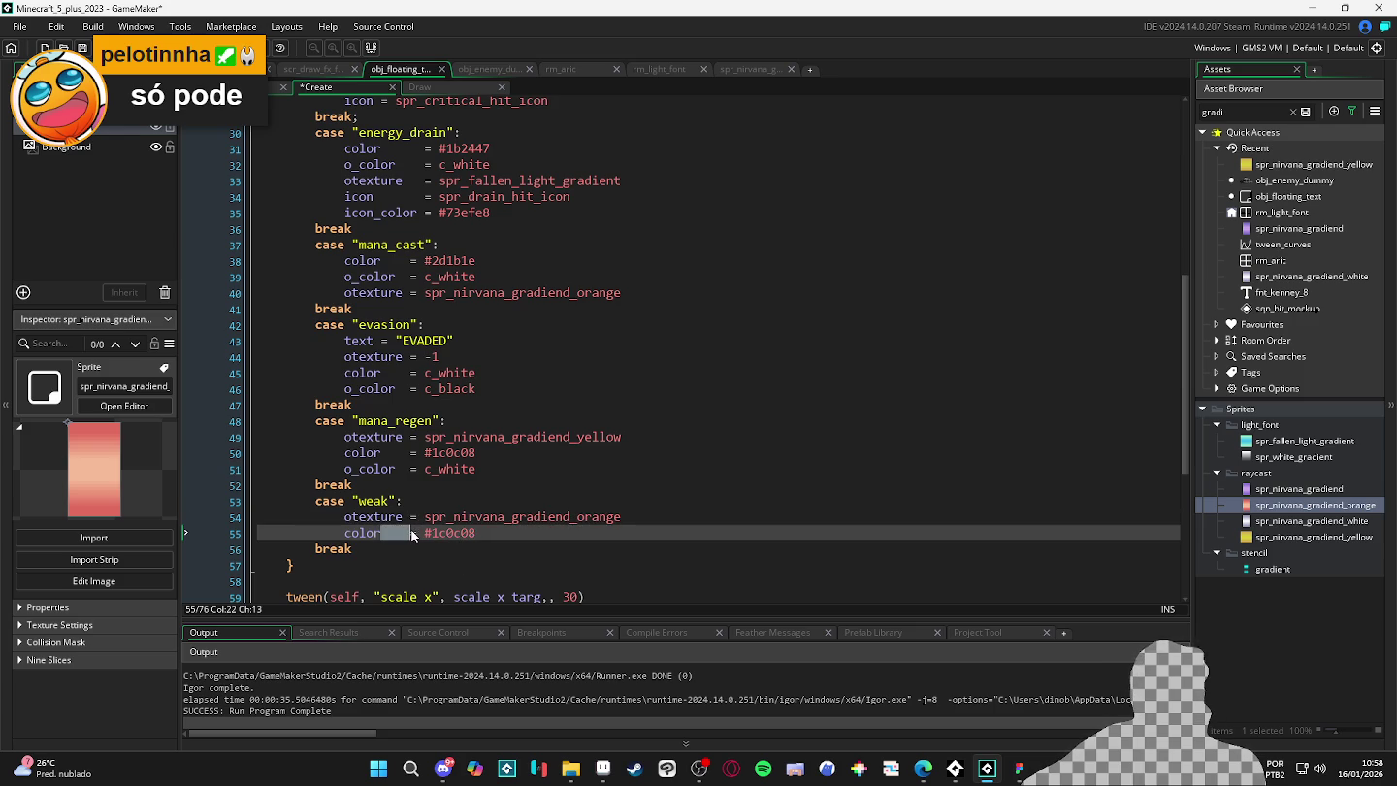
pyautogui.moveTo(413, 518); pyautogui.dragTo(403, 542)
pyautogui.click(404, 532)
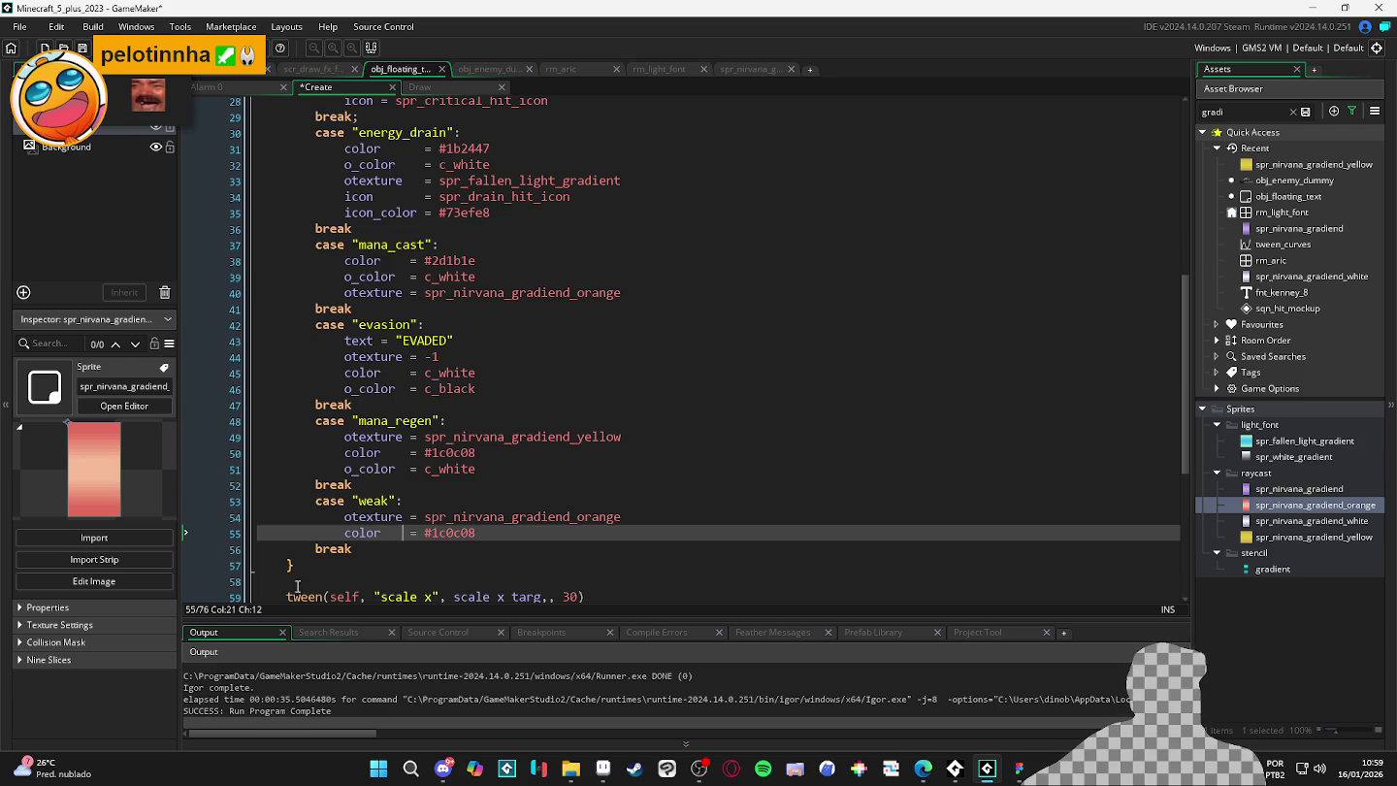
pyautogui.click(409, 533)
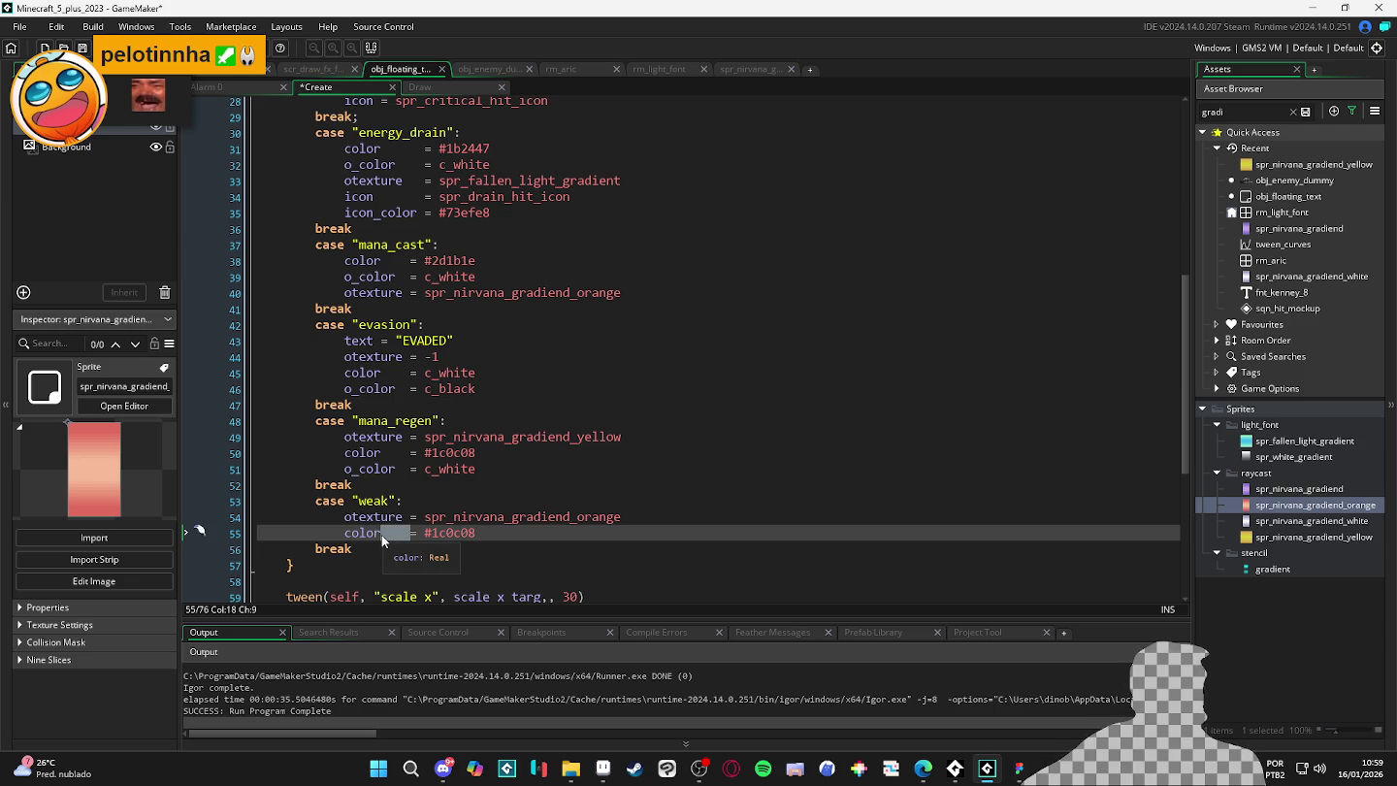
pyautogui.moveTo(381, 536); pyautogui.dragTo(413, 536)
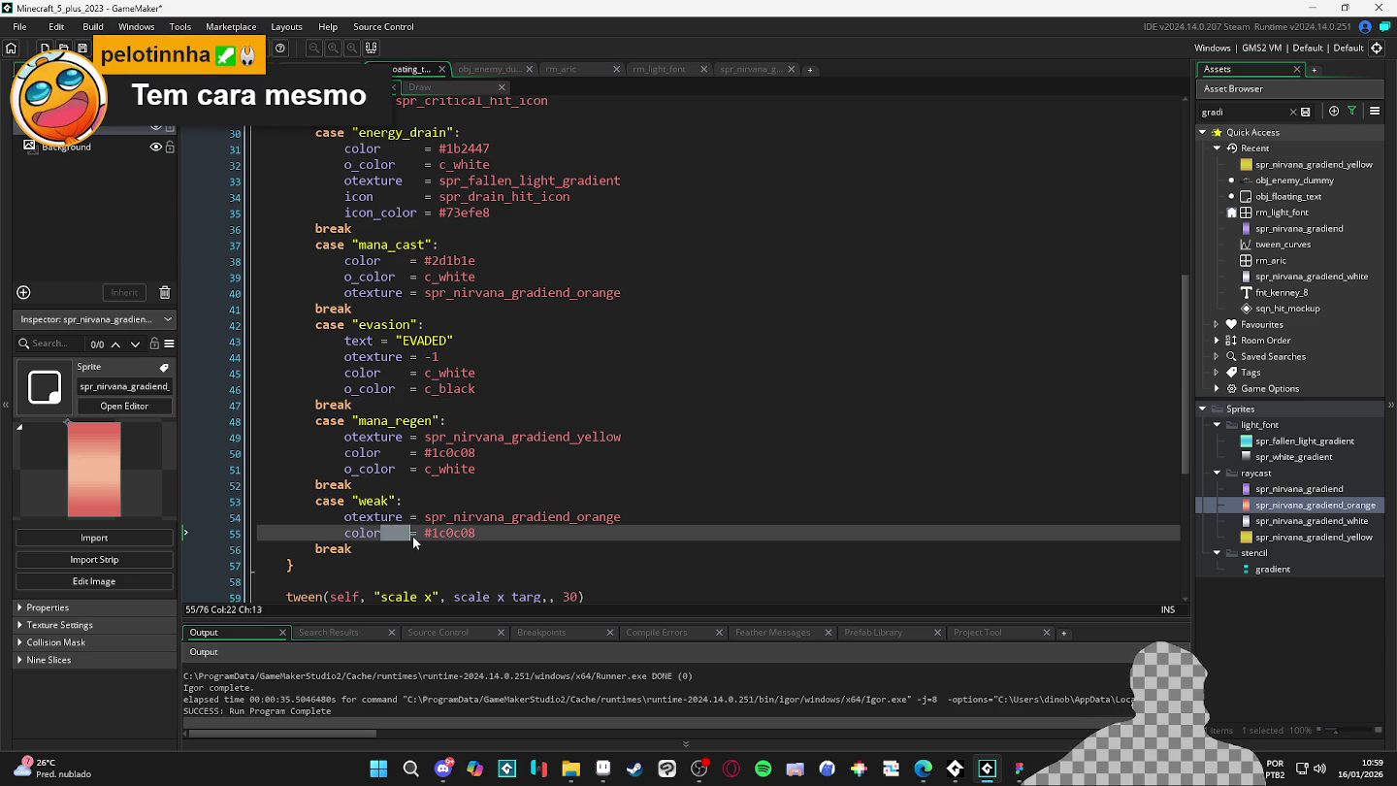
pyautogui.click(385, 533)
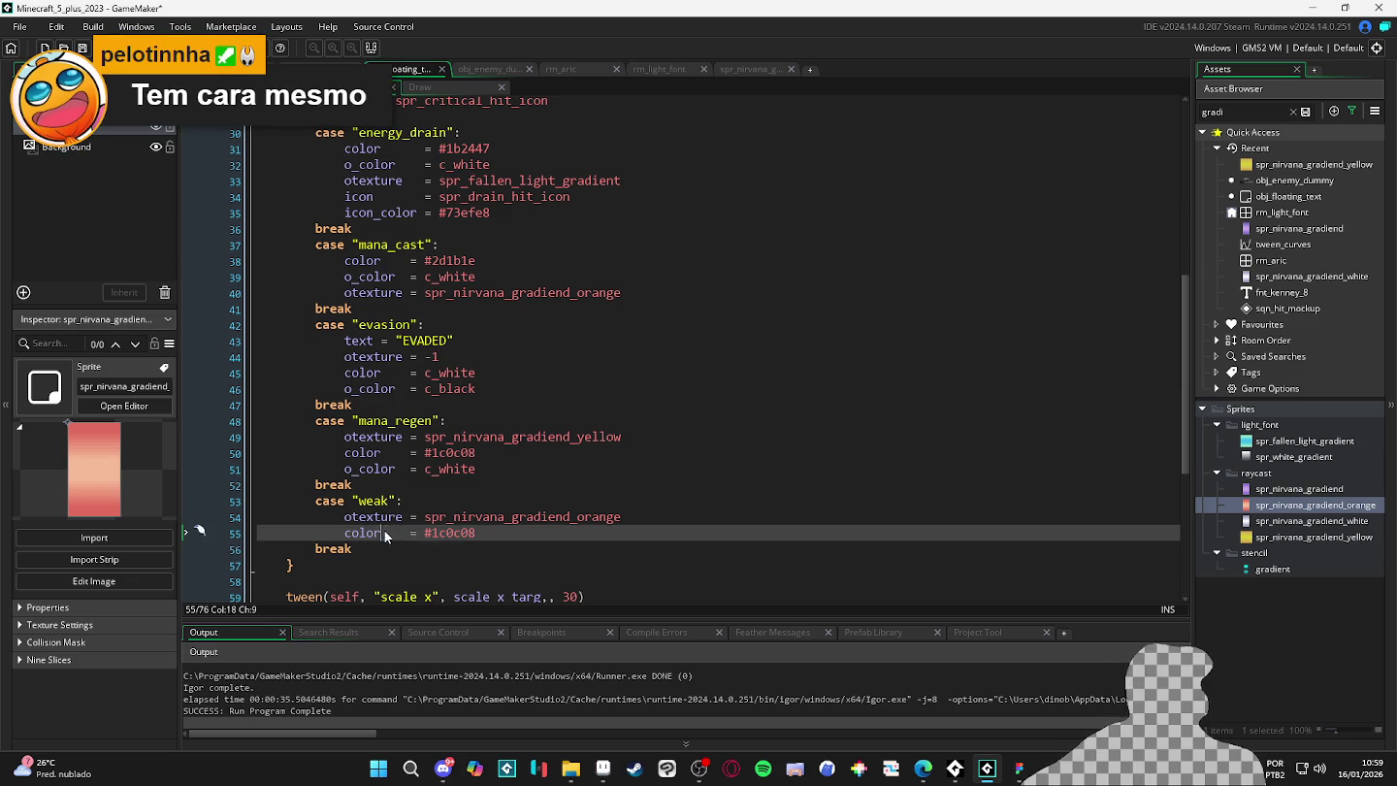
pyautogui.moveTo(408, 532)
pyautogui.mouseDown()
pyautogui.moveTo(383, 533)
pyautogui.moveTo(416, 544)
pyautogui.mouseUp()
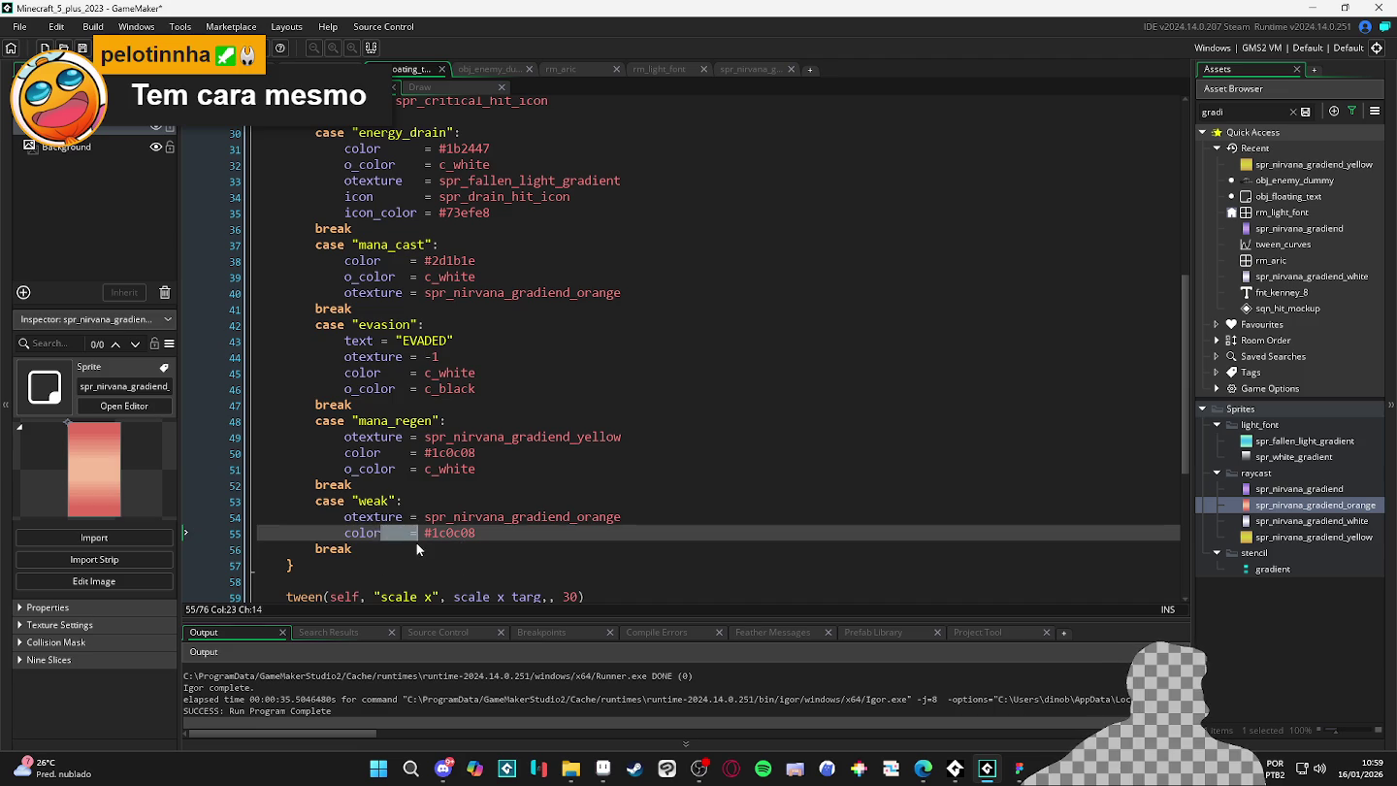
pyautogui.click(382, 536)
pyautogui.moveTo(381, 536); pyautogui.dragTo(410, 534)
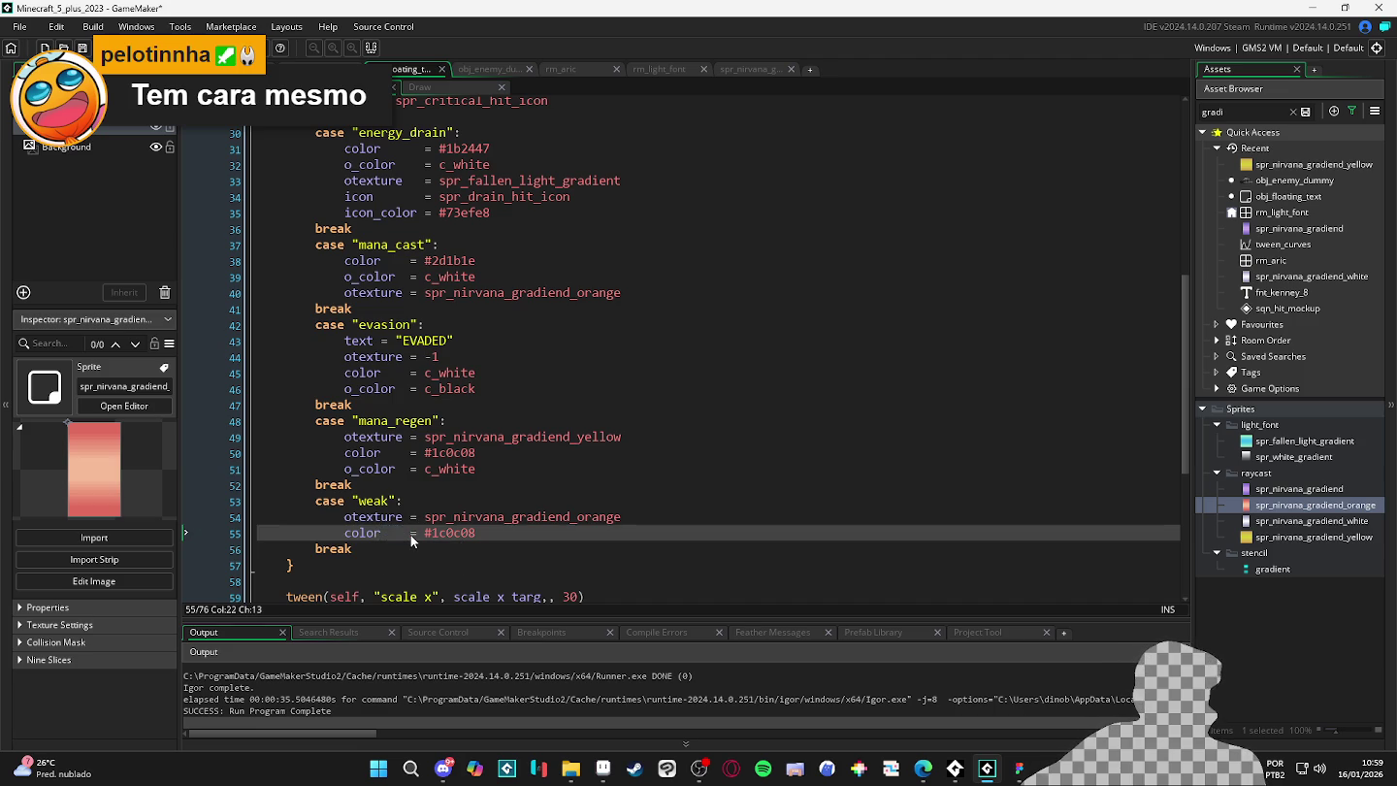
pyautogui.click(410, 534)
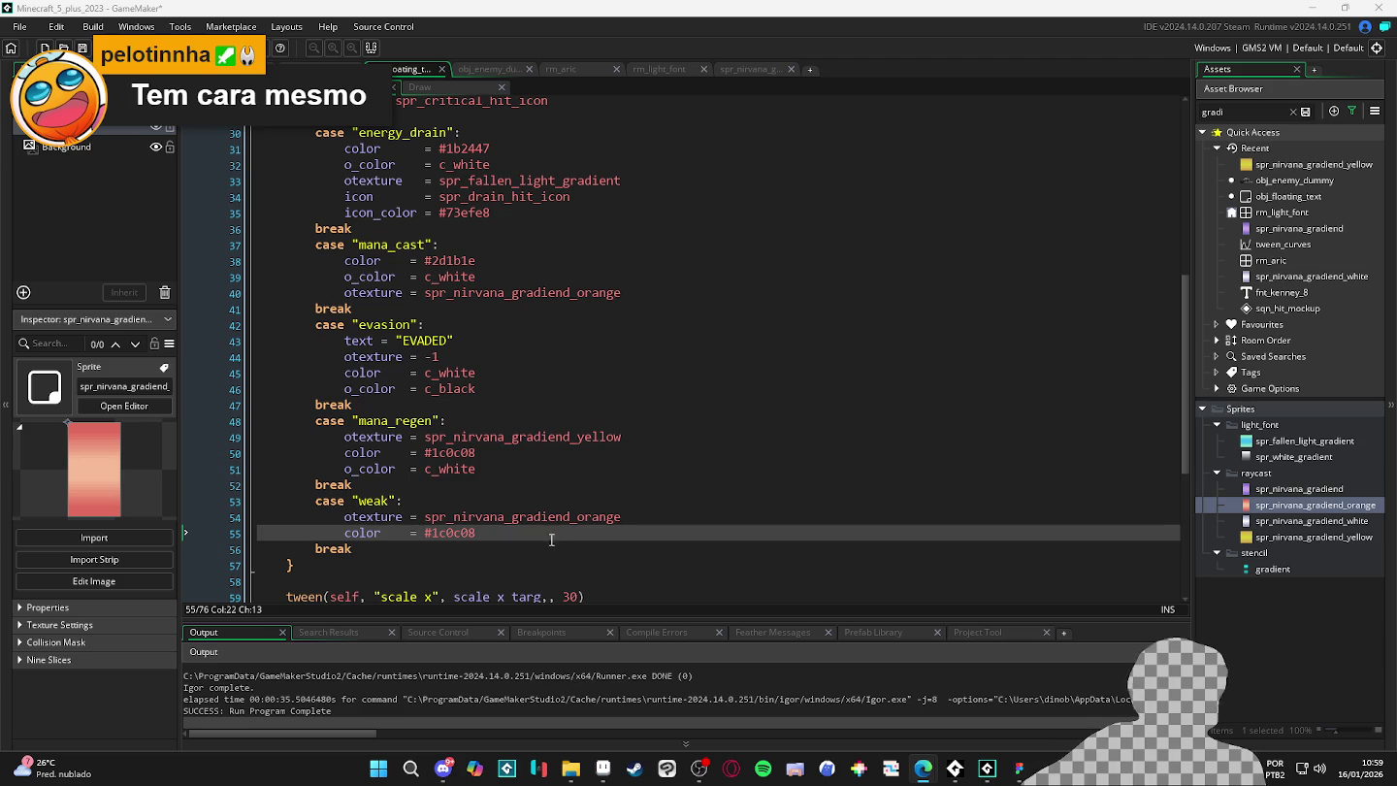
pyautogui.click(666, 533)
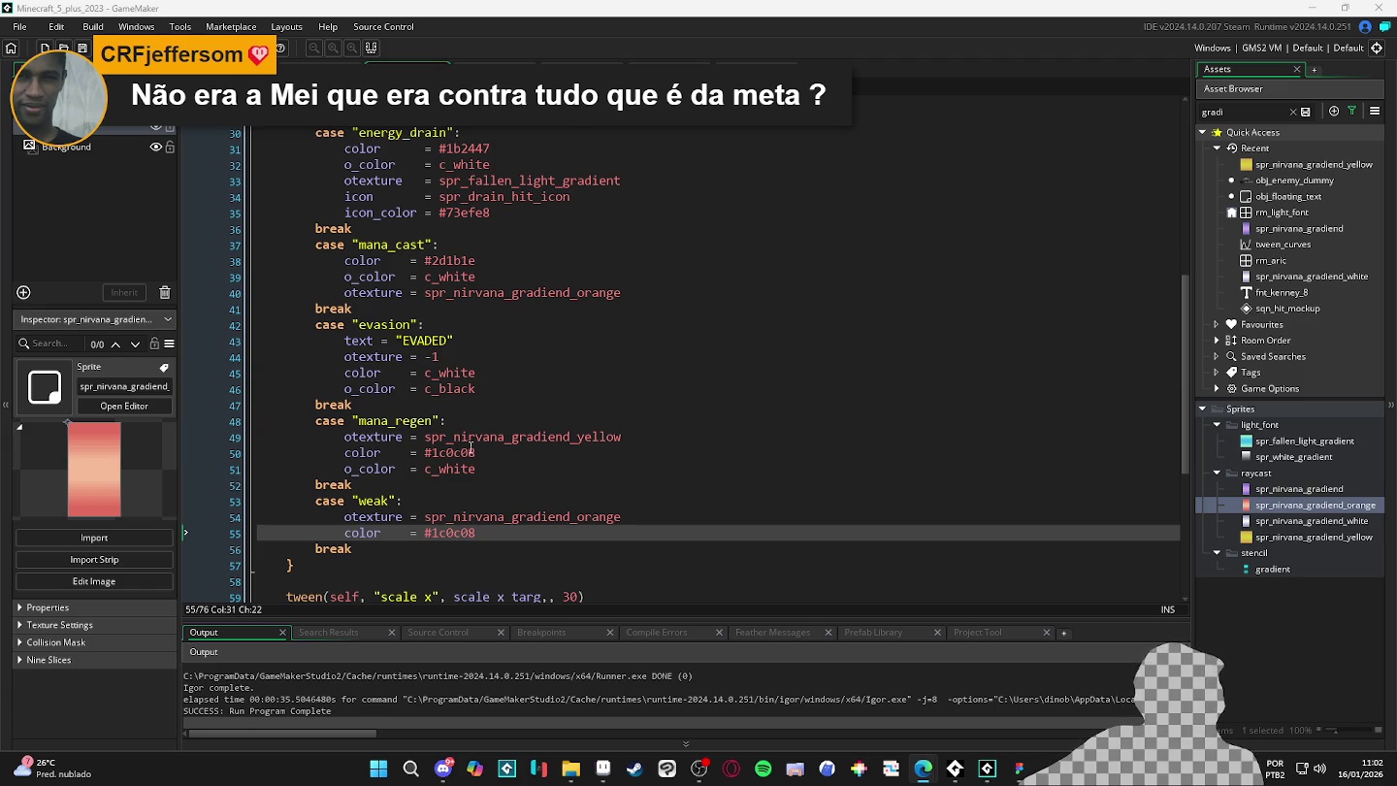
pyautogui.click(528, 527)
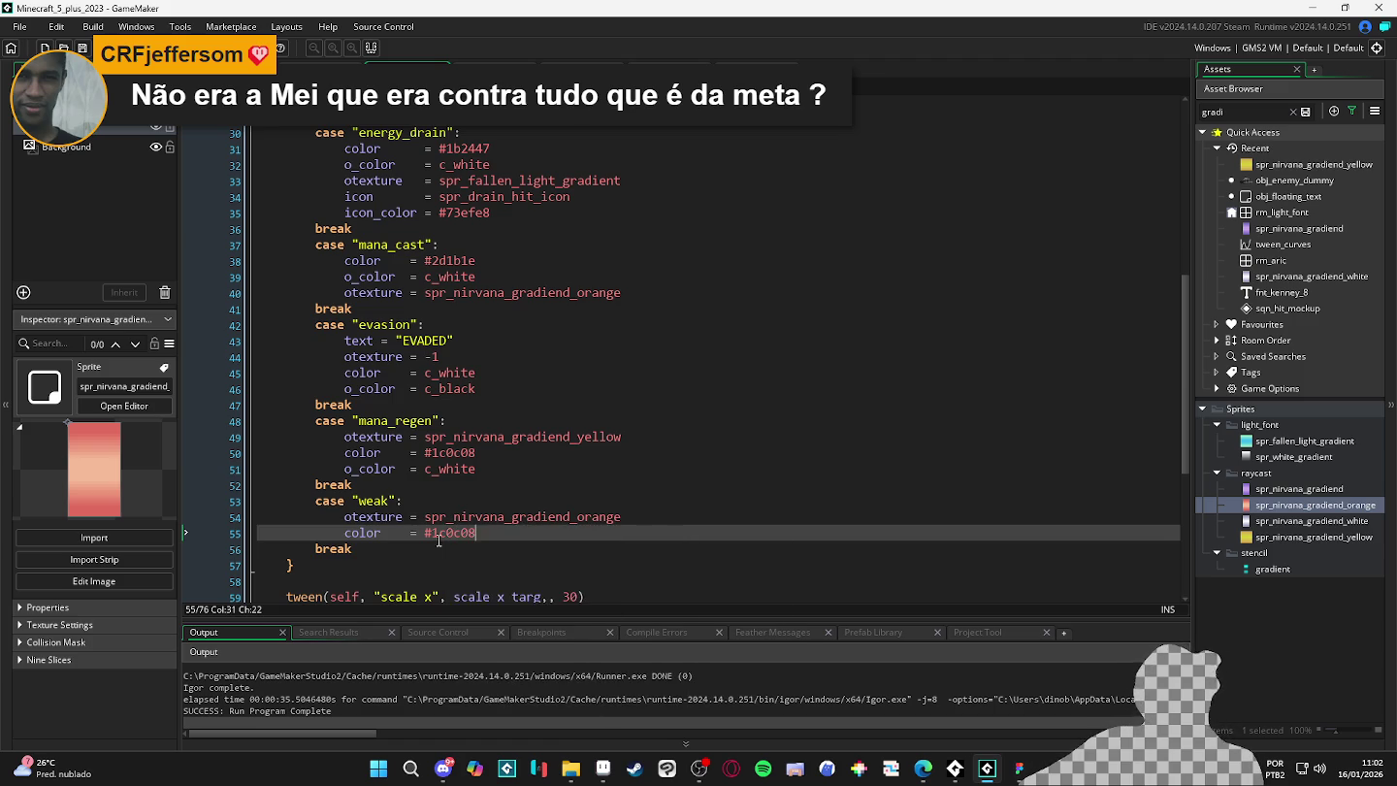
# - Follow definitions from the weak case through the draw and tween scripts to draw_text_outlined
pyautogui.doubleClick(384, 501)
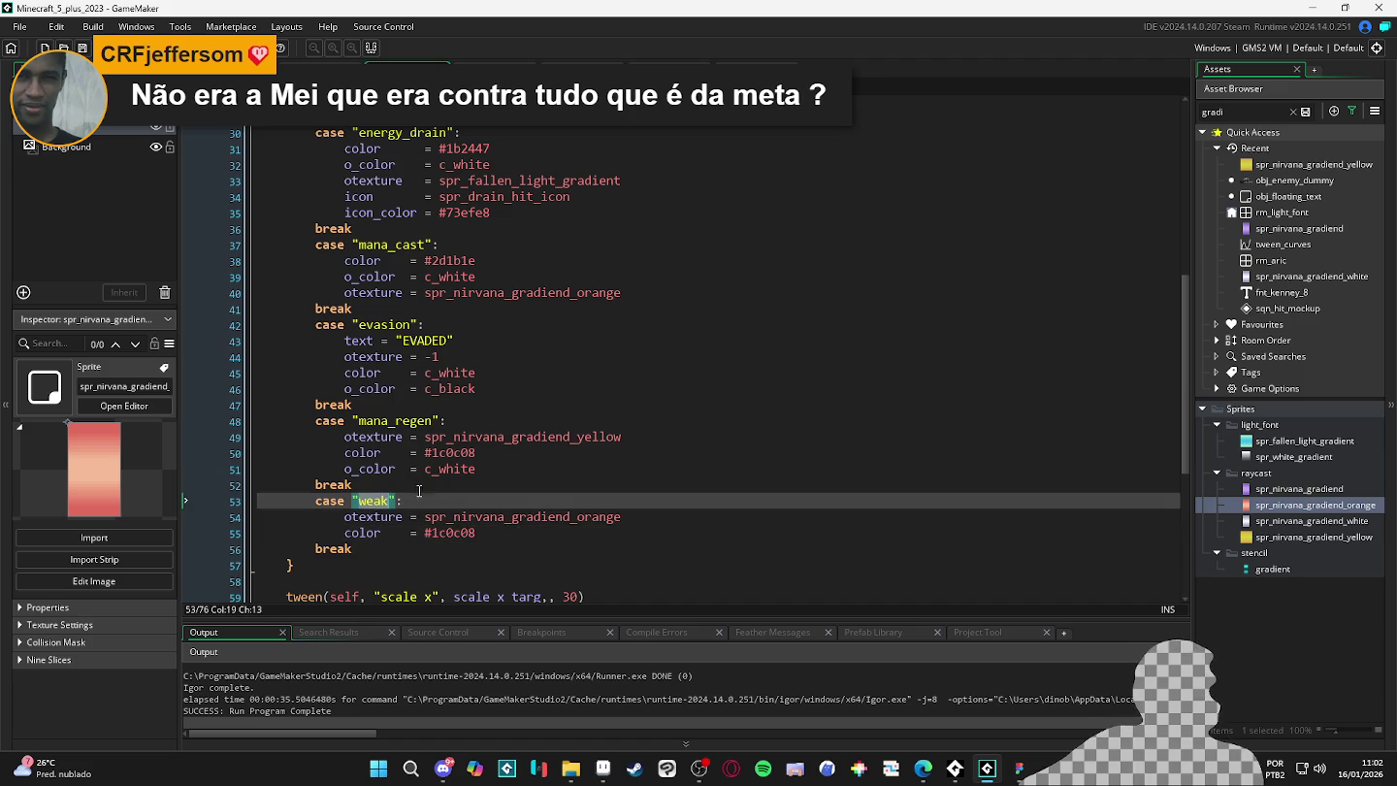
pyautogui.click(292, 67)
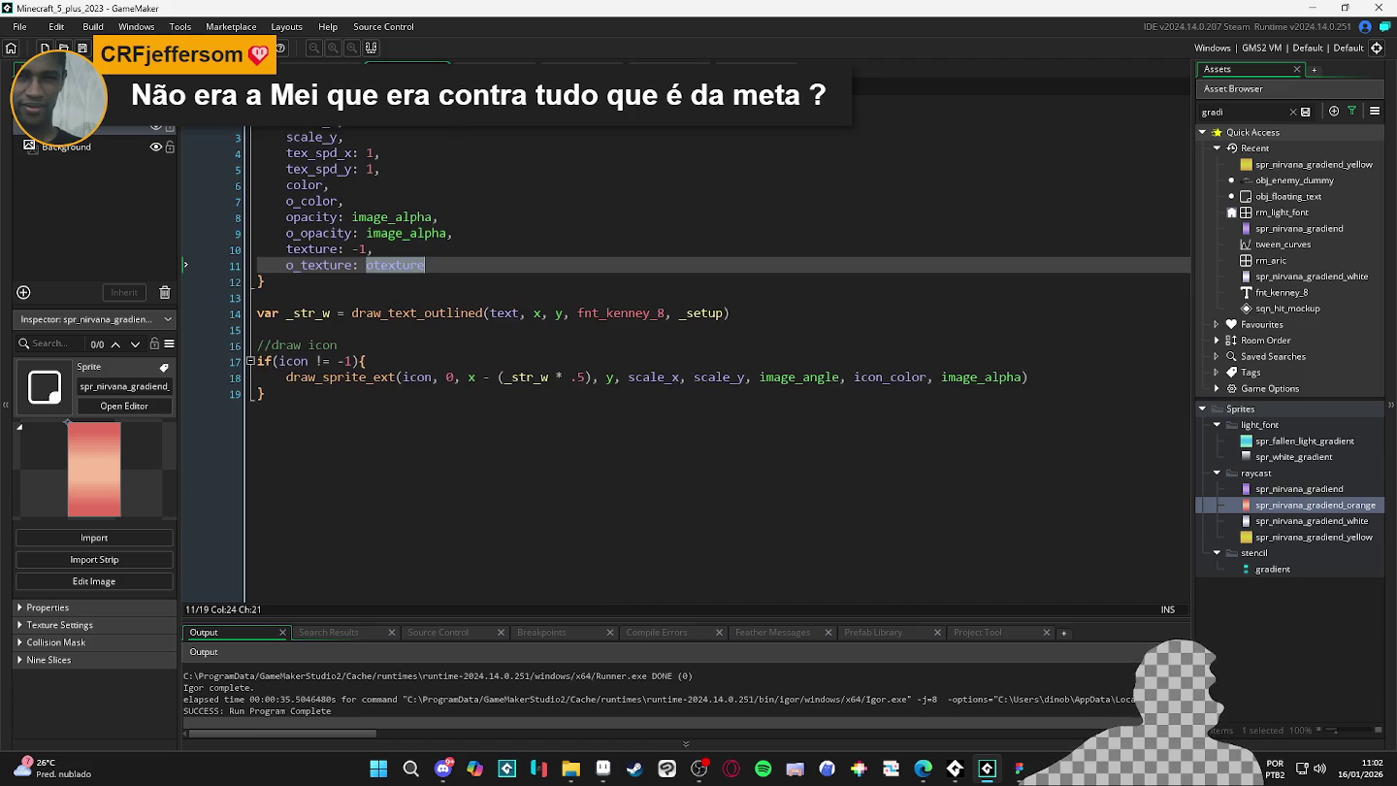
pyautogui.hotkey('ctrl', 'Tab')
pyautogui.hotkey('ctrl', 'Tab')
pyautogui.hotkey('ctrl', 'Tab')
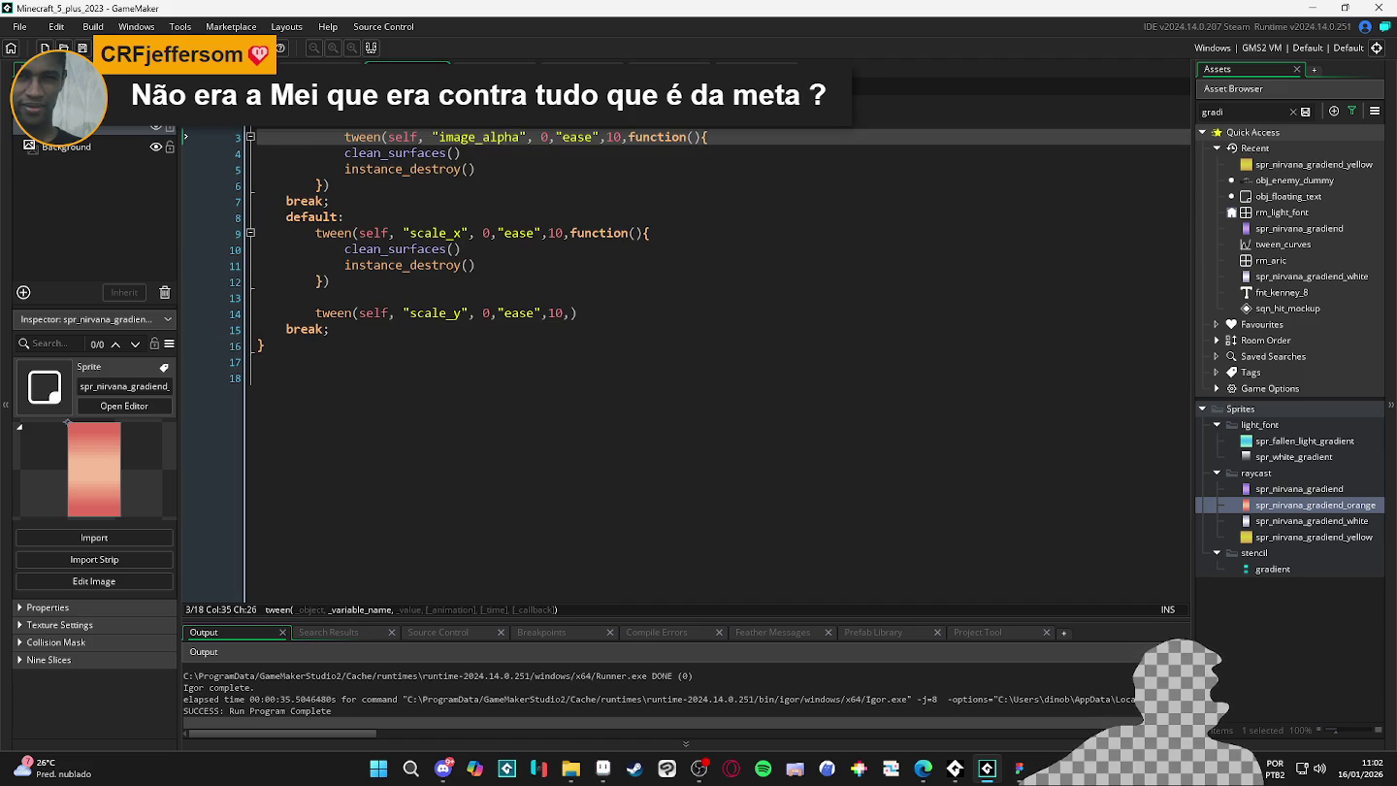
pyautogui.hotkey('ctrl', 'Tab')
pyautogui.scroll(-4, 457, 262)
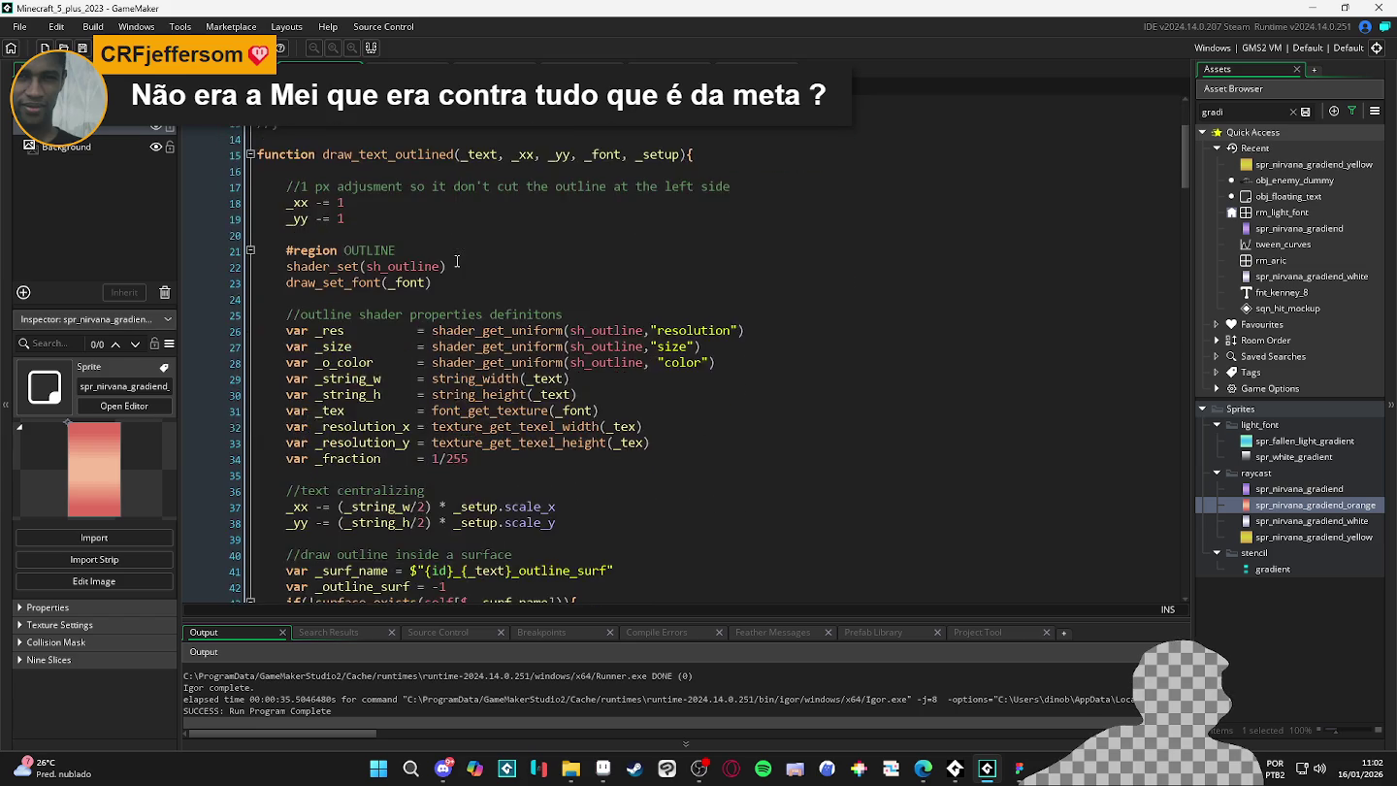
pyautogui.scroll(5, 457, 262)
pyautogui.doubleClick(1275, 180)
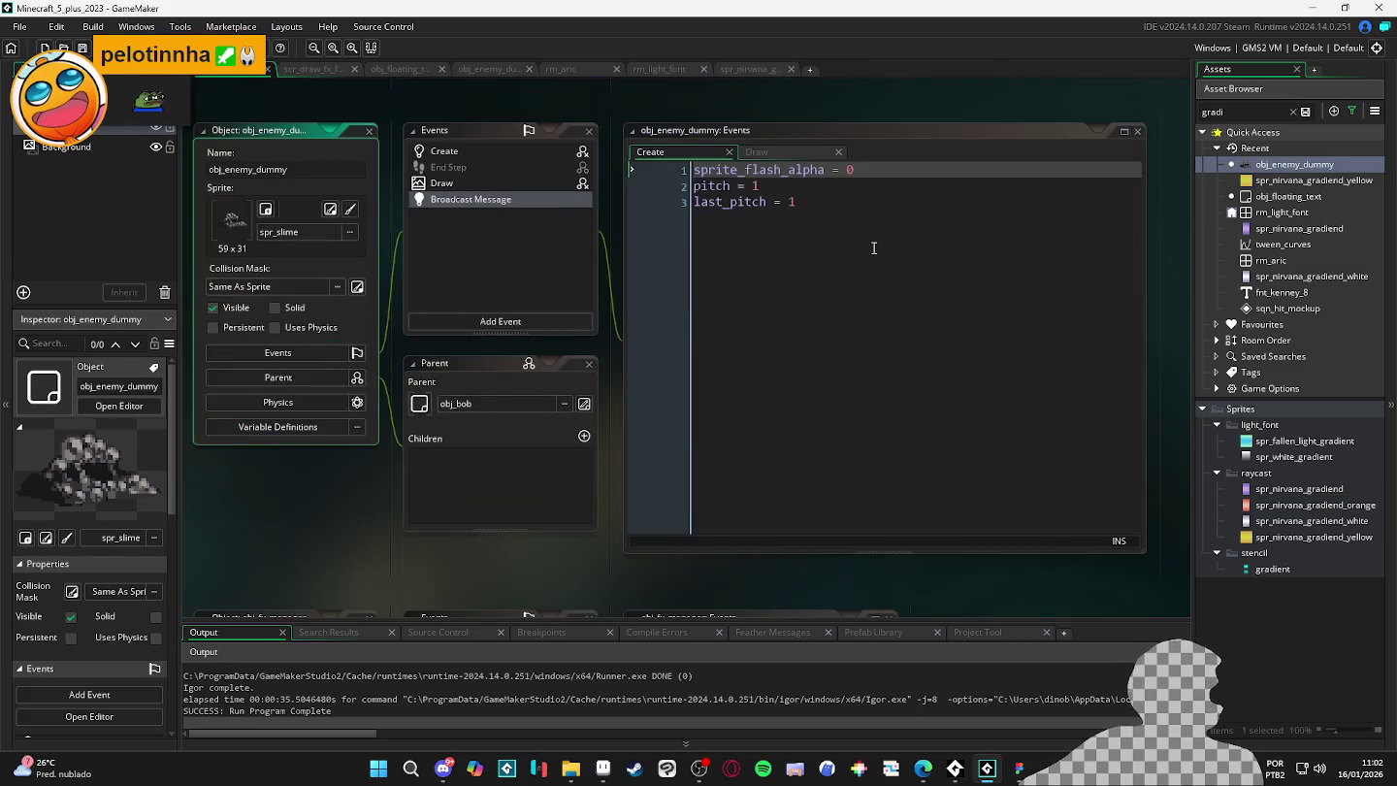
# - In obj_enemy_dummy's Broadcast Message code, change line 19's "critical" to "weak"
pyautogui.click(469, 150)
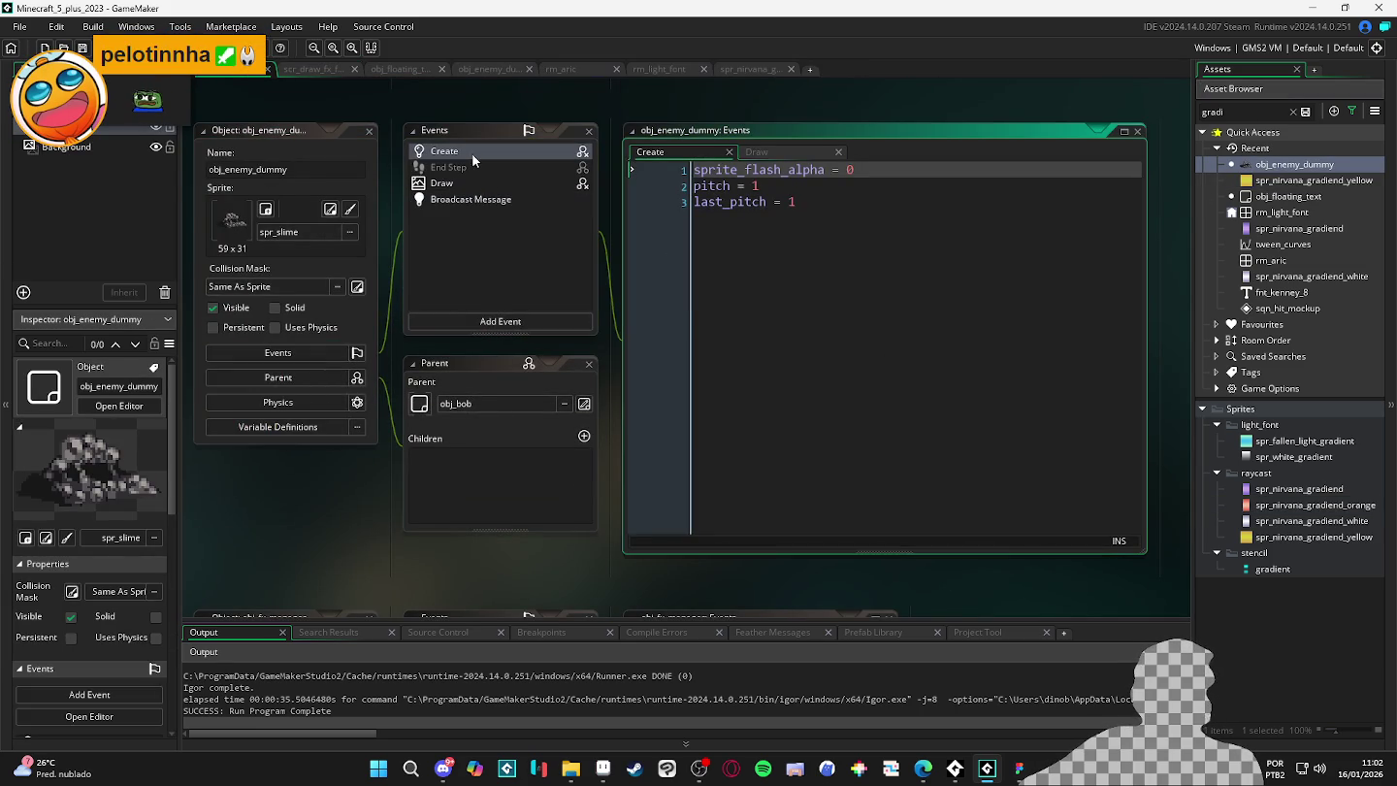
pyautogui.doubleClick(490, 199)
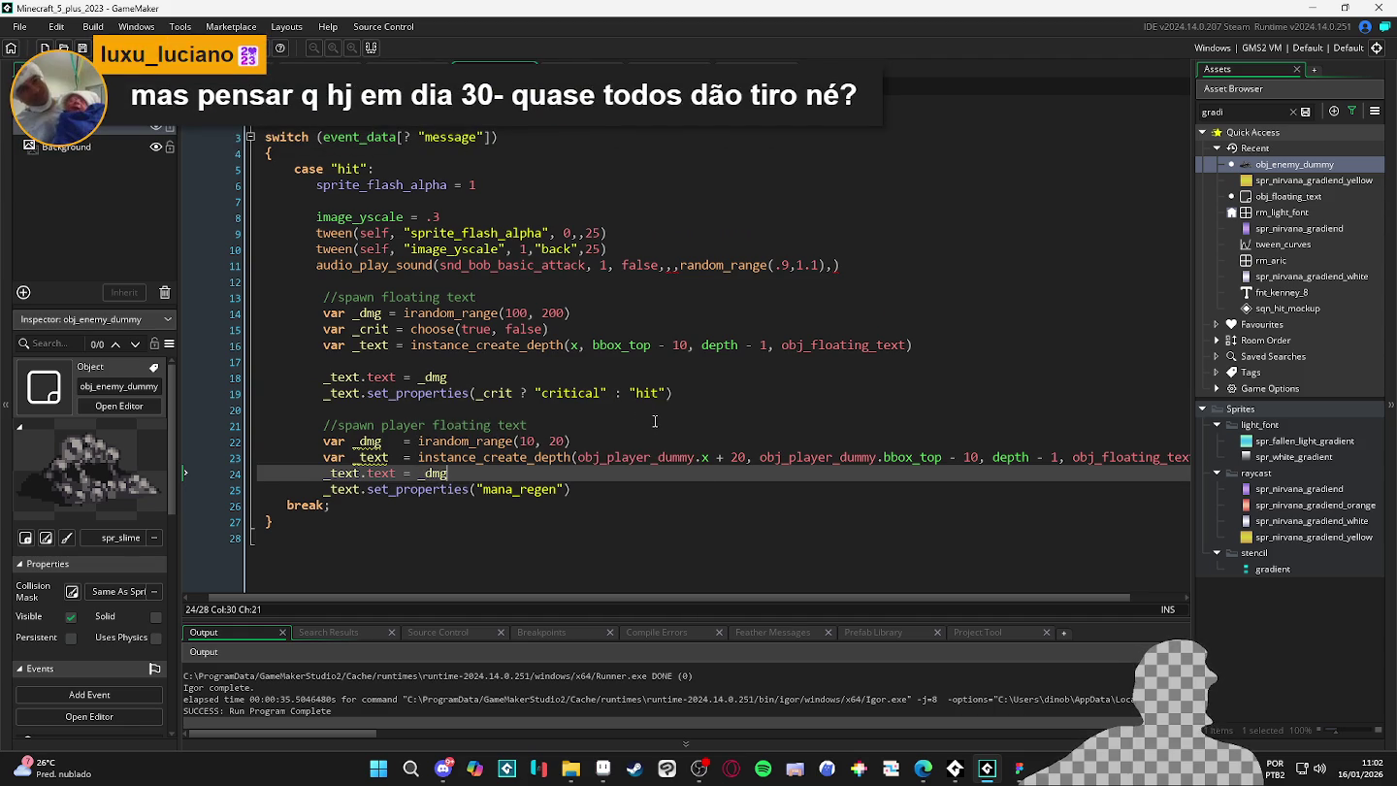
pyautogui.doubleClick(570, 393)
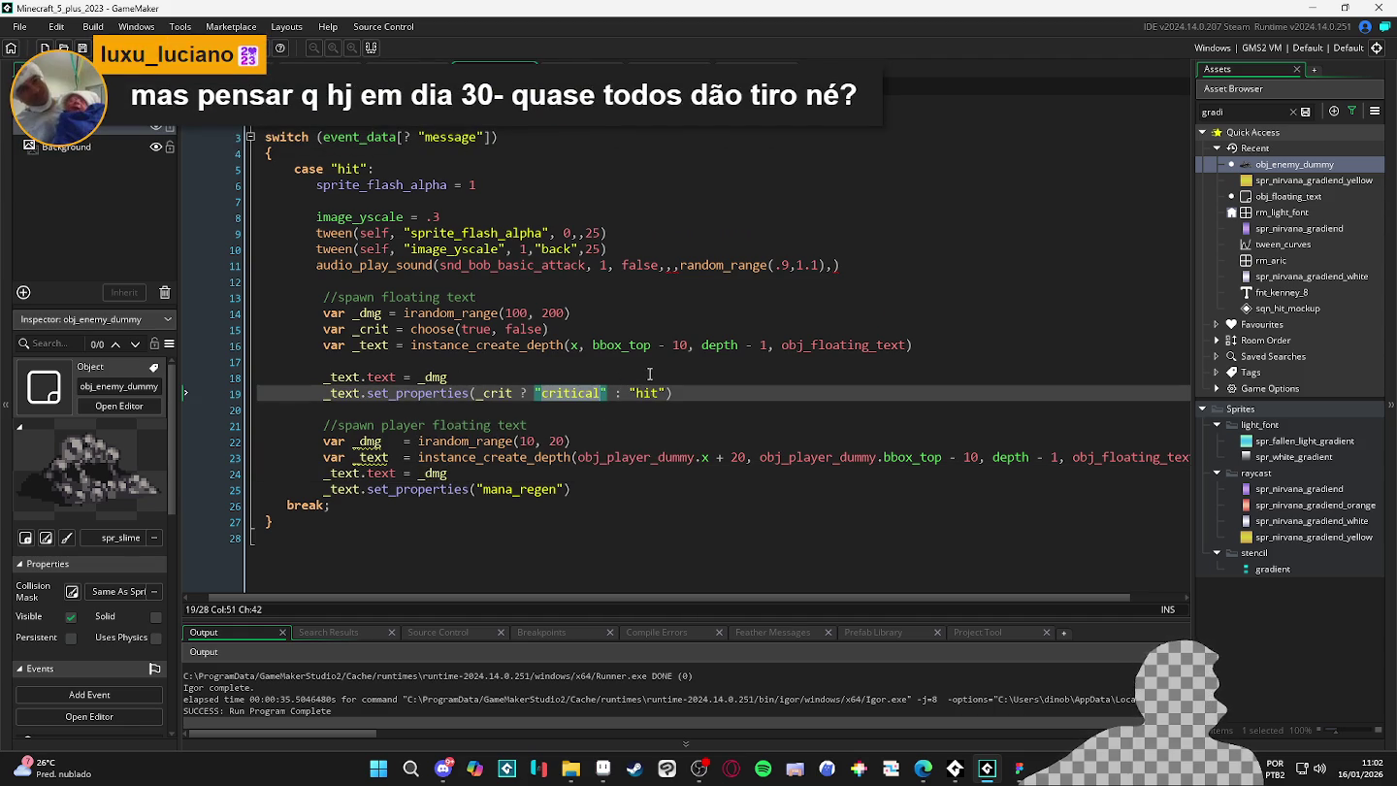
pyautogui.write('weak')
pyautogui.click(603, 443)
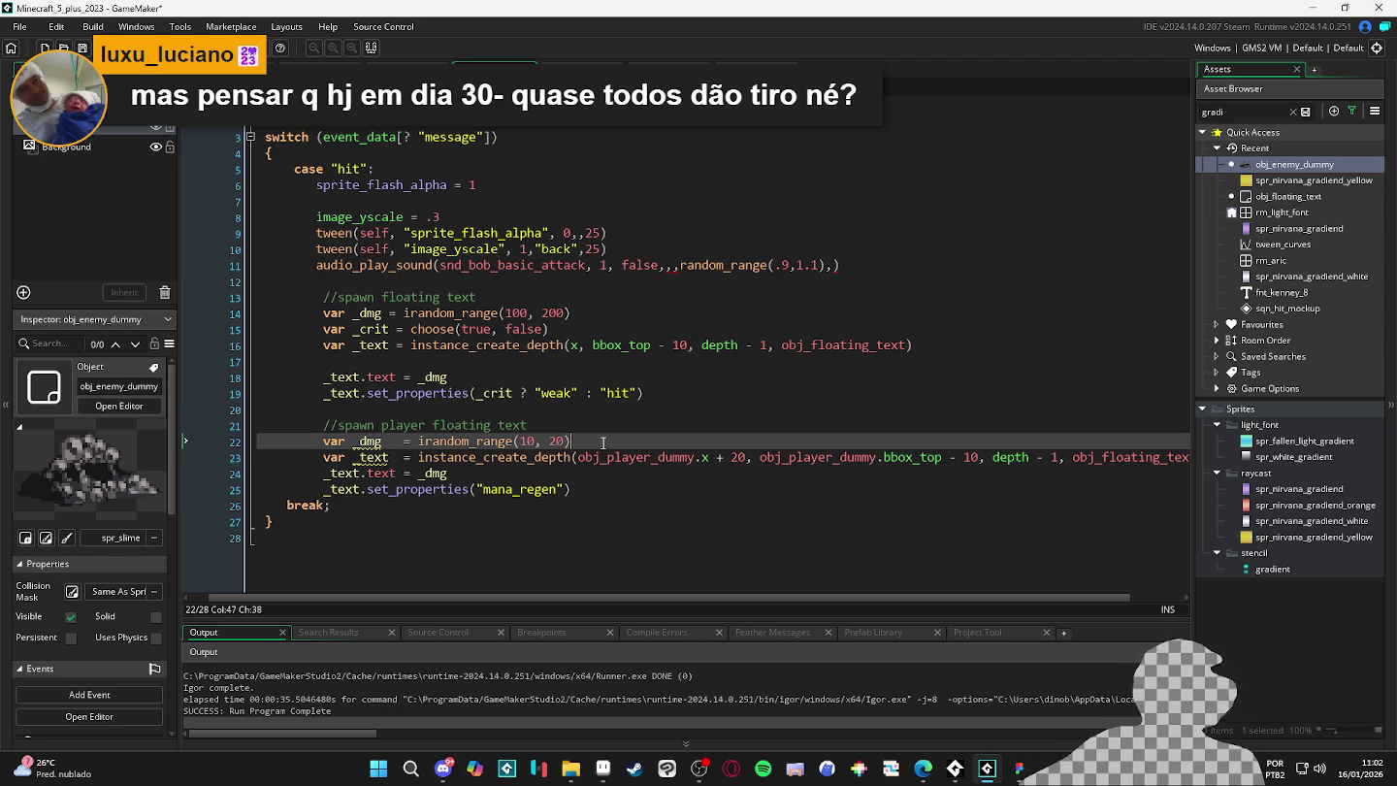
pyautogui.press('F5')
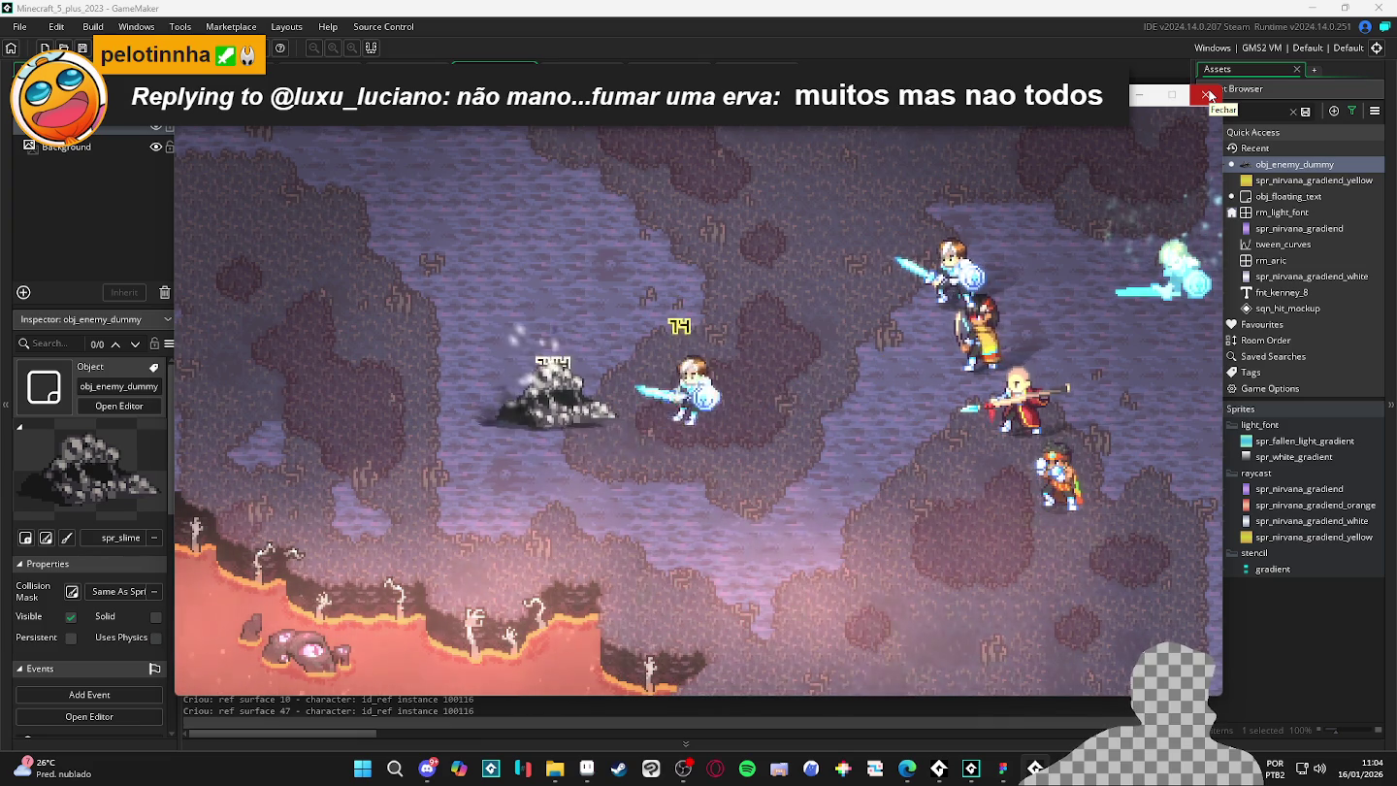
# - Close the test game after checking the floating damage number over the slime dummy
pyautogui.click(1208, 94)
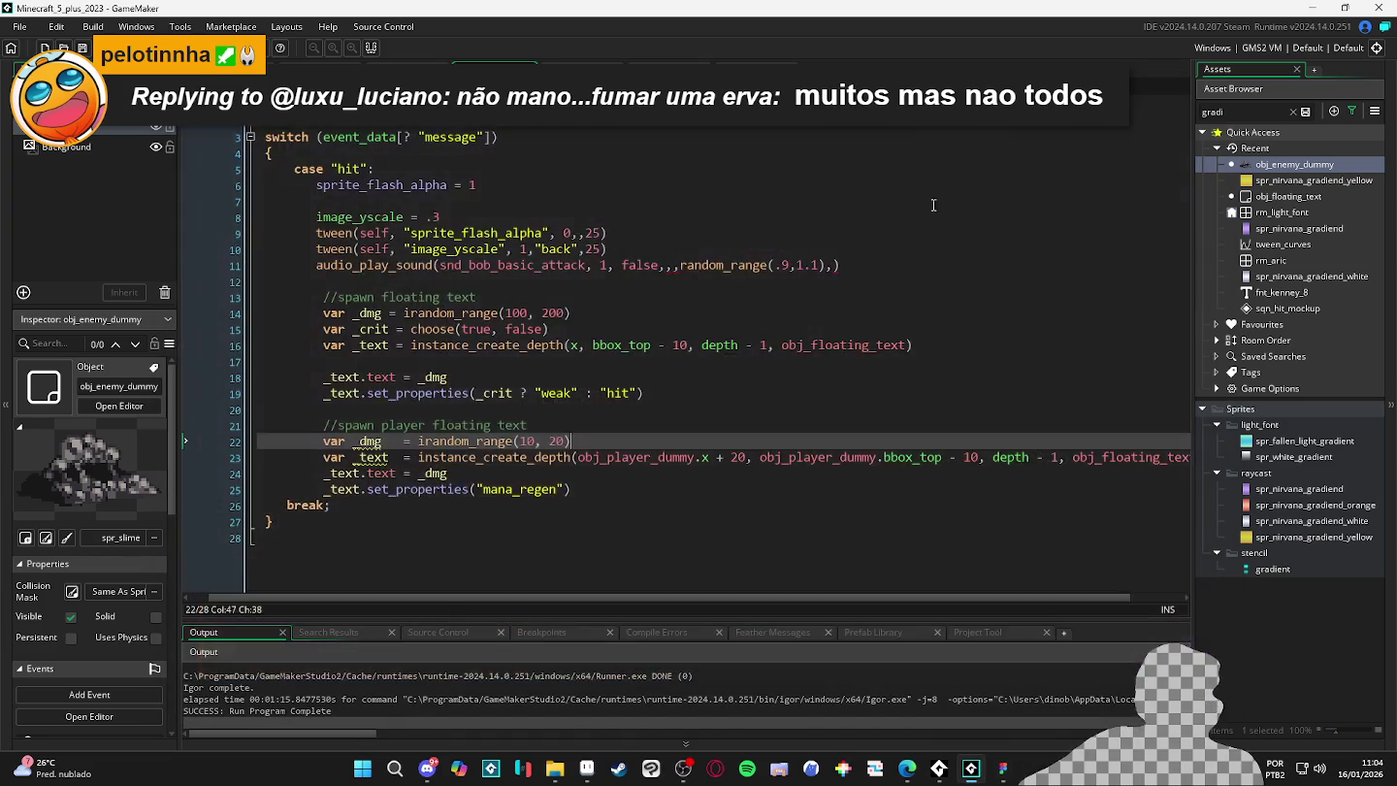
pyautogui.click(481, 456)
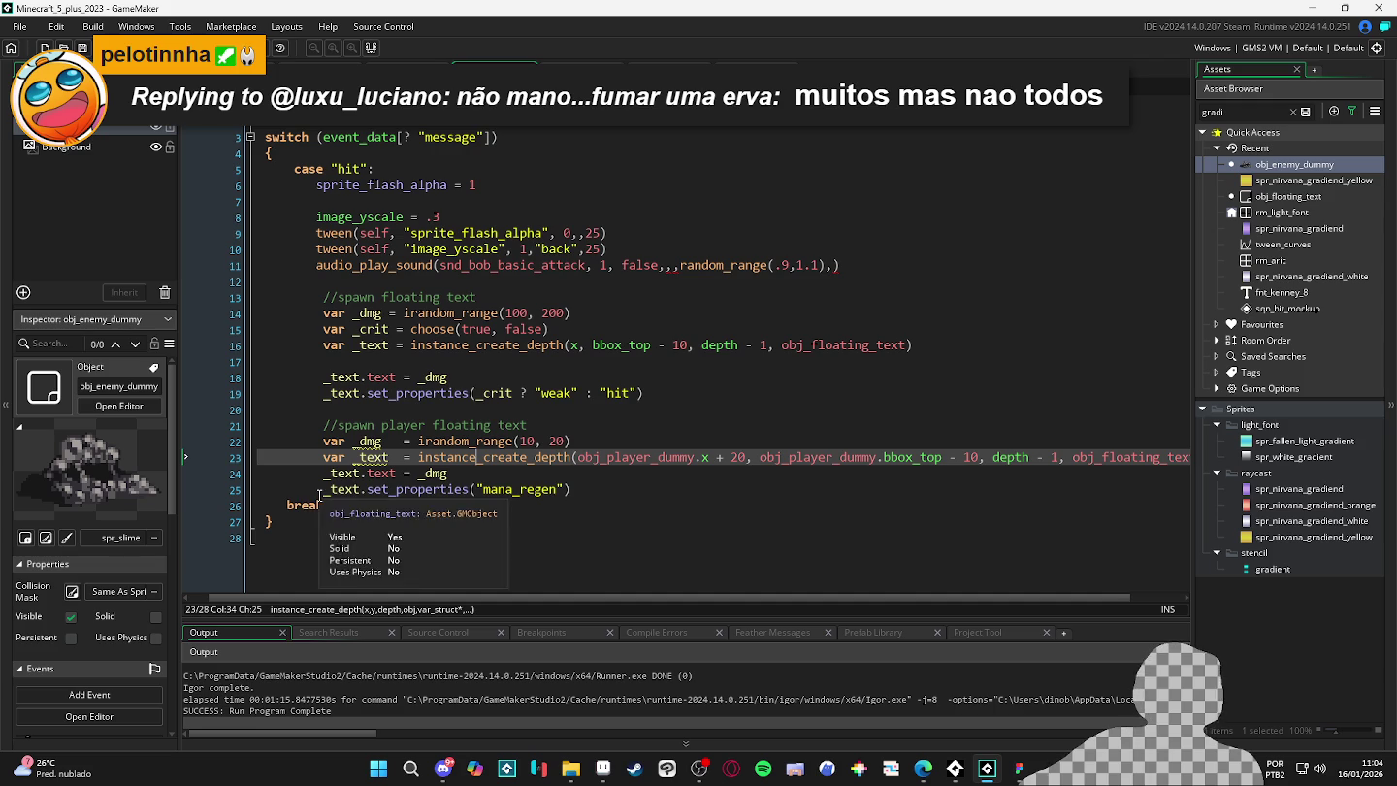
pyautogui.moveTo(420, 488)
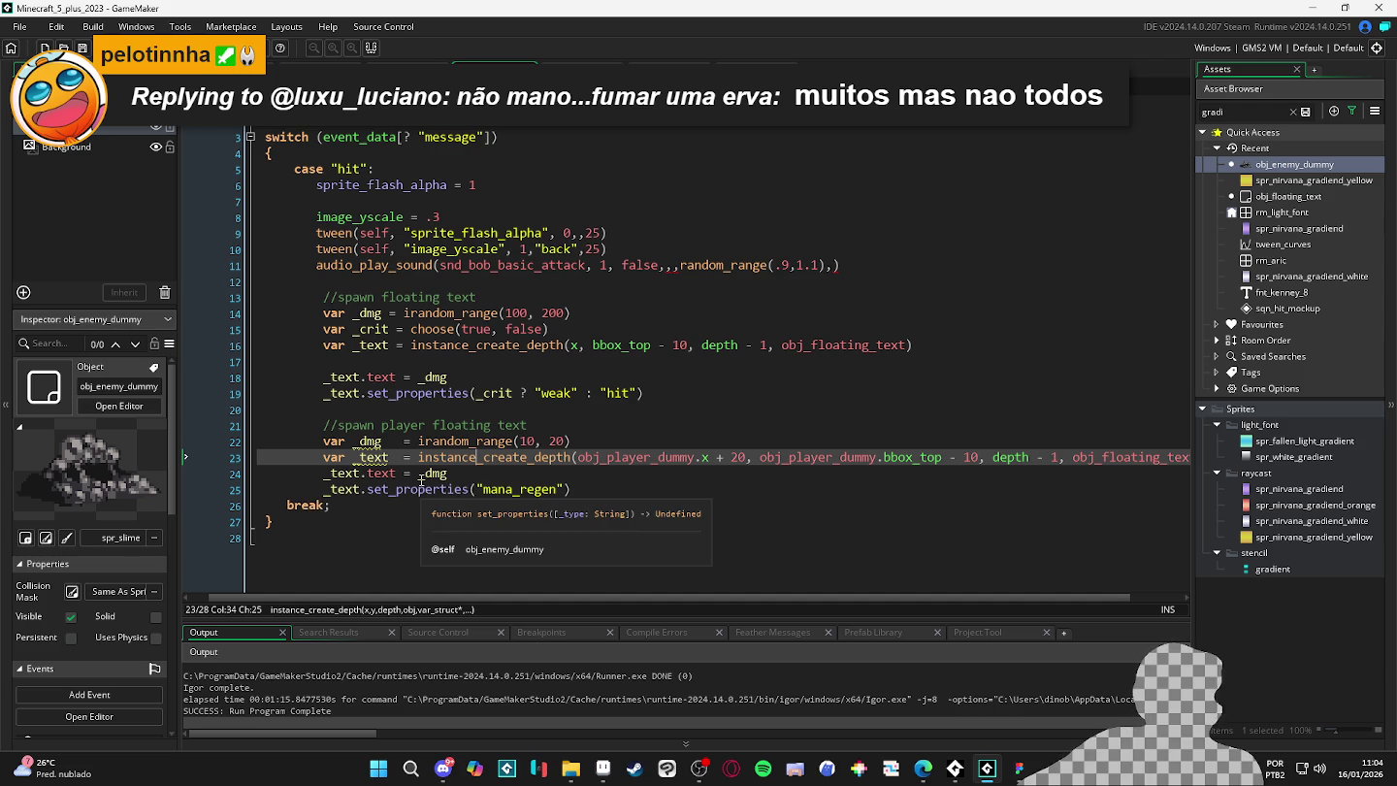
pyautogui.click(388, 312)
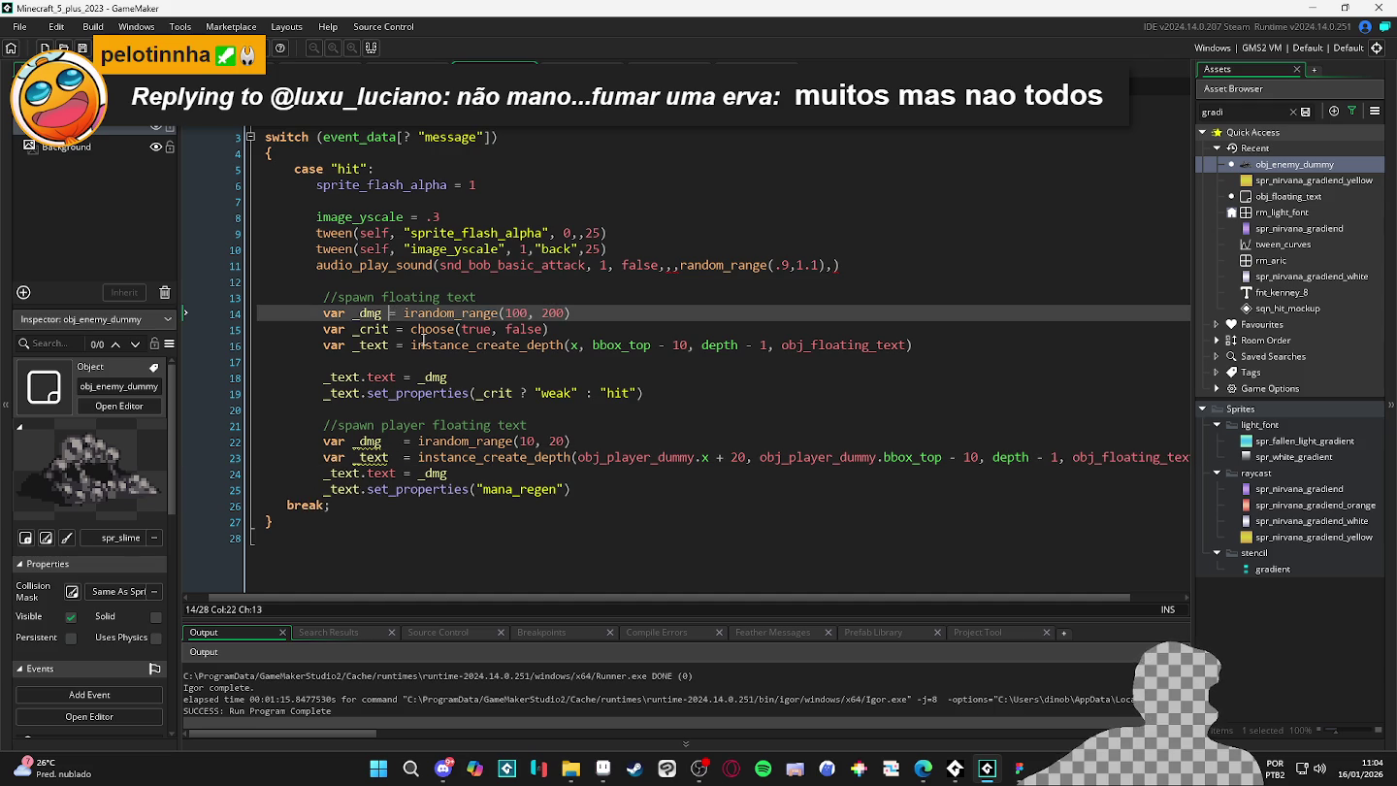
pyautogui.click(558, 490)
pyautogui.click(650, 488)
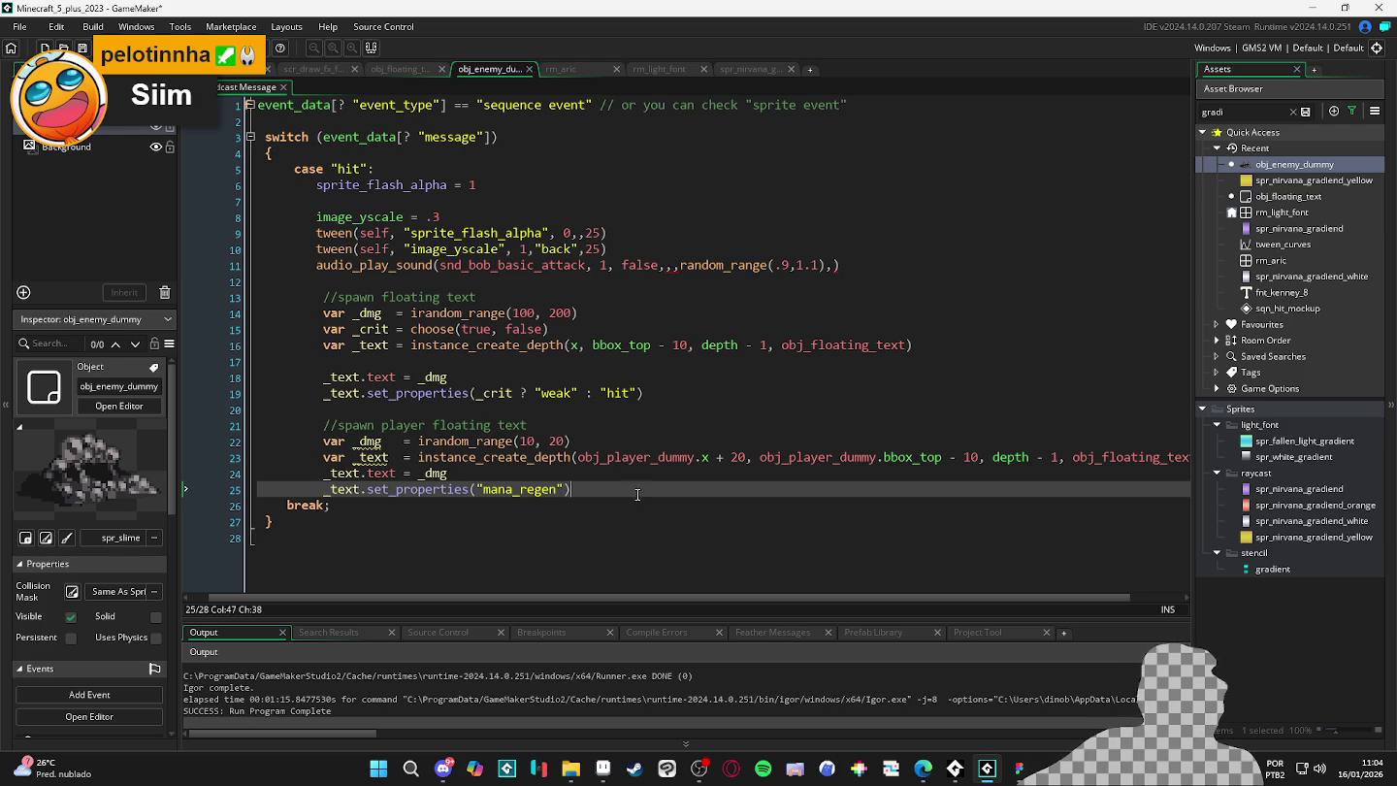
pyautogui.click(859, 267)
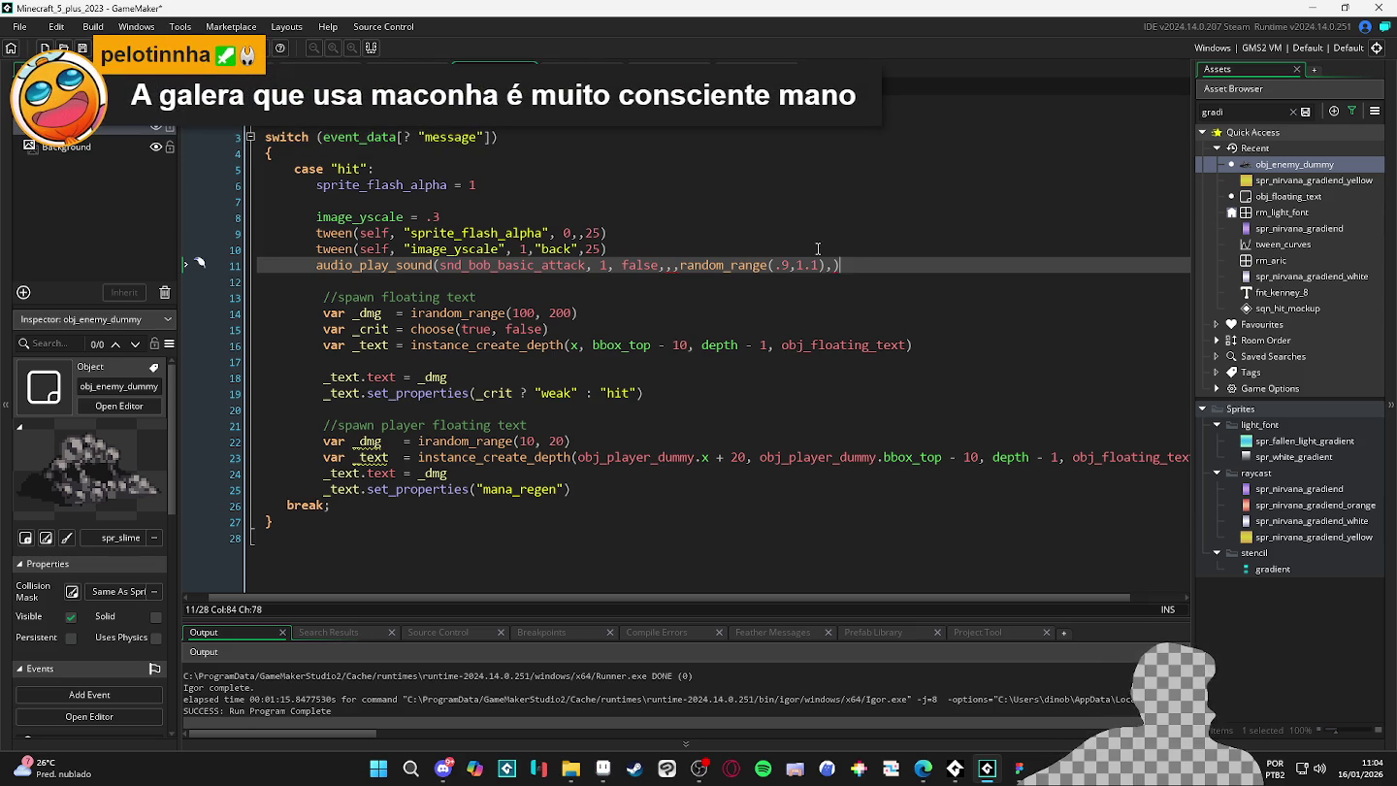
pyautogui.click(573, 505)
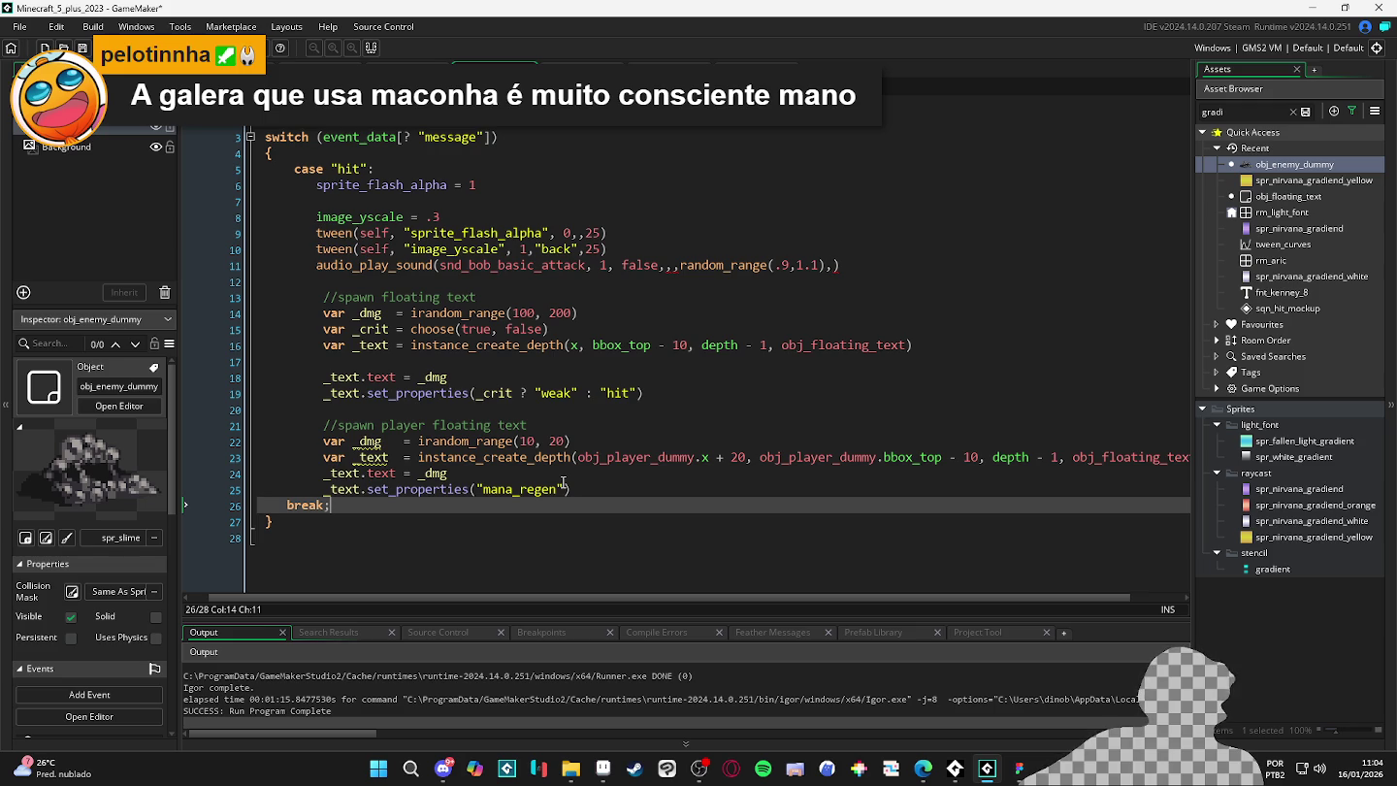
pyautogui.moveTo(535, 456)
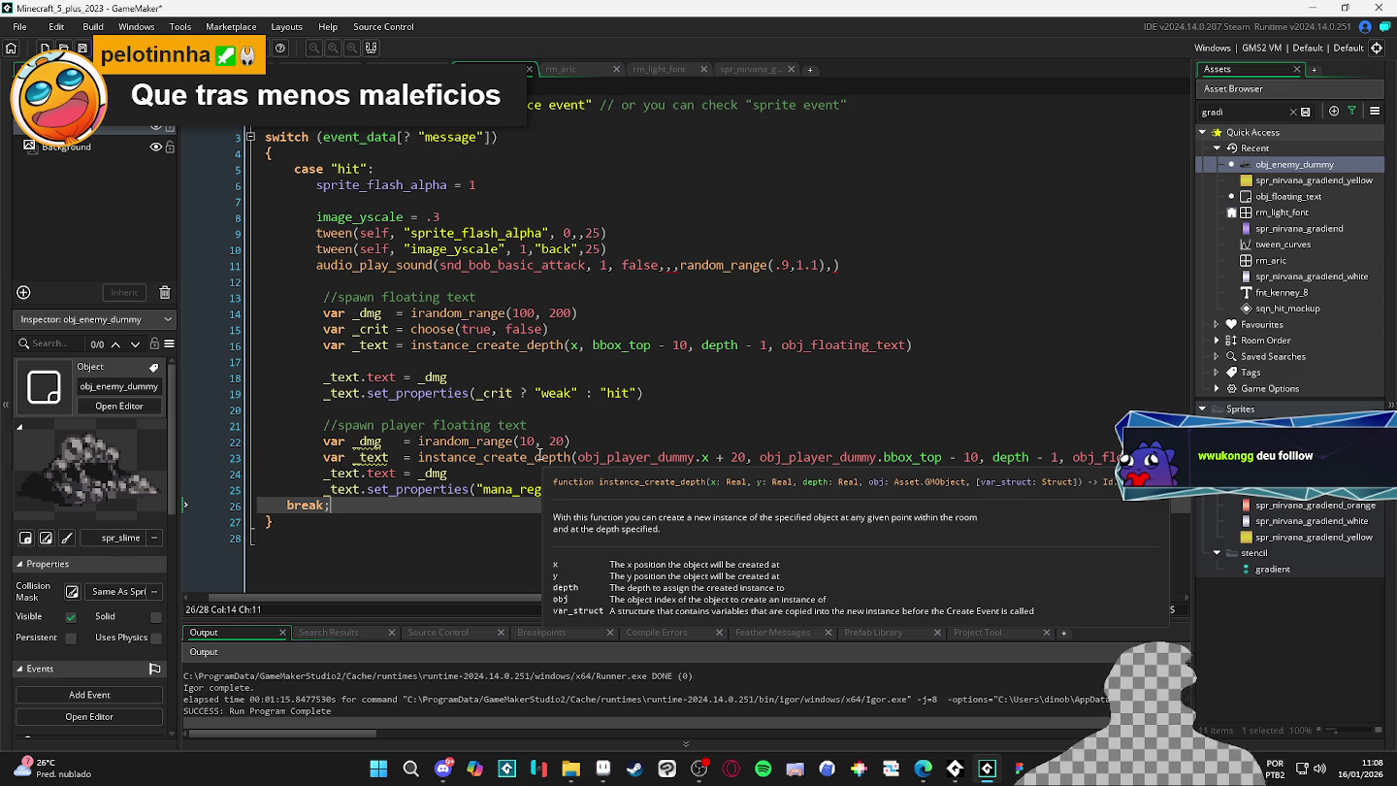
# - Duplicate the line 19 set_properties call and comment out the upper copy with //
pyautogui.click(739, 489)
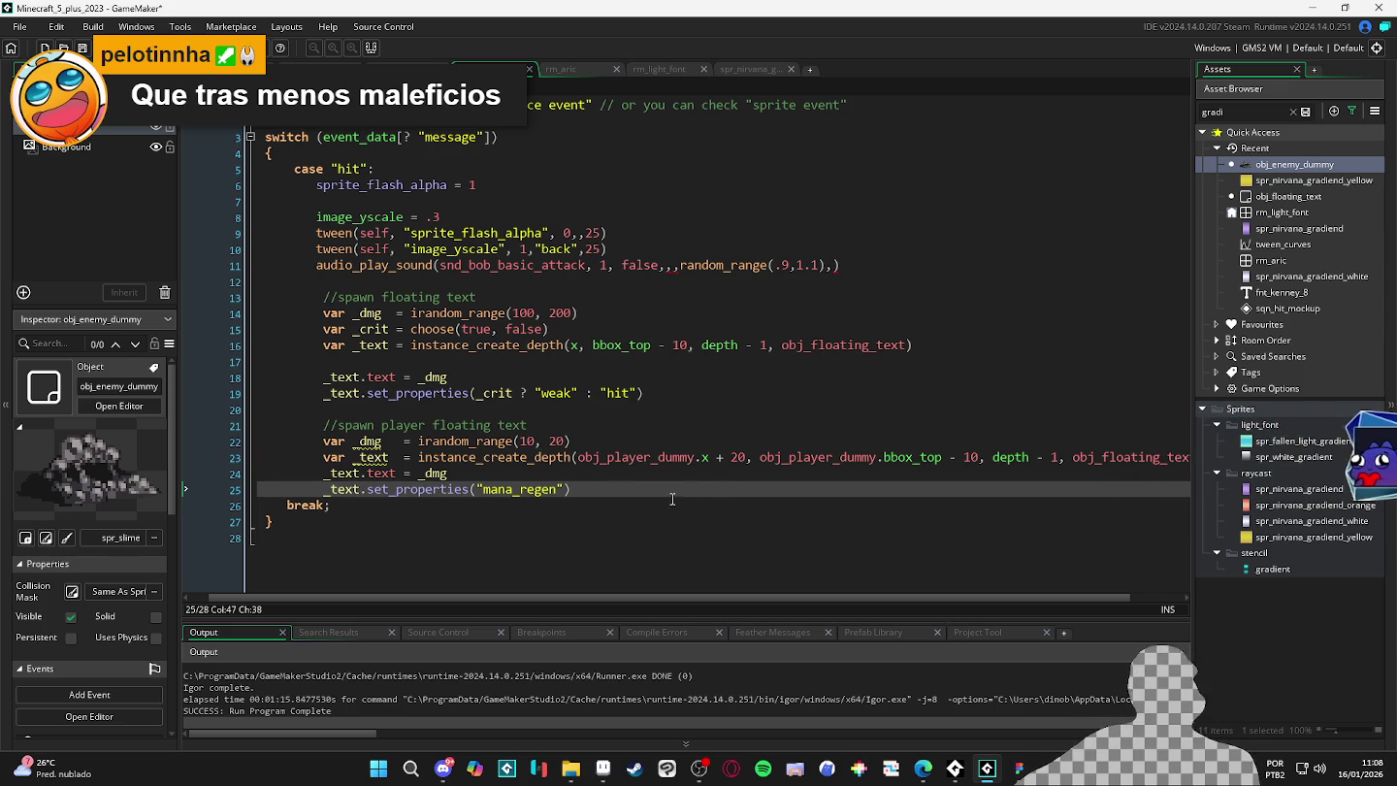
pyautogui.click(430, 442)
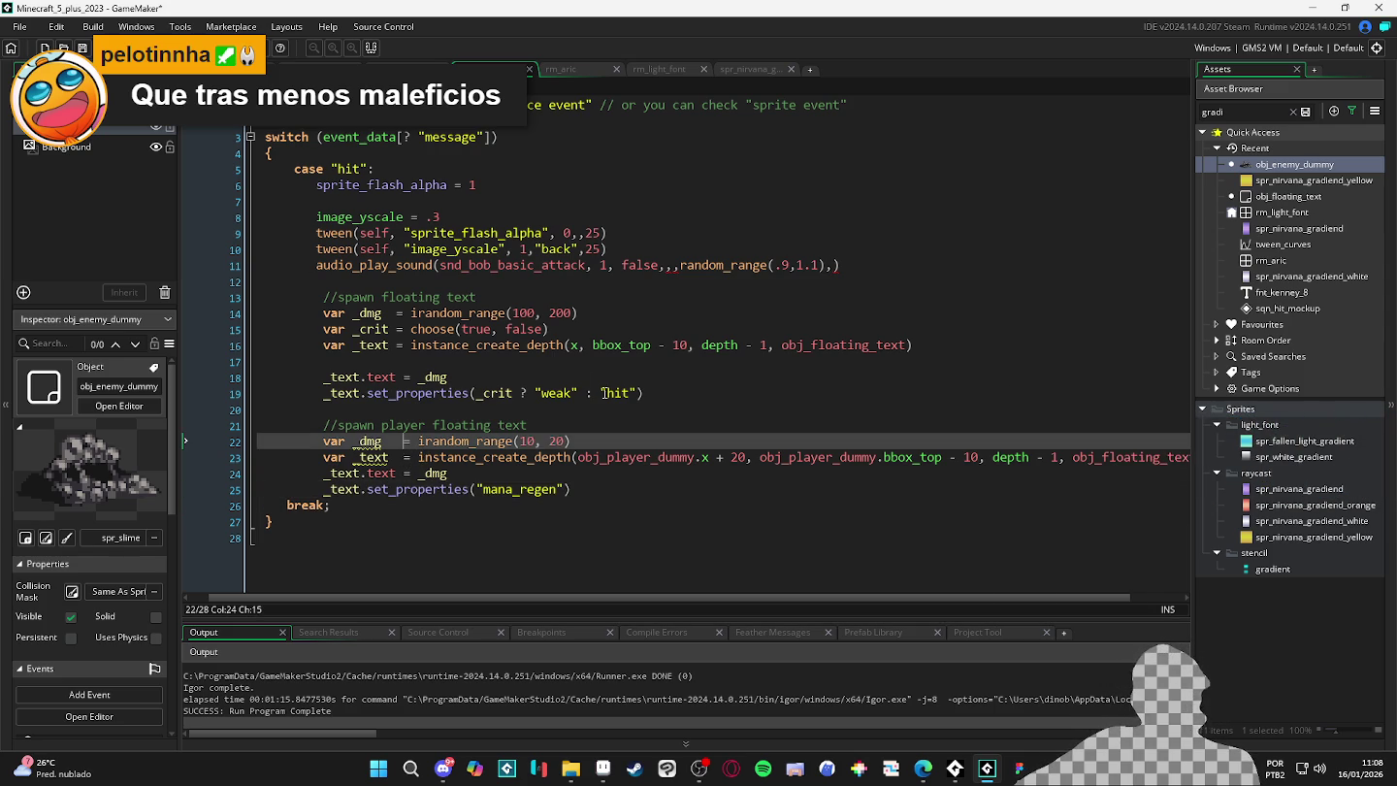
pyautogui.click(781, 442)
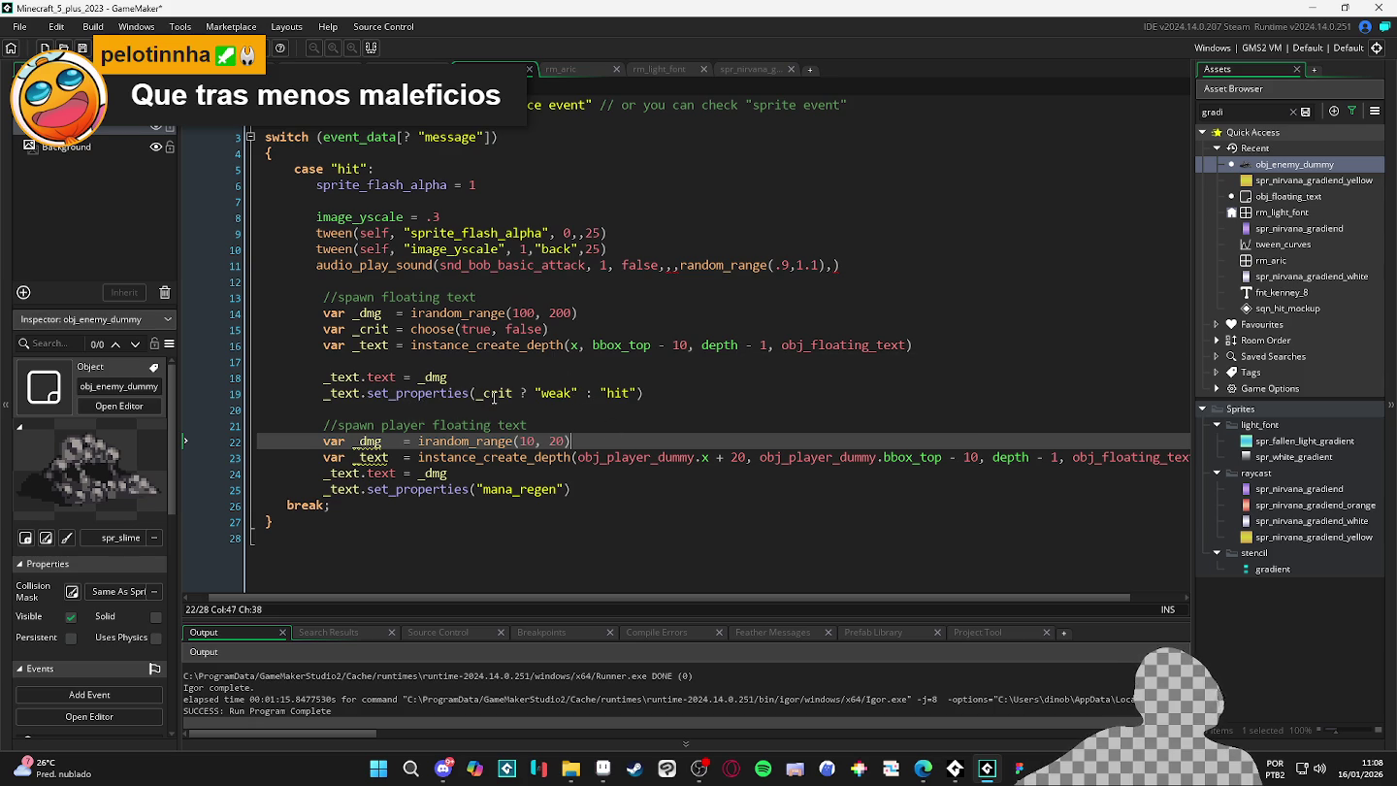
pyautogui.click(327, 398)
pyautogui.hotkey('ctrl', 'd')
pyautogui.press('Up')
pyautogui.write('//')
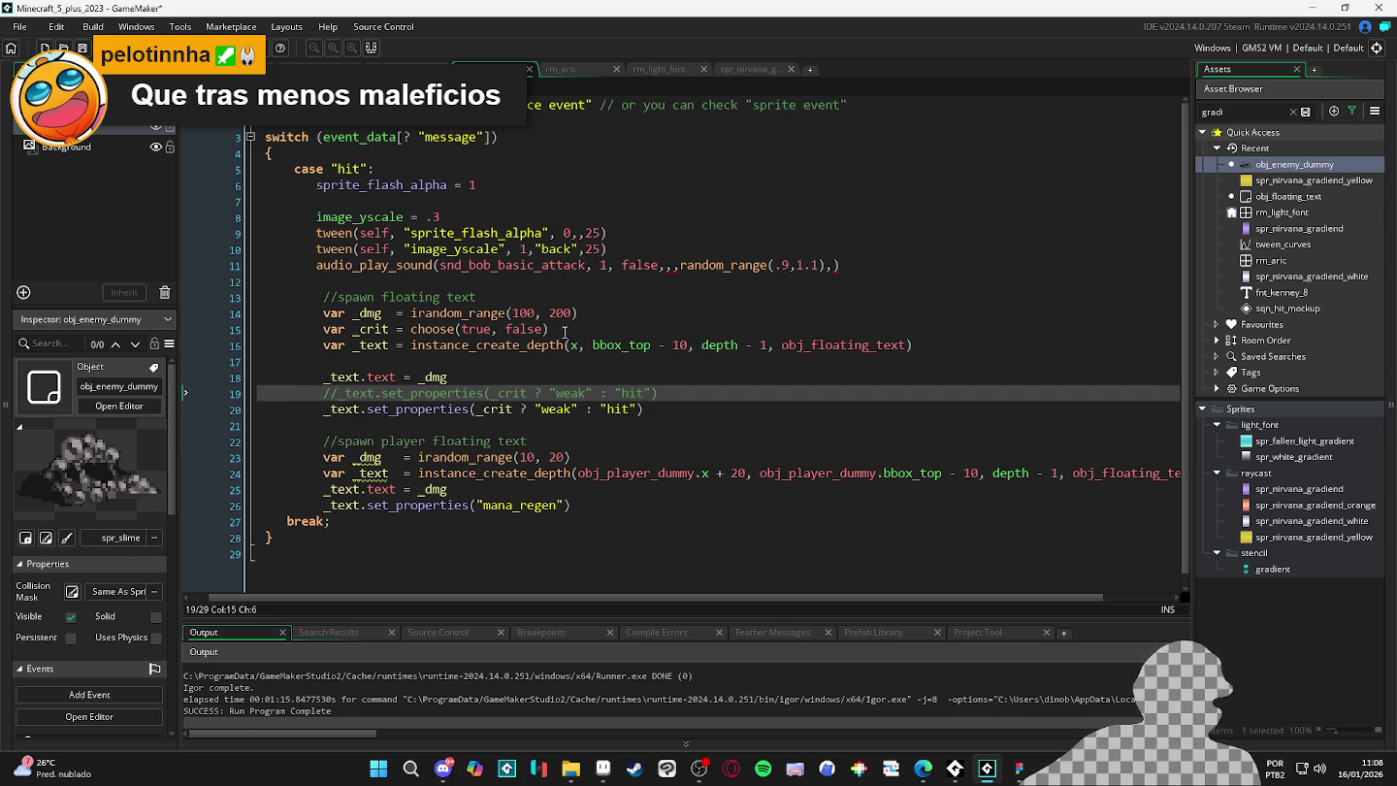
# - Replace the copy's crit ternary with "weak" and launch a new test build
pyautogui.doubleClick(614, 407)
pyautogui.moveTo(637, 408); pyautogui.dragTo(476, 408)
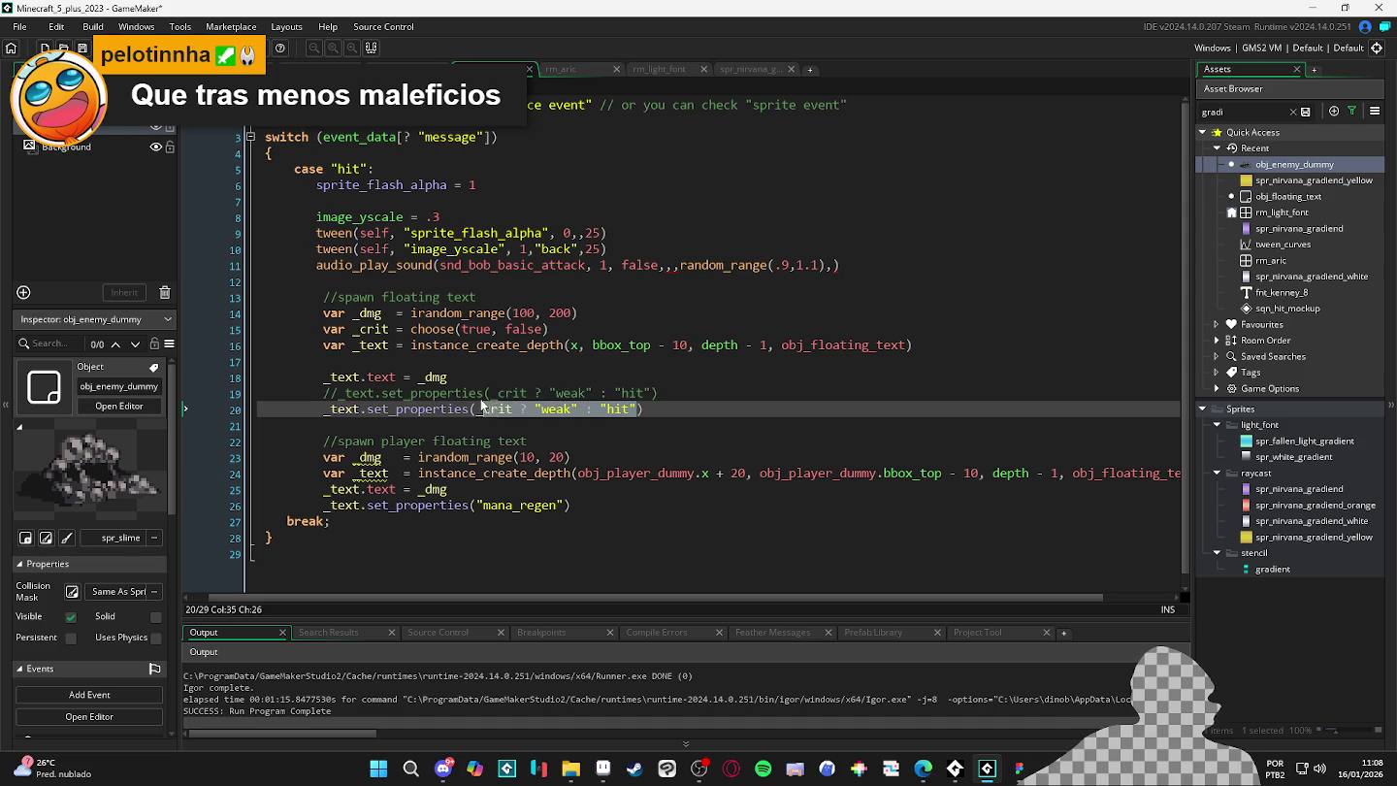
pyautogui.write('"weak')
pyautogui.press('F5')
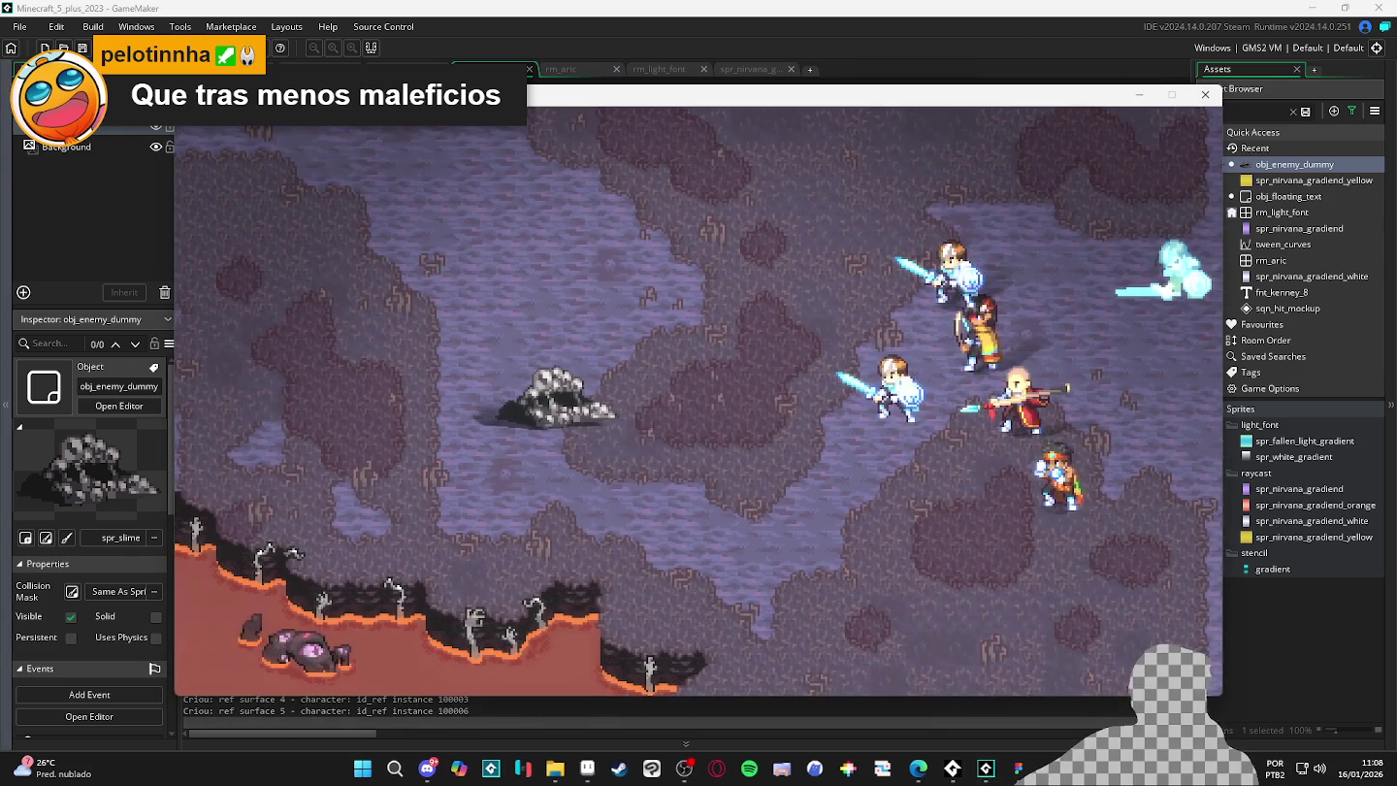
pyautogui.click(561, 433)
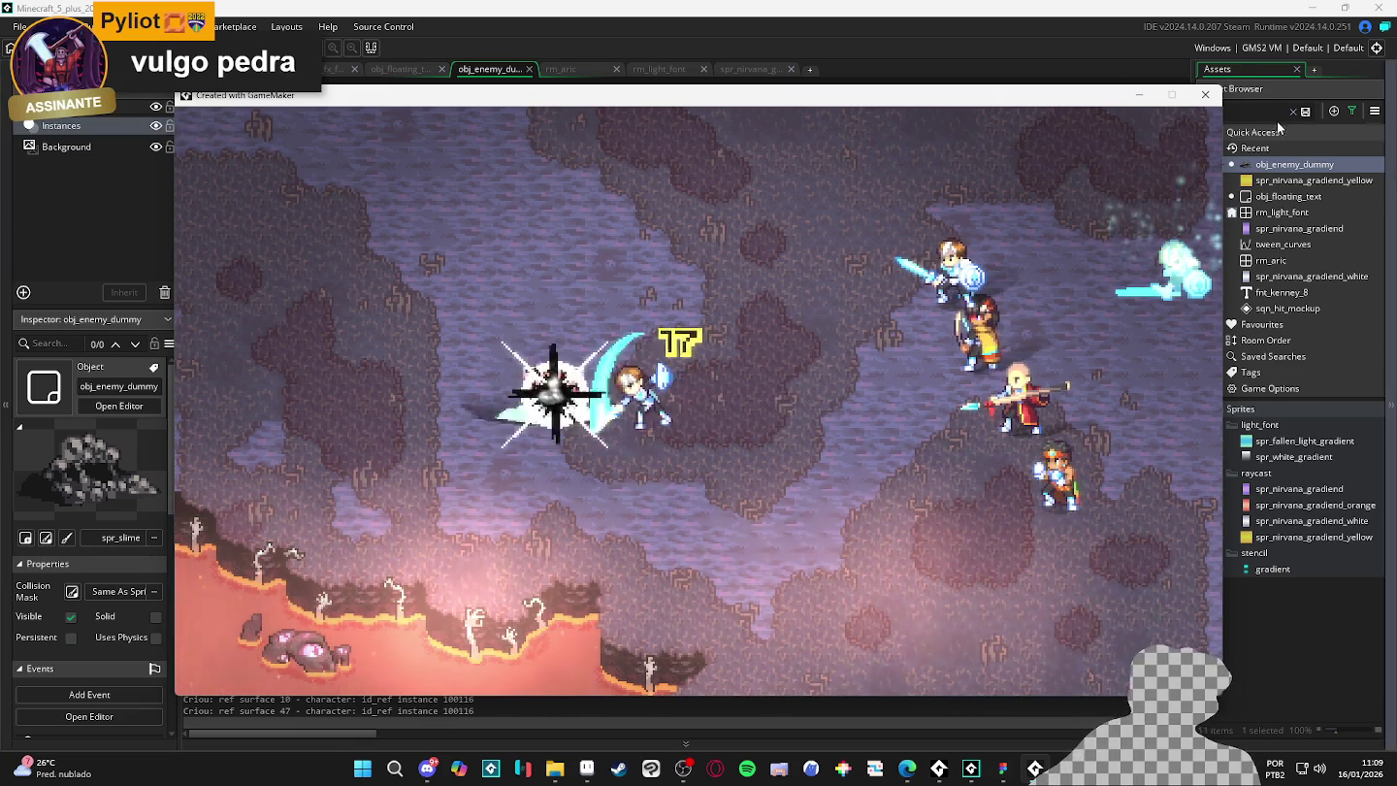
# - Close the test run after seeing yellow floating text beside the hit dummy
pyautogui.hotkey('alt', 'F4')
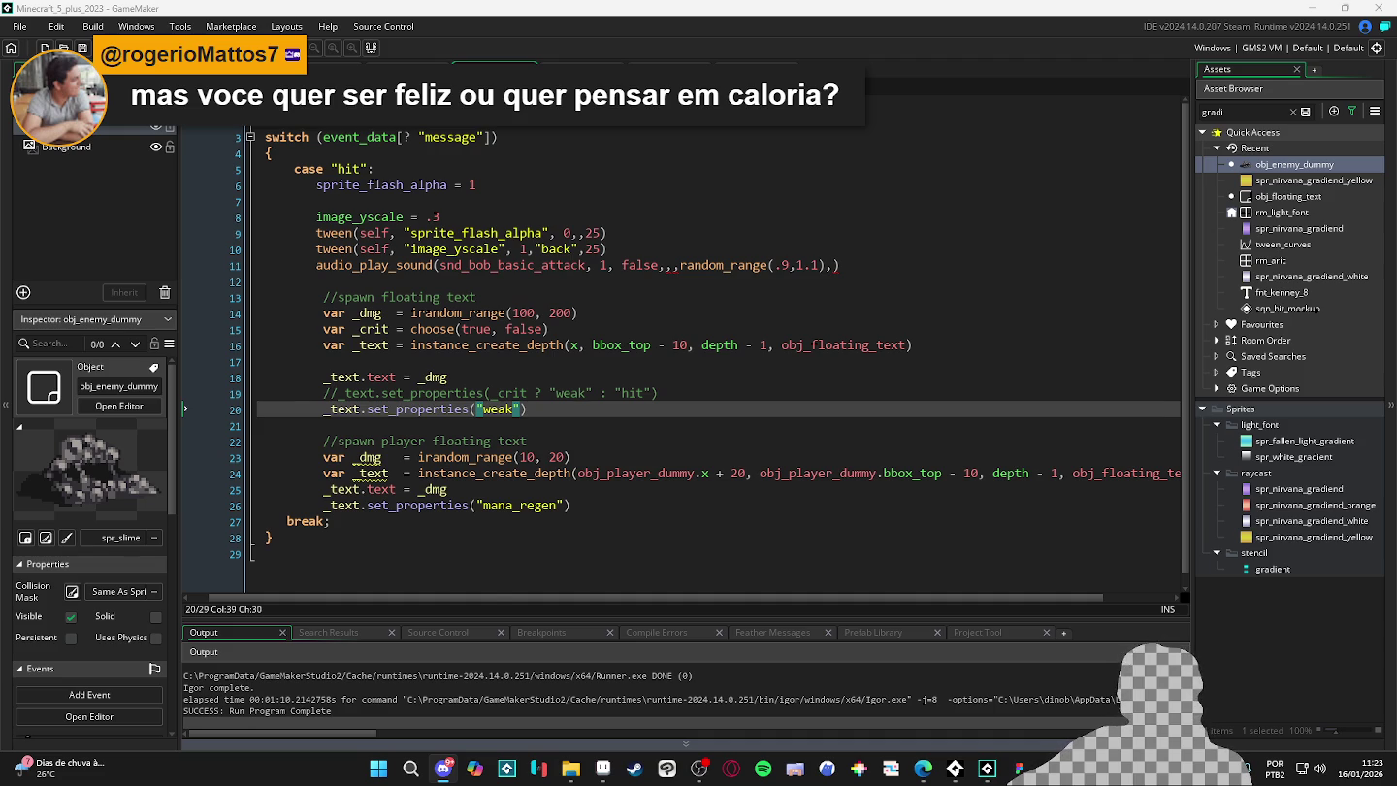
# - Bring up Discord to review the shared art
pyautogui.click(443, 768)
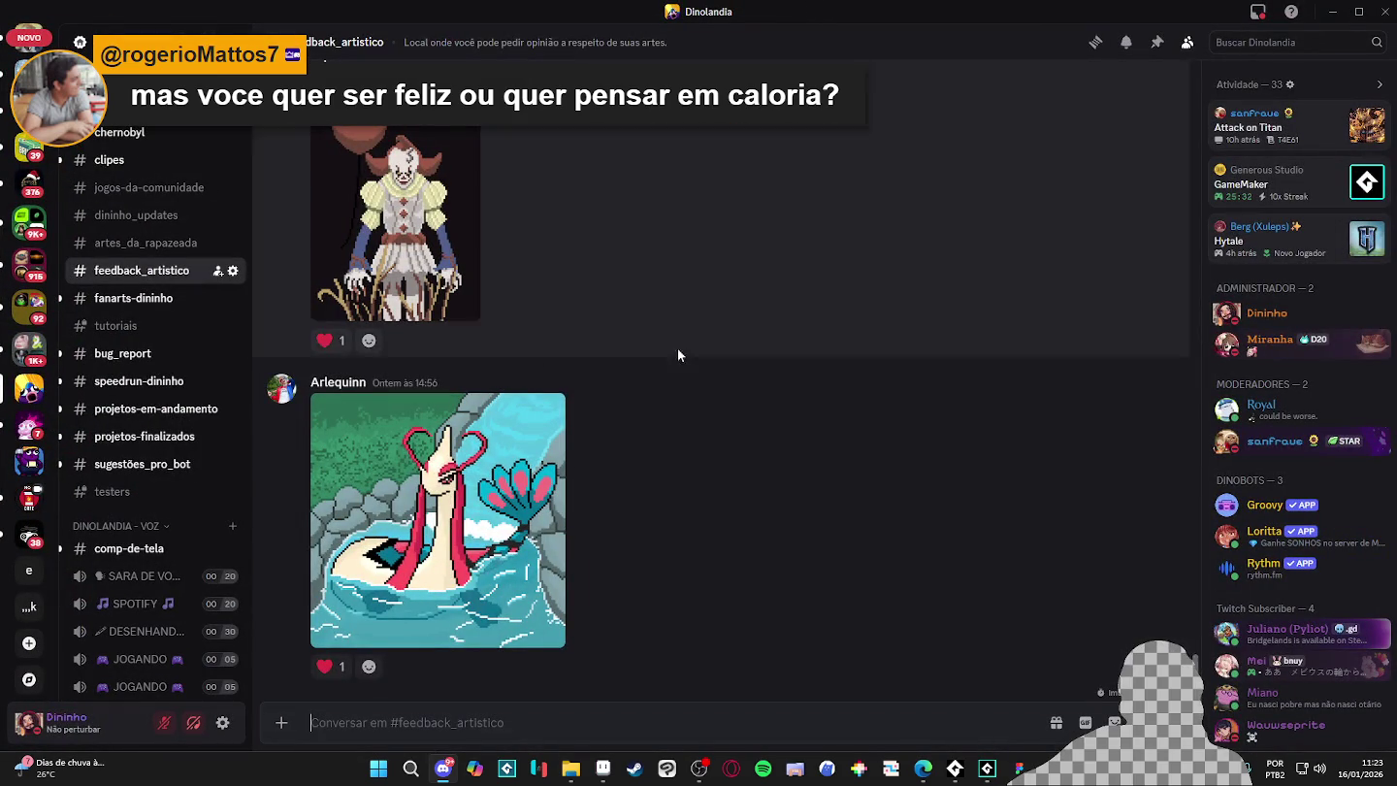
# - Scroll through the Discord channels, including artes_da_rapazeada, to browse posted art
pyautogui.scroll(2, 843, 416)
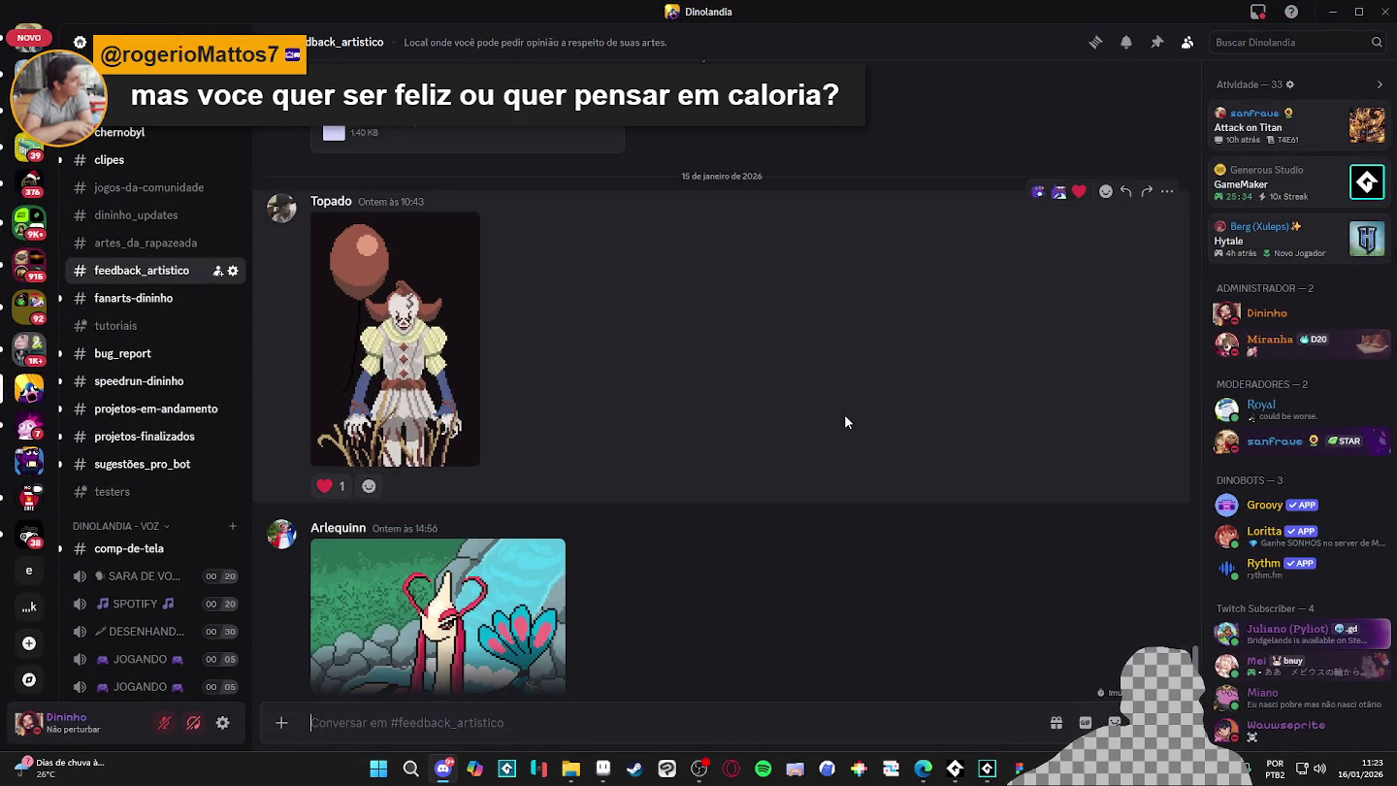
pyautogui.scroll(-2, 844, 423)
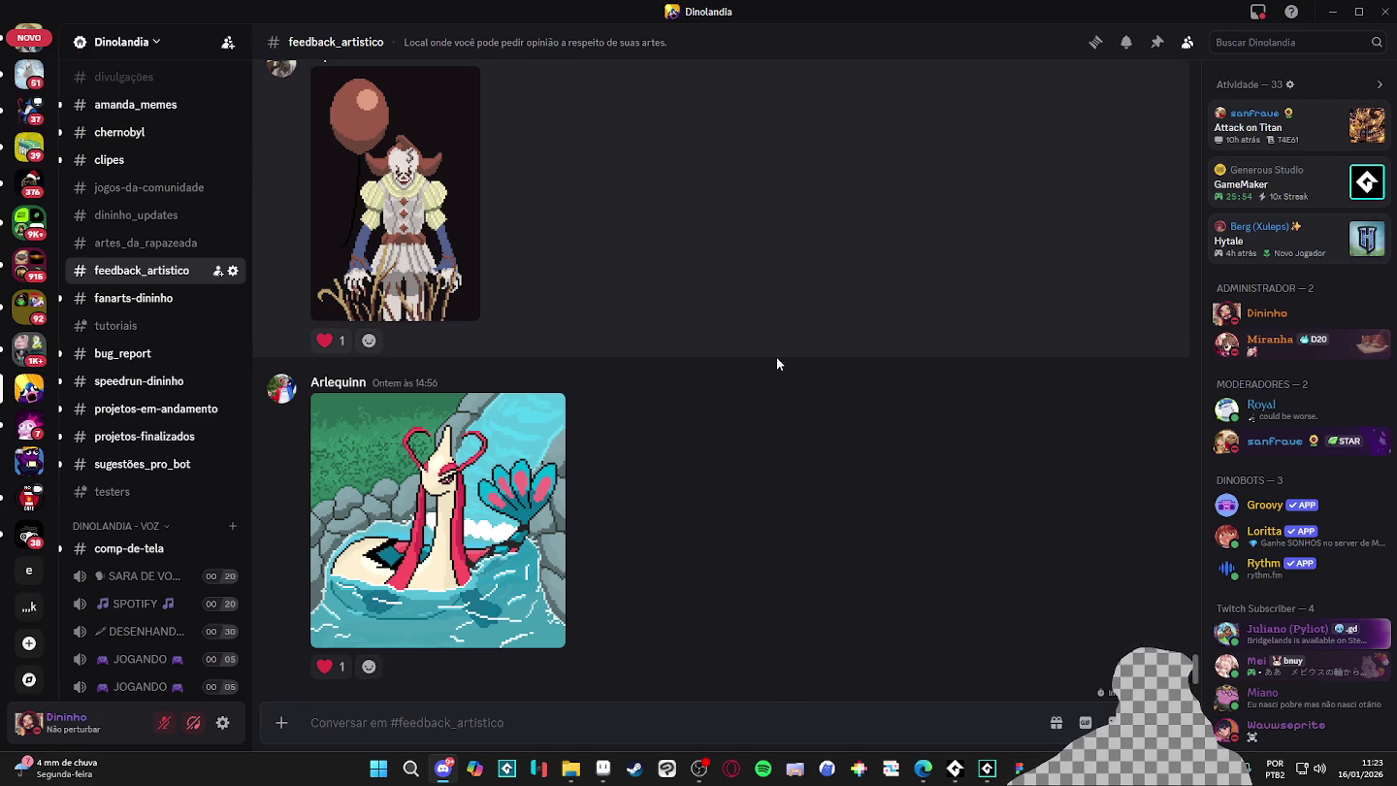
pyautogui.scroll(4, 771, 355)
pyautogui.scroll(3, 770, 356)
pyautogui.scroll(3, 770, 356)
pyautogui.scroll(3, 770, 362)
pyautogui.scroll(3, 770, 361)
pyautogui.scroll(3, 771, 361)
pyautogui.scroll(3, 771, 361)
pyautogui.scroll(-4, 770, 361)
pyautogui.scroll(-5, 770, 361)
pyautogui.scroll(-5, 770, 361)
pyautogui.scroll(-3, 771, 362)
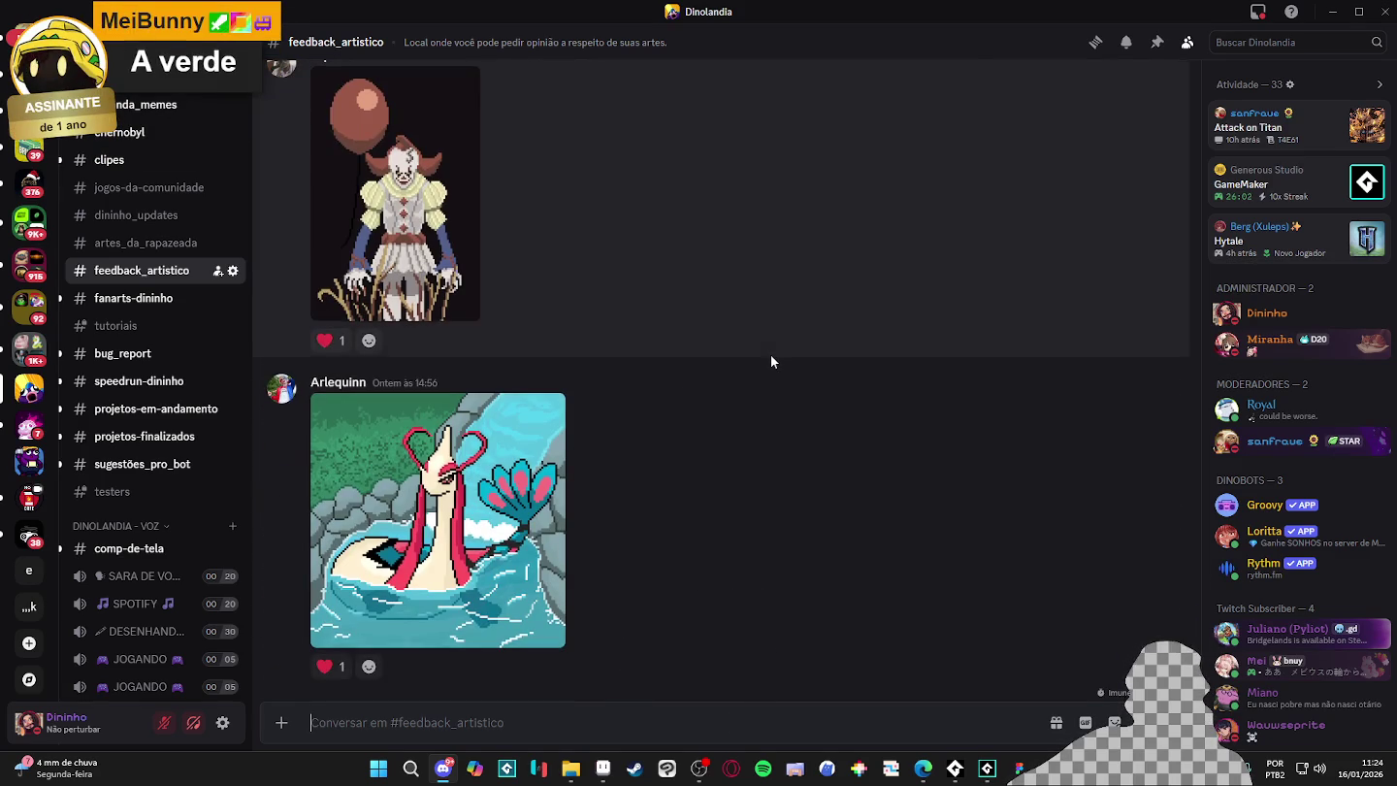
pyautogui.click(144, 243)
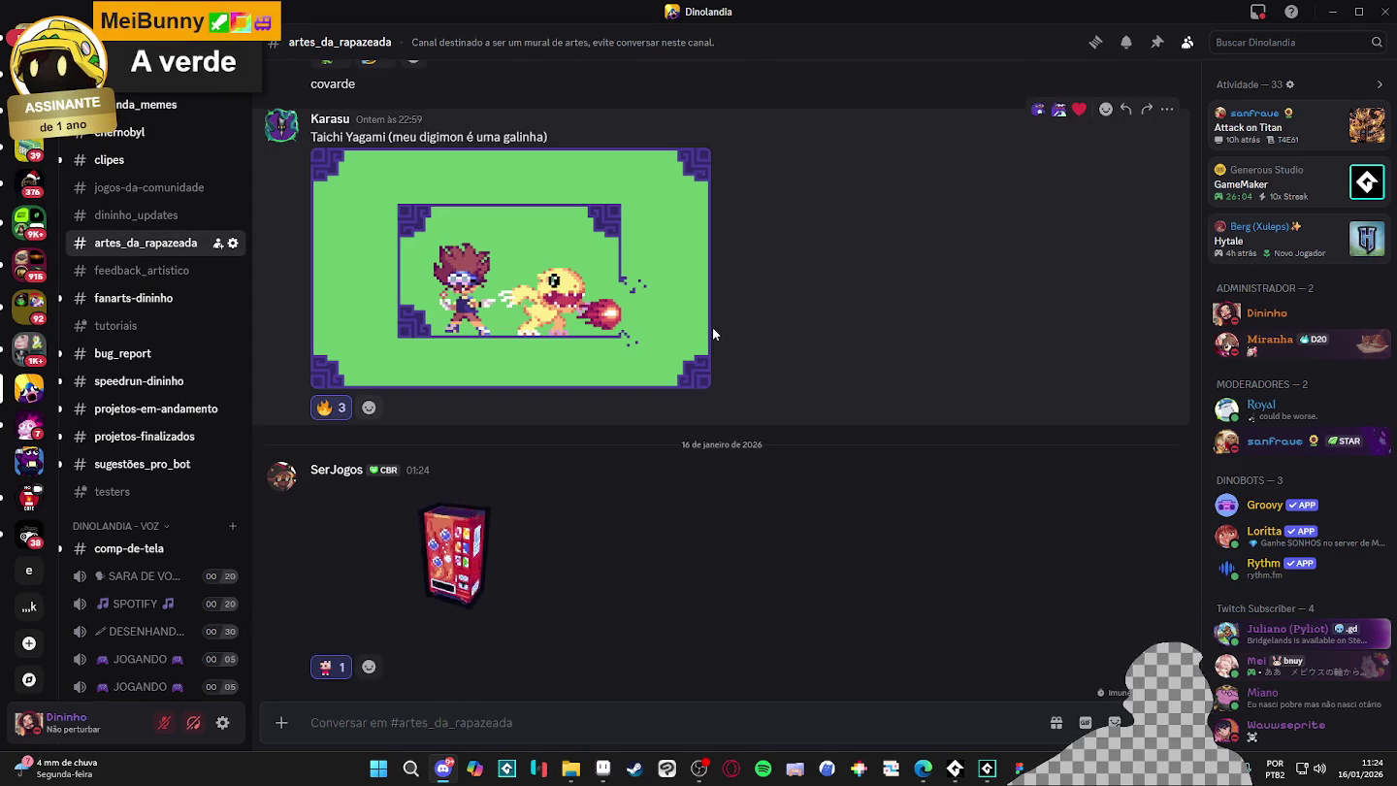
pyautogui.scroll(3, 726, 321)
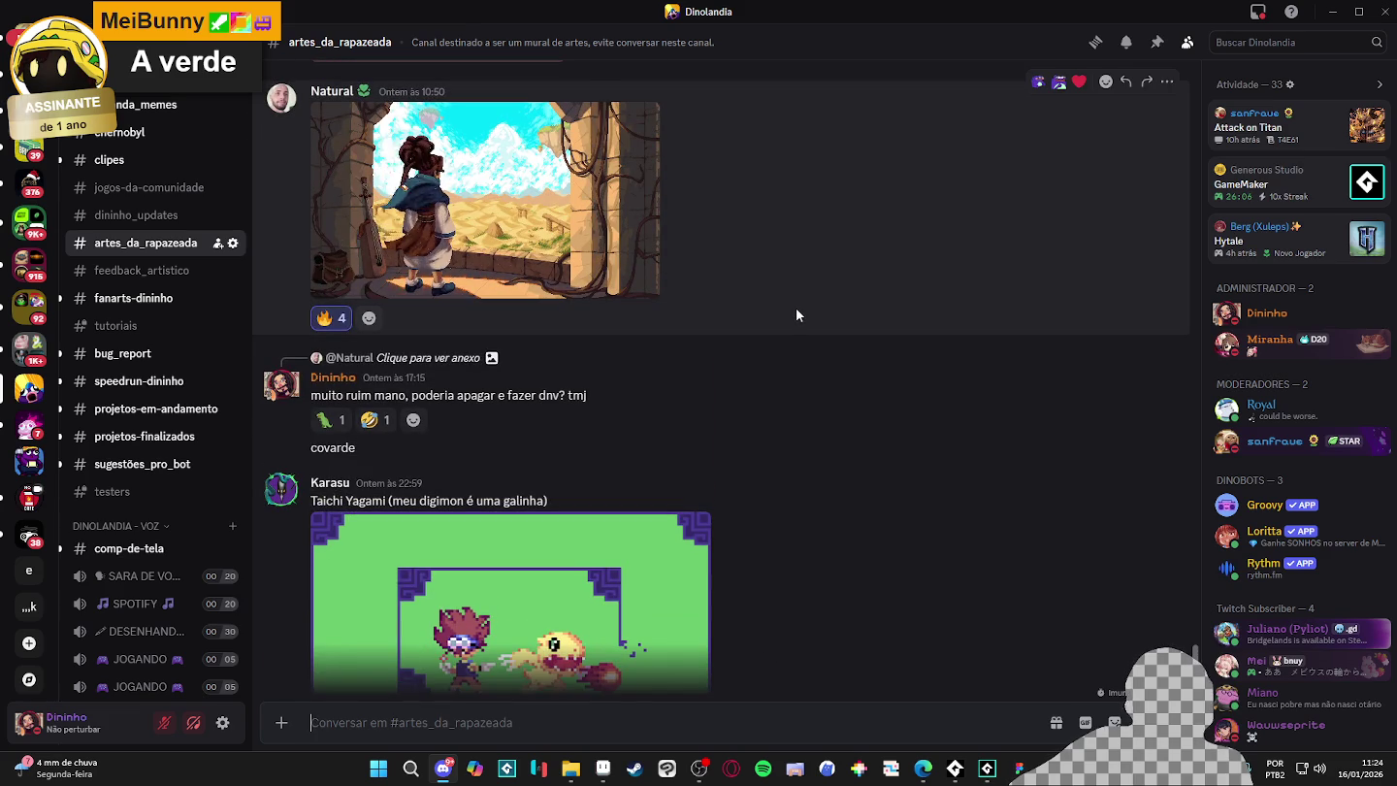
pyautogui.scroll(-2, 796, 313)
pyautogui.scroll(-2, 796, 311)
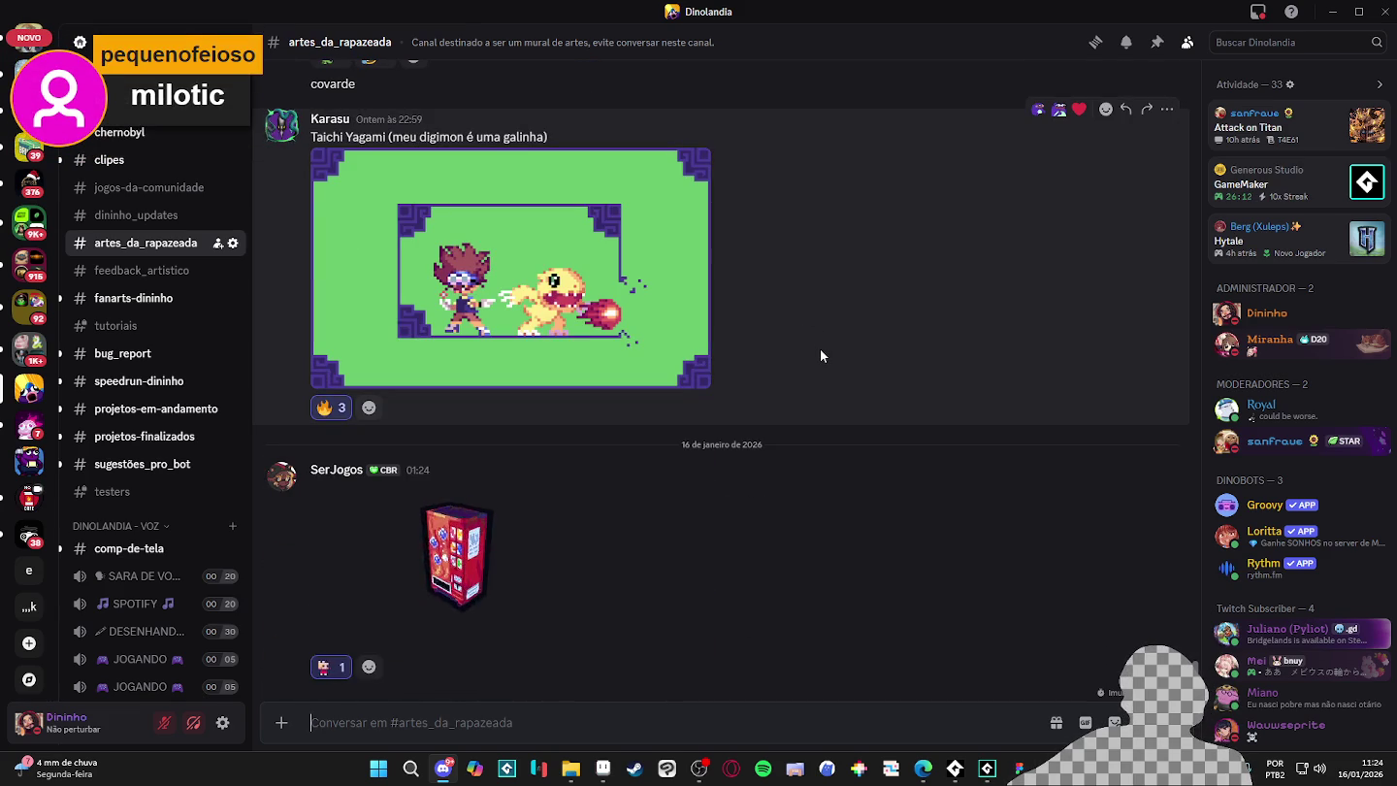
pyautogui.scroll(3, 819, 352)
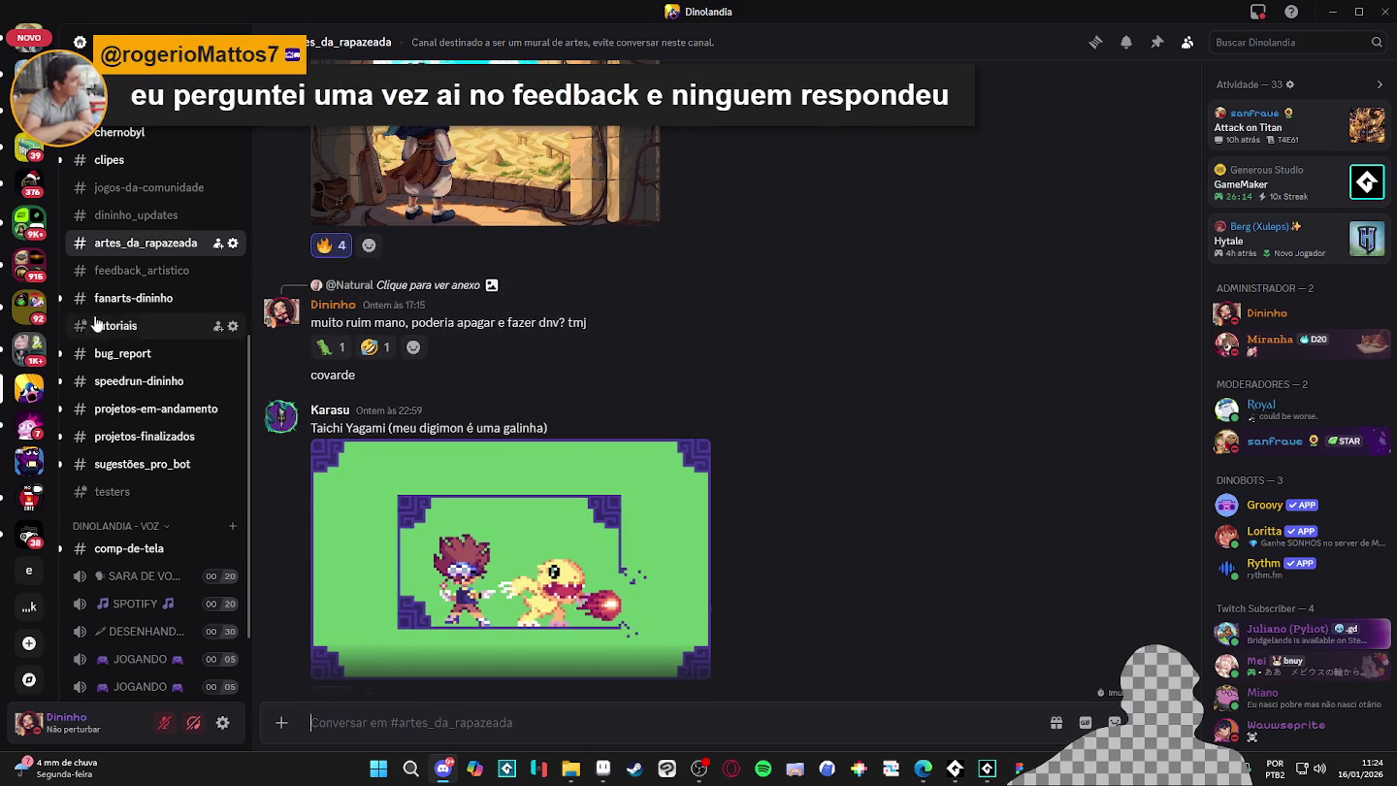
# - Return to #feedback_artistico and copy the Milotic pixel art image to the clipboard
pyautogui.click(141, 270)
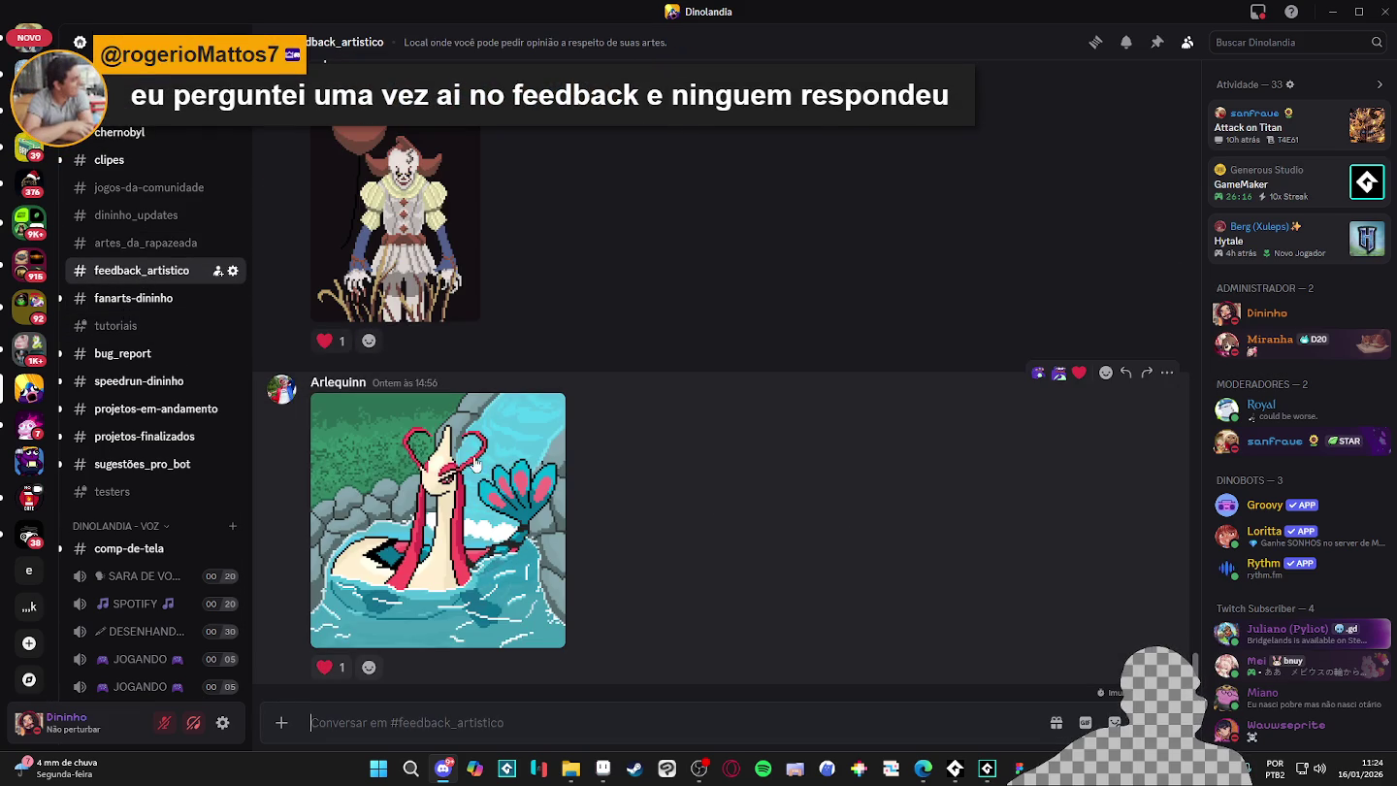
pyautogui.click(484, 459)
pyautogui.rightClick(682, 308)
pyautogui.click(721, 324)
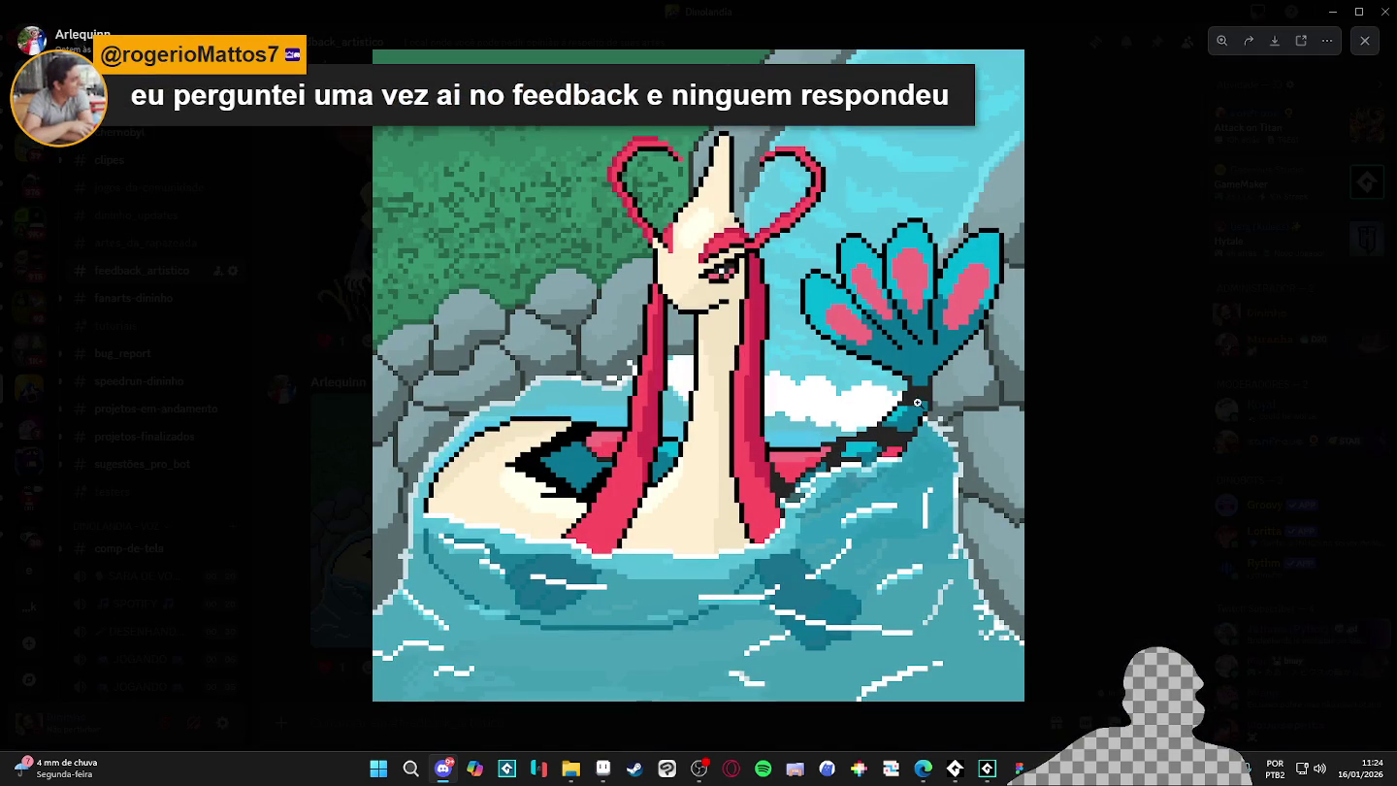
pyautogui.click(1002, 428)
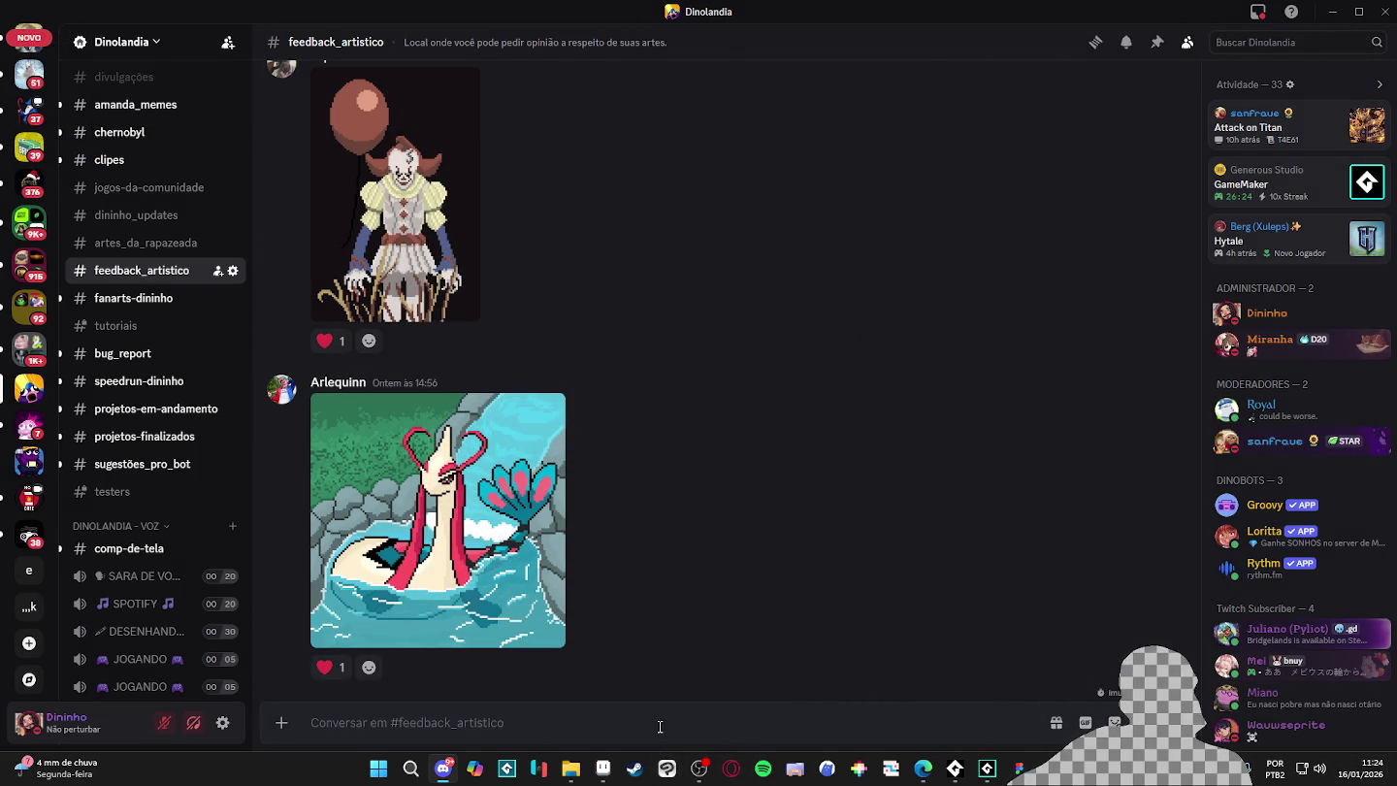
# - In Aseprite, create a new 896×896 sprite and paste the Milotic image into it
pyautogui.click(603, 770)
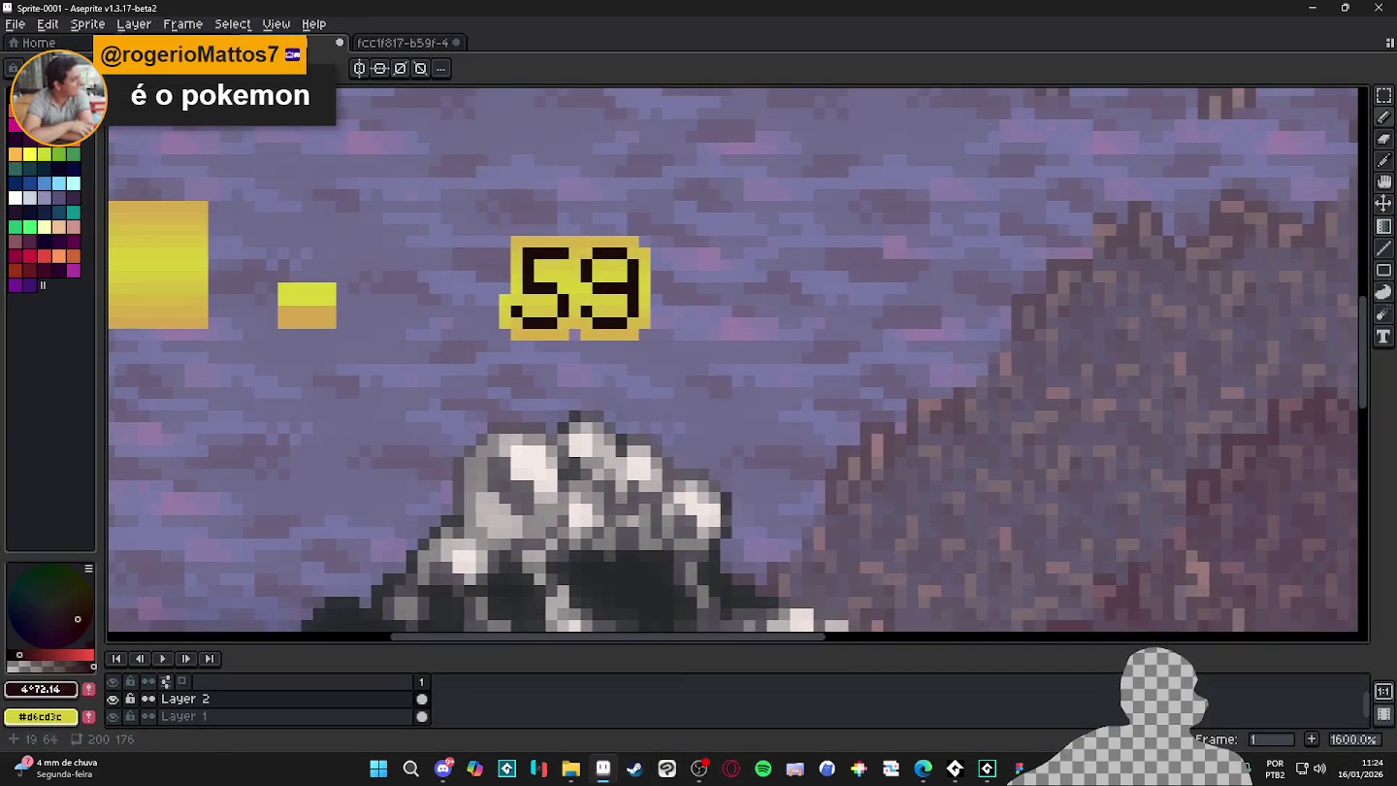
pyautogui.click(15, 24)
pyautogui.click(39, 43)
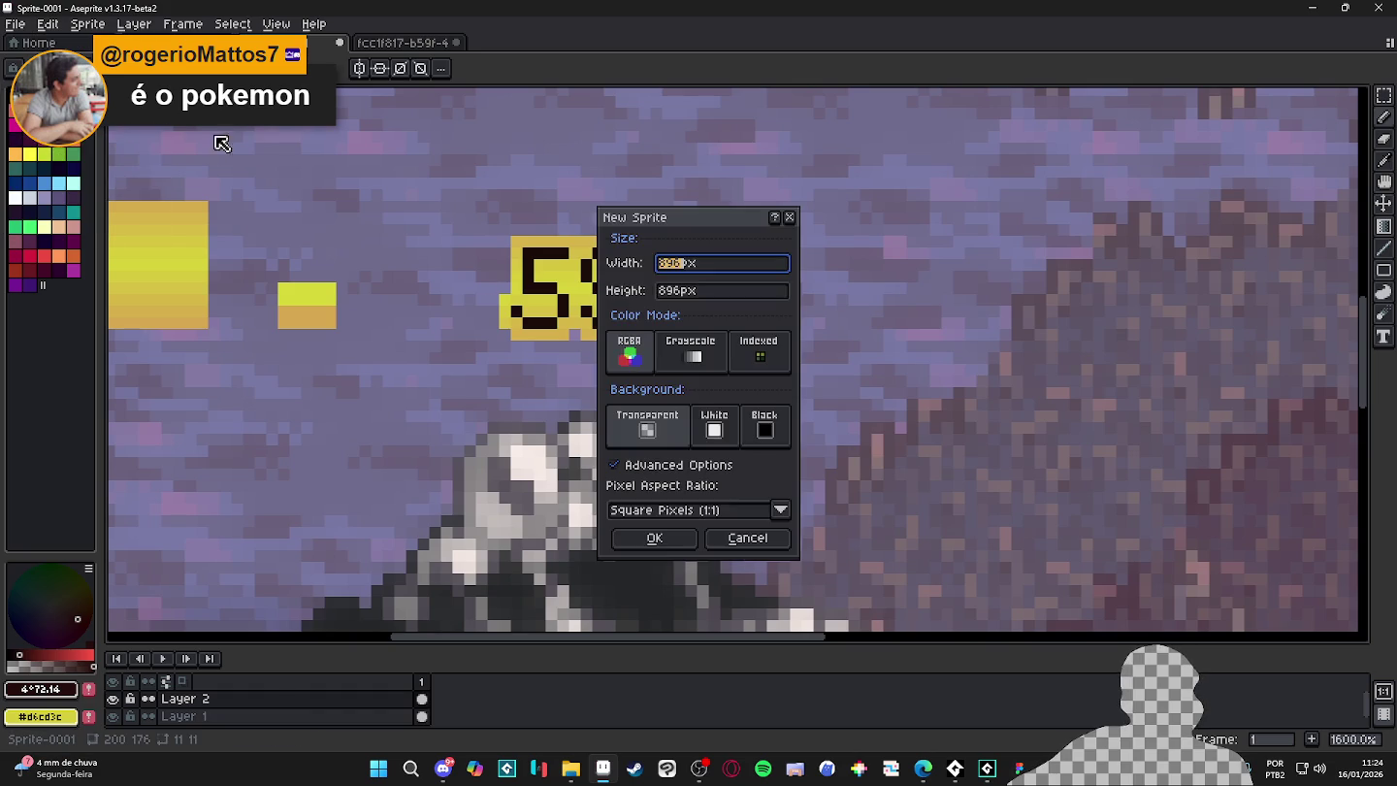
pyautogui.click(642, 538)
pyautogui.hotkey('ctrl', 'v')
# - Patch the stray black notch in the Milotic art with a cyan block
pyautogui.scroll(5, 811, 345)
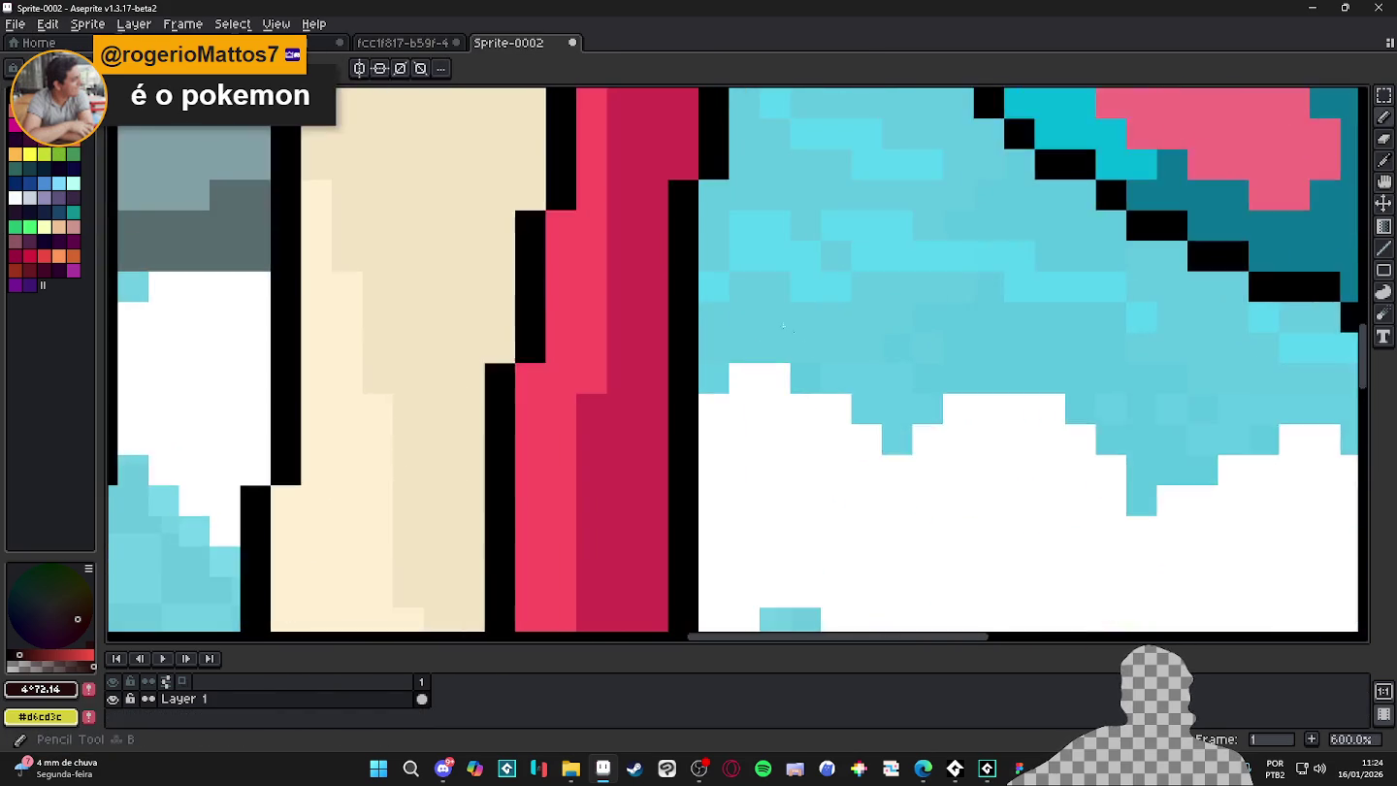
pyautogui.scroll(3, 711, 178)
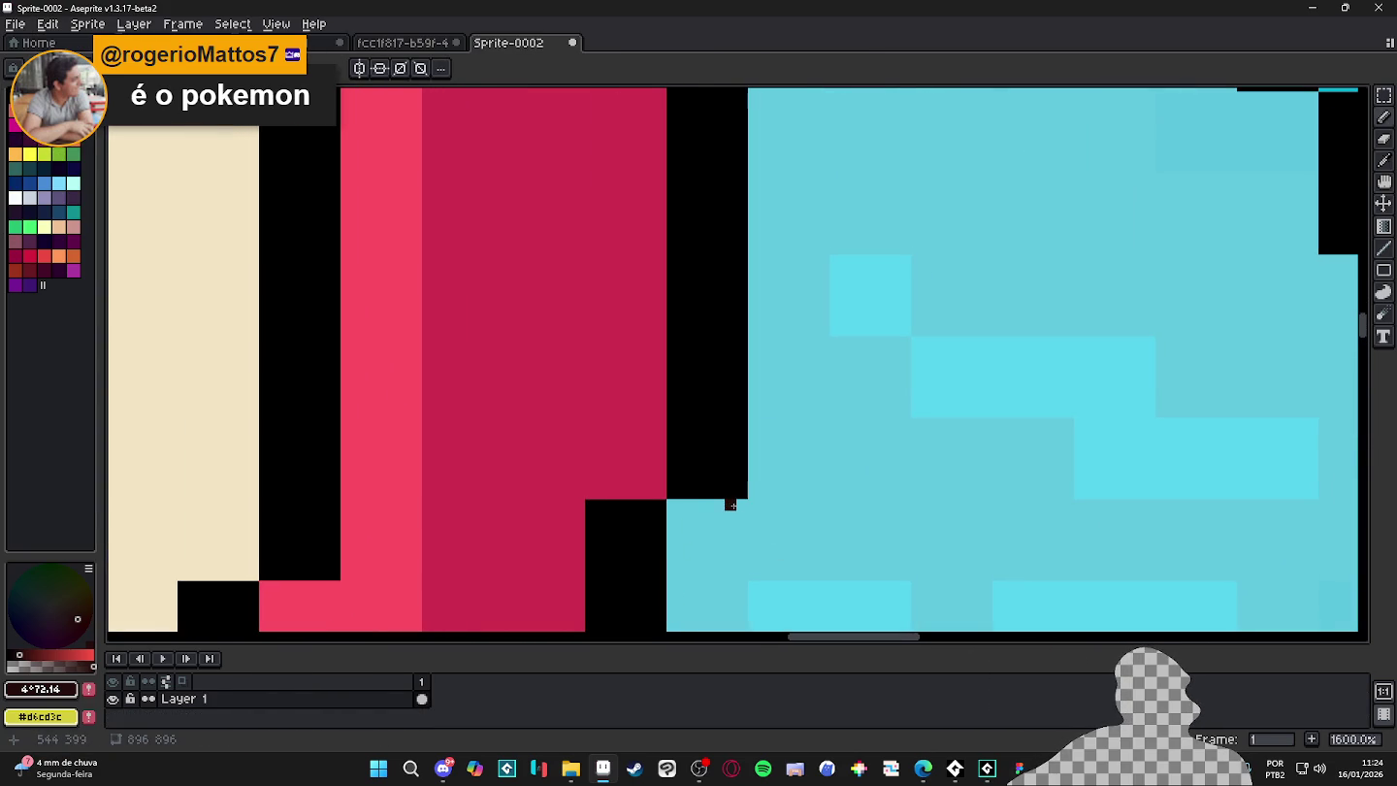
pyautogui.click(87, 22)
pyautogui.click(107, 91)
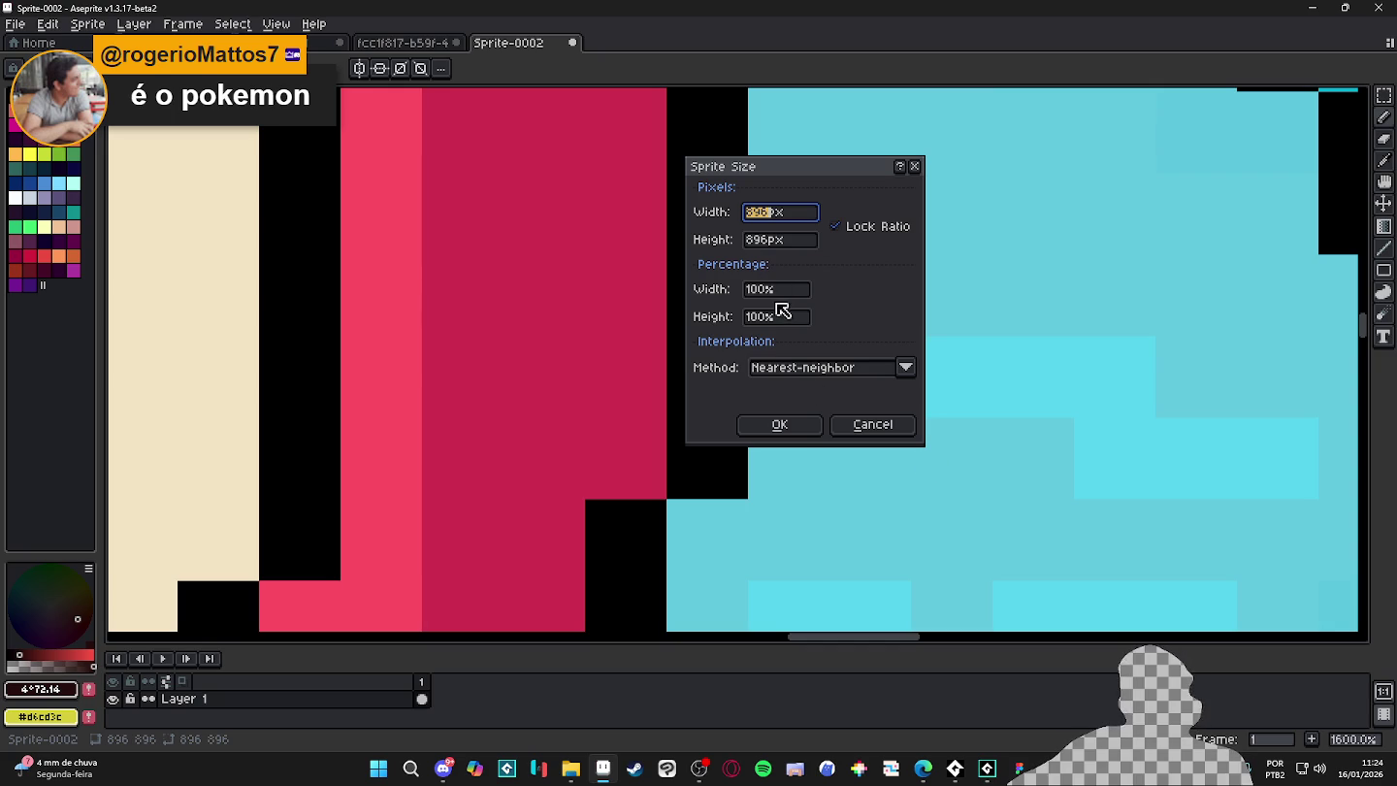
pyautogui.click(874, 434)
pyautogui.press('m')
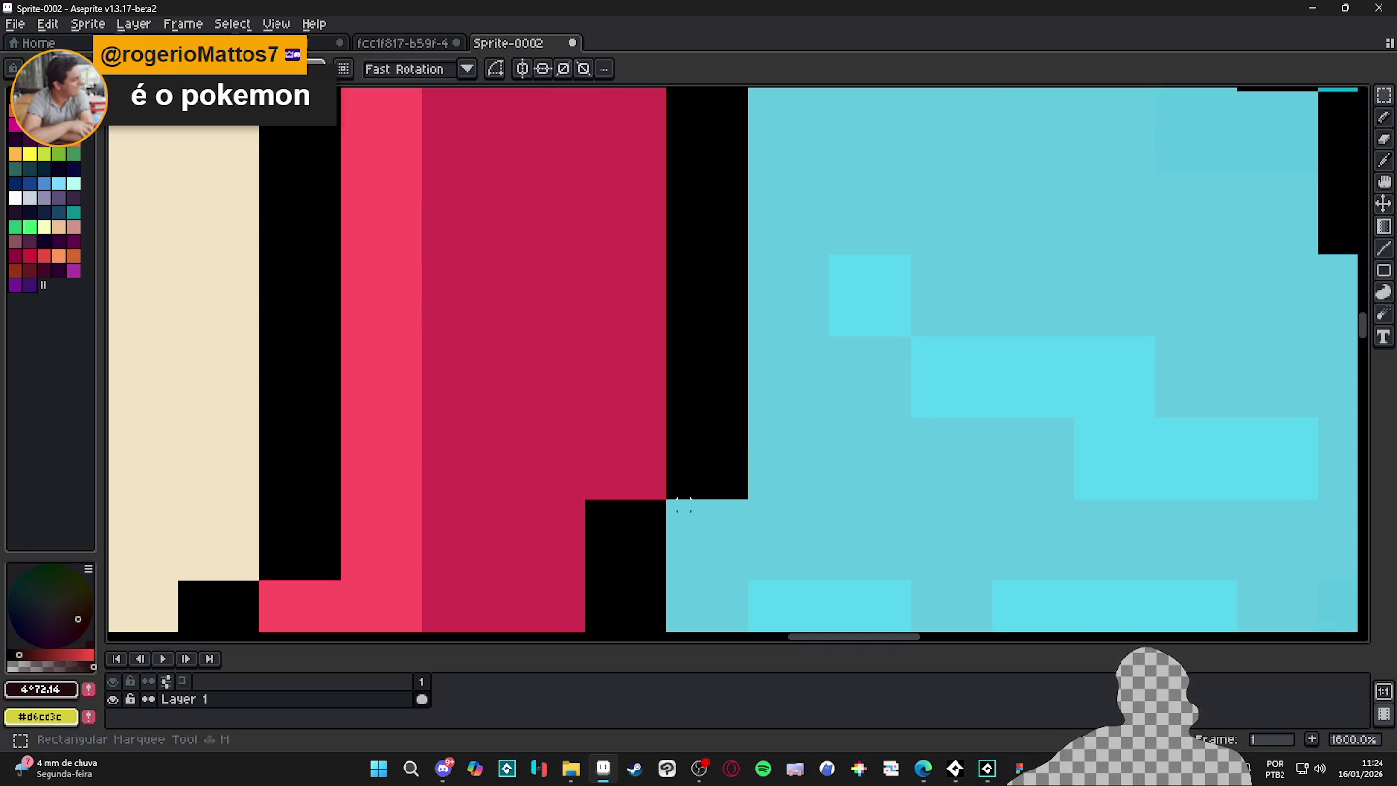
pyautogui.moveTo(671, 515); pyautogui.dragTo(747, 593)
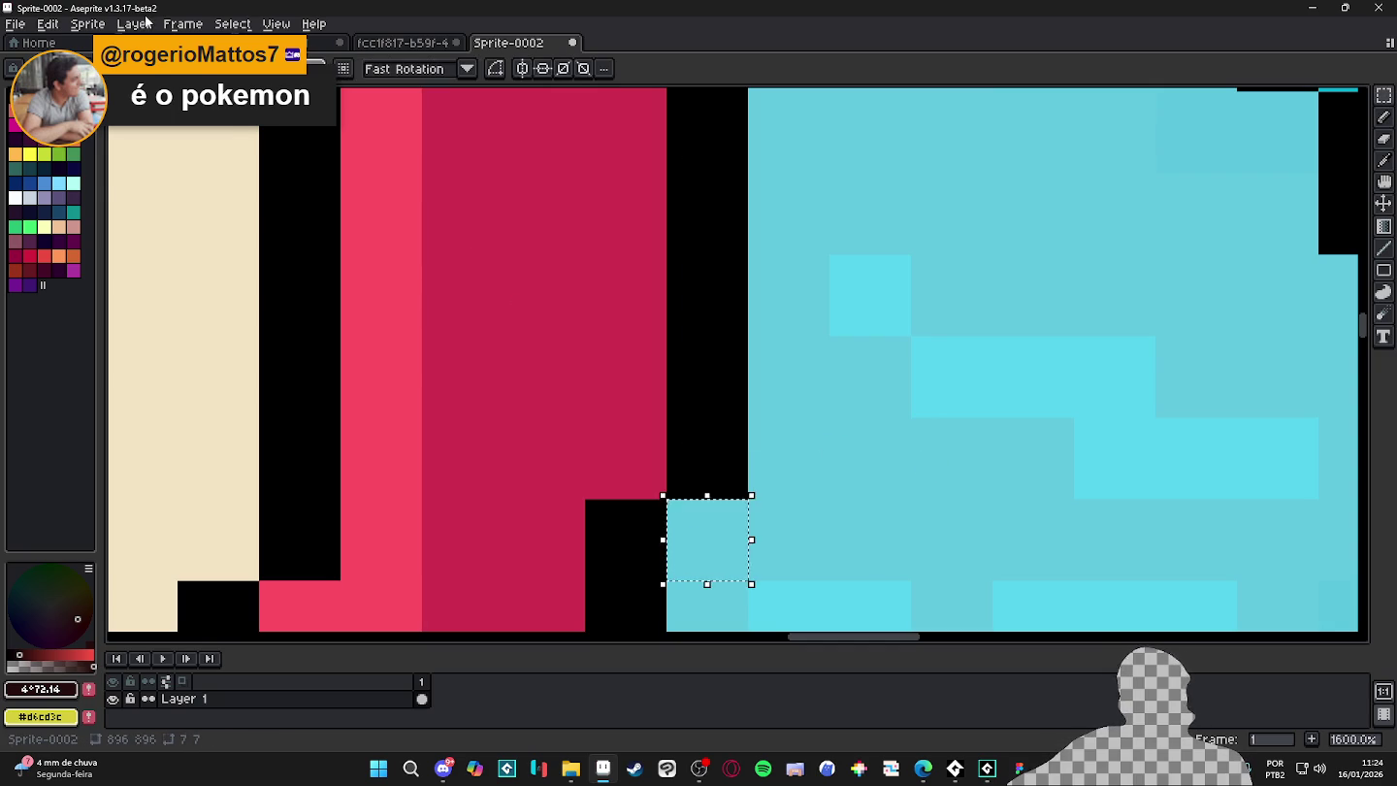
# - Resize the sprite from 896×896 down to 128×128 pixels
pyautogui.click(87, 23)
pyautogui.click(127, 100)
pyautogui.click(764, 214)
pyautogui.press('BackSpace')
pyautogui.press('BackSpace')
pyautogui.press('BackSpace')
pyautogui.write('128')
pyautogui.press('Return')
pyautogui.scroll(-2, 947, 156)
pyautogui.scroll(-2, 679, 194)
pyautogui.scroll(-2, 538, 233)
pyautogui.moveTo(539, 232); pyautogui.dragTo(663, 363)
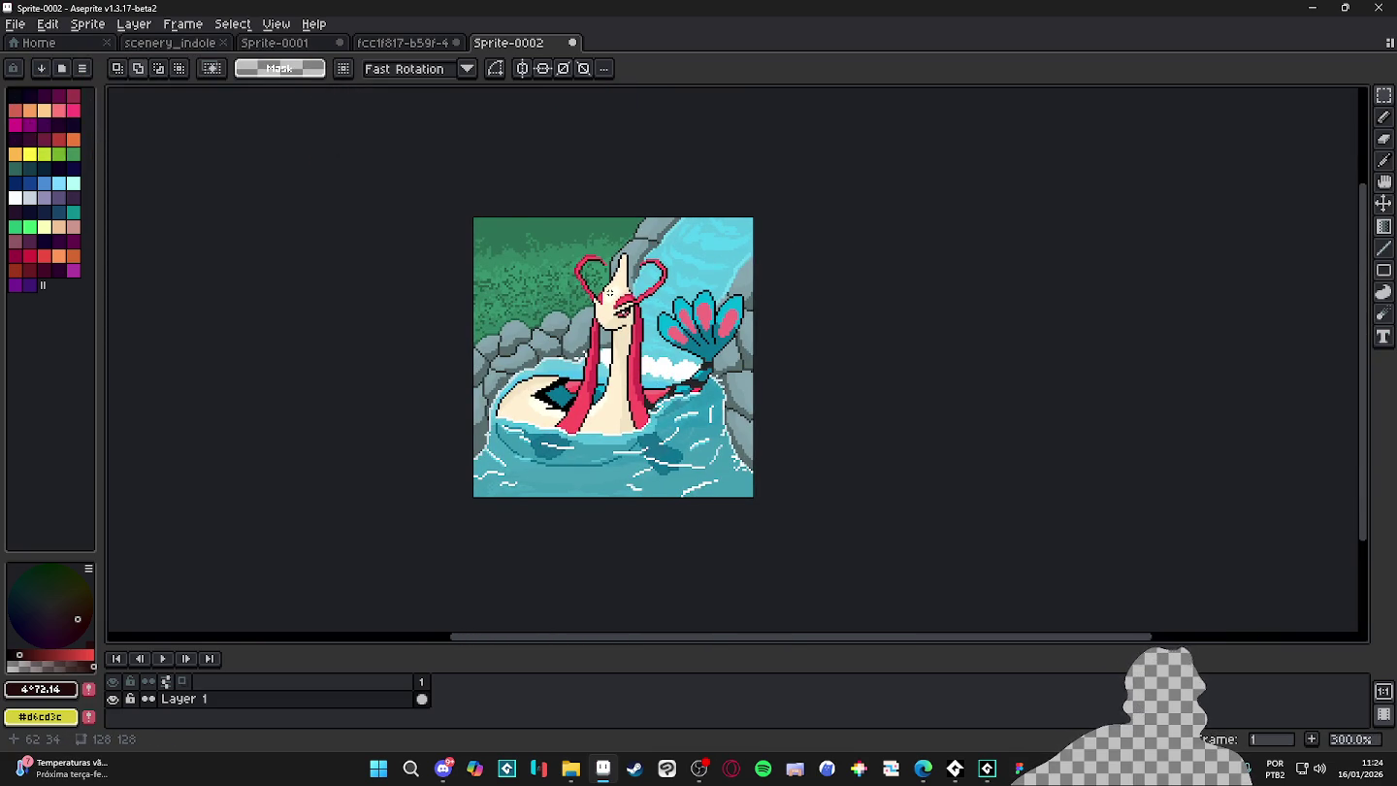
# - With the Pencil, zoom in and sample the dark green from the Milotic background
pyautogui.press('b')
pyautogui.scroll(1, 563, 461)
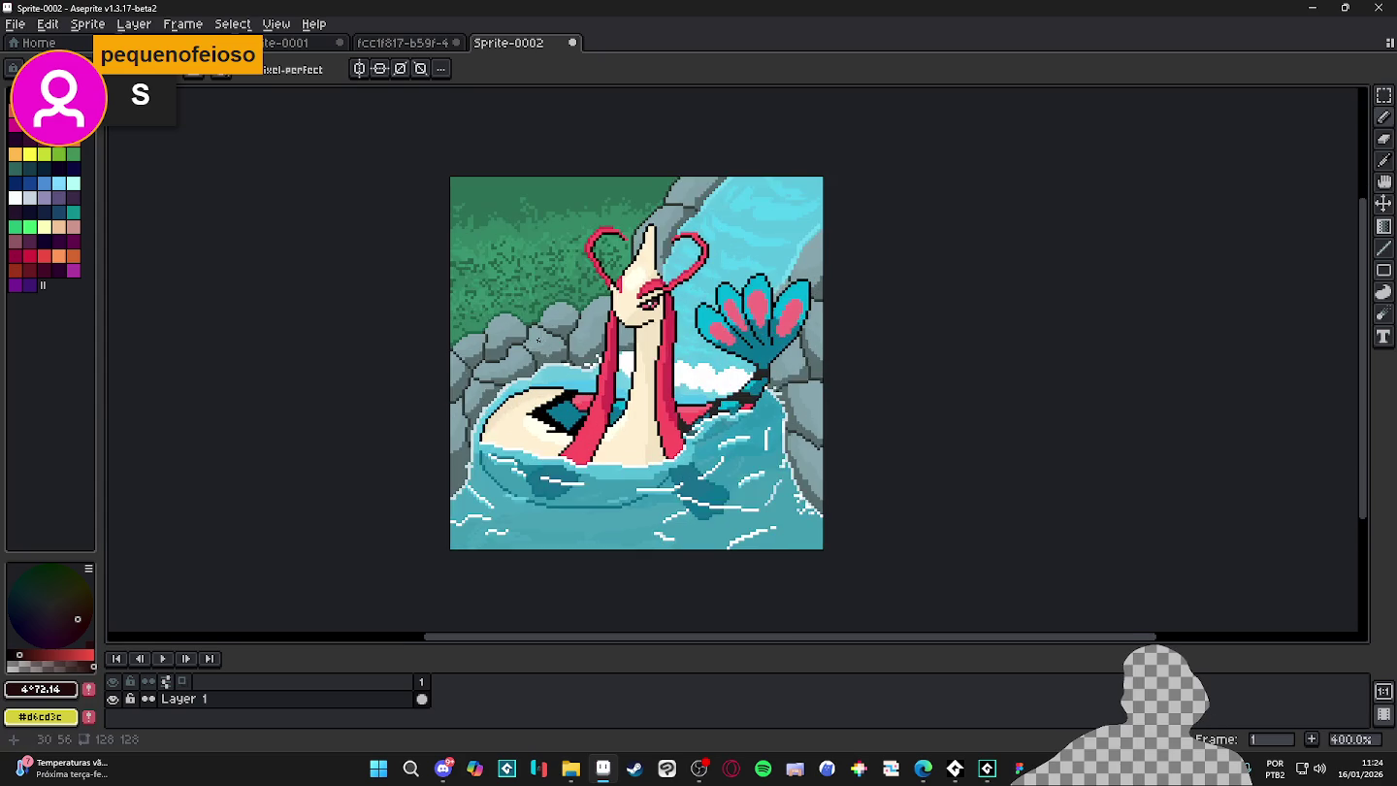
pyautogui.scroll(1, 562, 461)
pyautogui.scroll(4, 563, 460)
pyautogui.scroll(-2, 564, 461)
pyautogui.scroll(2, 563, 460)
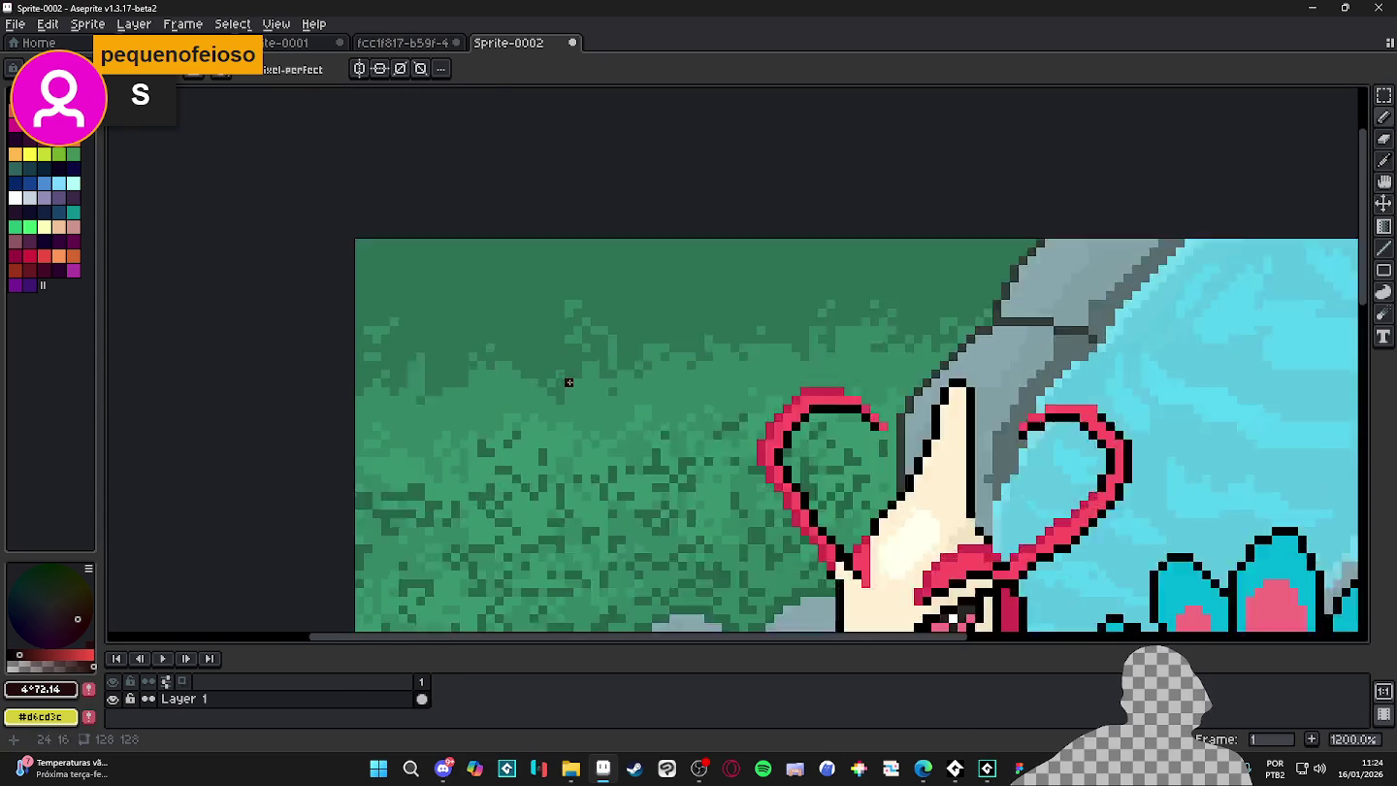
pyautogui.scroll(1, 567, 380)
pyautogui.keyDown('alt'); pyautogui.click(534, 478); pyautogui.keyUp('alt')
# - Zoom back out and recentre the whole 128×128 Milotic sprite in view
pyautogui.scroll(-3, 533, 437)
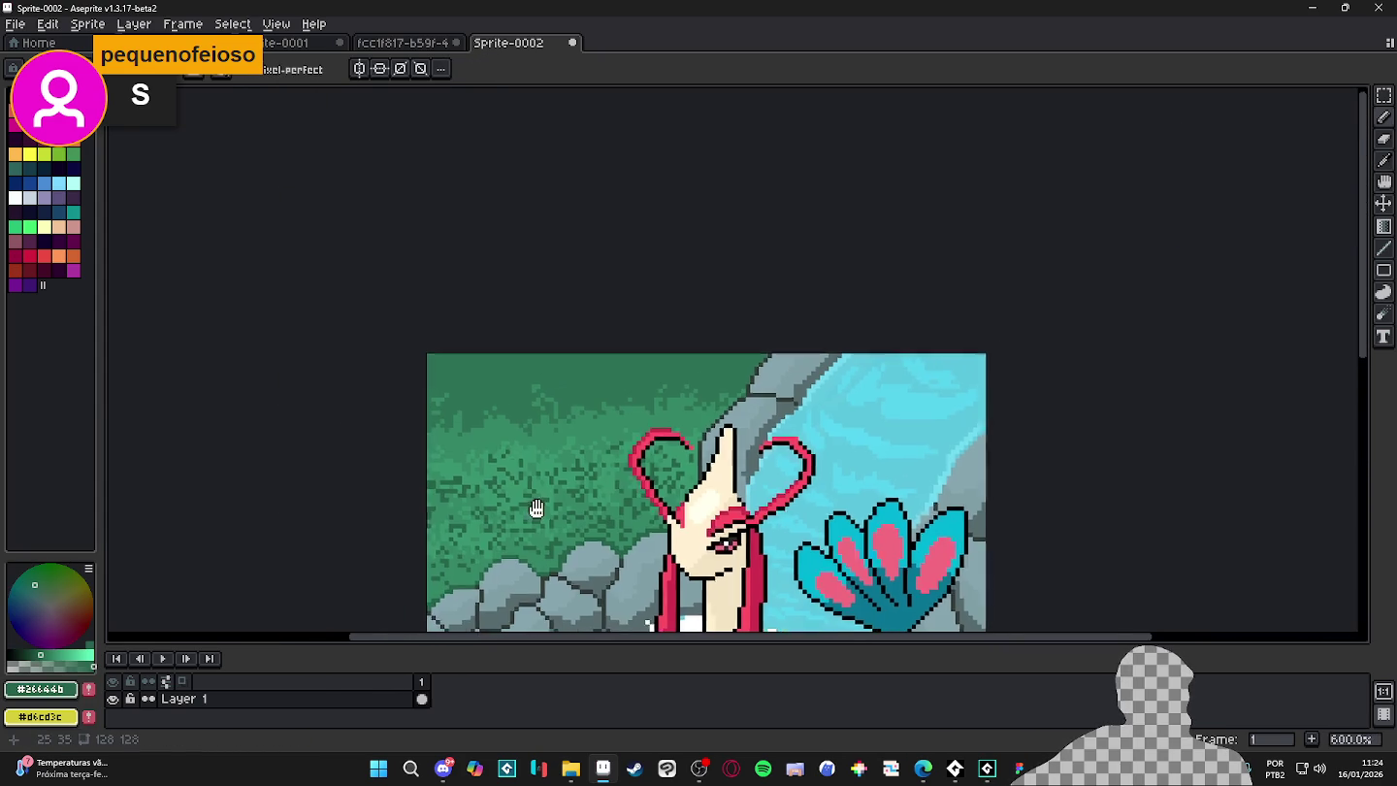
pyautogui.scroll(2, 539, 508)
pyautogui.scroll(2, 444, 303)
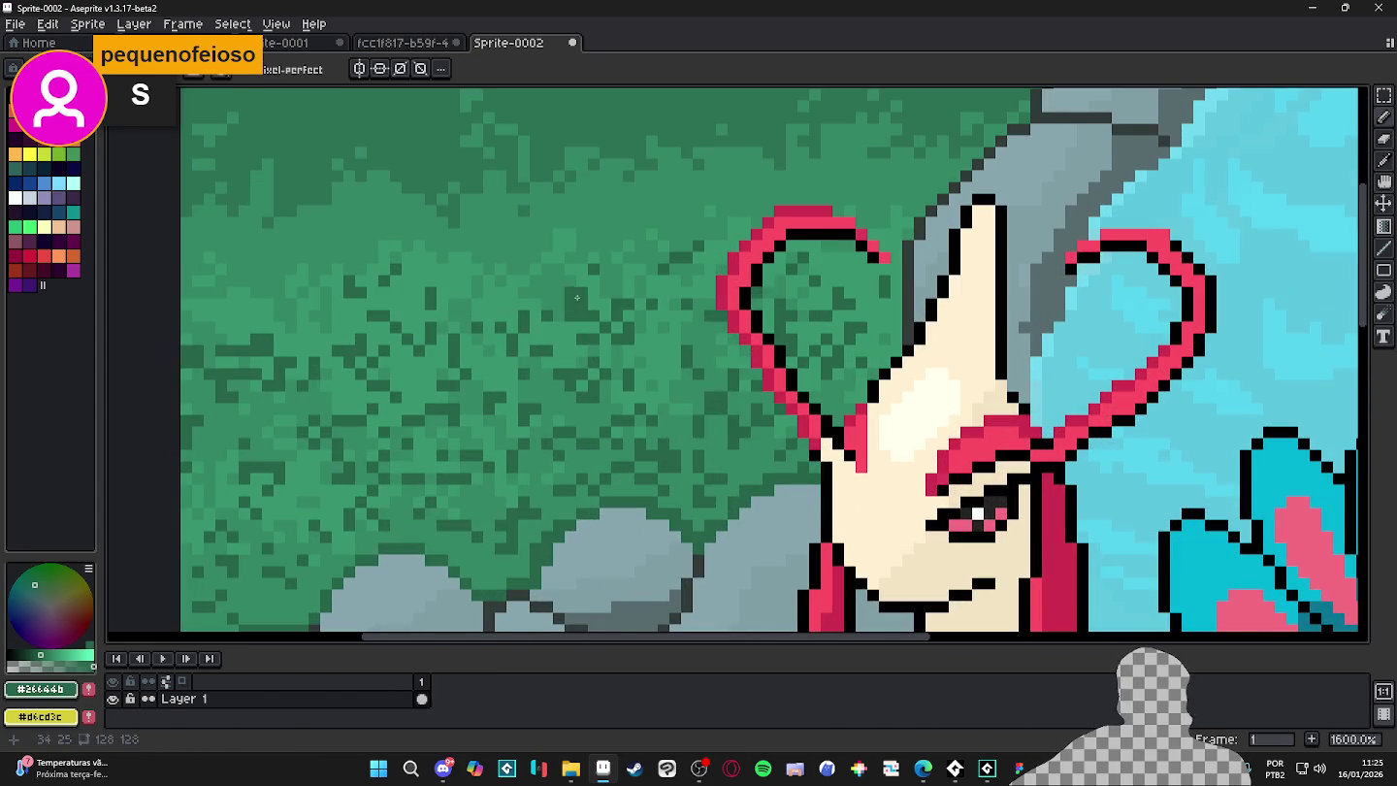
pyautogui.scroll(-3, 444, 303)
pyautogui.scroll(-1, 456, 349)
pyautogui.scroll(-1, 465, 398)
pyautogui.moveTo(466, 398)
pyautogui.mouseDown()
pyautogui.moveTo(457, 315)
pyautogui.moveTo(443, 324)
pyautogui.mouseUp()
pyautogui.scroll(4, 543, 349)
pyautogui.scroll(-5, 548, 359)
pyautogui.scroll(3, 521, 352)
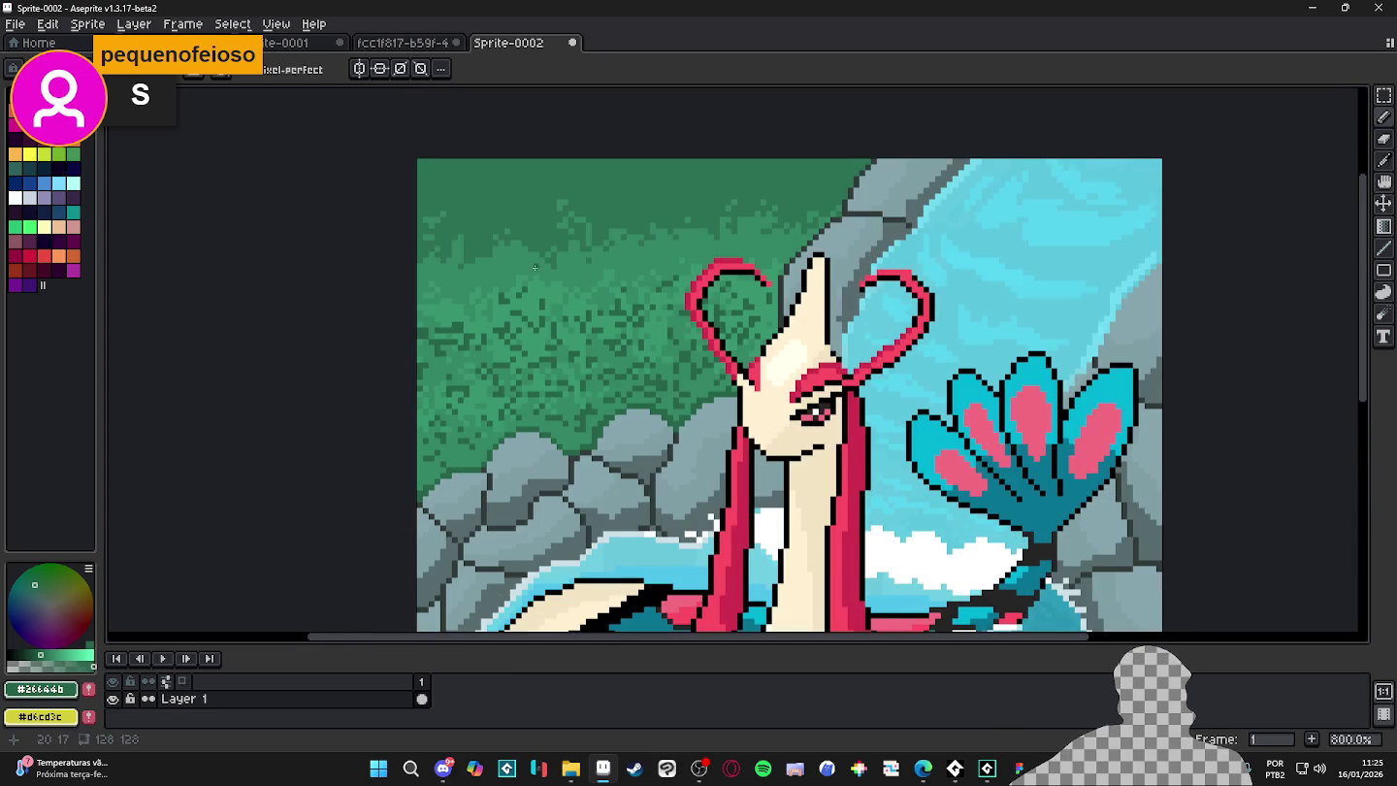
pyautogui.scroll(-1, 569, 336)
pyautogui.scroll(-3, 568, 329)
pyautogui.moveTo(770, 401); pyautogui.dragTo(742, 386)
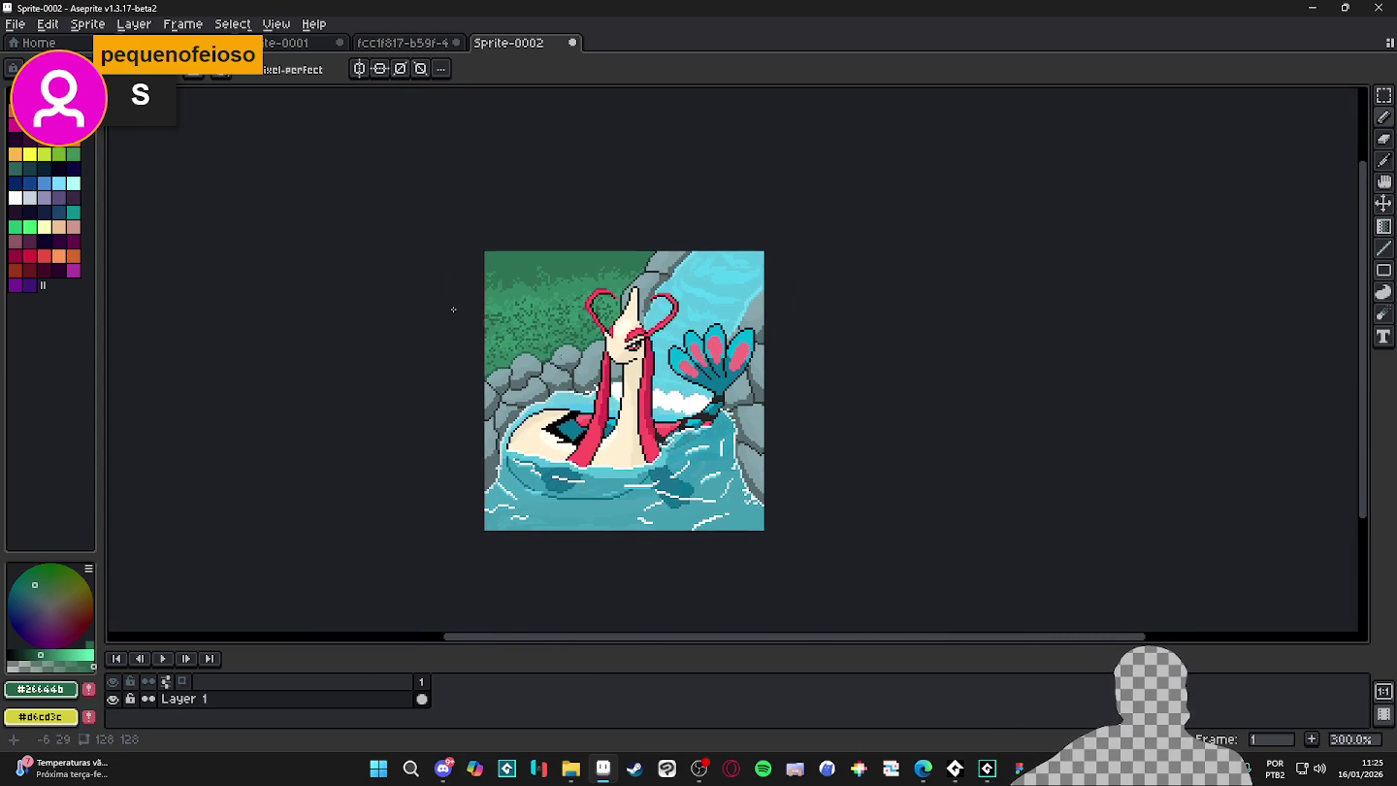
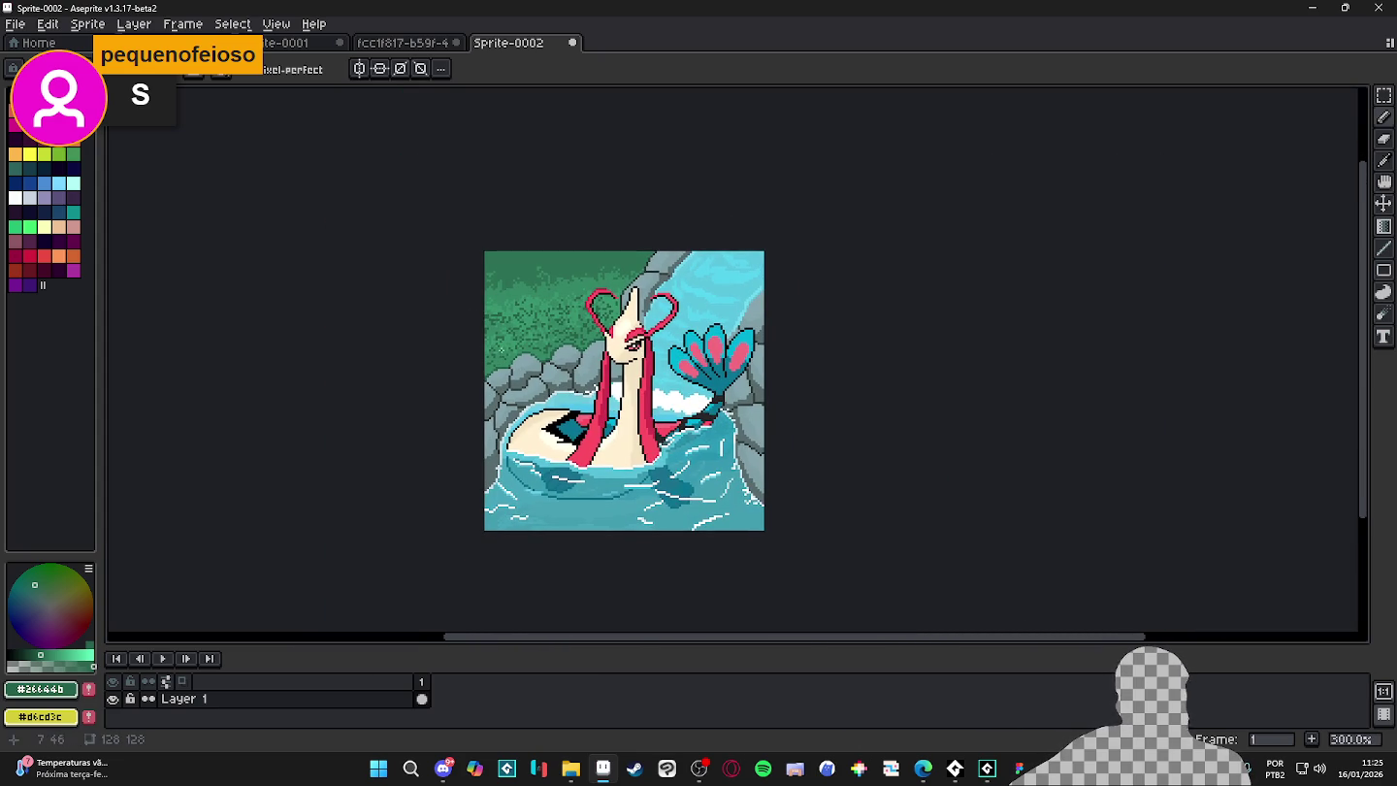
# - Zoom onto the grass and pencil a few darker green pixels into it
pyautogui.scroll(1, 544, 302)
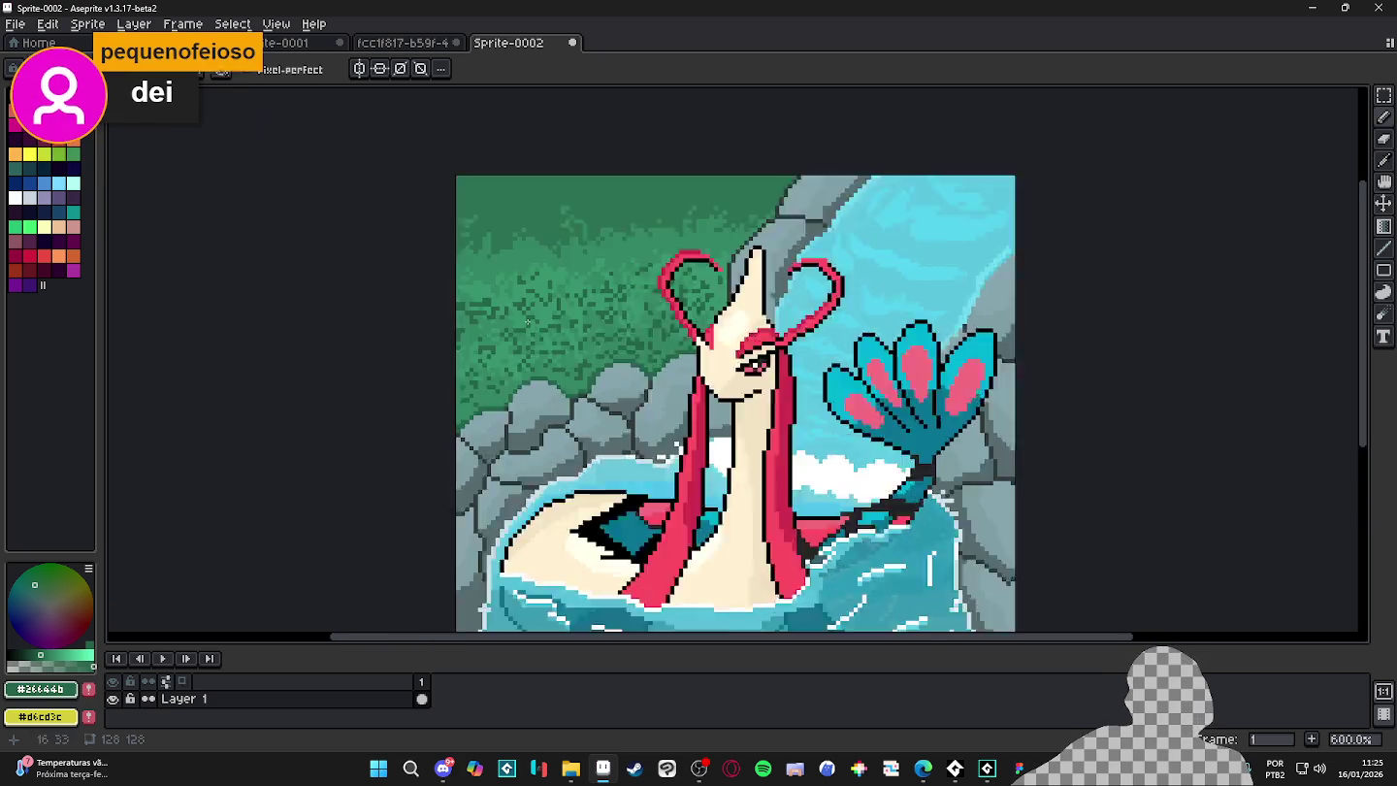
pyautogui.scroll(4, 578, 288)
pyautogui.press('i')
pyautogui.press('b')
pyautogui.moveTo(577, 289); pyautogui.dragTo(518, 401)
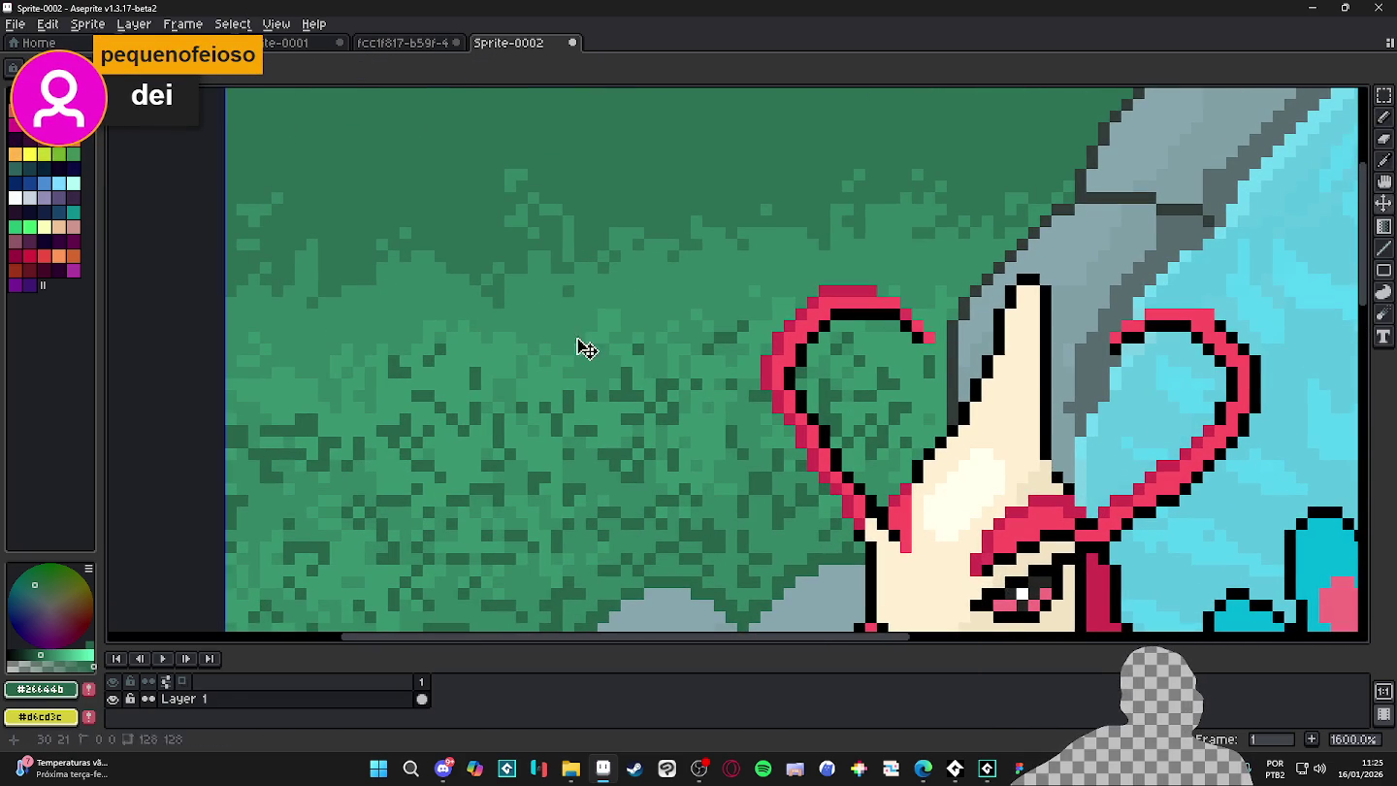
pyautogui.click(546, 325)
pyautogui.click(551, 319)
pyautogui.moveTo(604, 325); pyautogui.dragTo(618, 320)
pyautogui.click(620, 310)
# - Sample mid green #348665 and paint it over the dark grass speckles
pyautogui.click(629, 292)
pyautogui.click(621, 364)
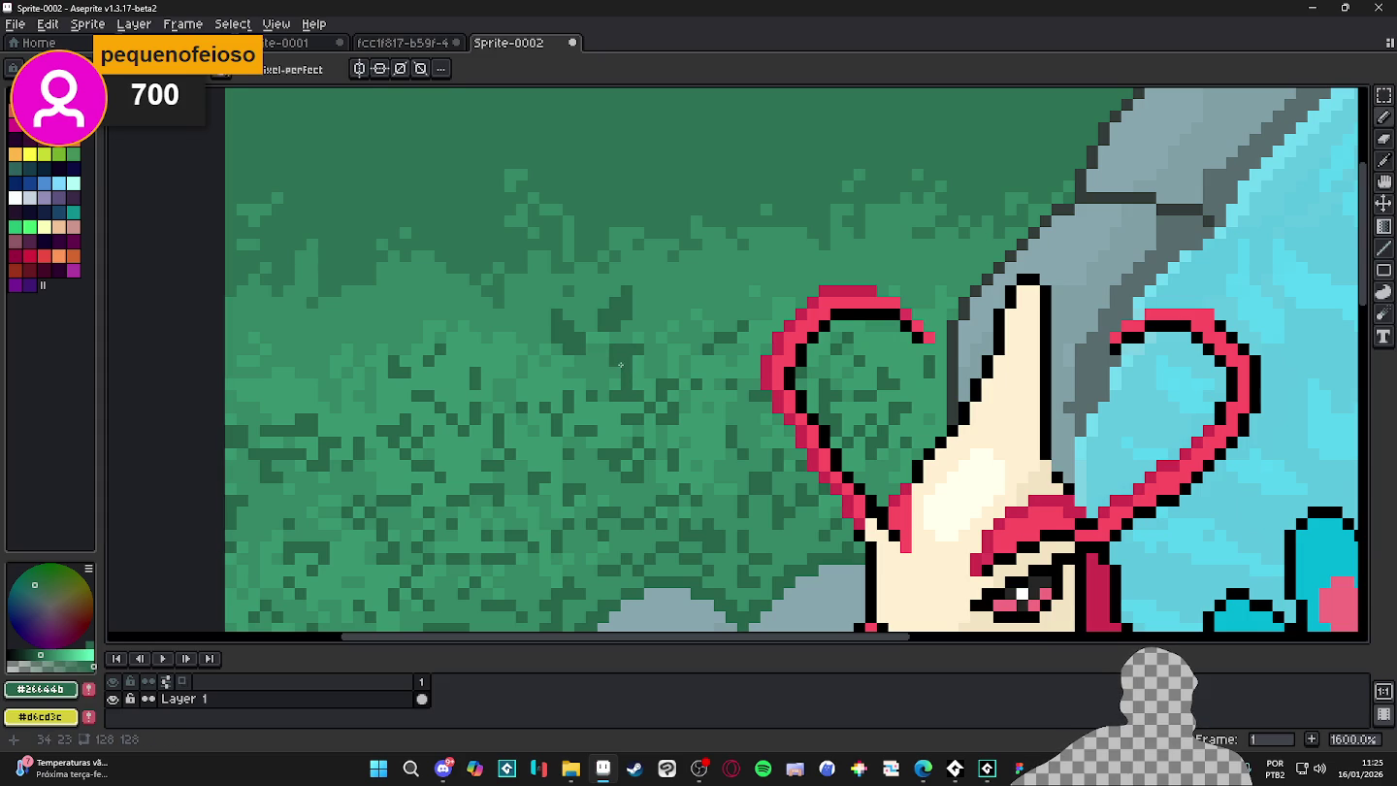
pyautogui.keyDown('alt'); pyautogui.click(653, 368); pyautogui.keyUp('alt')
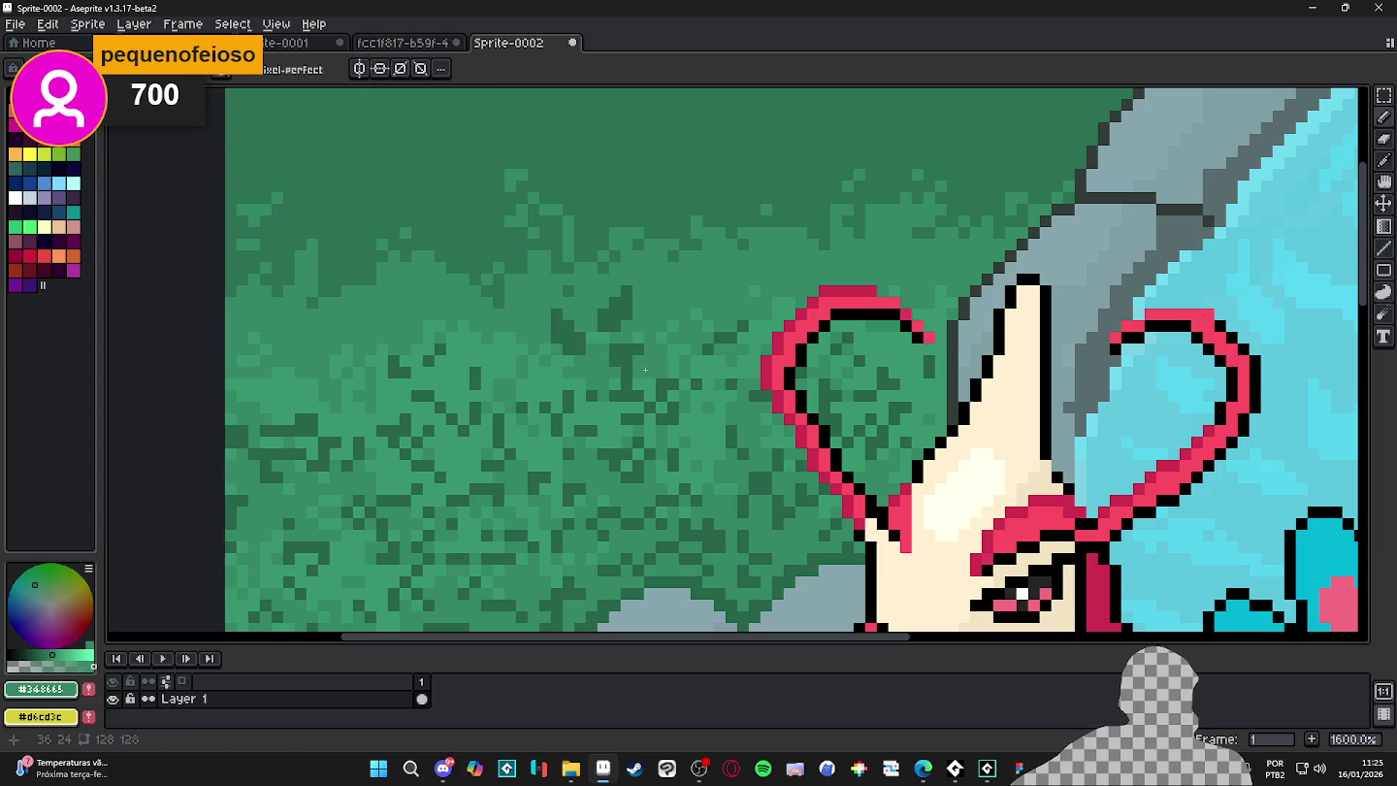
pyautogui.moveTo(645, 335)
pyautogui.mouseDown()
pyautogui.moveTo(627, 414)
pyautogui.moveTo(504, 347)
pyautogui.mouseUp()
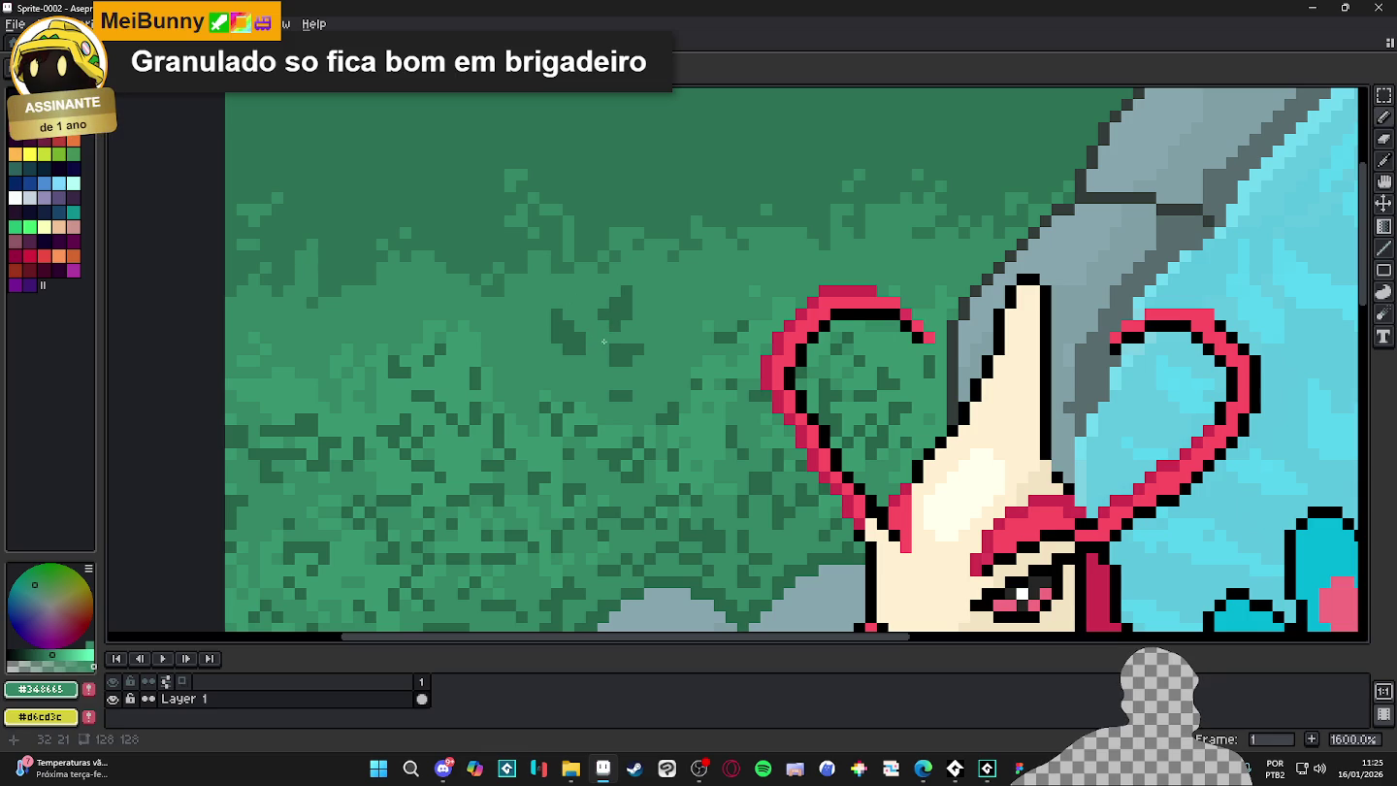
pyautogui.moveTo(567, 396)
pyautogui.mouseDown()
pyautogui.moveTo(444, 327)
pyautogui.moveTo(326, 433)
pyautogui.mouseUp()
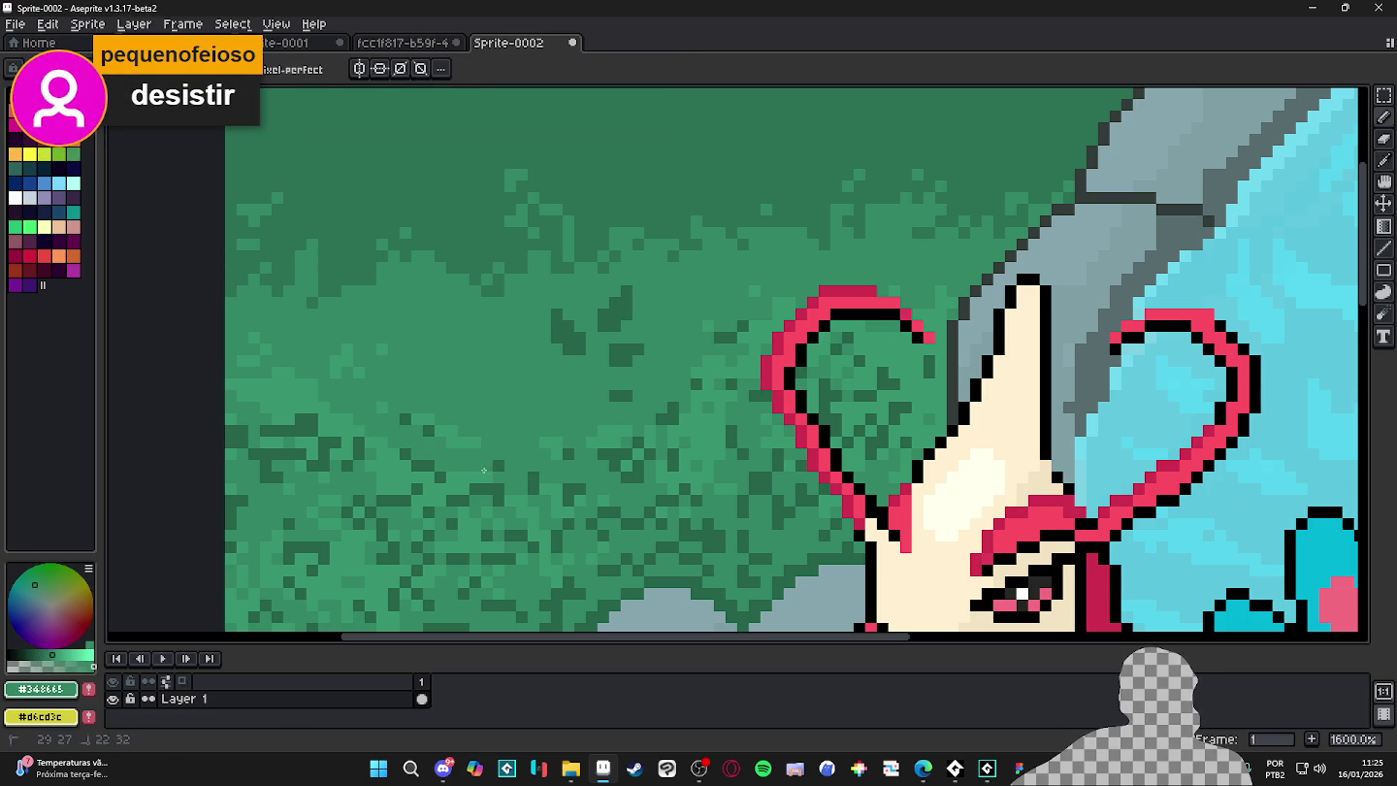
pyautogui.scroll(-3, 327, 433)
pyautogui.scroll(-2, 144, 153)
pyautogui.scroll(2, 434, 417)
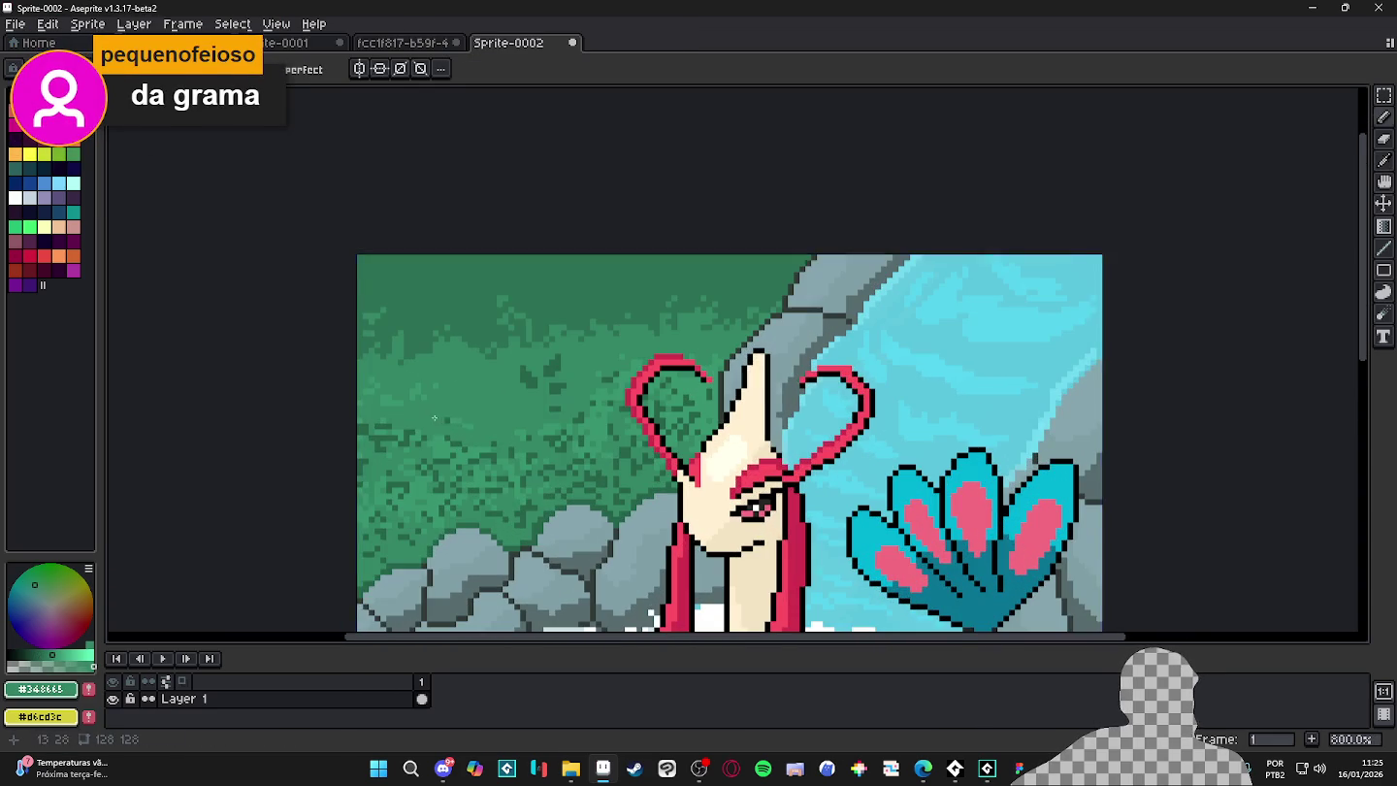
pyautogui.moveTo(462, 417)
pyautogui.mouseDown()
pyautogui.moveTo(418, 483)
pyautogui.moveTo(492, 476)
pyautogui.mouseUp()
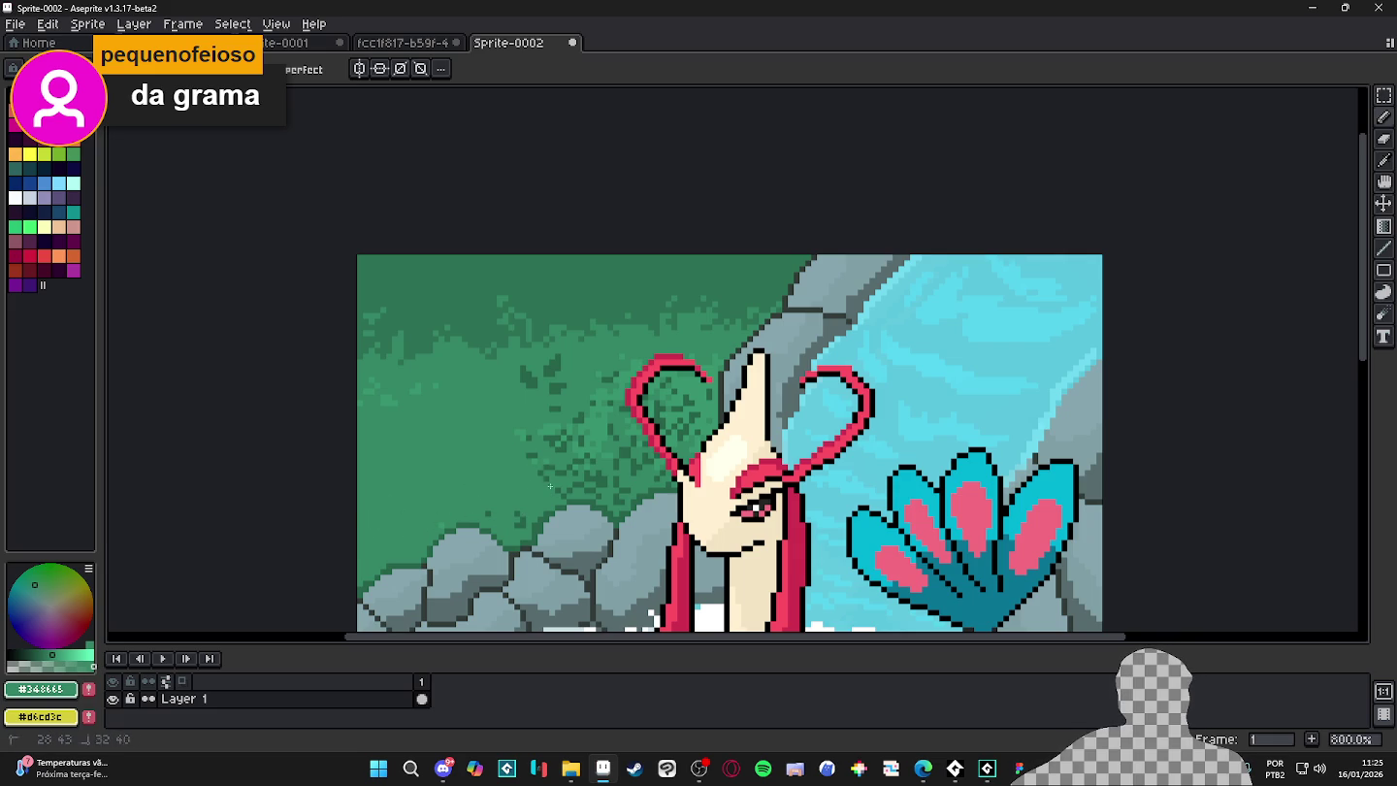
pyautogui.moveTo(544, 458)
pyautogui.mouseDown()
pyautogui.moveTo(583, 449)
pyautogui.moveTo(575, 467)
pyautogui.mouseUp()
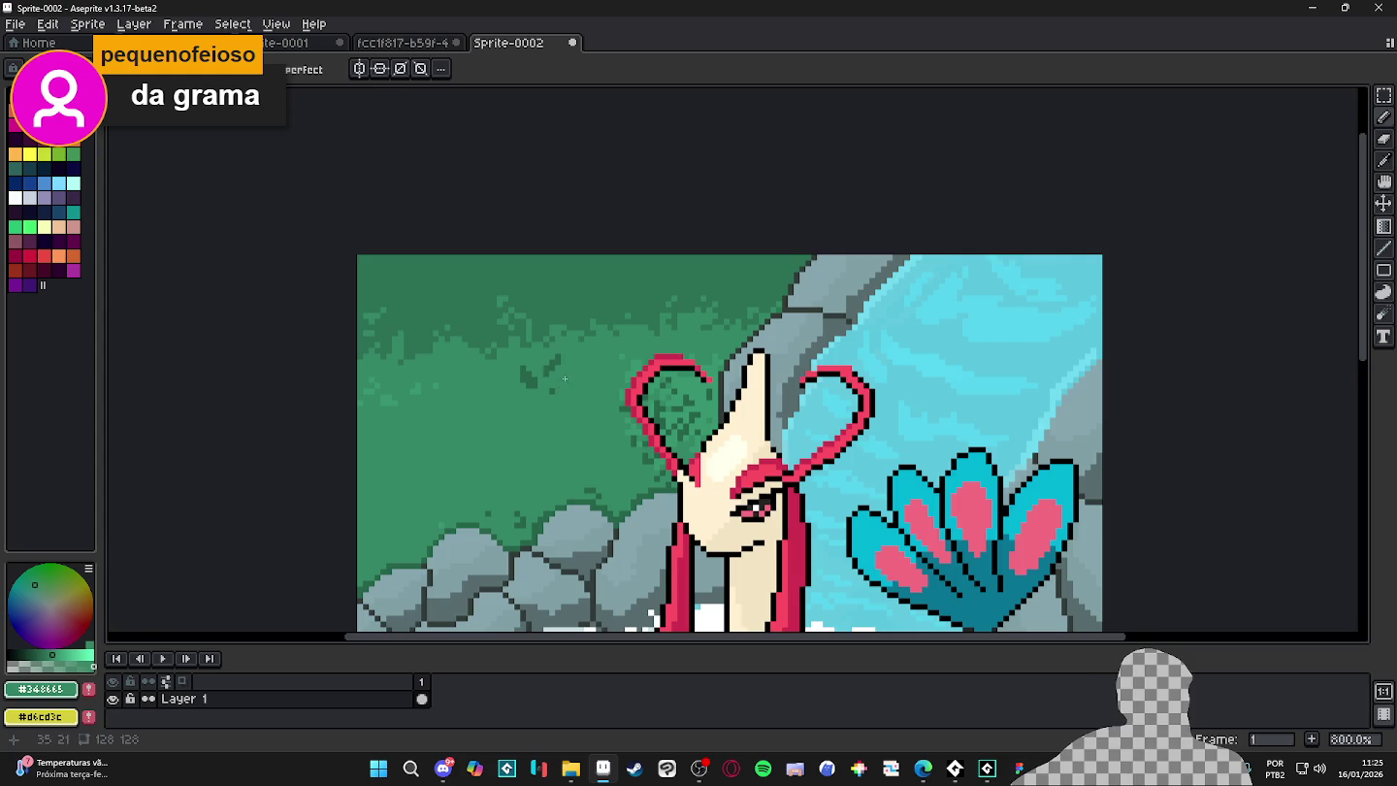
pyautogui.scroll(3, 566, 379)
# - Magic-wand a dark leaf patch, then pencil dark-green leaf shapes across the lower grass
pyautogui.scroll(1, 566, 379)
pyautogui.press('w')
pyautogui.click(562, 373)
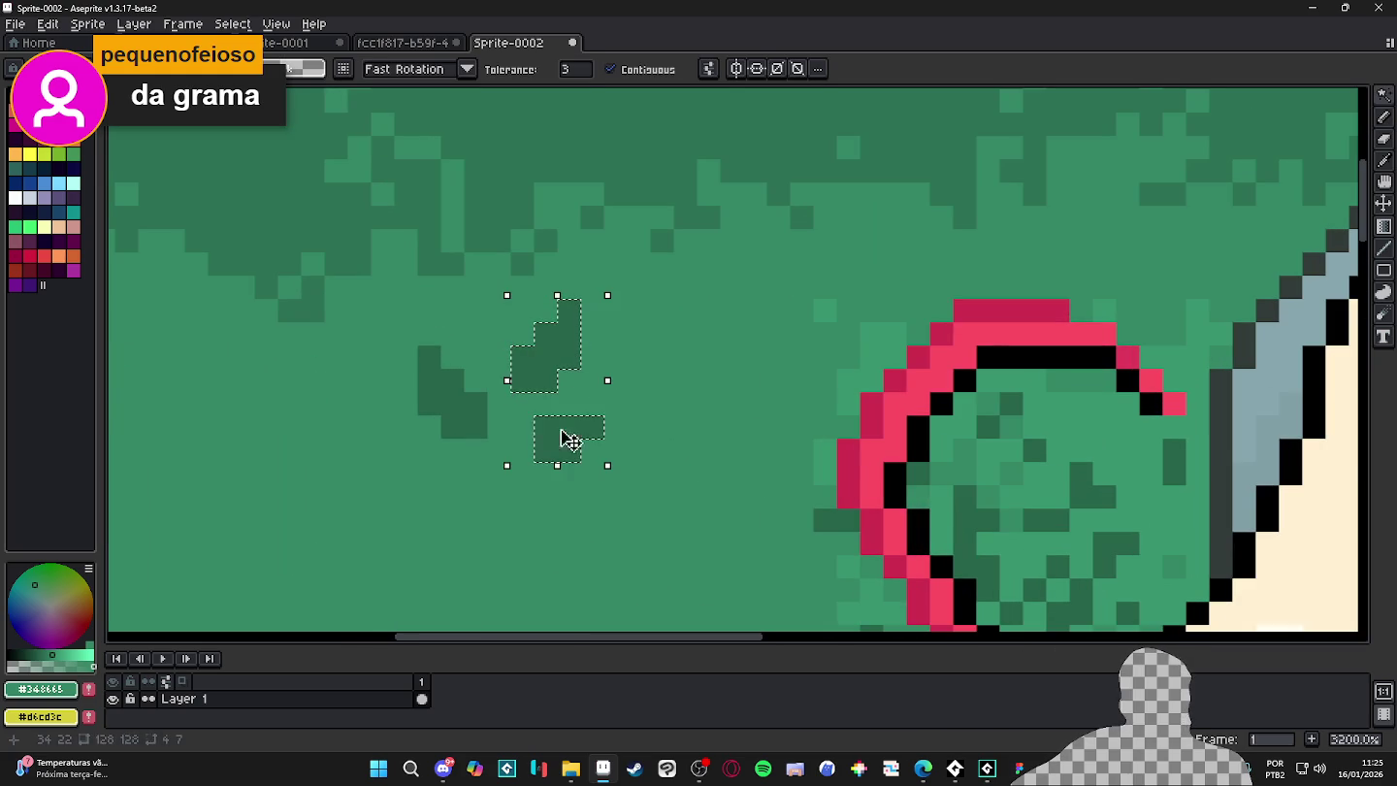
pyautogui.scroll(-5, 456, 398)
pyautogui.press('b')
pyautogui.moveTo(544, 504)
pyautogui.mouseDown()
pyautogui.moveTo(524, 519)
pyautogui.moveTo(480, 510)
pyautogui.moveTo(506, 491)
pyautogui.moveTo(449, 531)
pyautogui.mouseUp()
pyautogui.moveTo(430, 528); pyautogui.dragTo(423, 540)
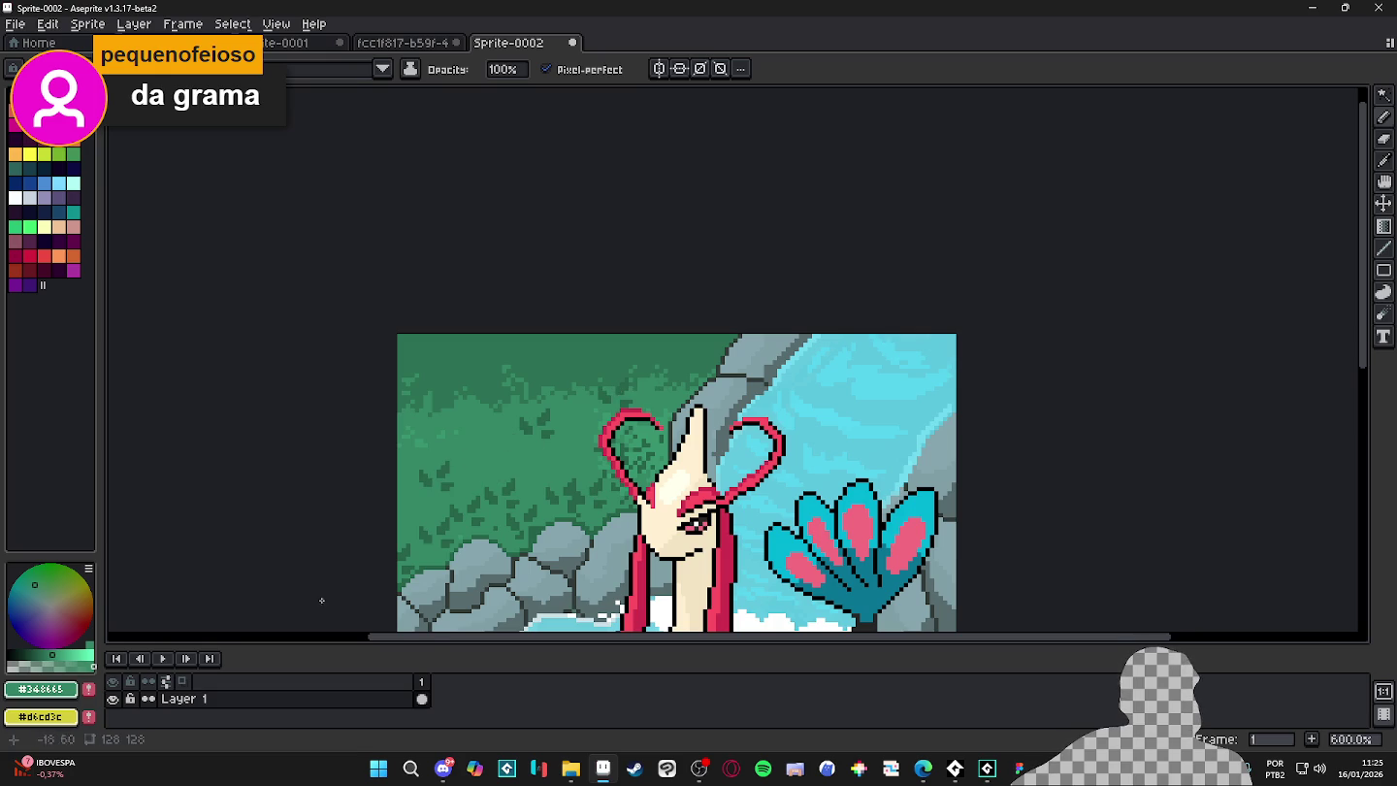
pyautogui.scroll(-1, 429, 581)
pyautogui.scroll(-1, 428, 580)
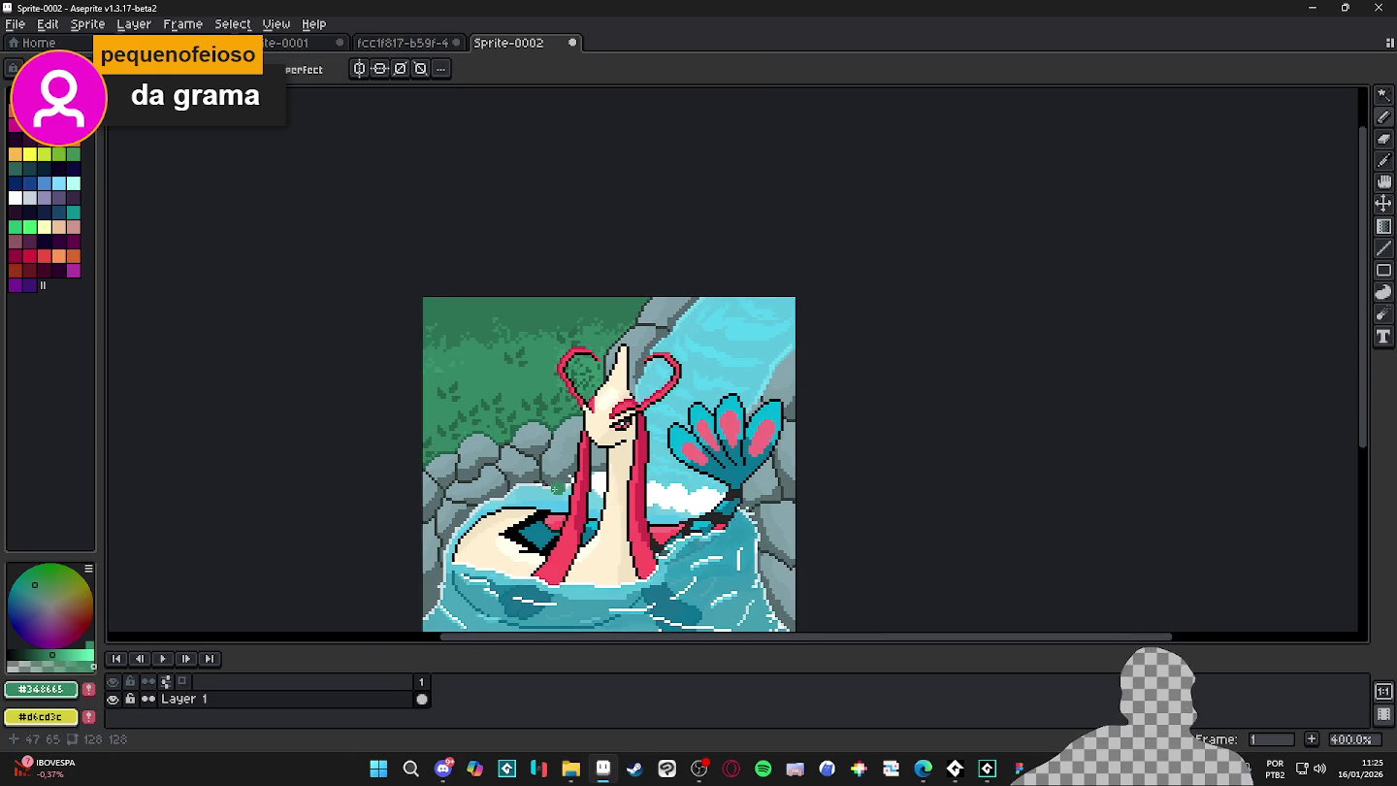
pyautogui.scroll(3, 517, 502)
pyautogui.scroll(3, 524, 479)
pyautogui.scroll(-2, 523, 479)
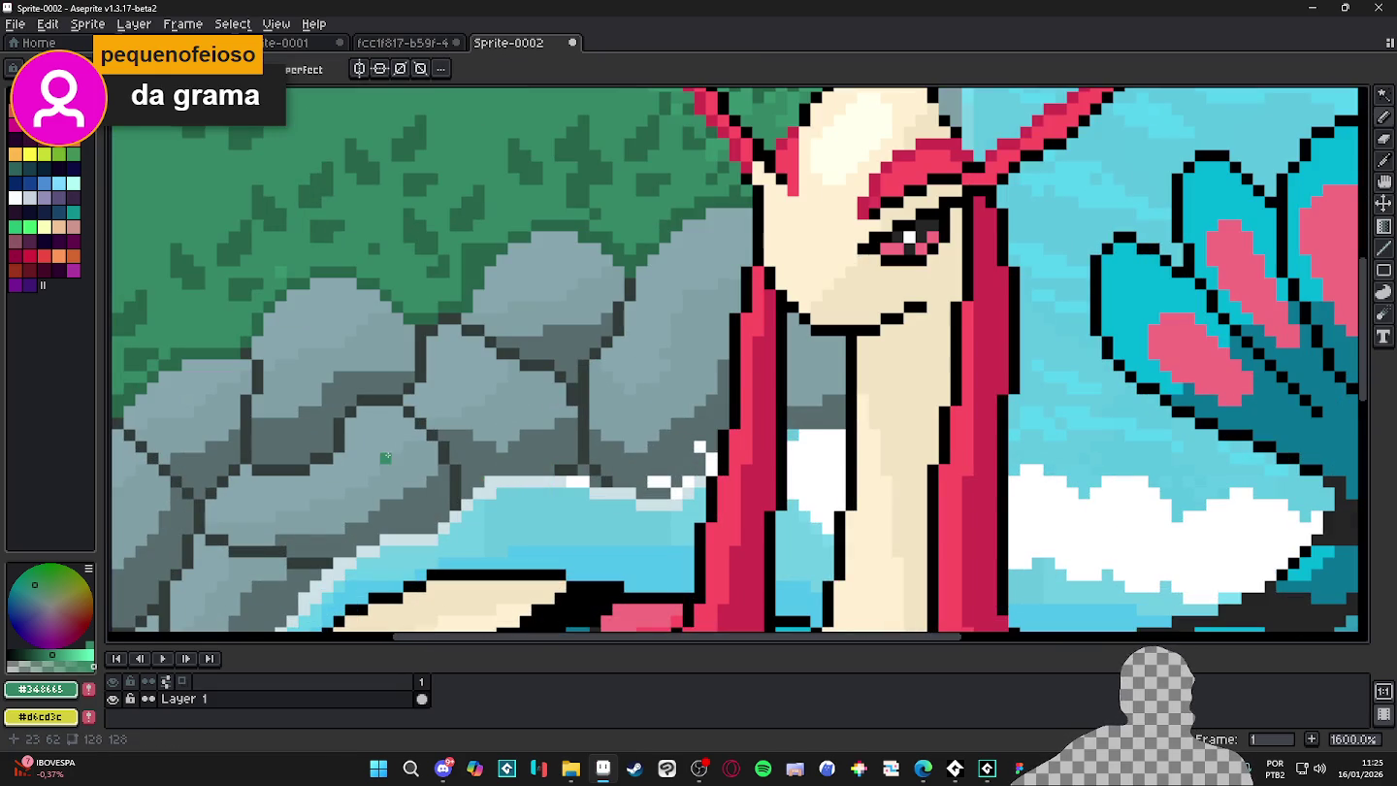
# - Sample the rock greys #87a6ae and #809ea6 and paint a light highlight on the rock top
pyautogui.scroll(-2, 370, 425)
pyautogui.scroll(3, 396, 404)
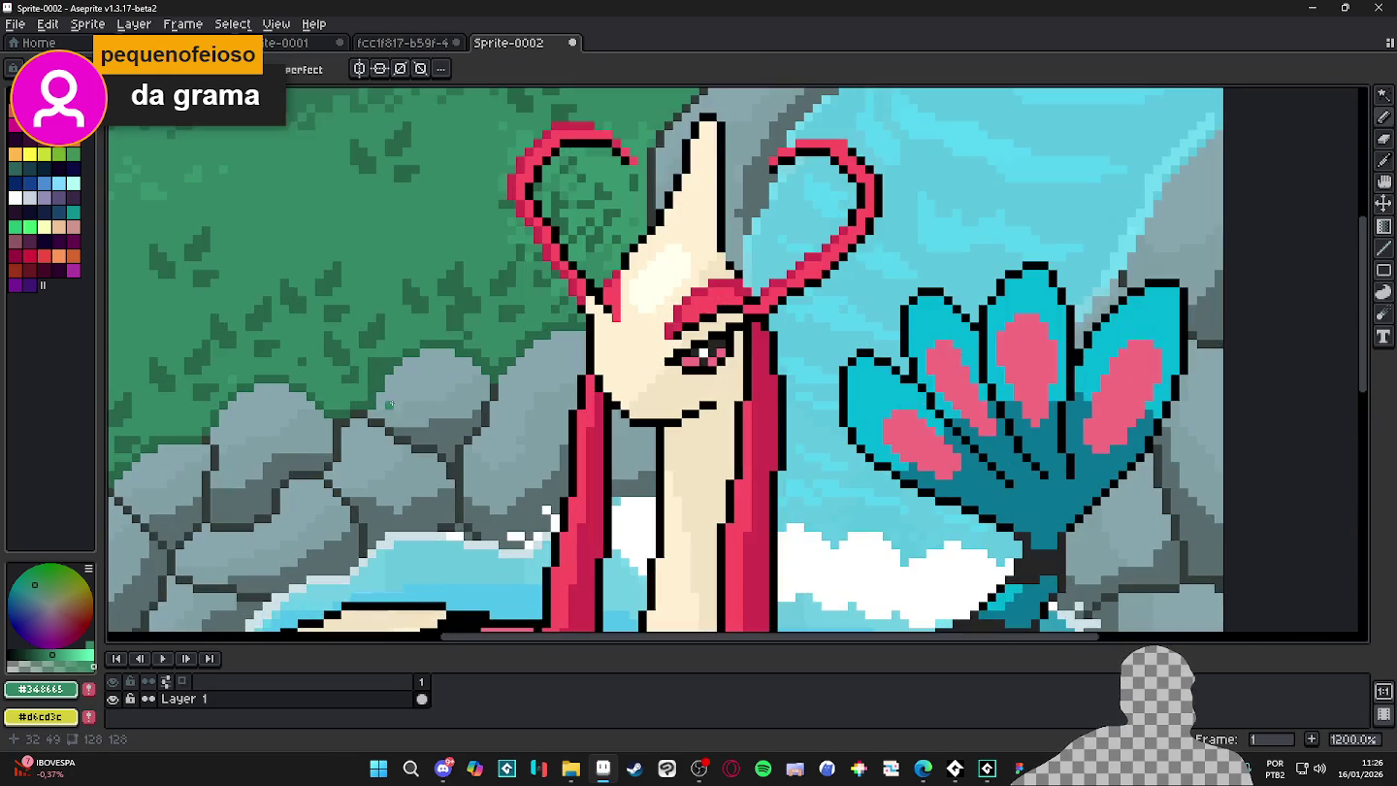
pyautogui.scroll(-3, 441, 396)
pyautogui.scroll(6, 571, 396)
pyautogui.keyDown('alt'); pyautogui.click(570, 395); pyautogui.keyUp('alt')
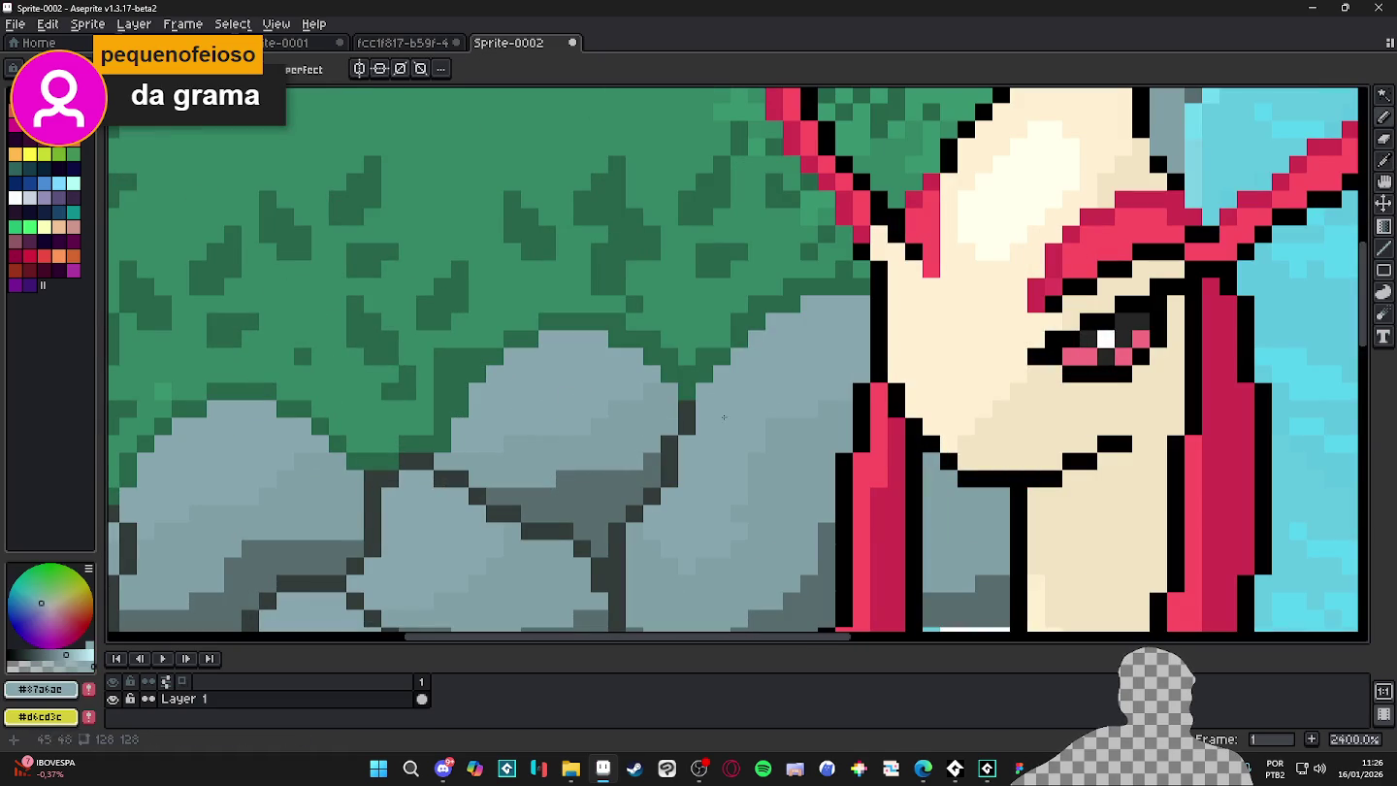
pyautogui.keyDown('alt'); pyautogui.click(603, 439); pyautogui.keyUp('alt')
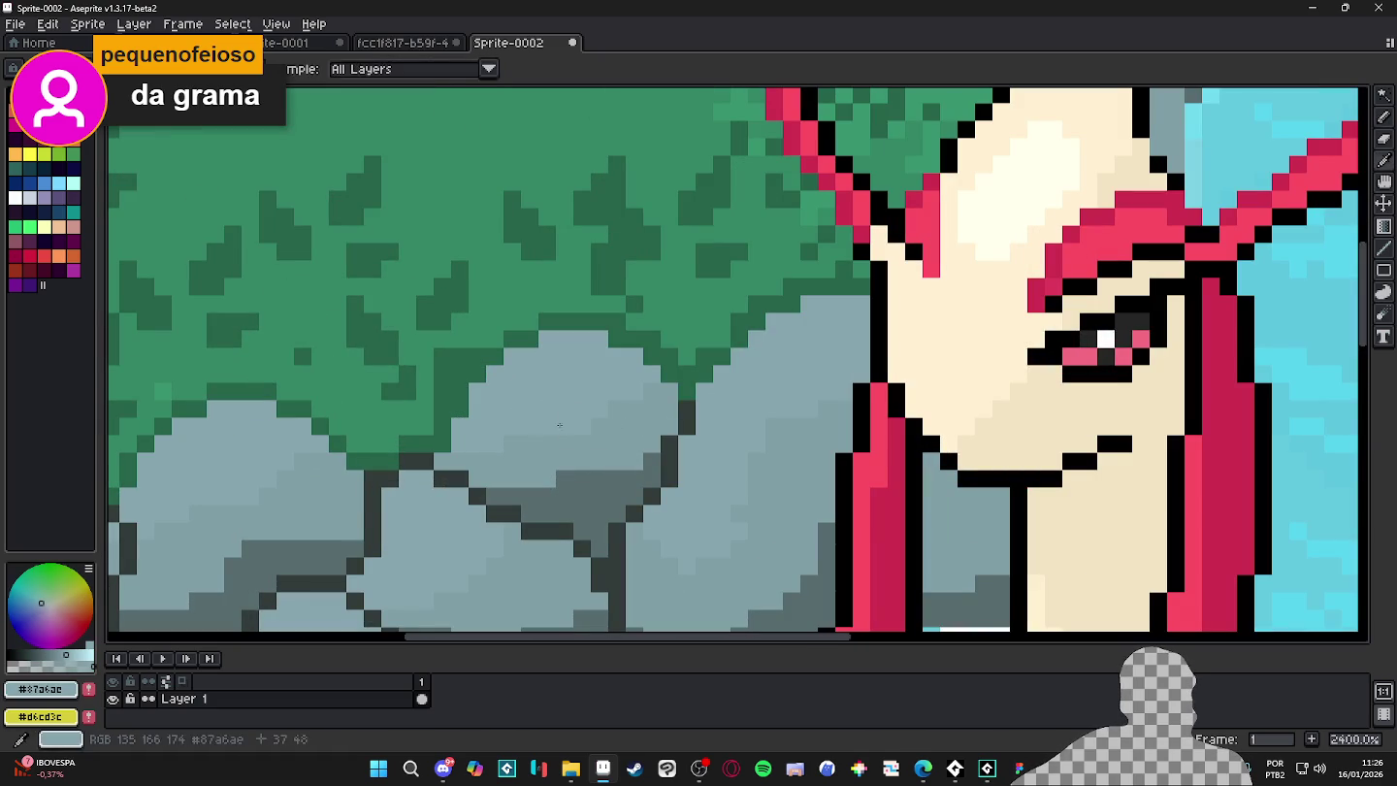
pyautogui.click(30, 197)
pyautogui.moveTo(568, 389); pyautogui.dragTo(582, 427)
pyautogui.keyDown('alt'); pyautogui.click(563, 435); pyautogui.keyUp('alt')
# - Fill the rock highlight, then brighten and refill it in a lighter blue-grey
pyautogui.press('g')
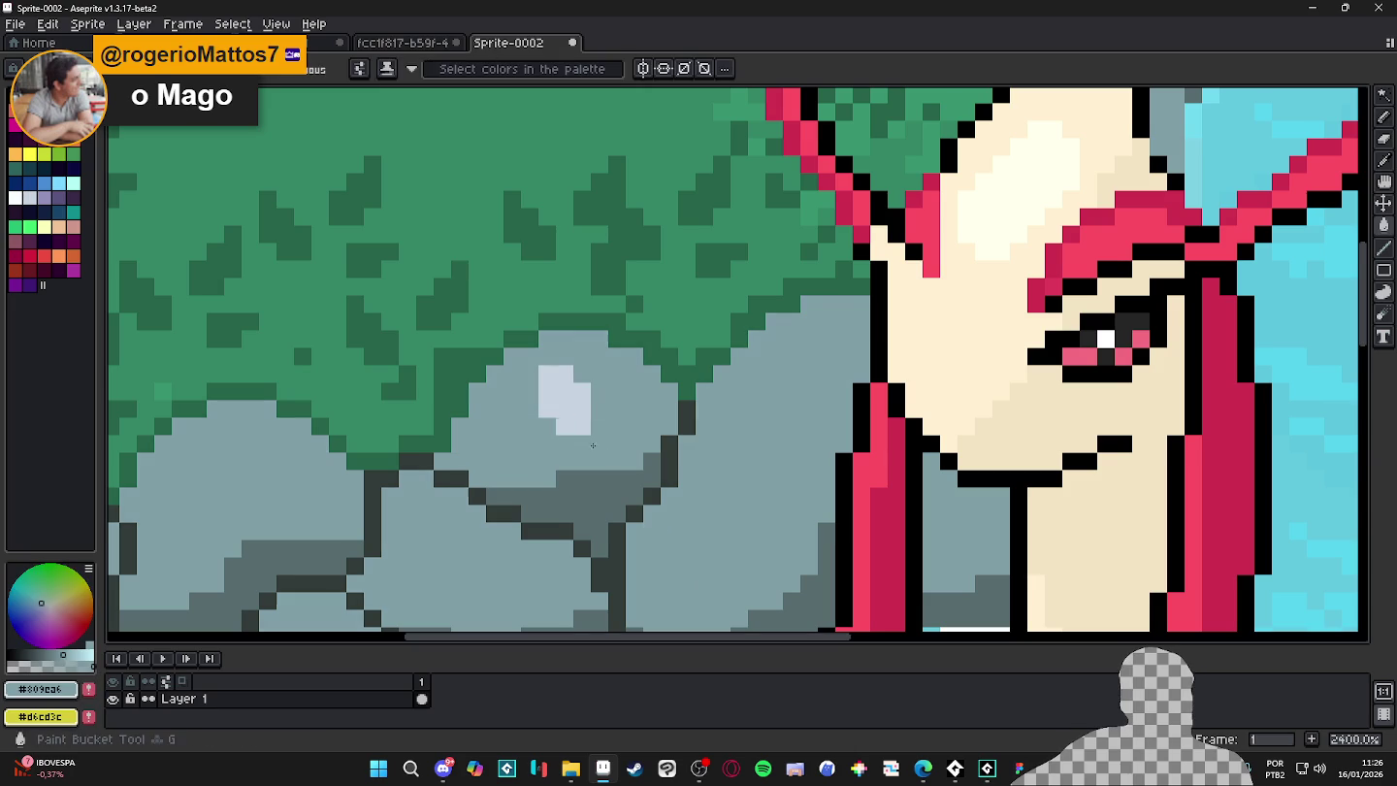
pyautogui.scroll(-5, 563, 435)
pyautogui.scroll(4, 607, 421)
pyautogui.keyDown('alt'); pyautogui.click(608, 421); pyautogui.keyUp('alt')
pyautogui.press('b')
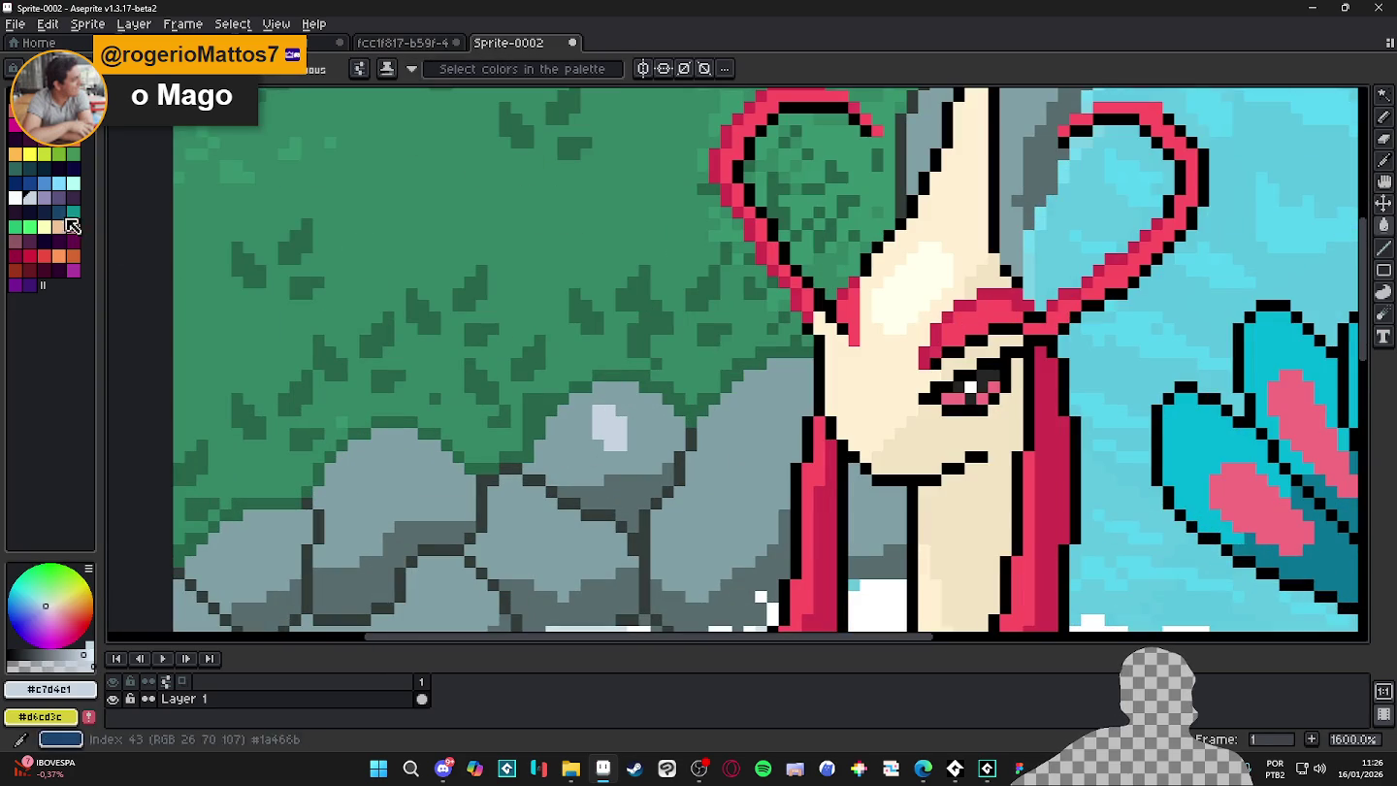
pyautogui.scroll(1, 641, 446)
pyautogui.keyDown('alt'); pyautogui.click(655, 440); pyautogui.keyUp('alt')
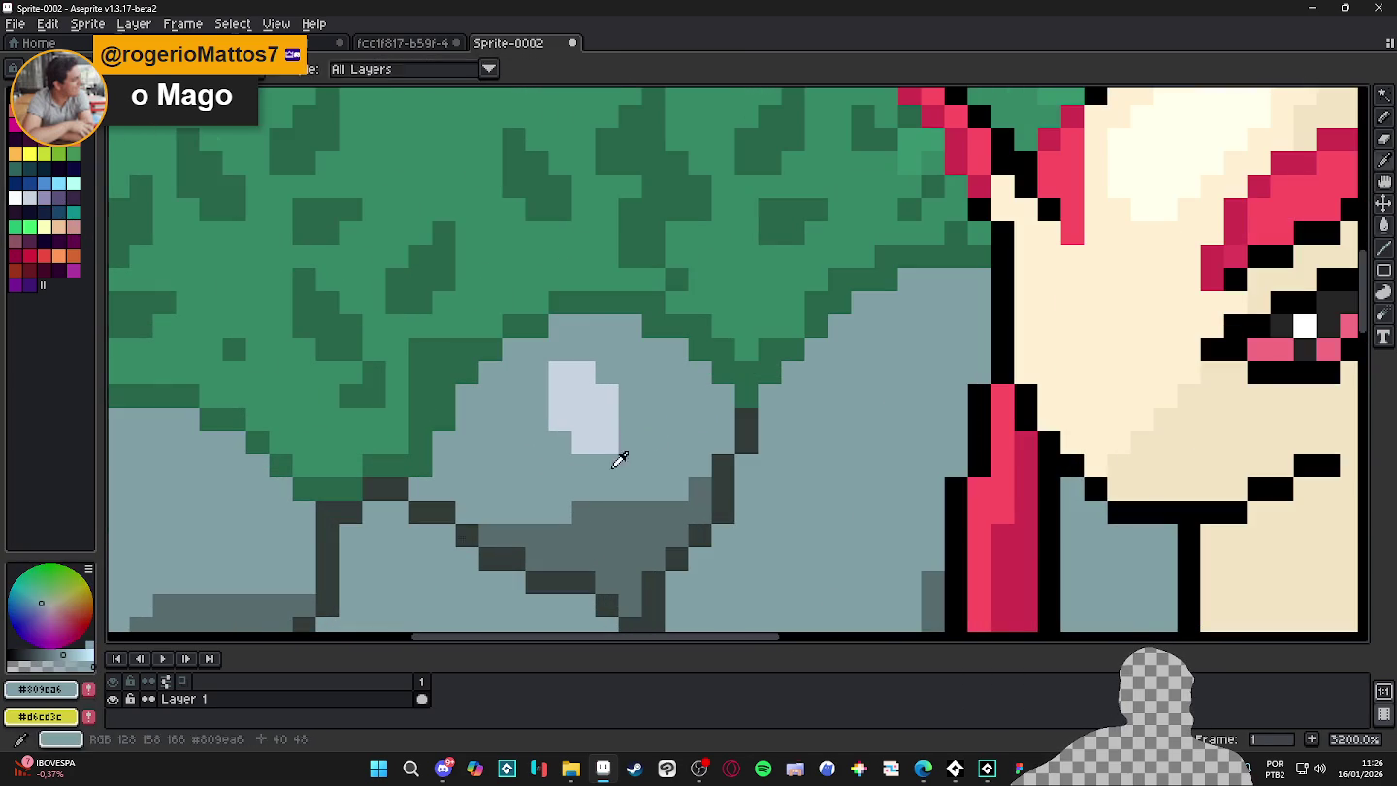
pyautogui.click(71, 655)
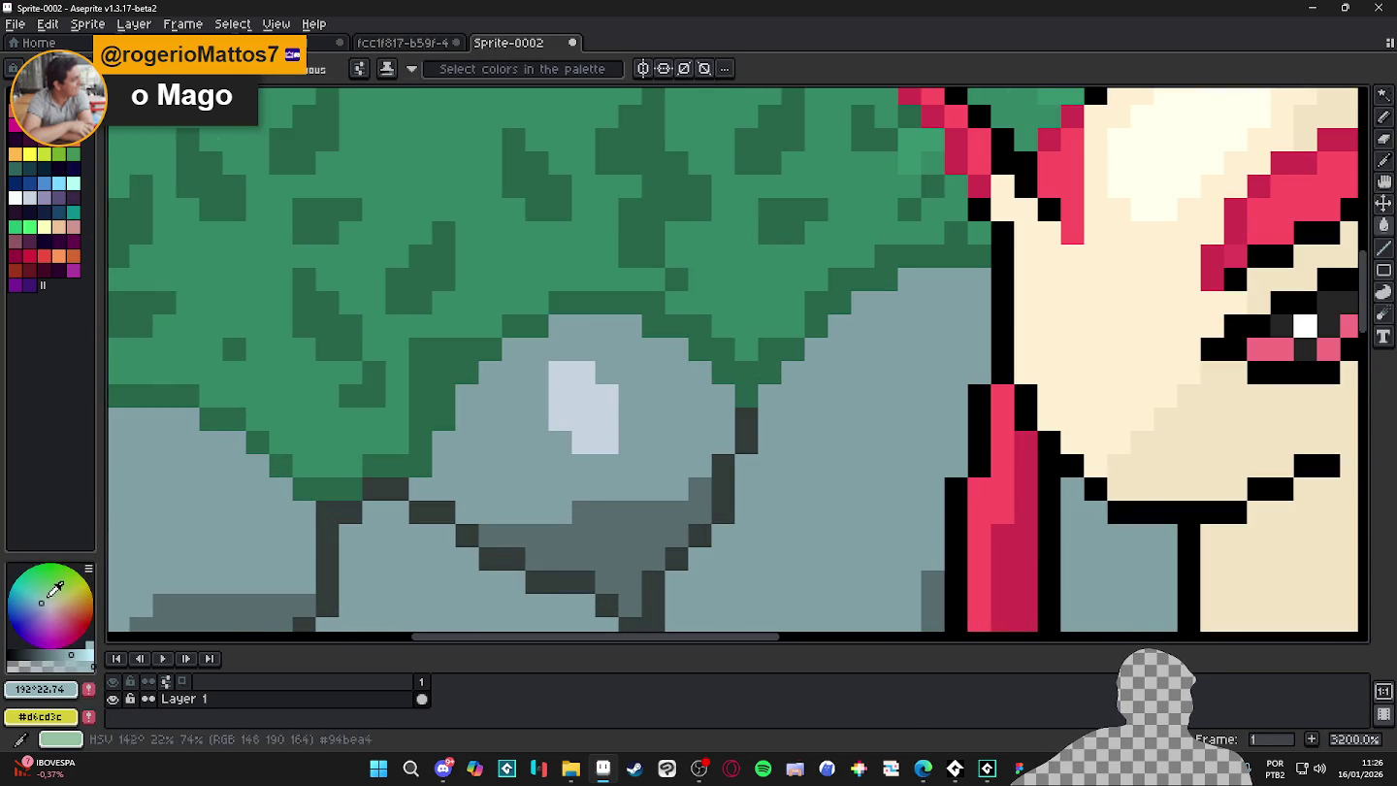
pyautogui.click(584, 442)
pyautogui.moveTo(71, 655); pyautogui.dragTo(81, 655)
pyautogui.click(602, 414)
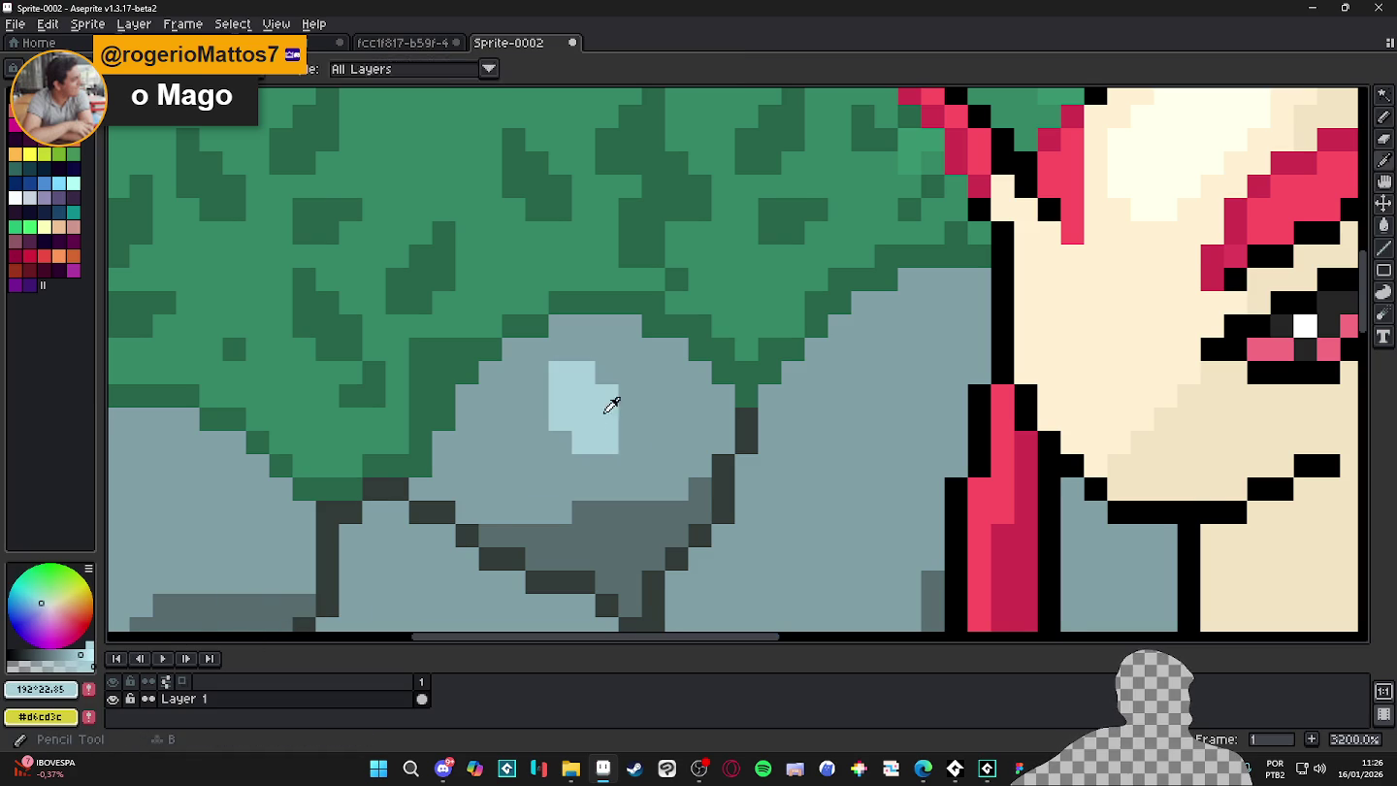
# - Paint light-blue highlight pixels on top of the left rock
pyautogui.scroll(-2, 603, 415)
pyautogui.scroll(-1, 603, 415)
pyautogui.scroll(2, 456, 427)
pyautogui.moveTo(433, 445); pyautogui.dragTo(465, 468)
pyautogui.click(458, 440)
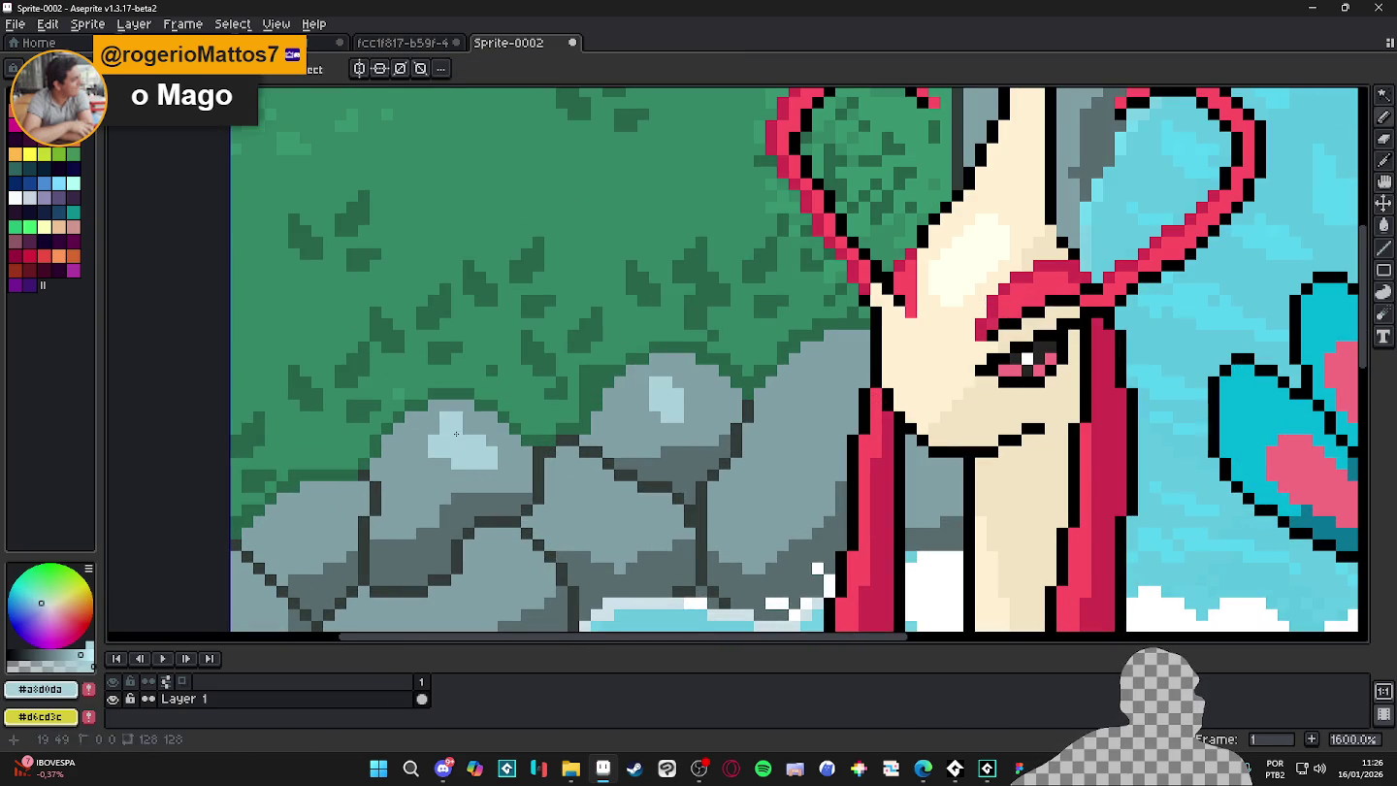
pyautogui.scroll(-2, 484, 441)
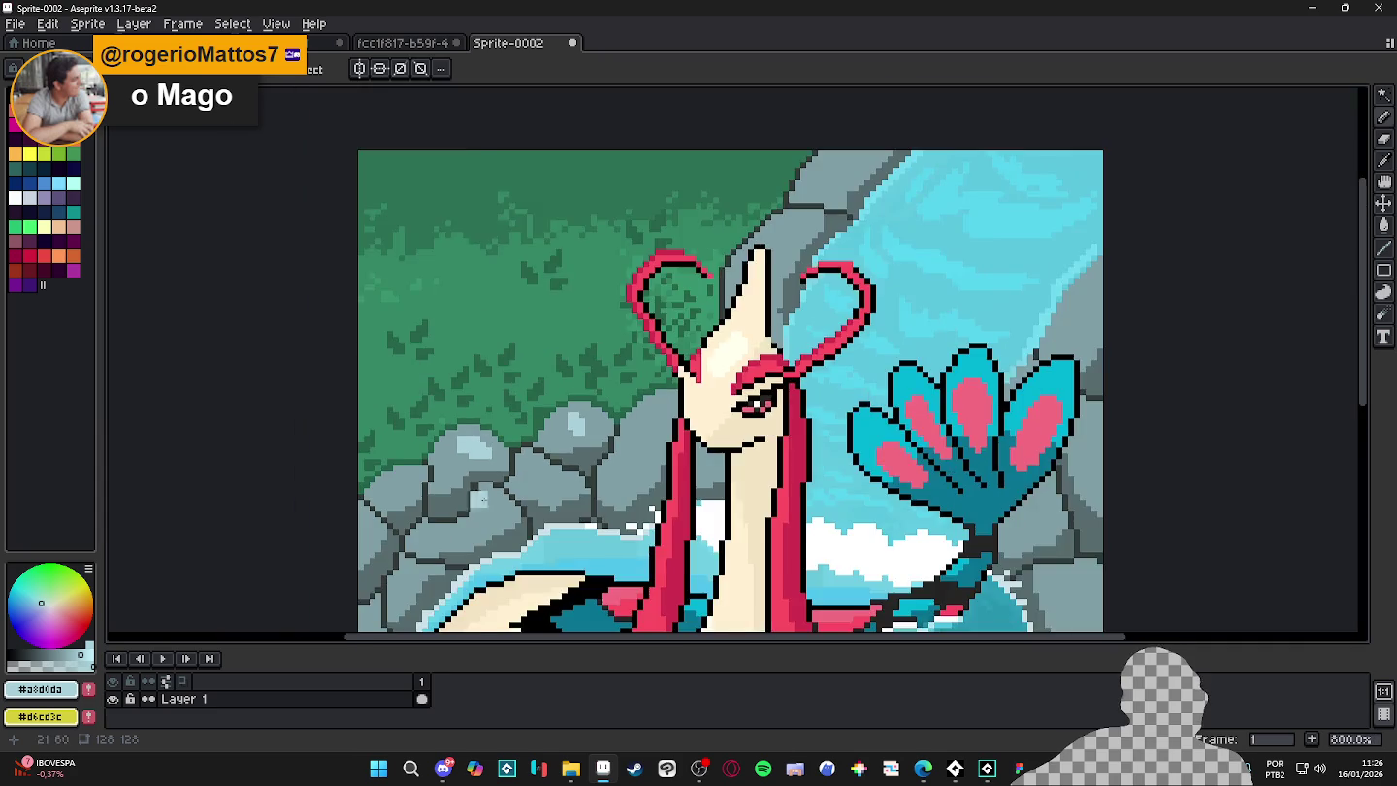
# - Zoom around the water and sample light blue #5cc6dd, then brighter cyan #57d3ee
pyautogui.scroll(1, 490, 484)
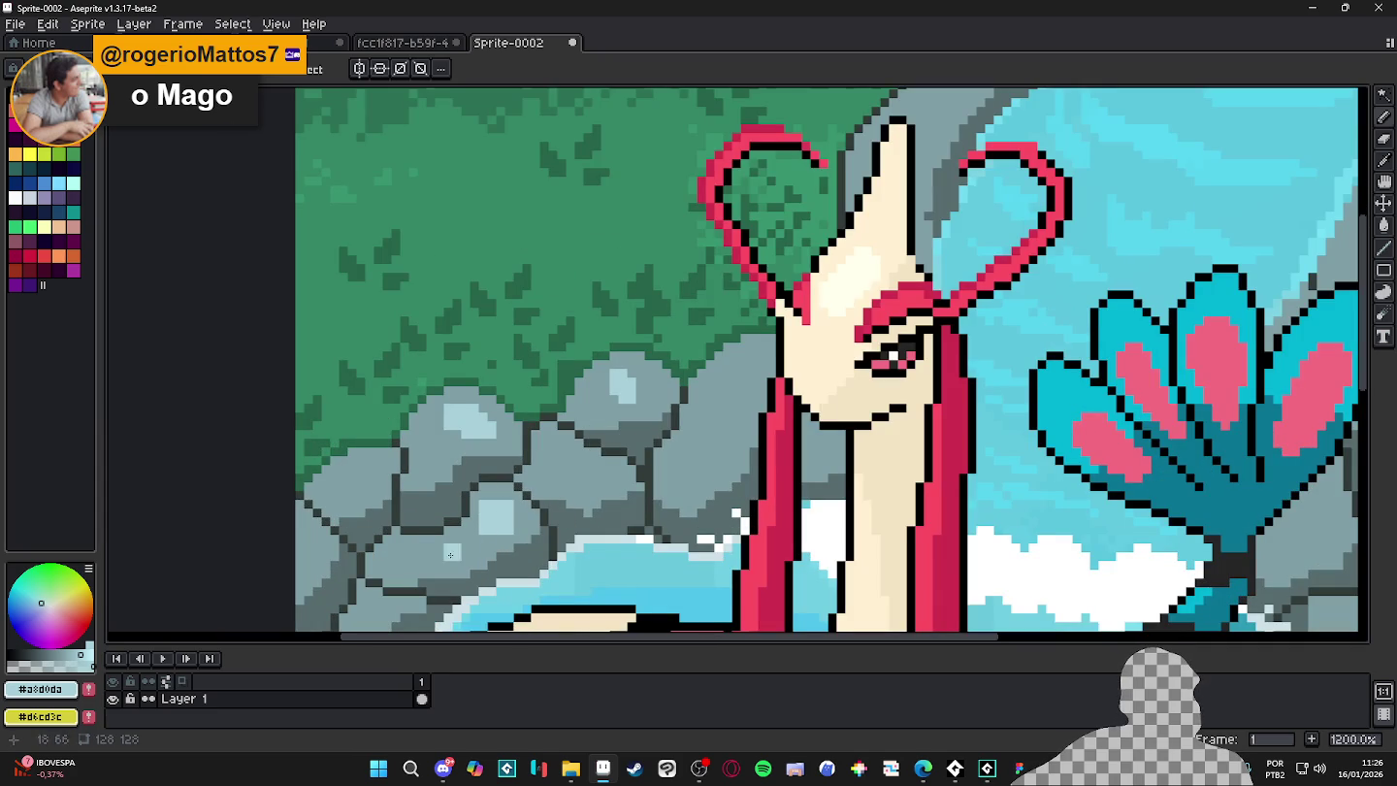
pyautogui.scroll(-4, 446, 543)
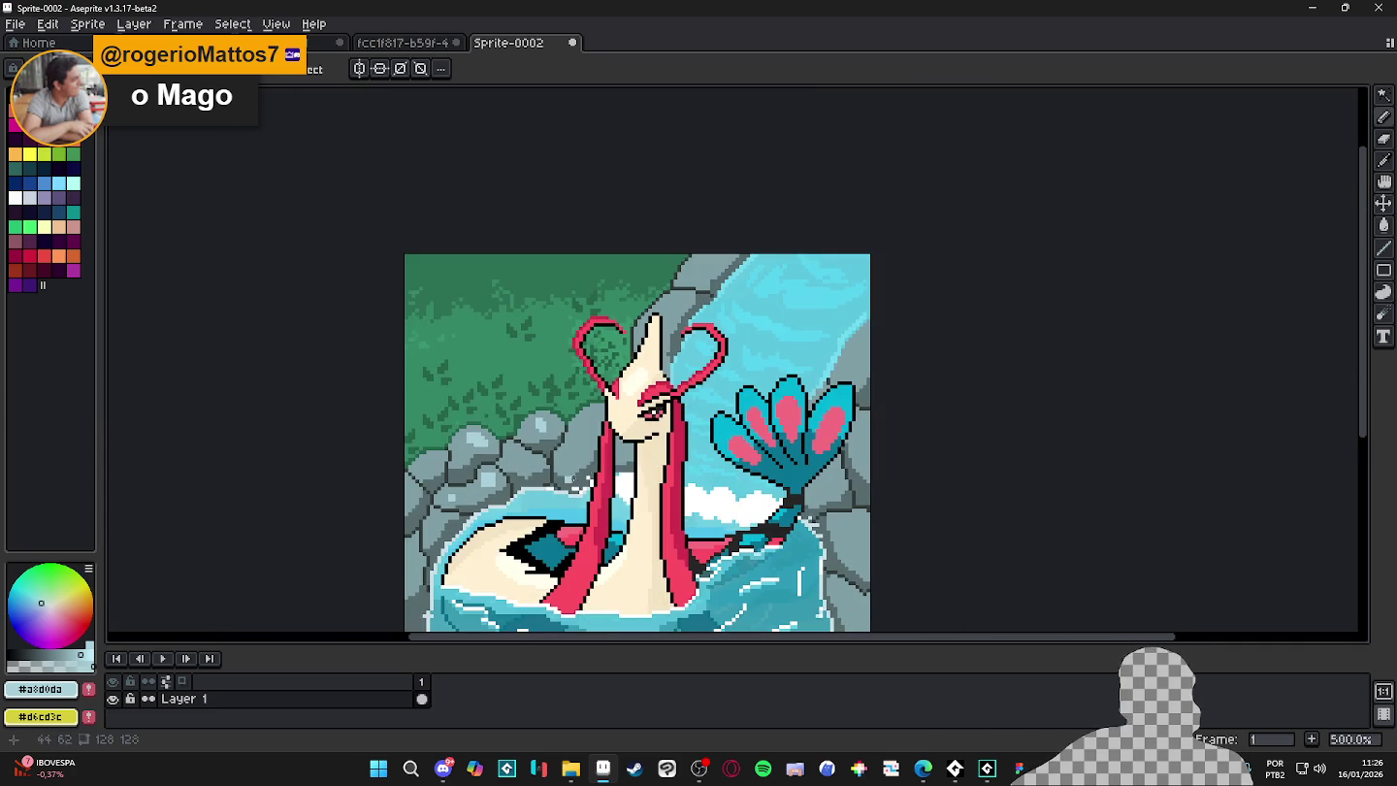
pyautogui.scroll(1, 592, 433)
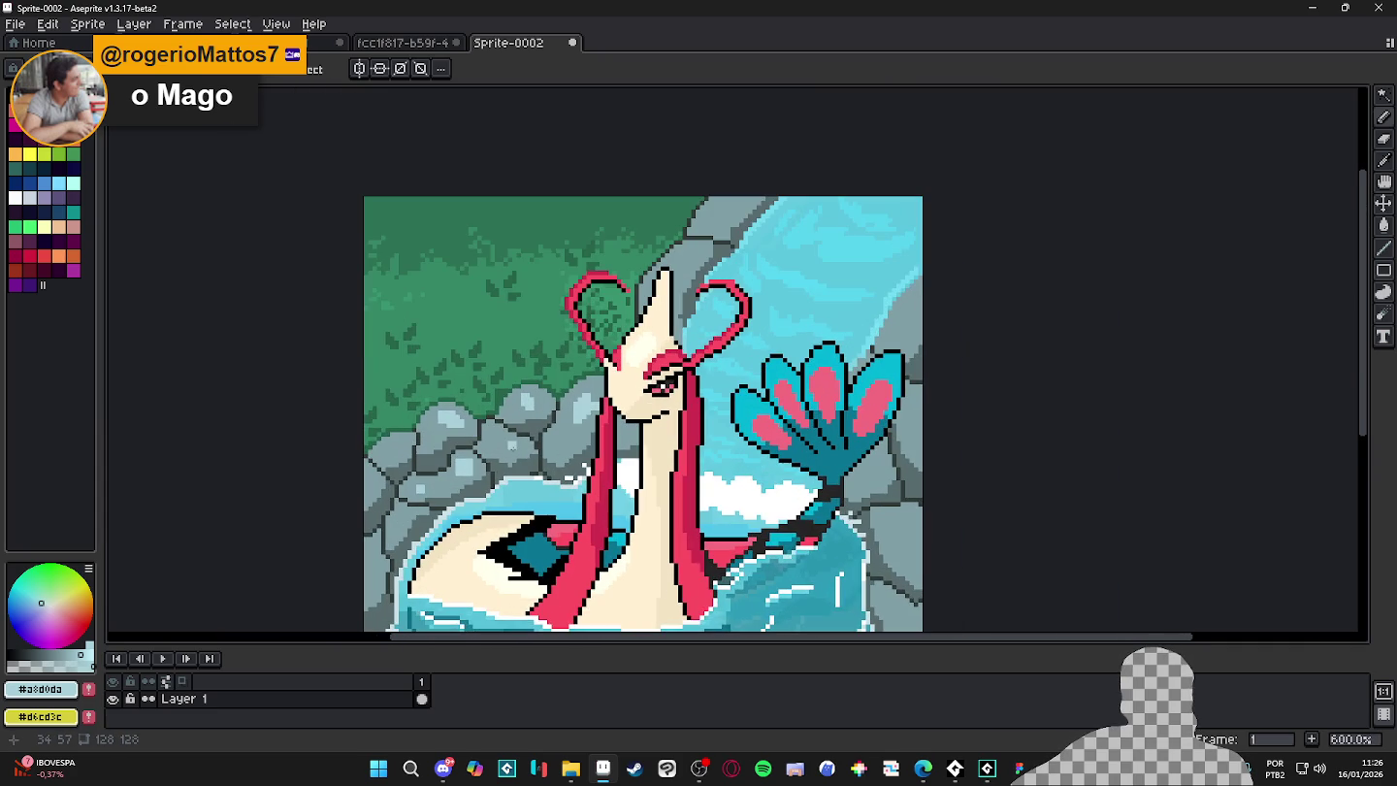
pyautogui.scroll(-1, 530, 451)
pyautogui.scroll(-2, 531, 451)
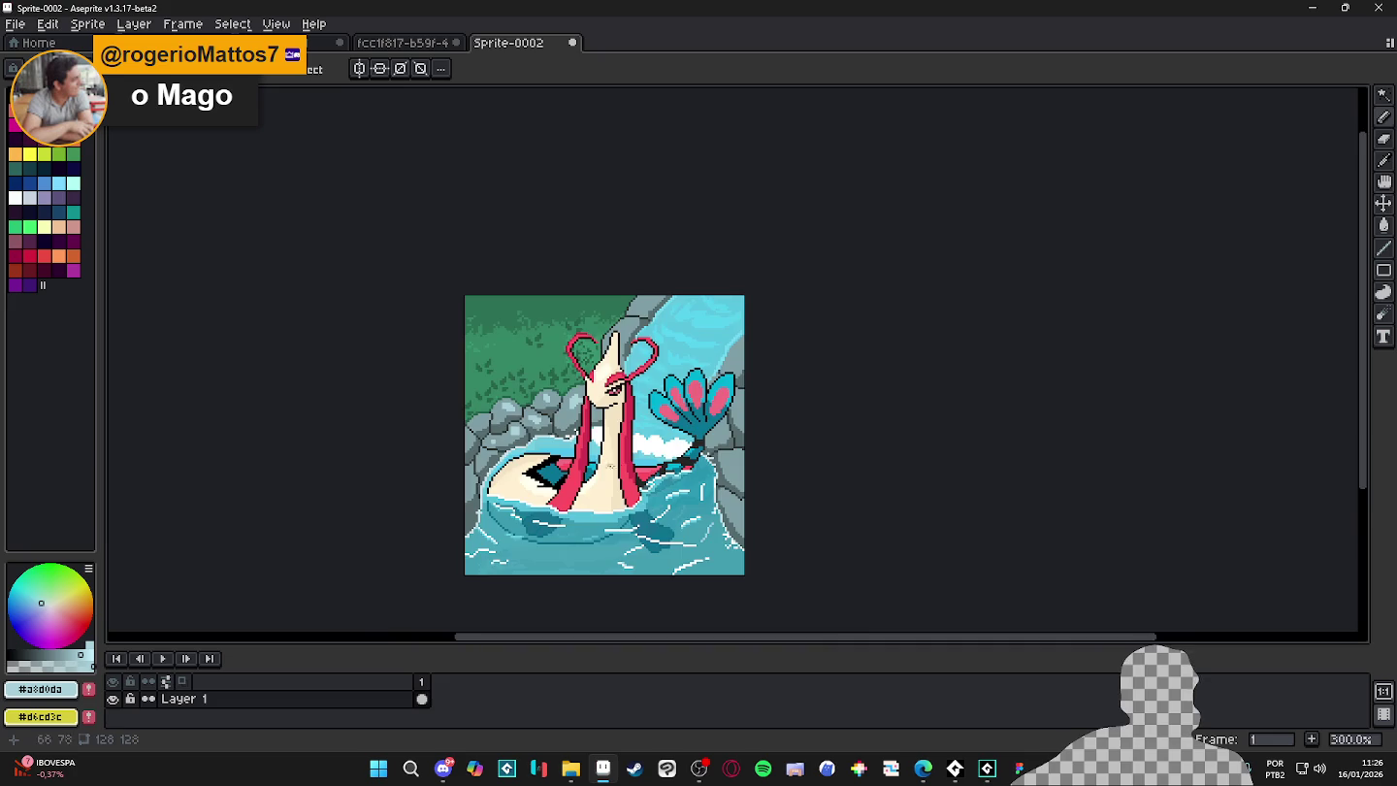
pyautogui.scroll(3, 561, 429)
pyautogui.scroll(3, 561, 428)
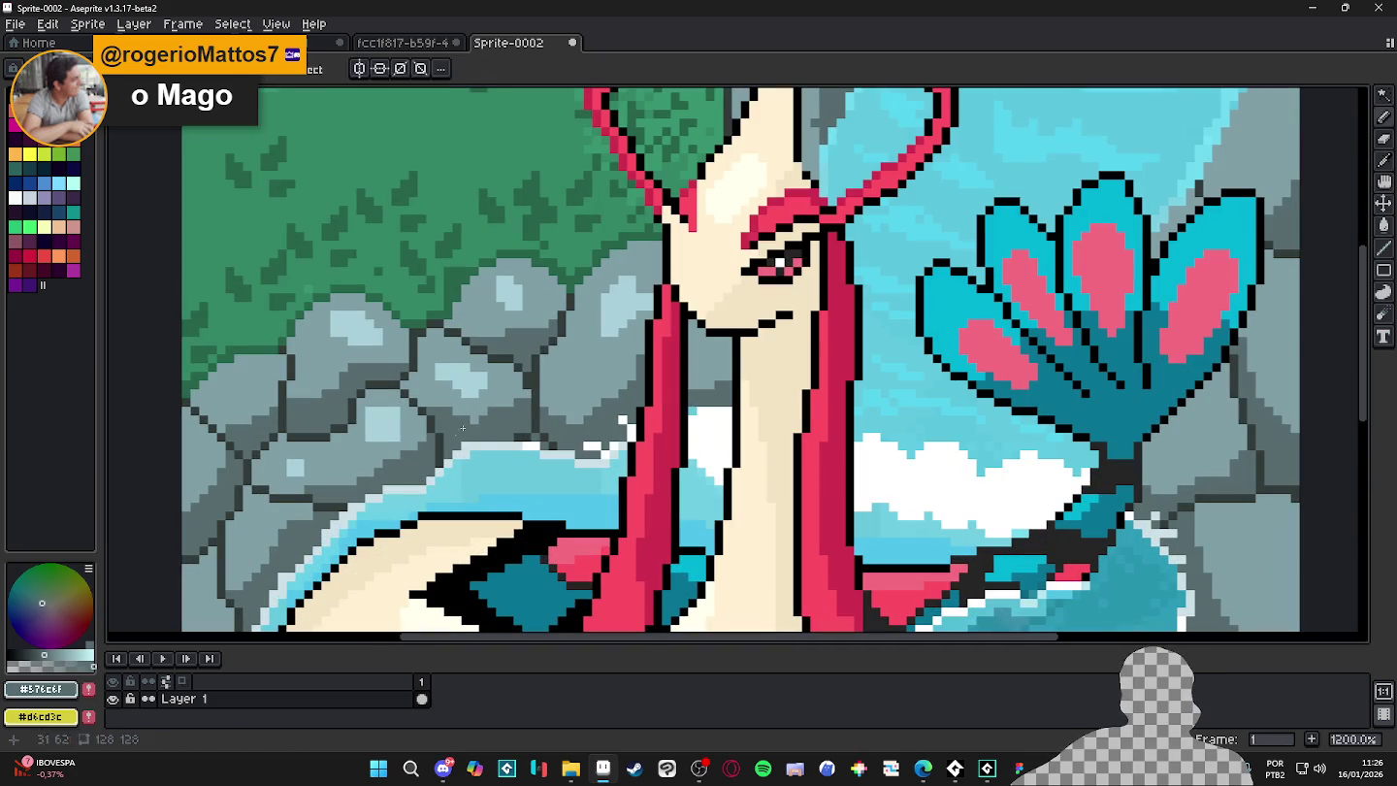
pyautogui.scroll(-5, 495, 413)
pyautogui.scroll(6, 514, 389)
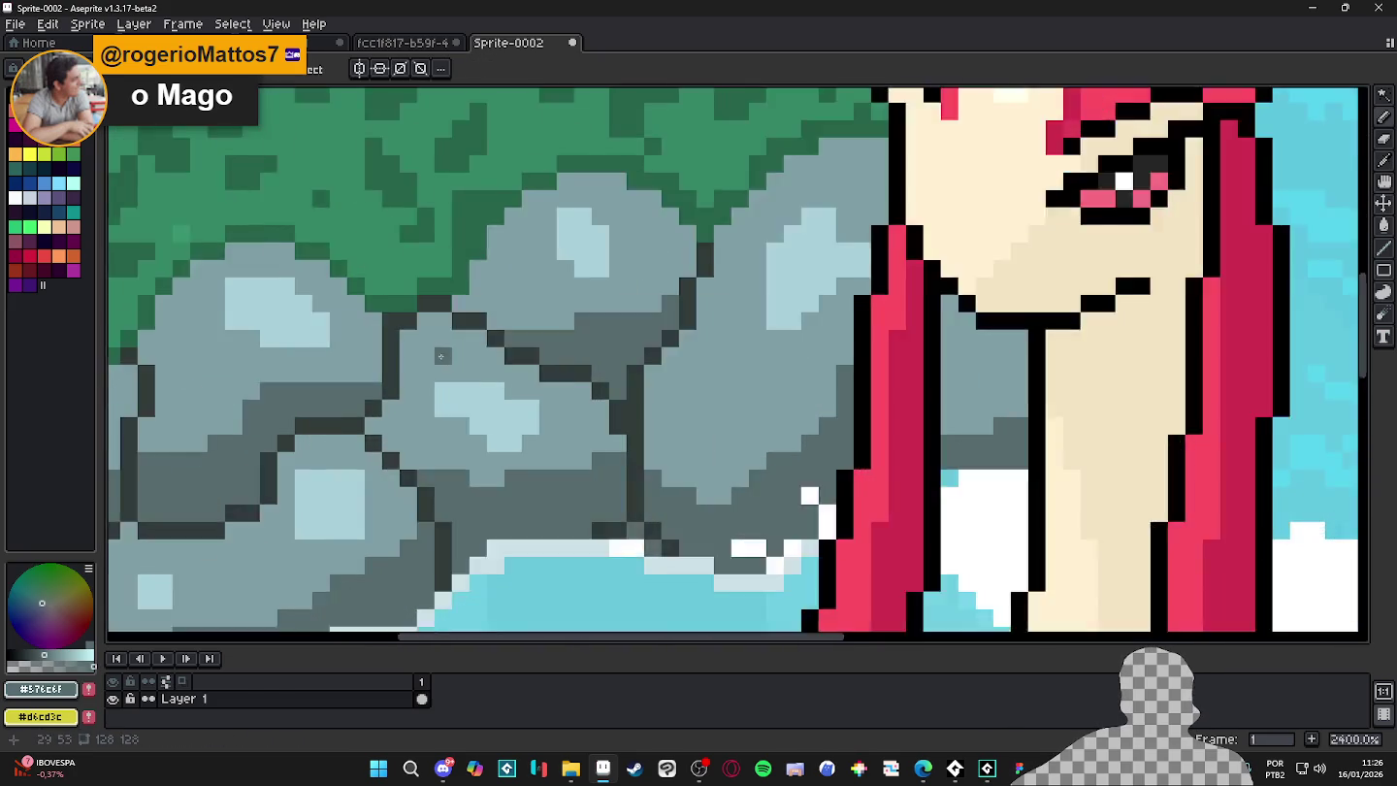
pyautogui.scroll(4, 446, 309)
pyautogui.scroll(-5, 443, 294)
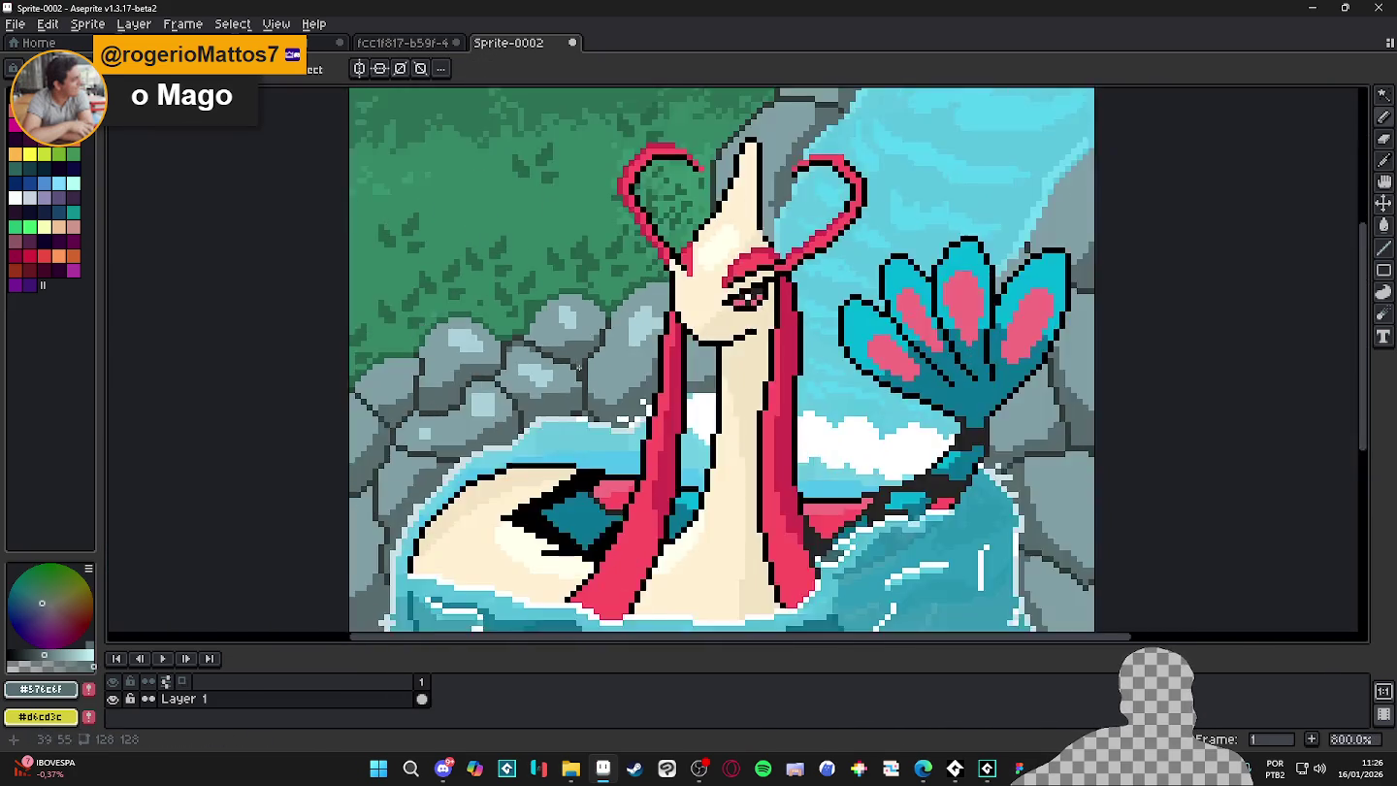
pyautogui.scroll(-2, 582, 320)
pyautogui.scroll(2, 669, 271)
pyautogui.scroll(2, 712, 359)
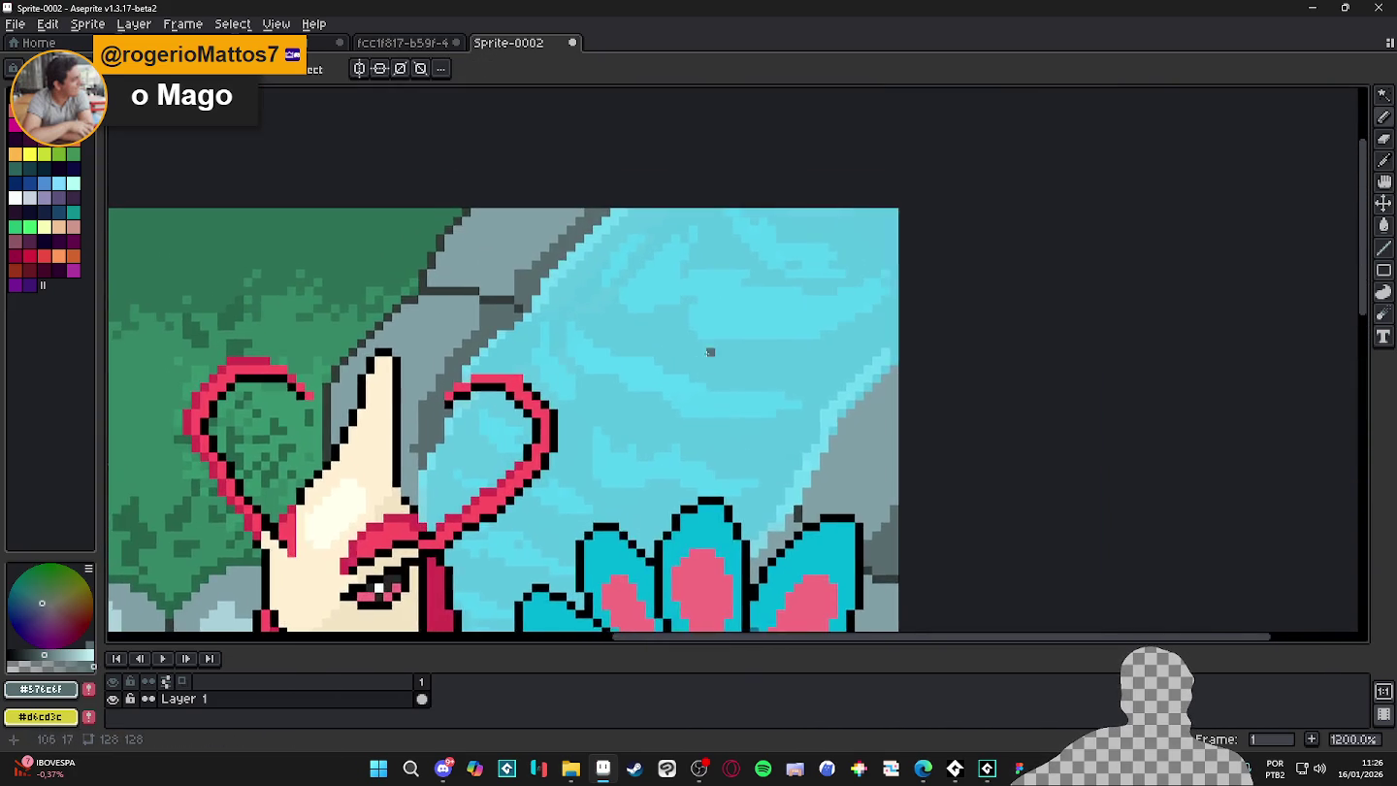
pyautogui.scroll(2, 703, 291)
pyautogui.keyDown('alt'); pyautogui.click(699, 403); pyautogui.keyUp('alt')
pyautogui.keyDown('alt'); pyautogui.click(738, 367); pyautogui.keyUp('alt')
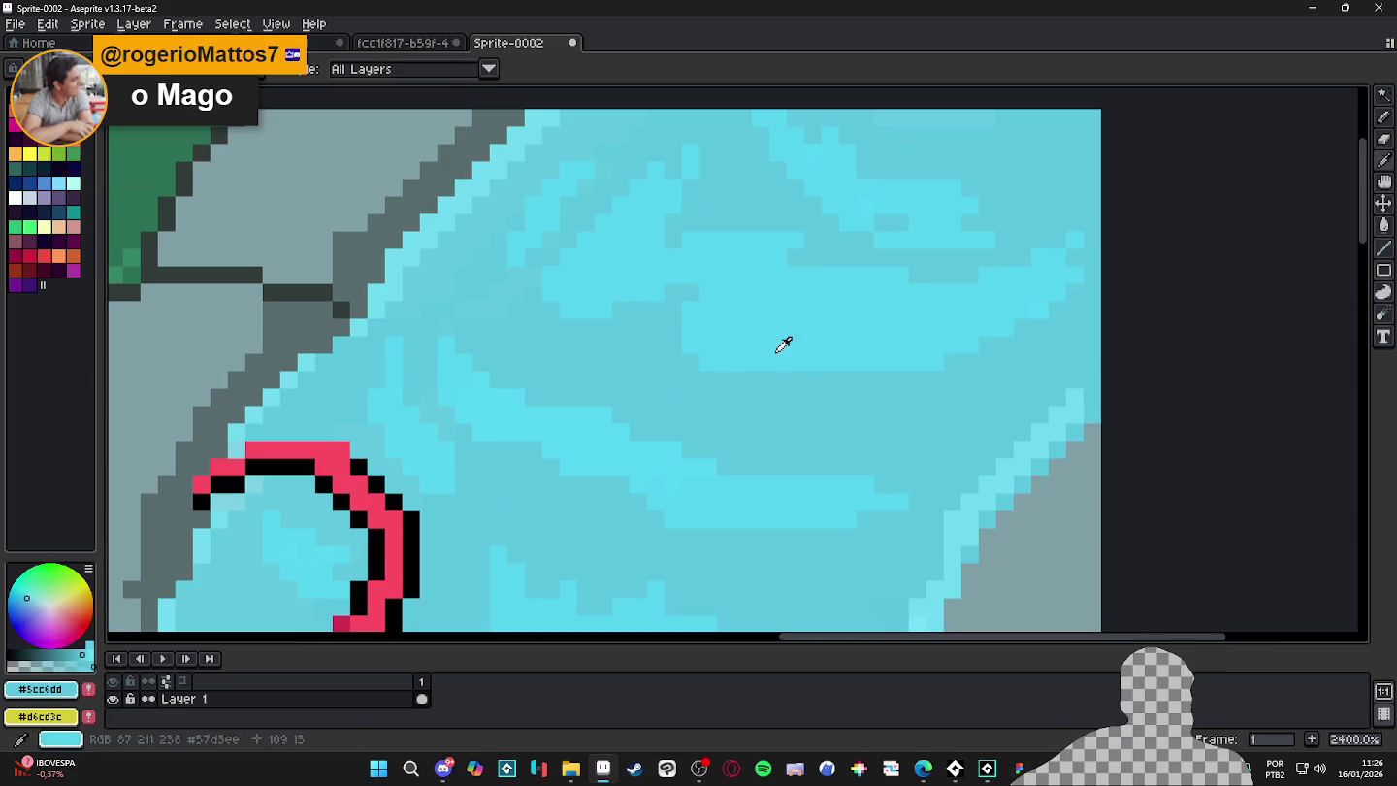
# - Zoom back to the foam and sample its white as the drawing colour
pyautogui.scroll(-6, 779, 353)
pyautogui.scroll(-3, 735, 330)
pyautogui.hscroll(-2, 737, 334)
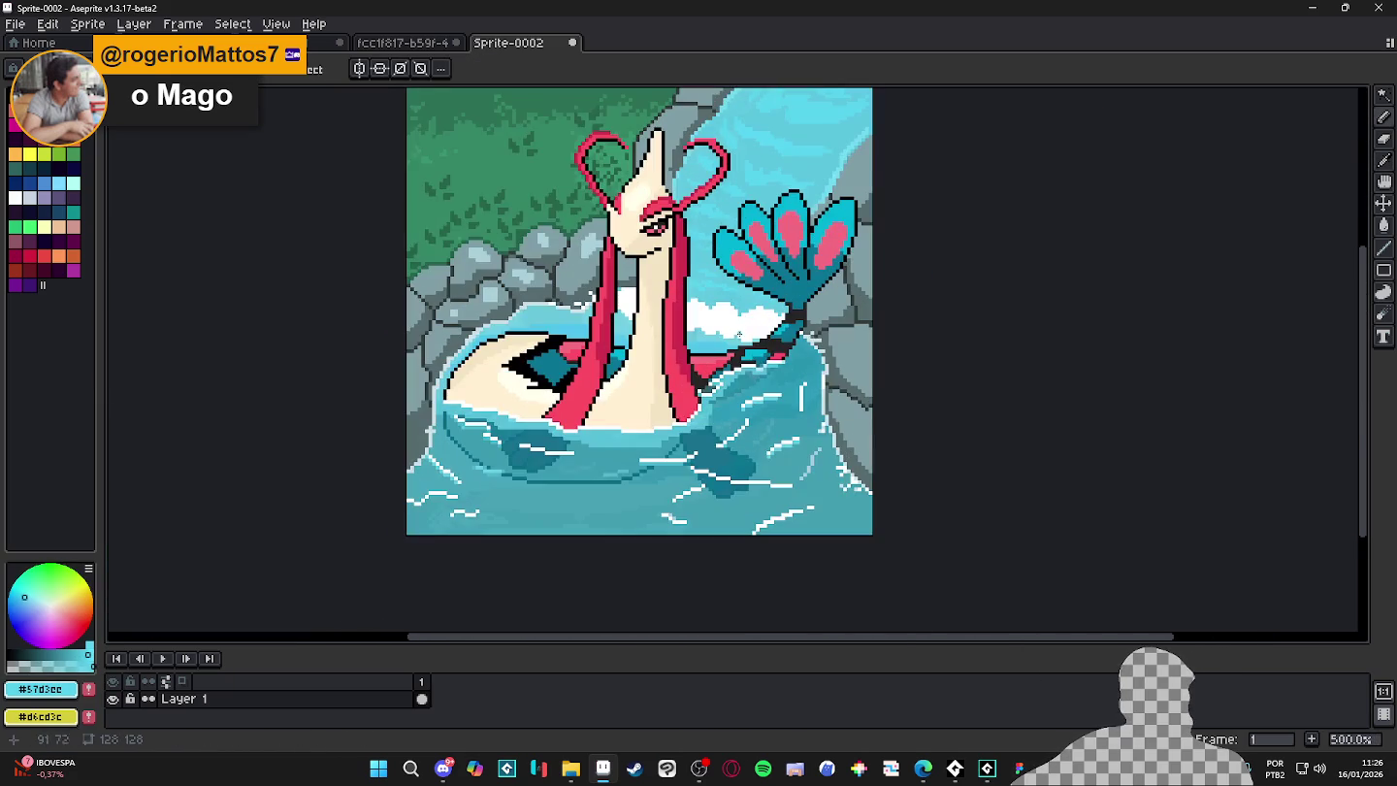
pyautogui.scroll(1, 611, 494)
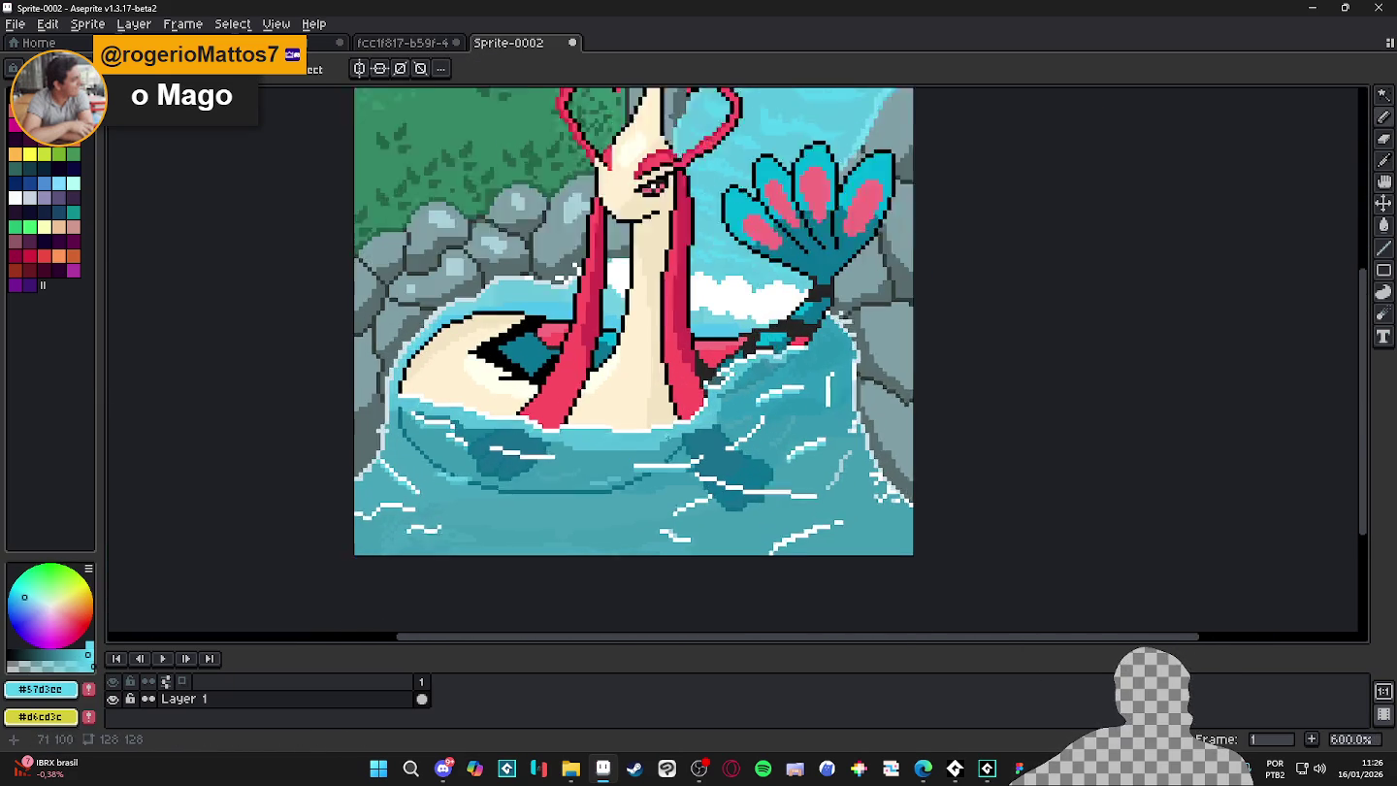
pyautogui.scroll(1, 642, 504)
pyautogui.scroll(2, 746, 398)
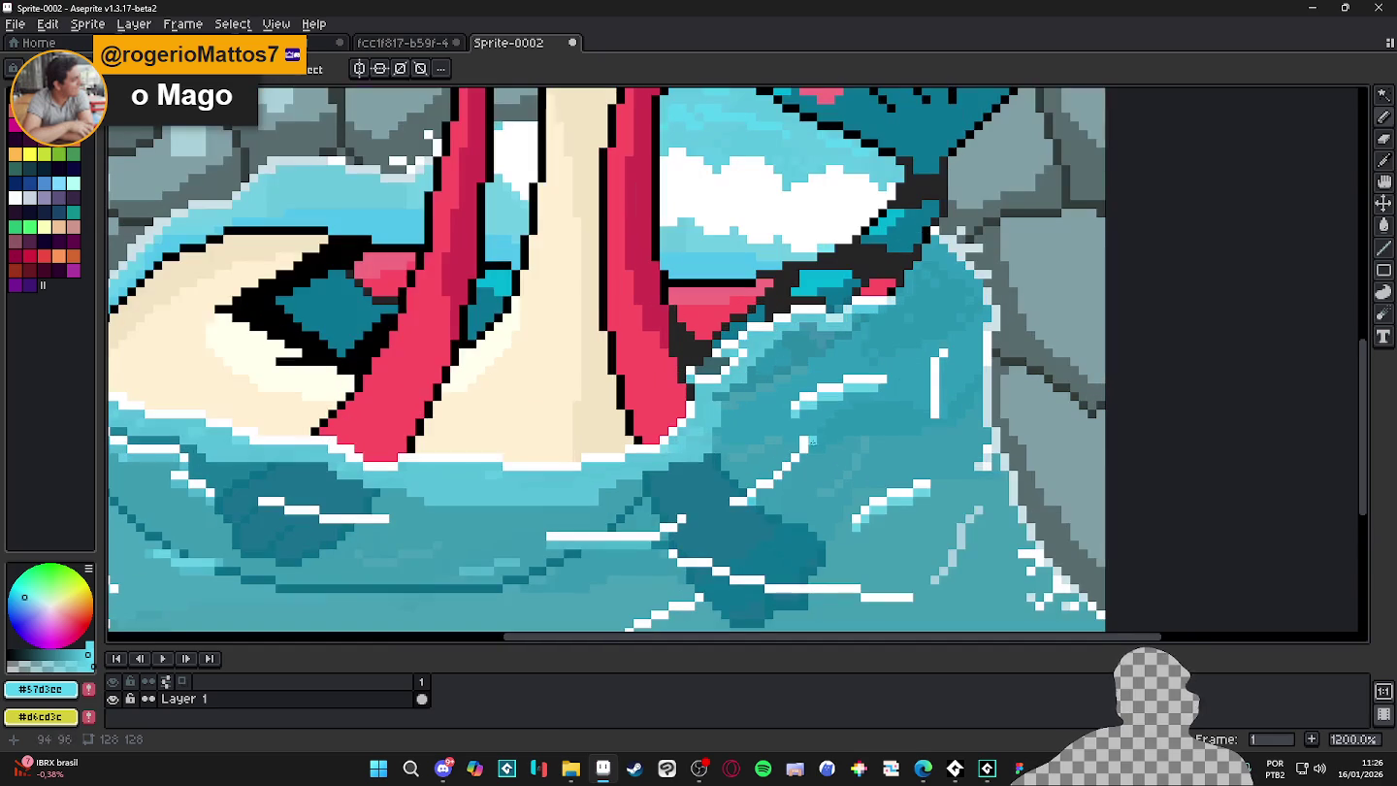
pyautogui.scroll(-5, 350, 561)
pyautogui.scroll(3, 601, 476)
pyautogui.scroll(3, 602, 476)
pyautogui.scroll(2, 601, 476)
pyautogui.keyDown('alt'); pyautogui.click(602, 475); pyautogui.keyUp('alt')
pyautogui.scroll(-5, 599, 475)
# - Draw a 2px white foam line across the water, undoing one stray stroke
pyautogui.moveTo(446, 462); pyautogui.dragTo(708, 374)
pyautogui.hotkey('ctrl', 'z')
pyautogui.press('+')
pyautogui.scroll(1, 666, 369)
pyautogui.moveTo(667, 368)
pyautogui.mouseDown()
pyautogui.moveTo(861, 328)
pyautogui.moveTo(909, 238)
pyautogui.moveTo(975, 214)
pyautogui.moveTo(980, 192)
pyautogui.mouseUp()
pyautogui.press('-')
pyautogui.press('+')
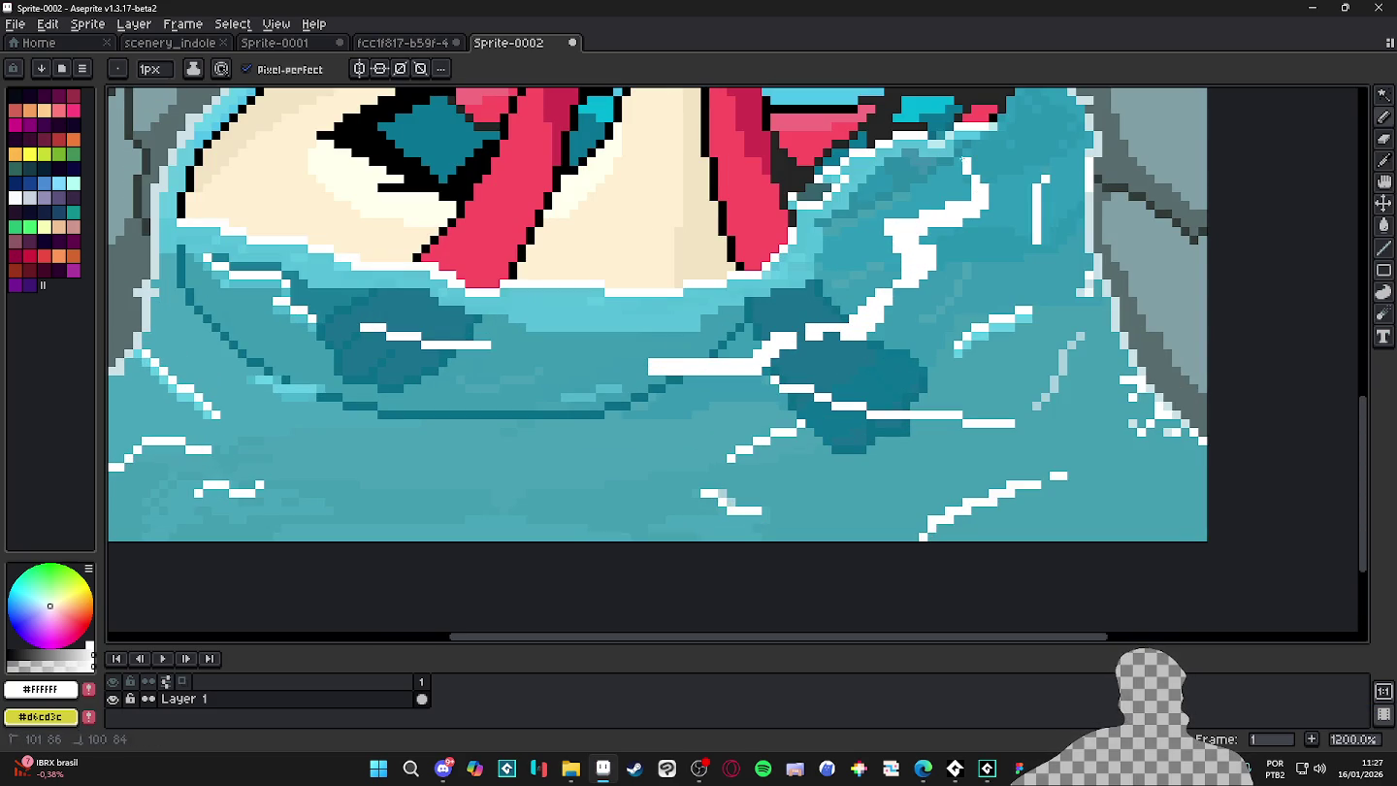
pyautogui.press('+')
# - Add thick white foam strokes along the ripples to the upper left, plus 1px touch-ups
pyautogui.moveTo(484, 361); pyautogui.dragTo(302, 301)
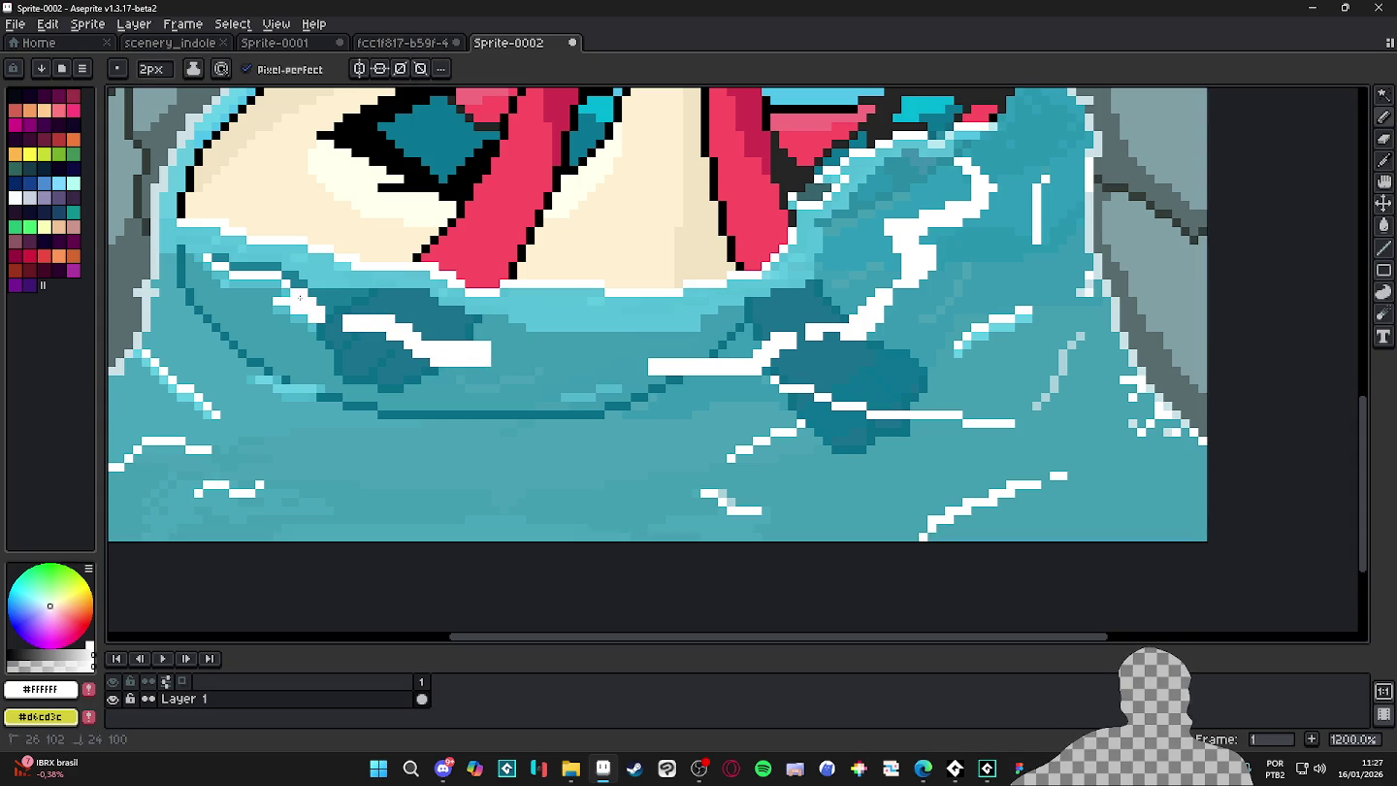
pyautogui.moveTo(213, 264); pyautogui.dragTo(188, 249)
pyautogui.press('-')
pyautogui.moveTo(525, 344)
pyautogui.mouseDown()
pyautogui.moveTo(570, 345)
pyautogui.moveTo(508, 354)
pyautogui.mouseUp()
pyautogui.scroll(-5, 649, 405)
pyautogui.scroll(3, 641, 427)
pyautogui.scroll(2, 641, 429)
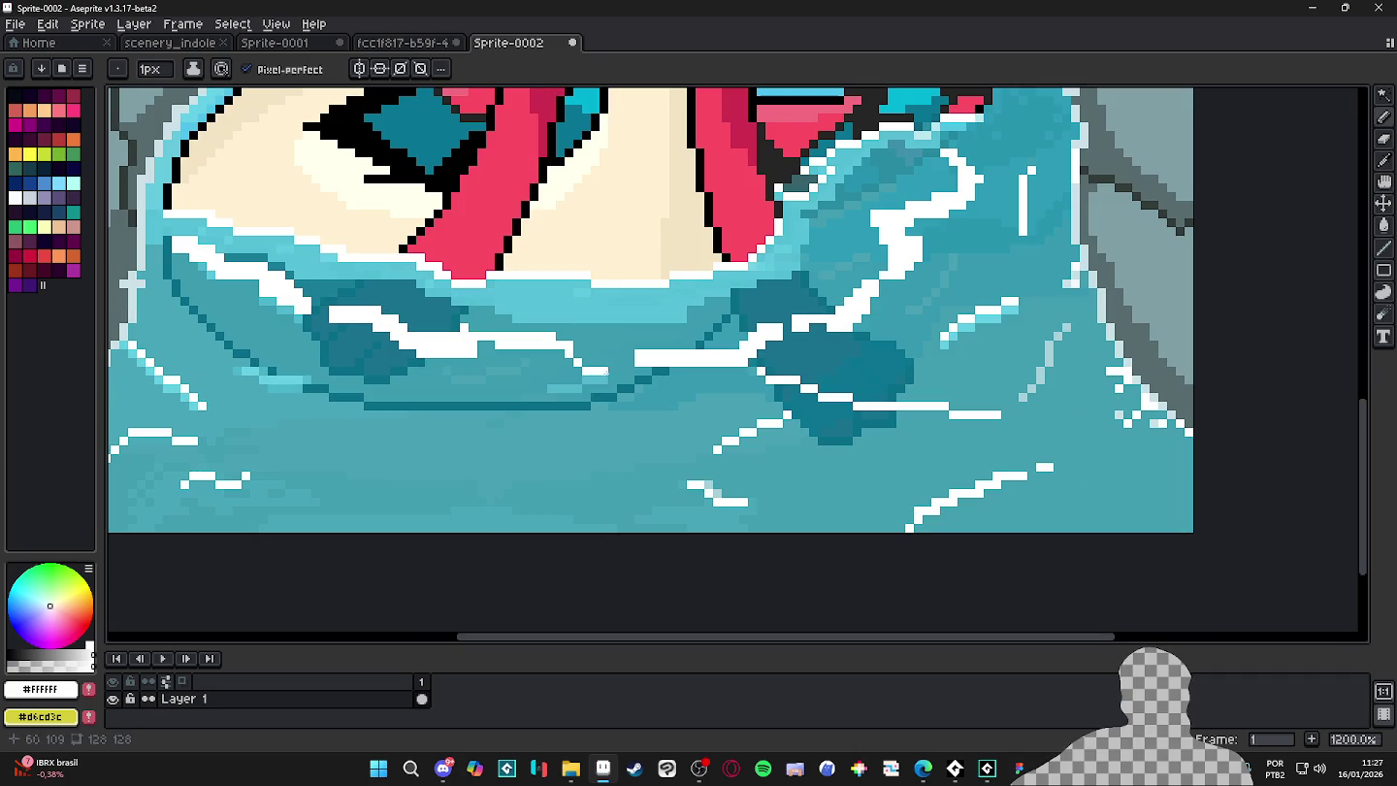
pyautogui.scroll(-6, 627, 368)
pyautogui.scroll(1, 388, 436)
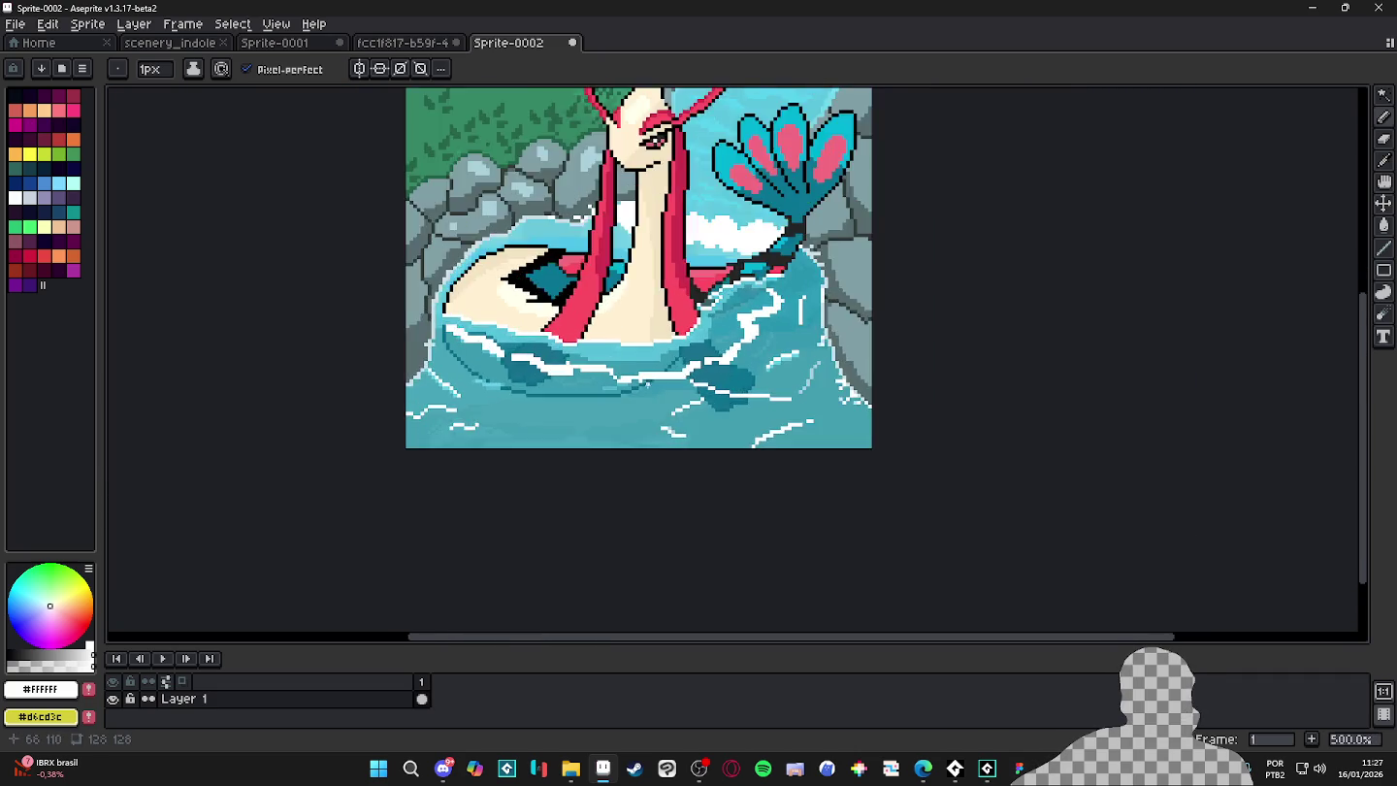
pyautogui.scroll(5, 292, 485)
pyautogui.scroll(1, 144, 546)
pyautogui.press('+')
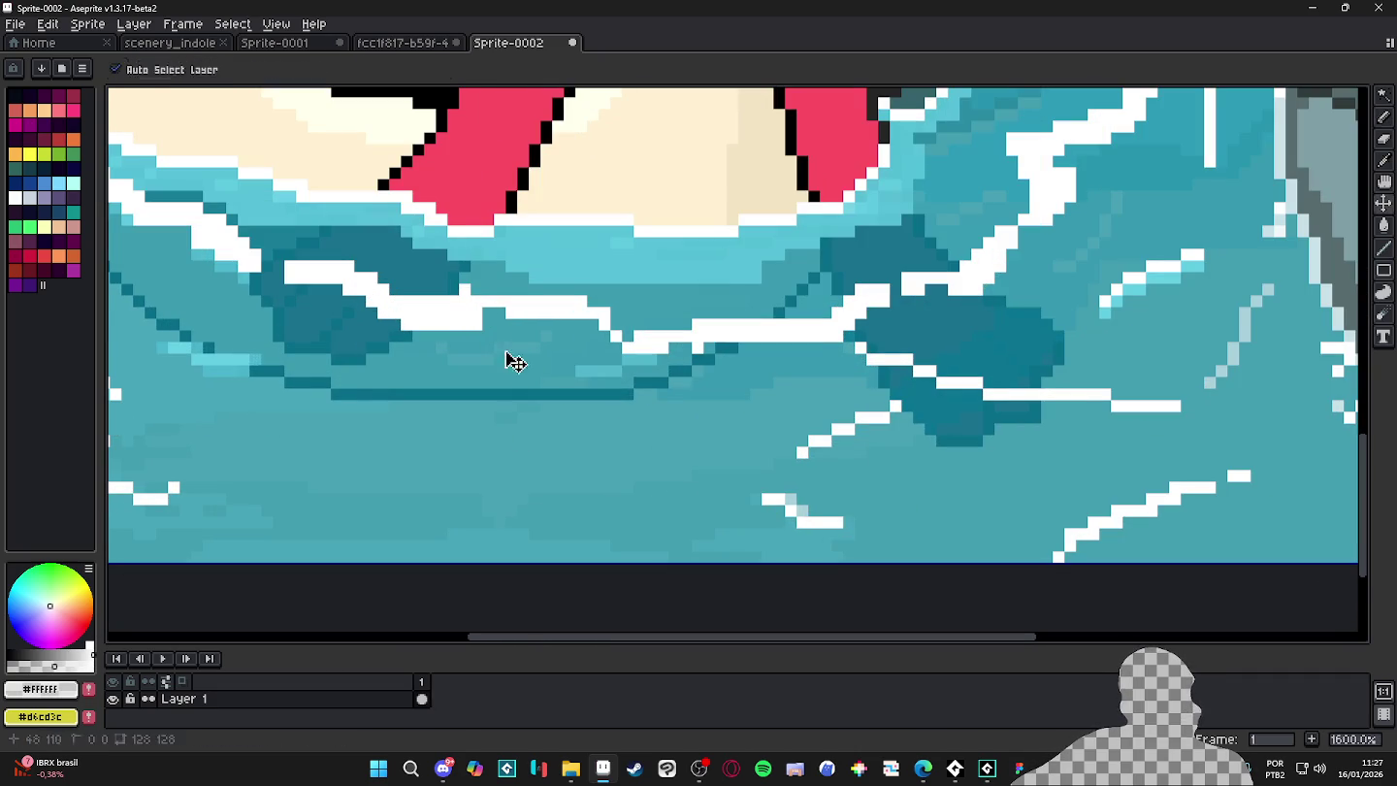
# - Sample pale cyan #a6d1da and paint it over the white foam lines at 2-3px
pyautogui.keyDown('alt'); pyautogui.click(502, 336); pyautogui.keyUp('alt')
pyautogui.moveTo(541, 335); pyautogui.dragTo(585, 351)
pyautogui.moveTo(485, 310); pyautogui.dragTo(598, 350)
pyautogui.press('+')
pyautogui.moveTo(473, 332); pyautogui.dragTo(332, 297)
pyautogui.press('-')
pyautogui.press('-')
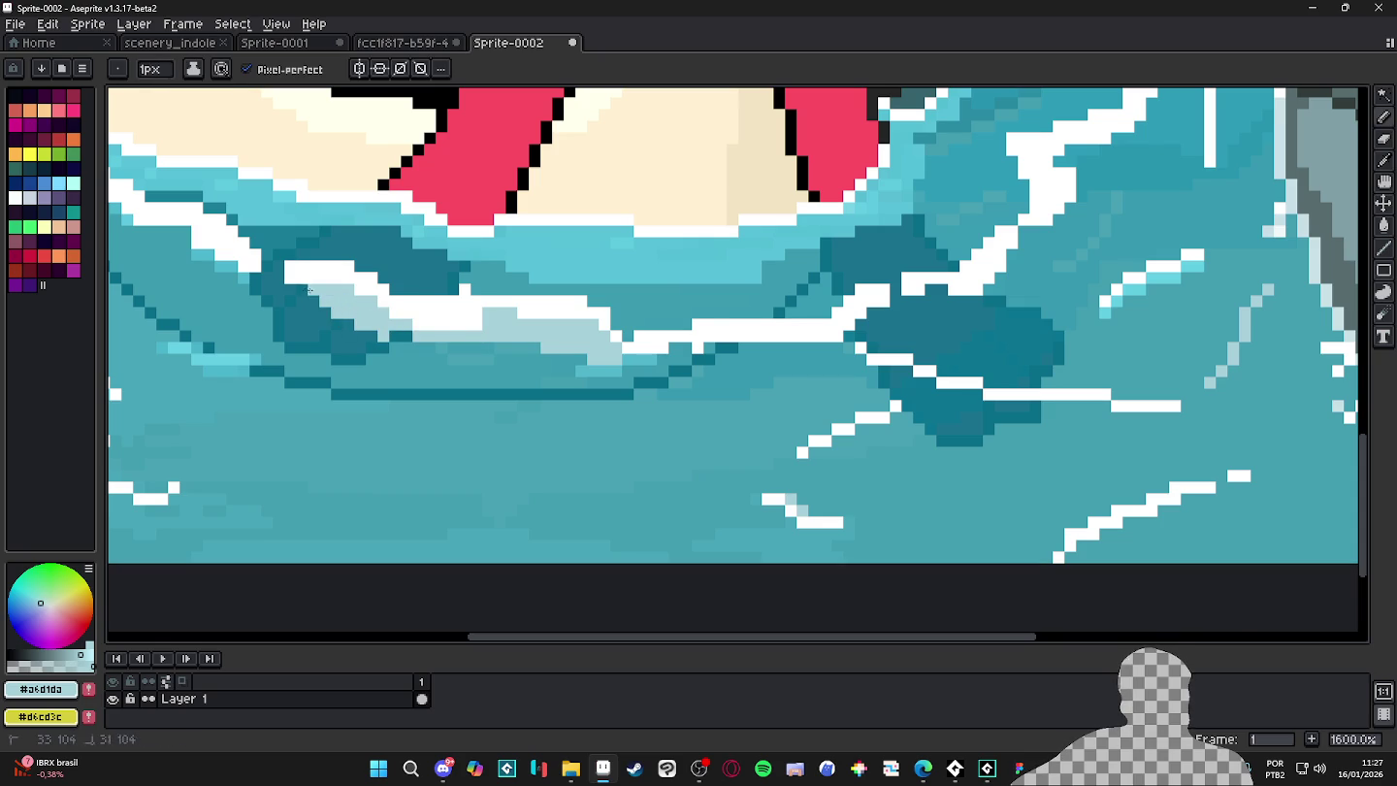
pyautogui.scroll(-3, 677, 353)
pyautogui.scroll(1, 548, 353)
pyautogui.scroll(1, 548, 353)
pyautogui.press('+')
pyautogui.moveTo(534, 363)
pyautogui.mouseDown()
pyautogui.moveTo(597, 374)
pyautogui.moveTo(553, 352)
pyautogui.mouseUp()
# - Cover the lower-right, lower-left and right-side white foam with 4px teal #439cb1
pyautogui.scroll(-1, 705, 438)
pyautogui.keyDown('alt'); pyautogui.click(704, 438); pyautogui.keyUp('alt')
pyautogui.press('+')
pyautogui.press('+')
pyautogui.moveTo(703, 426); pyautogui.dragTo(636, 424)
pyautogui.moveTo(742, 467); pyautogui.dragTo(652, 499)
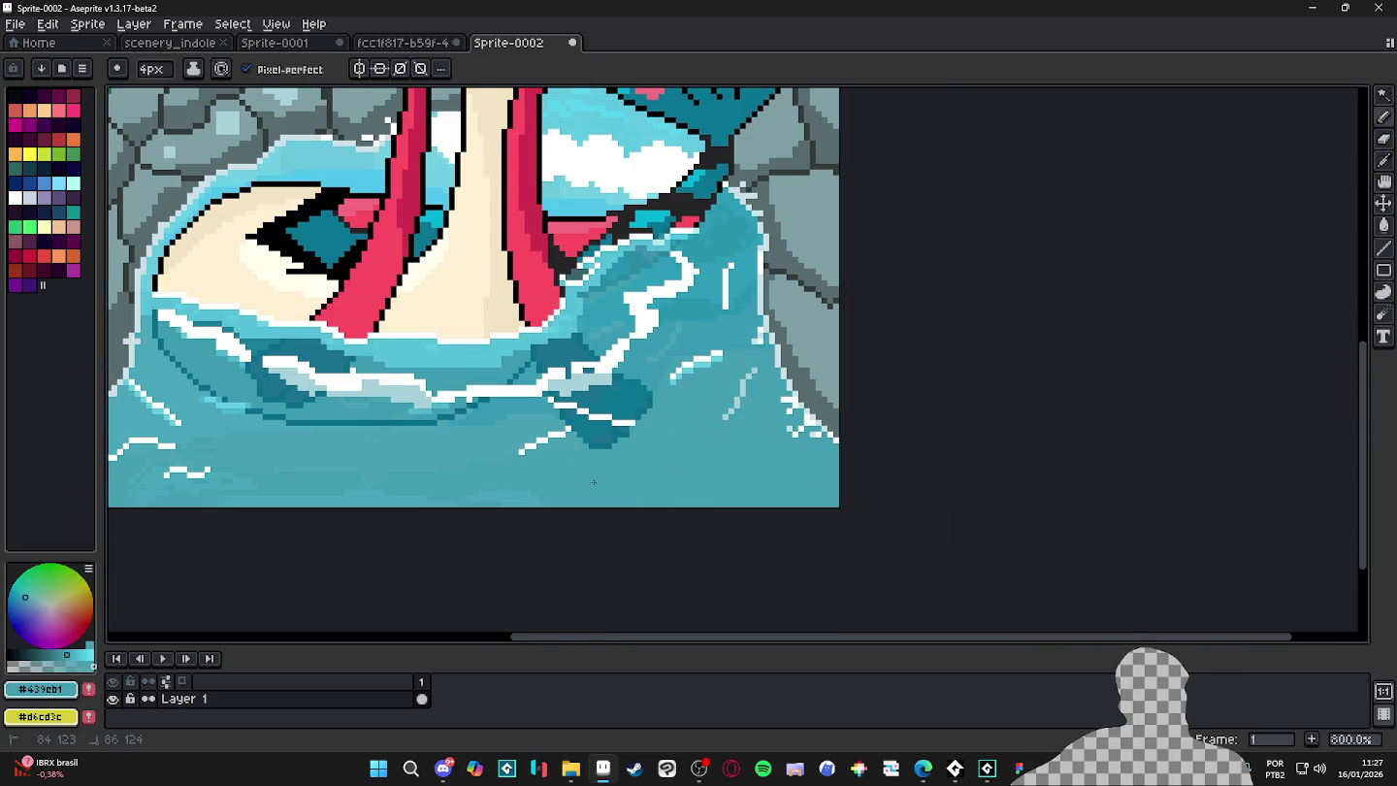
pyautogui.hscroll(-3, 338, 465)
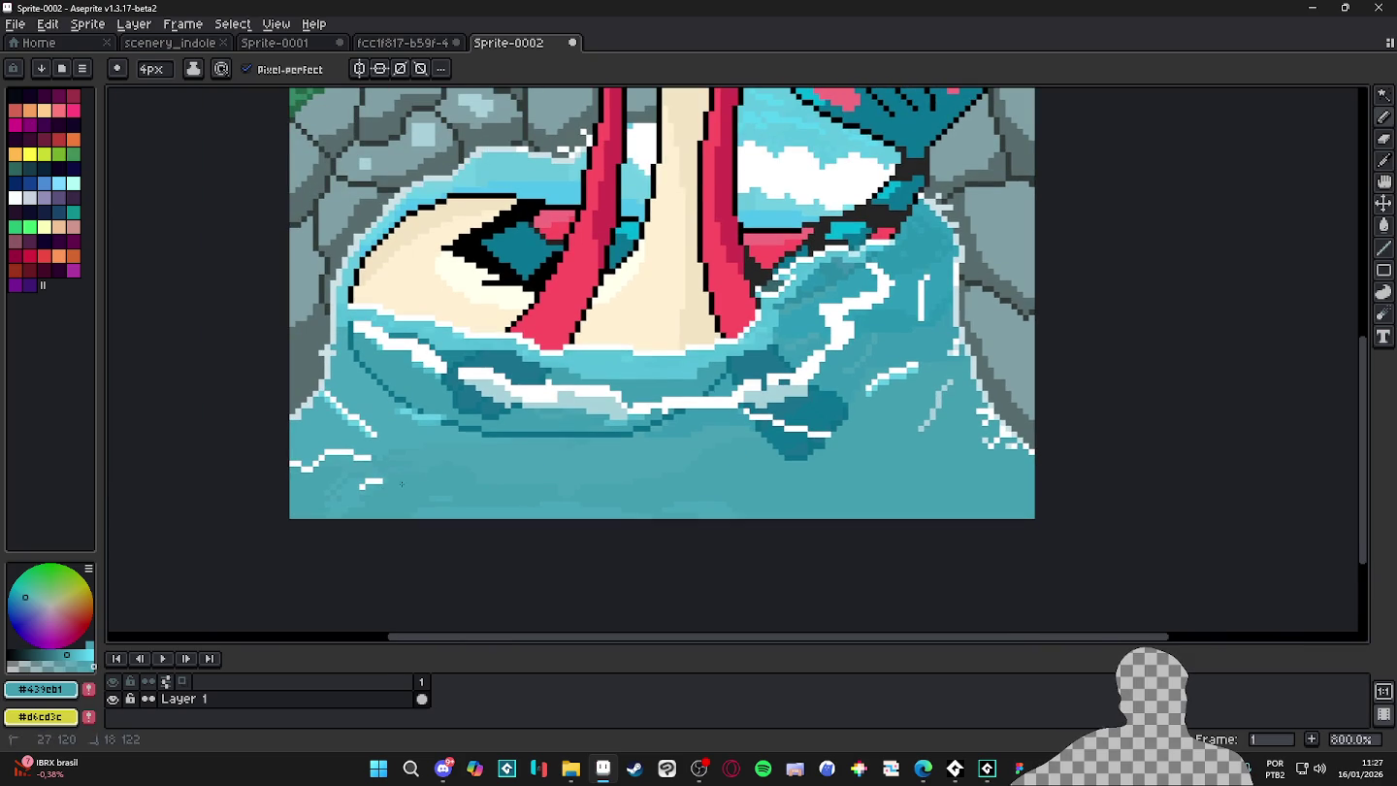
pyautogui.moveTo(287, 475)
pyautogui.mouseDown()
pyautogui.moveTo(373, 431)
pyautogui.moveTo(330, 405)
pyautogui.mouseUp()
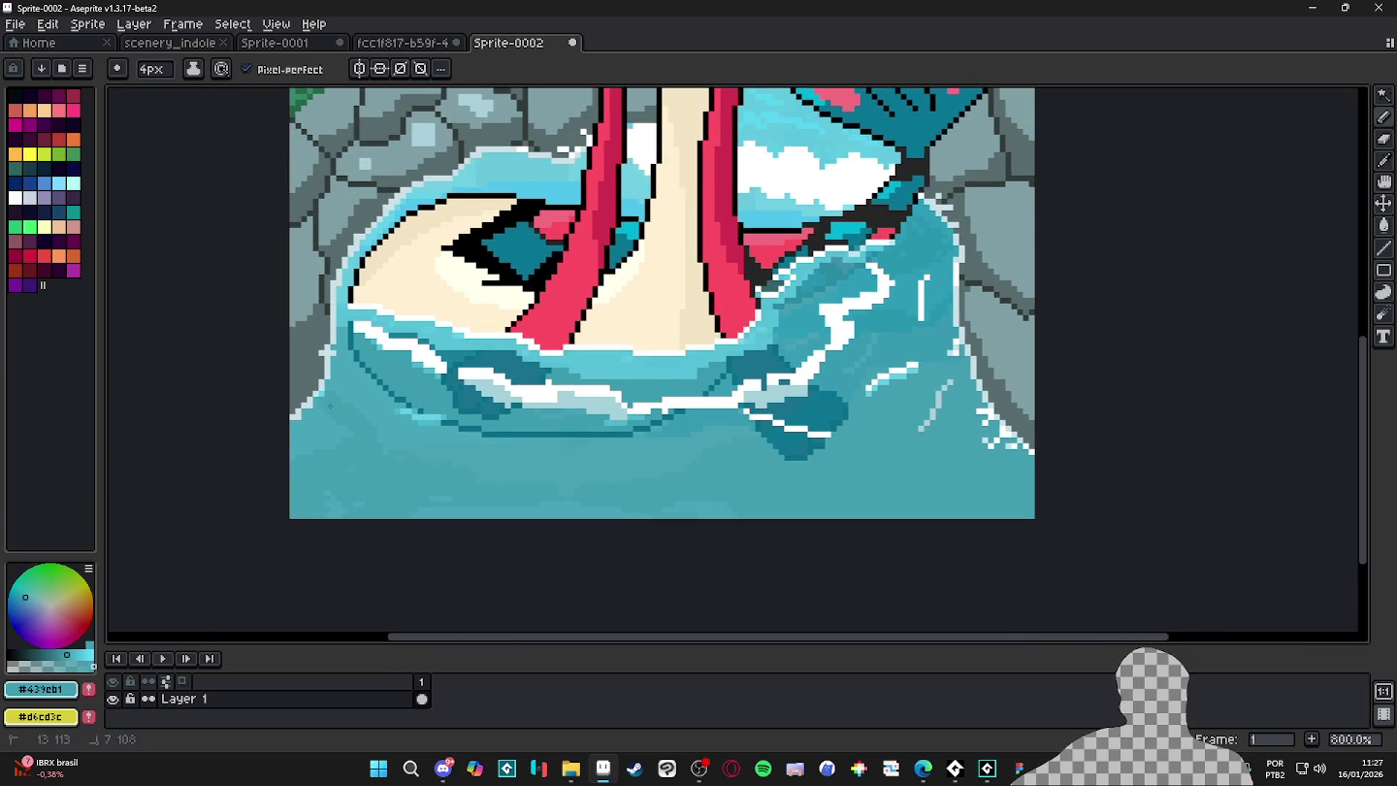
pyautogui.scroll(3, 935, 392)
pyautogui.moveTo(873, 363); pyautogui.dragTo(815, 389)
pyautogui.moveTo(922, 271); pyautogui.dragTo(926, 165)
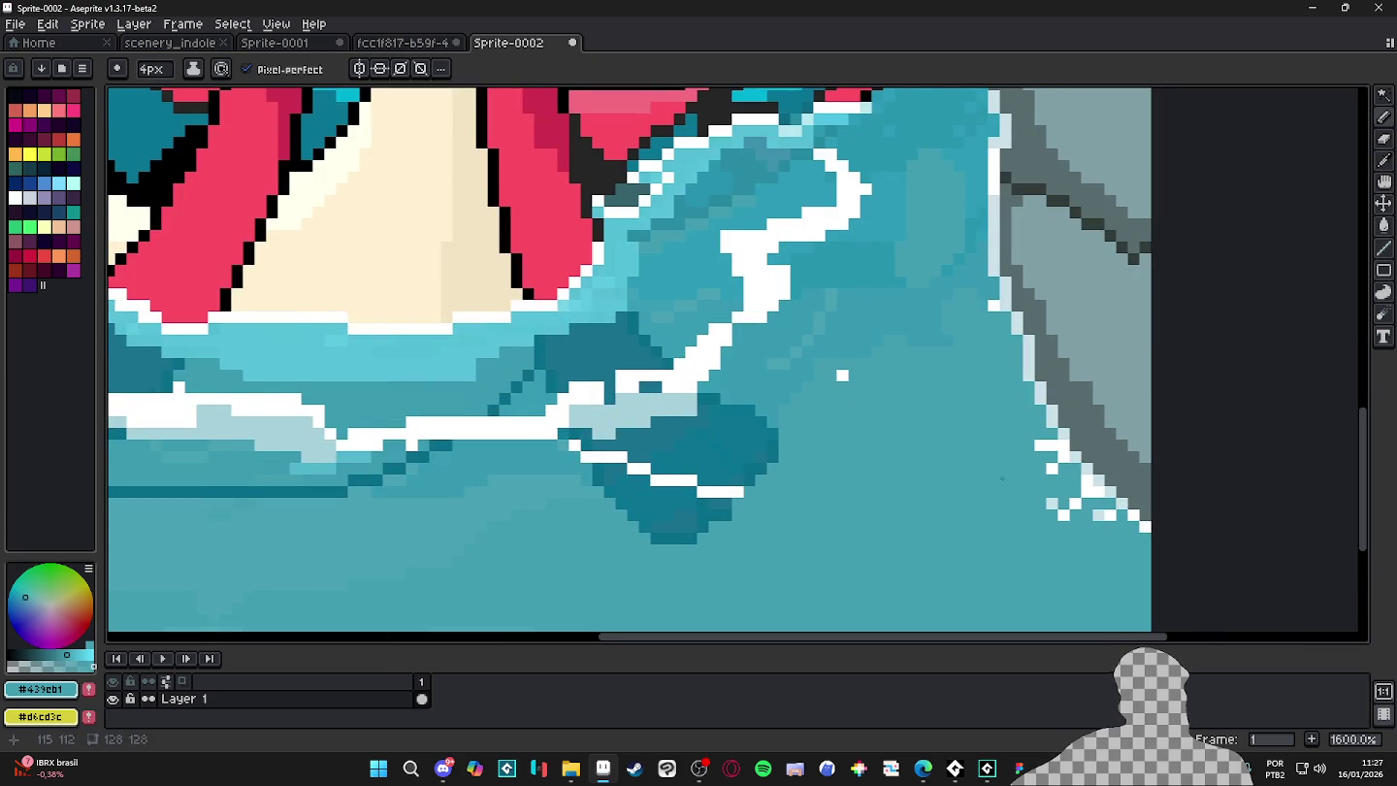
# - Sample light teal #a6d1da and paint a foam stroke down-left on the right water
pyautogui.scroll(-2, 998, 475)
pyautogui.scroll(-1, 994, 490)
pyautogui.scroll(-2, 992, 510)
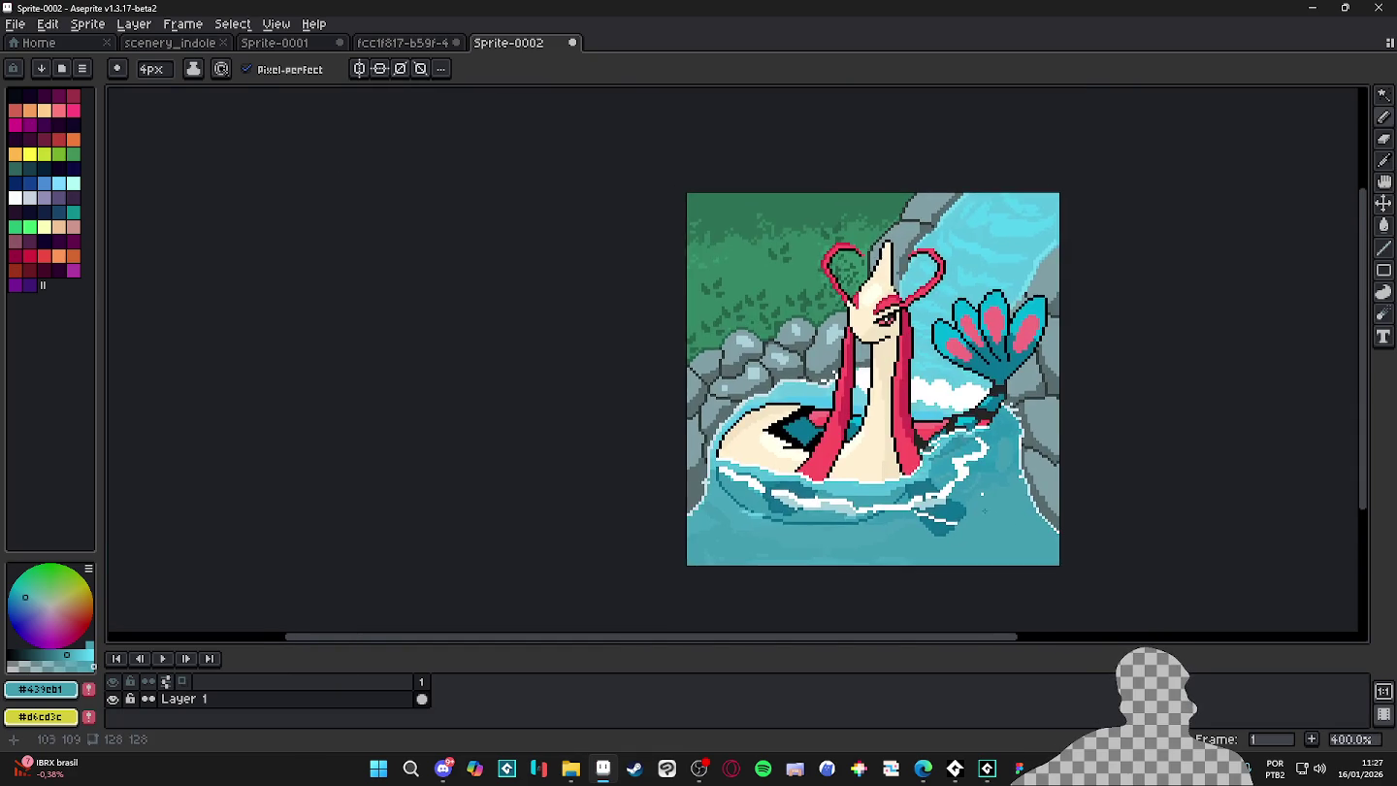
pyautogui.scroll(1, 992, 510)
pyautogui.scroll(1, 992, 511)
pyautogui.keyDown('alt'); pyautogui.click(1009, 501); pyautogui.keyUp('alt')
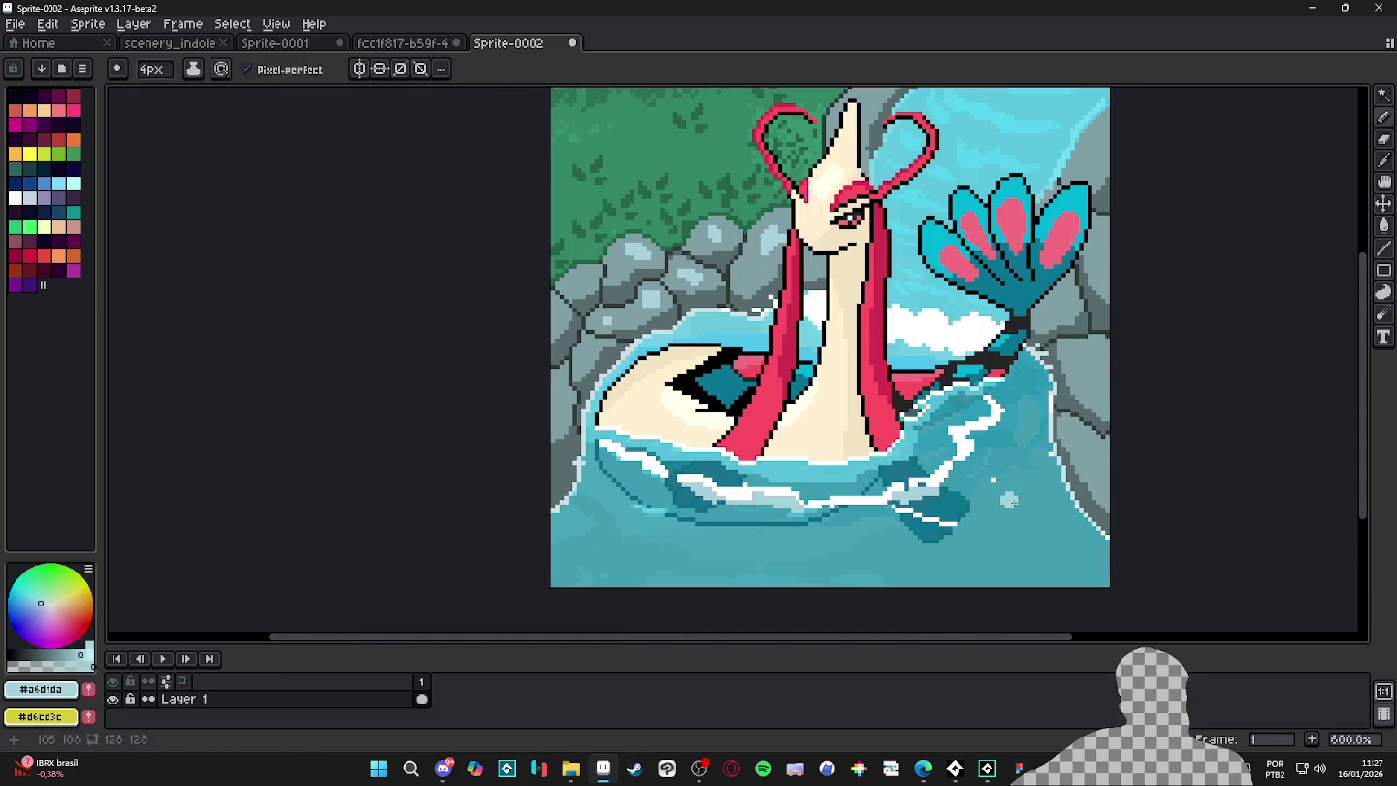
pyautogui.moveTo(1027, 477); pyautogui.dragTo(894, 543)
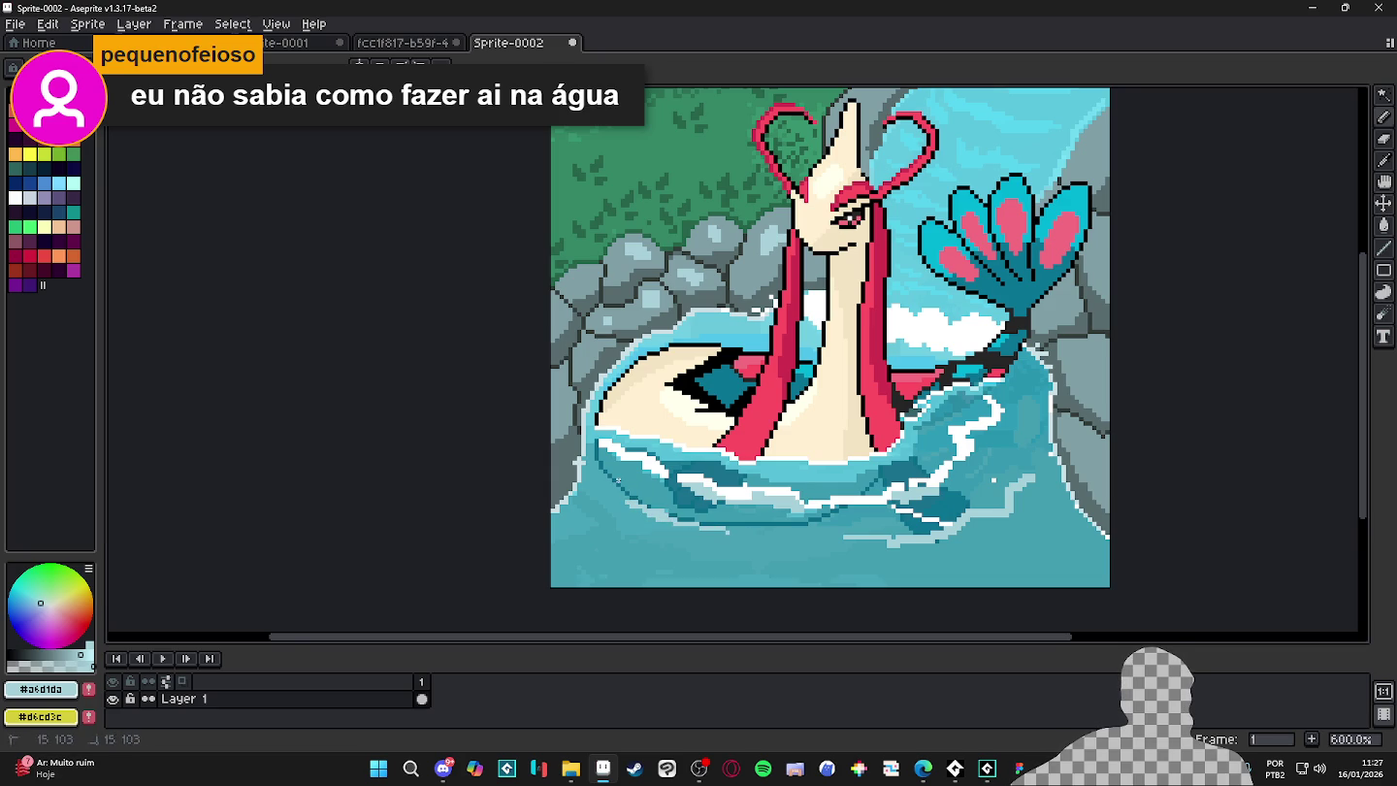
# - Eyedrop the waterfall cyan #57d3ee, then choose a light green on the colour wheel
pyautogui.scroll(-3, 955, 460)
pyautogui.scroll(1, 813, 494)
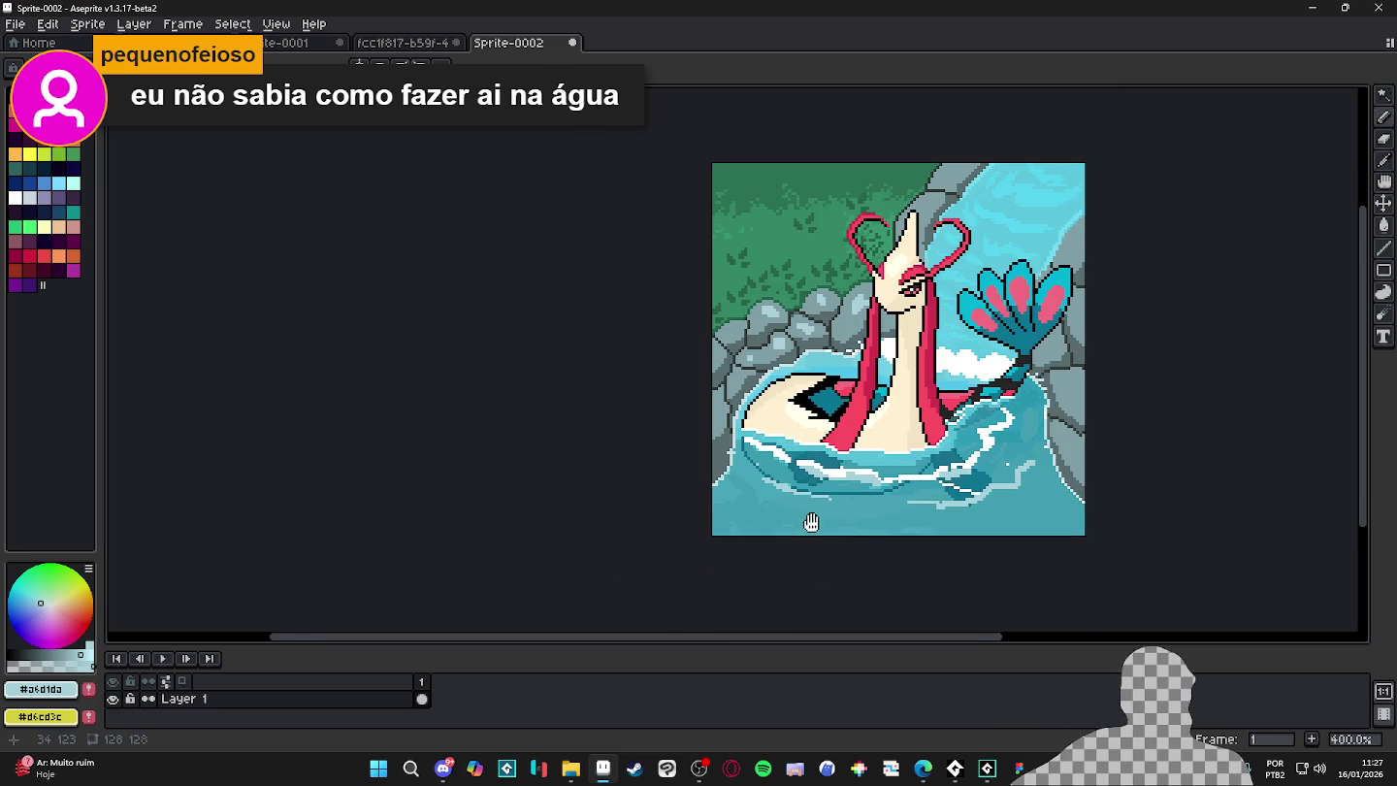
pyautogui.moveTo(889, 467); pyautogui.dragTo(863, 493)
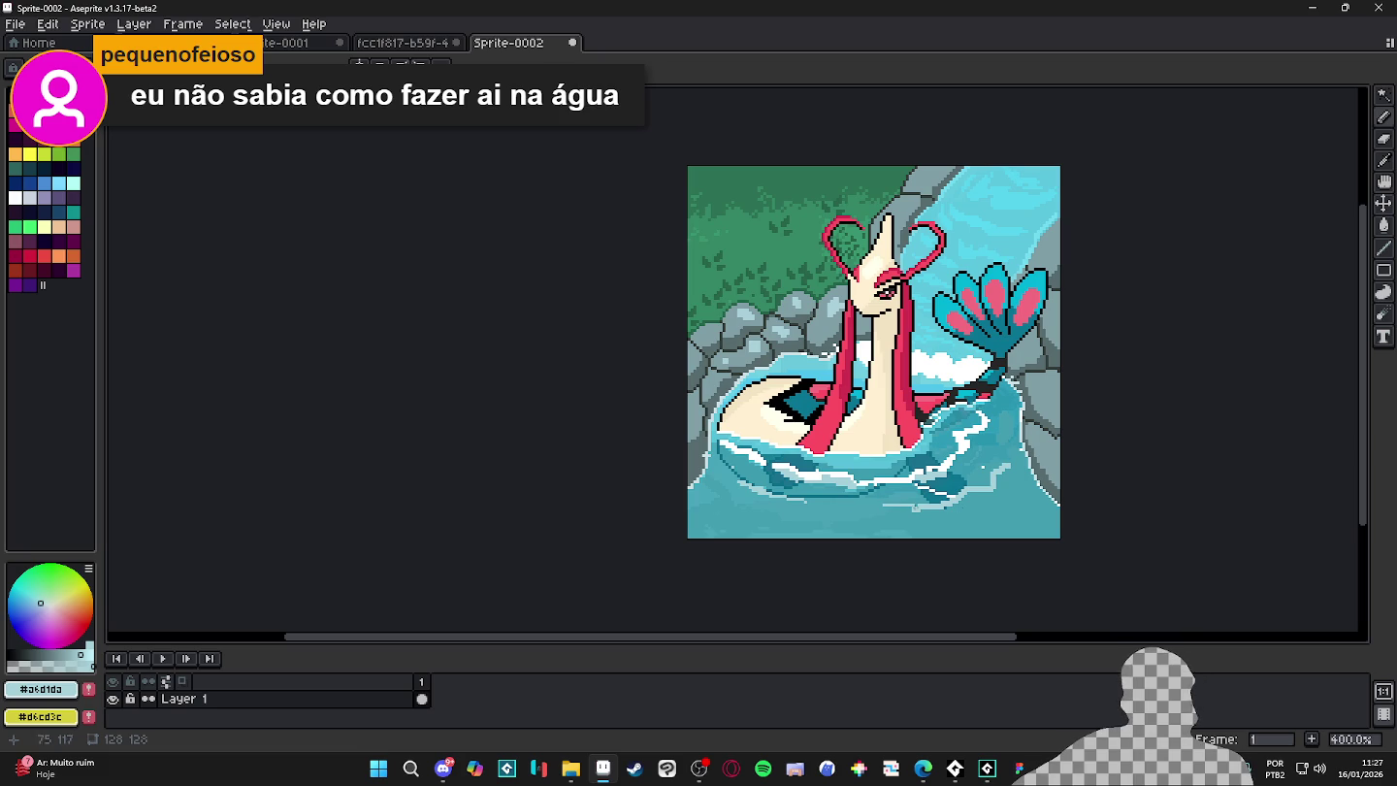
pyautogui.moveTo(1249, 450); pyautogui.dragTo(1217, 486)
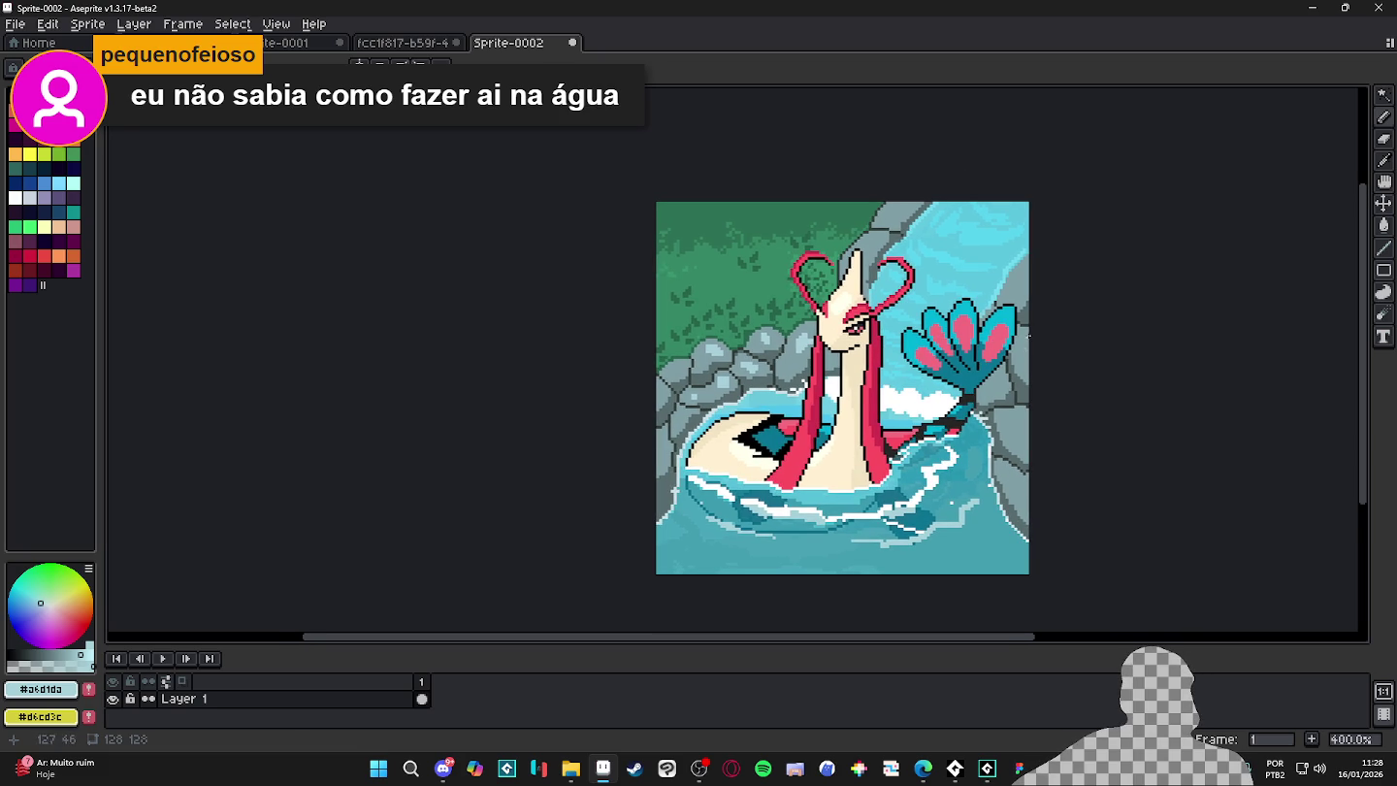
pyautogui.scroll(1, 1005, 247)
pyautogui.scroll(2, 1005, 248)
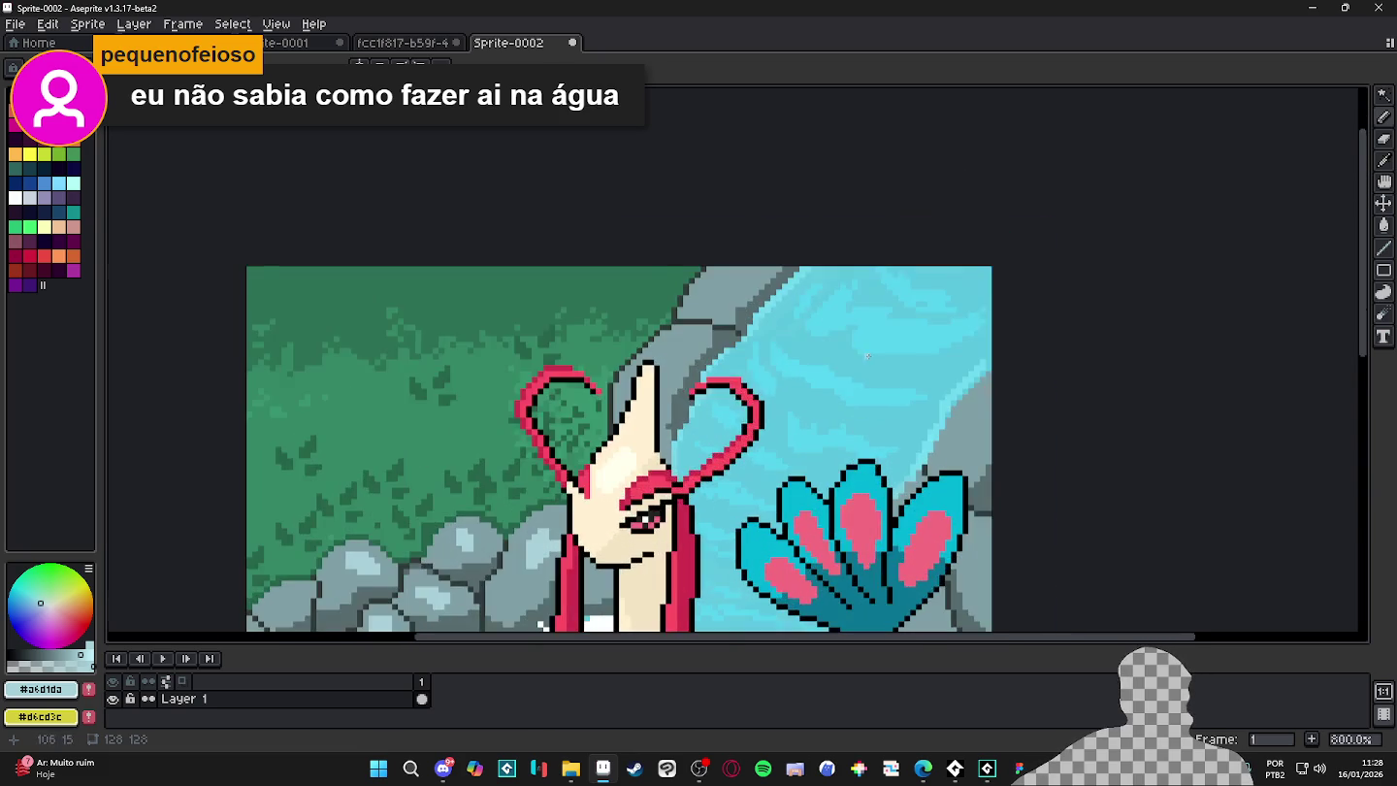
pyautogui.scroll(3, 889, 324)
pyautogui.keyDown('alt'); pyautogui.click(888, 324); pyautogui.keyUp('alt')
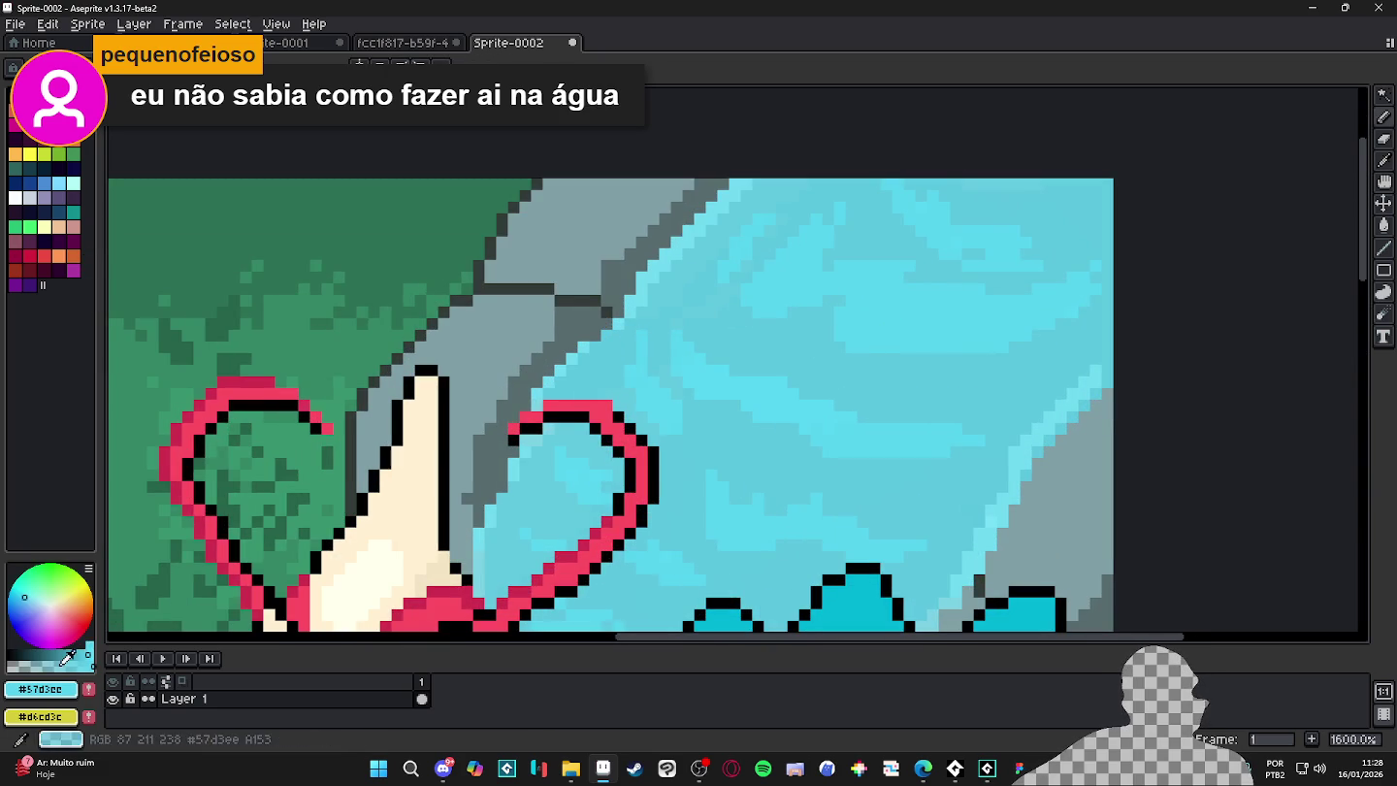
pyautogui.click(47, 589)
# - Dot small light-green blocks and a pixel onto the waterfall
pyautogui.moveTo(903, 329); pyautogui.dragTo(943, 320)
pyautogui.click(856, 434)
pyautogui.moveTo(746, 400); pyautogui.dragTo(781, 402)
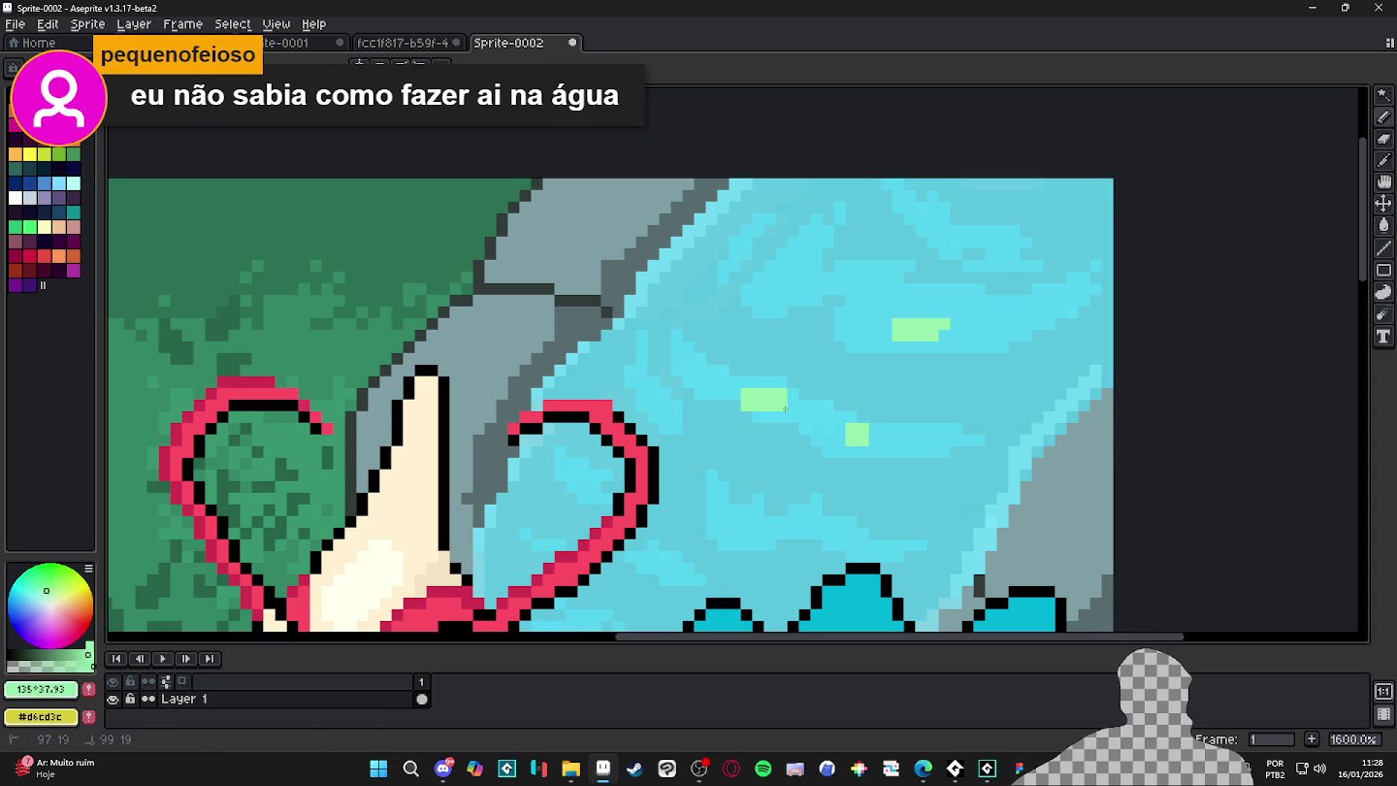
pyautogui.scroll(-5, 728, 413)
pyautogui.scroll(-1, 820, 484)
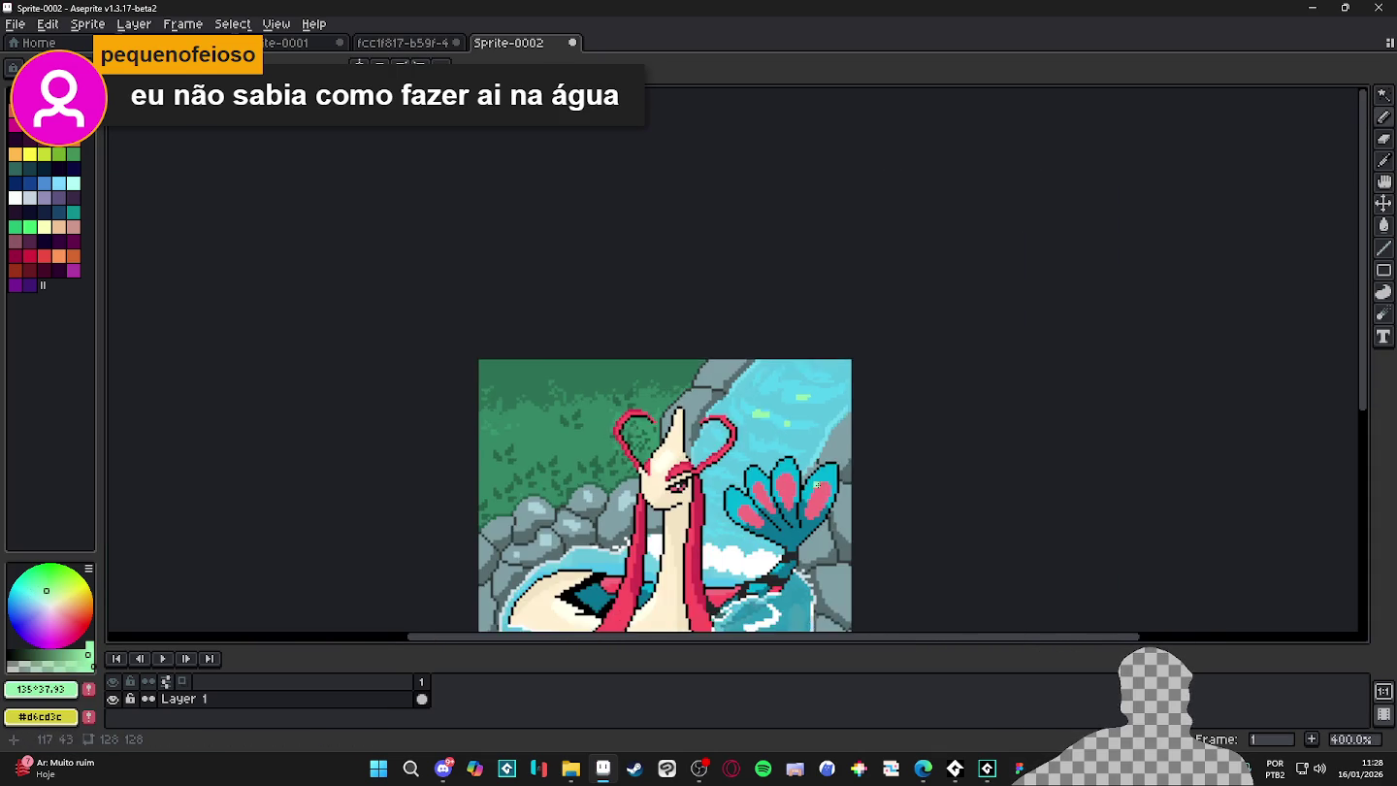
pyautogui.scroll(-1, 820, 484)
pyautogui.scroll(2, 848, 393)
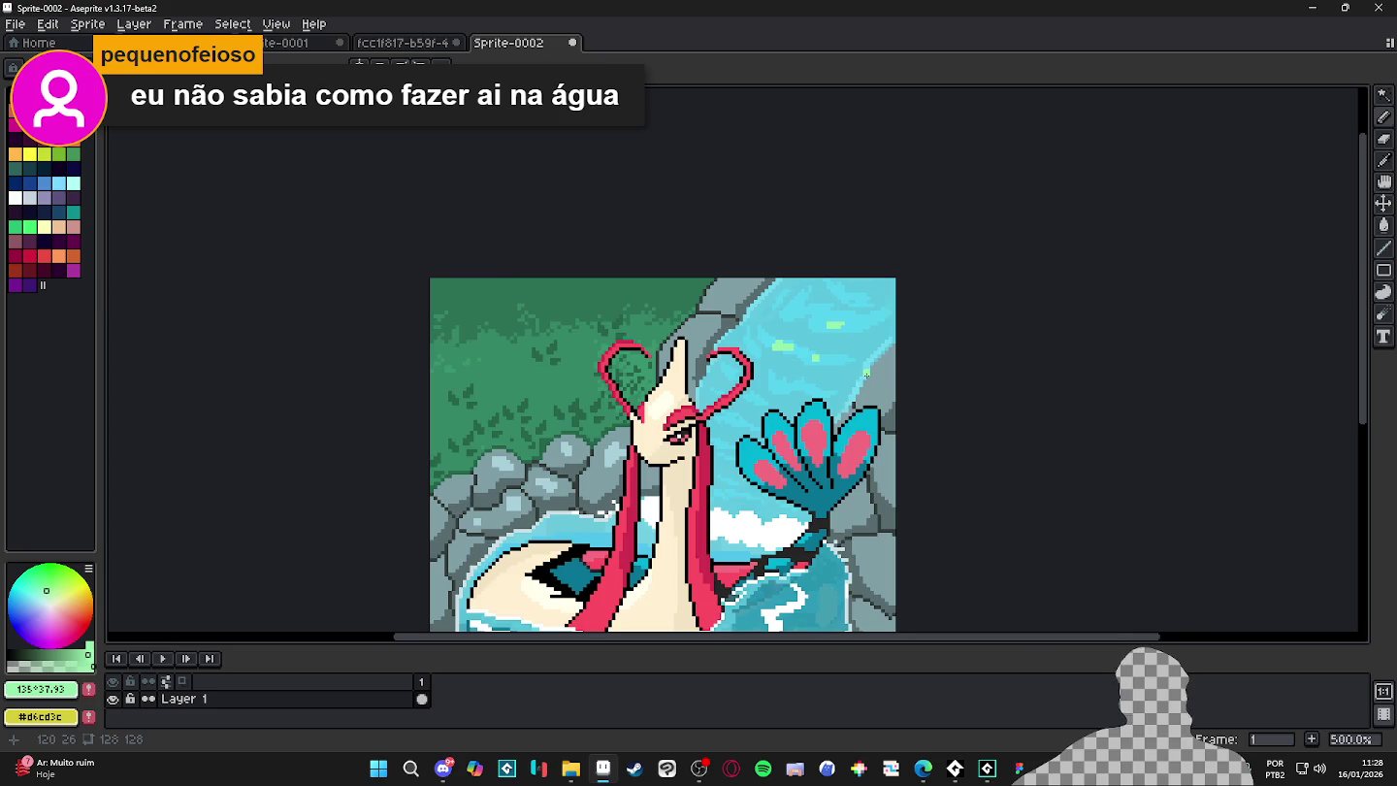
pyautogui.scroll(-1, 867, 373)
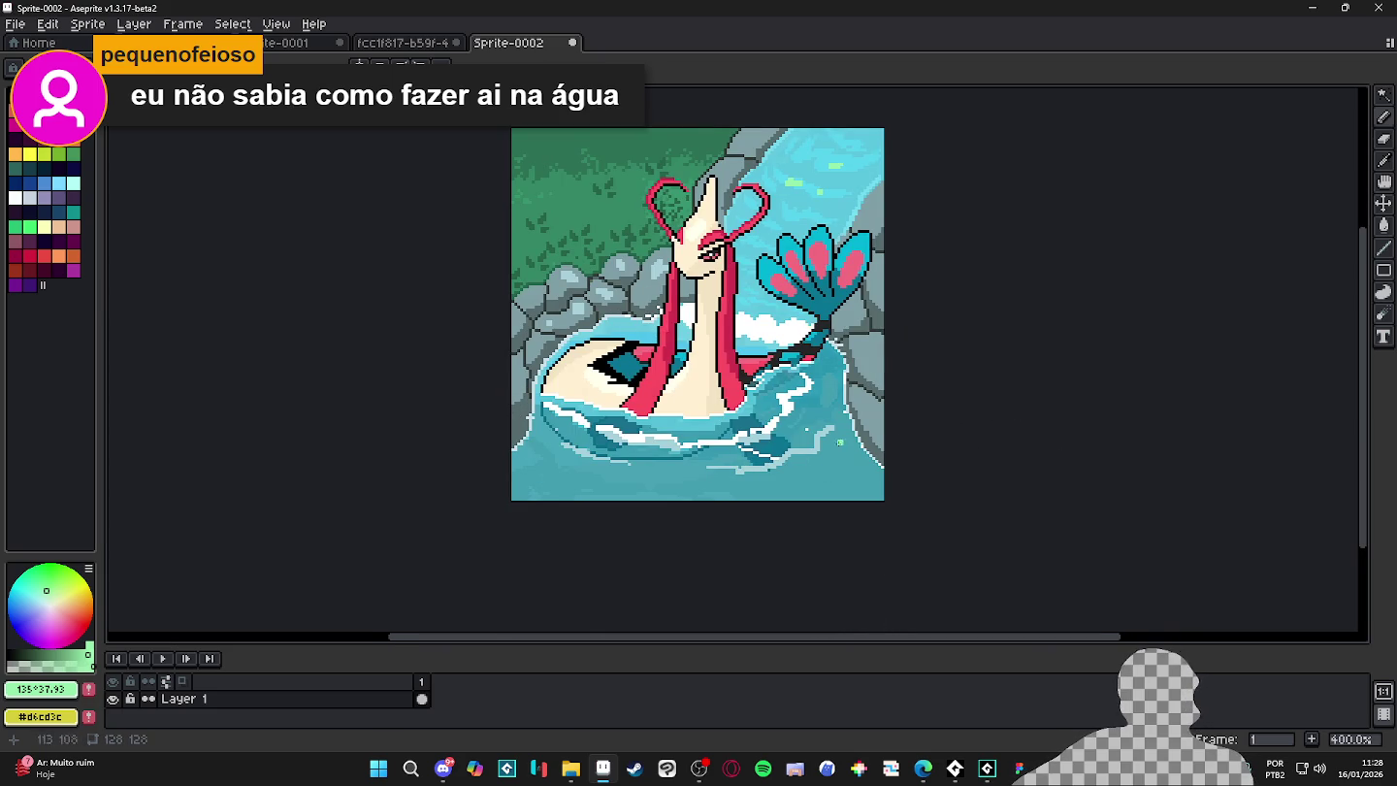
pyautogui.scroll(-1, 848, 445)
pyautogui.scroll(1, 806, 315)
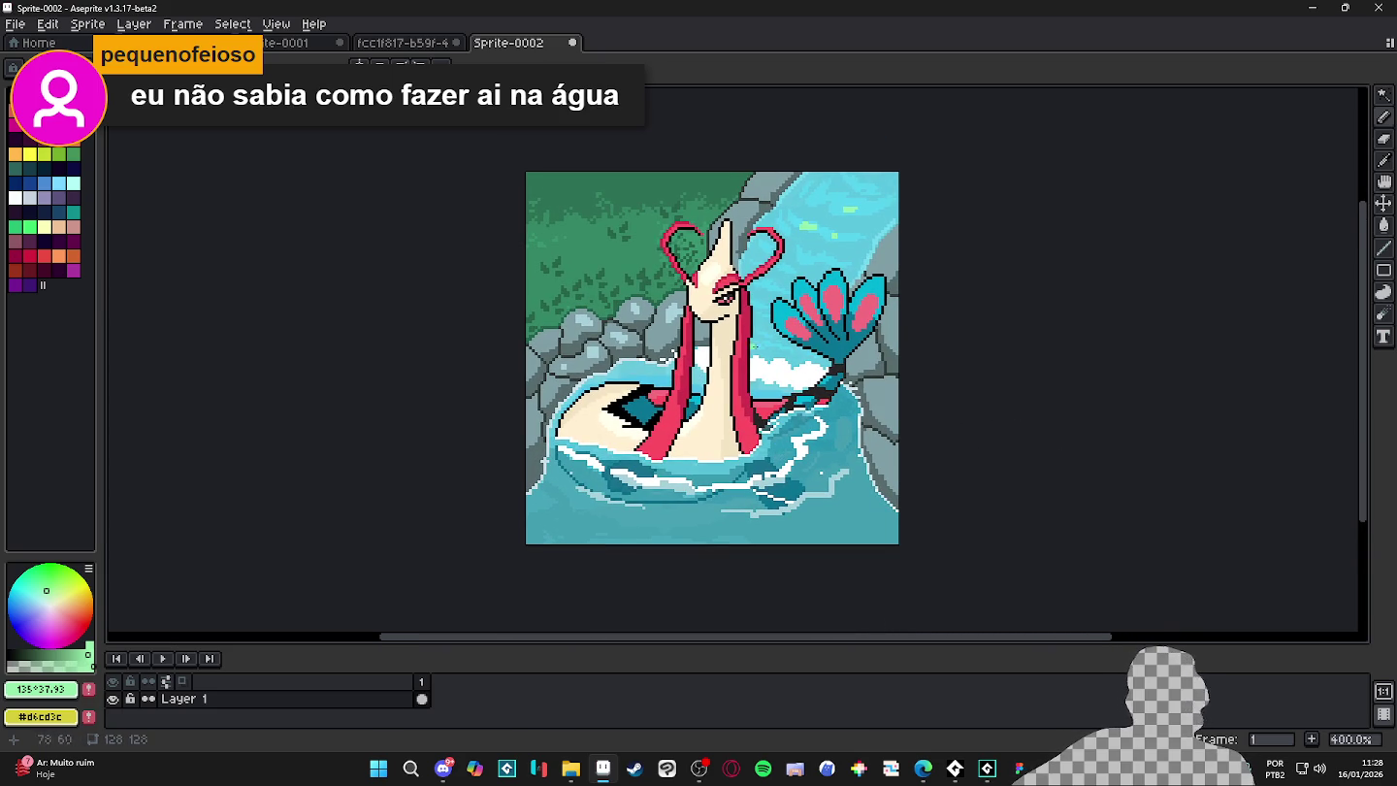
pyautogui.scroll(5, 720, 348)
# - Eyedrop black, grey #809ca6 and creams #f3e3c3 and #fff0d1 from the serpent's face and neck
pyautogui.scroll(-4, 686, 412)
pyautogui.scroll(5, 699, 320)
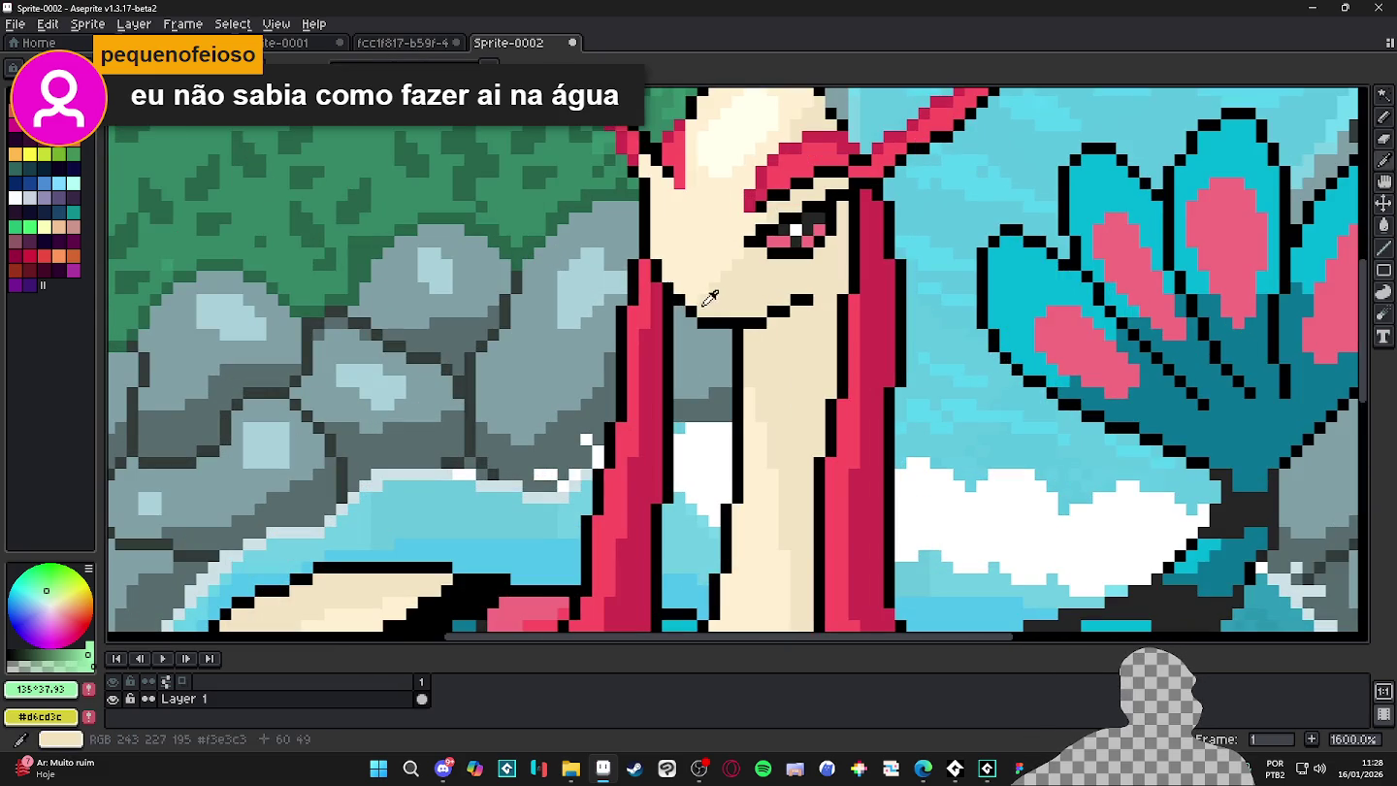
pyautogui.keyDown('alt'); pyautogui.click(697, 303); pyautogui.keyUp('alt')
pyautogui.keyDown('alt'); pyautogui.click(702, 328); pyautogui.keyUp('alt')
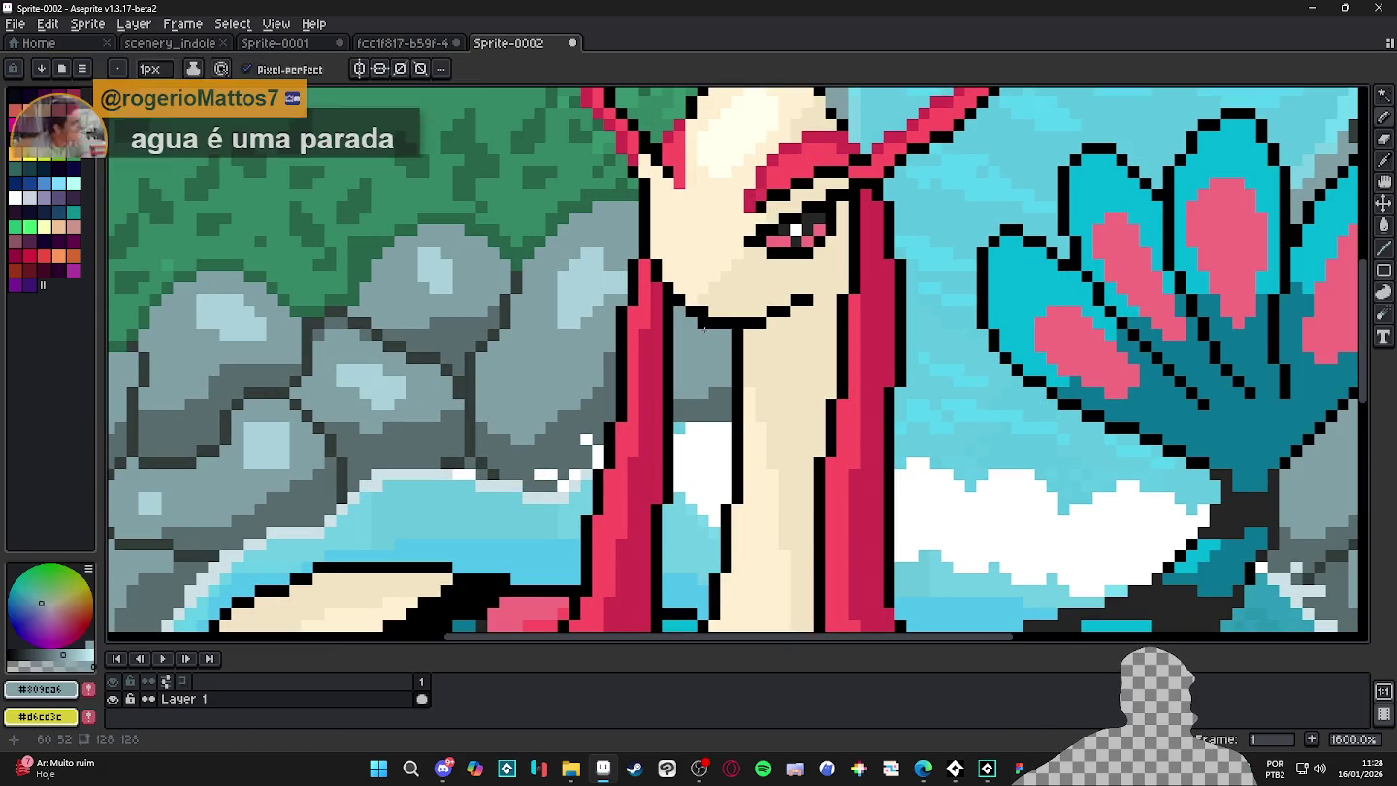
pyautogui.scroll(-1, 701, 327)
pyautogui.keyDown('alt'); pyautogui.click(700, 328); pyautogui.keyUp('alt')
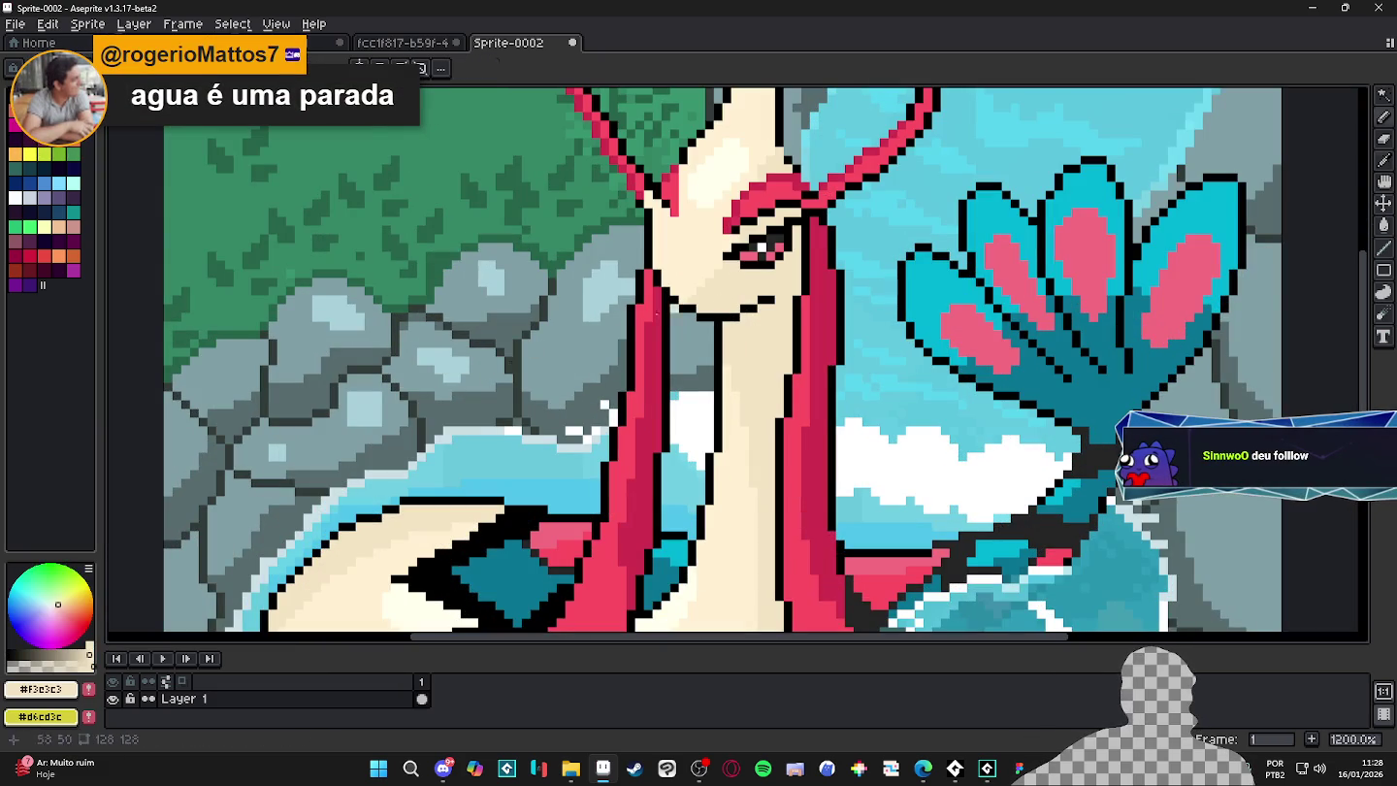
pyautogui.scroll(3, 756, 287)
pyautogui.keyDown('alt'); pyautogui.click(754, 287); pyautogui.keyUp('alt')
pyautogui.scroll(-4, 719, 286)
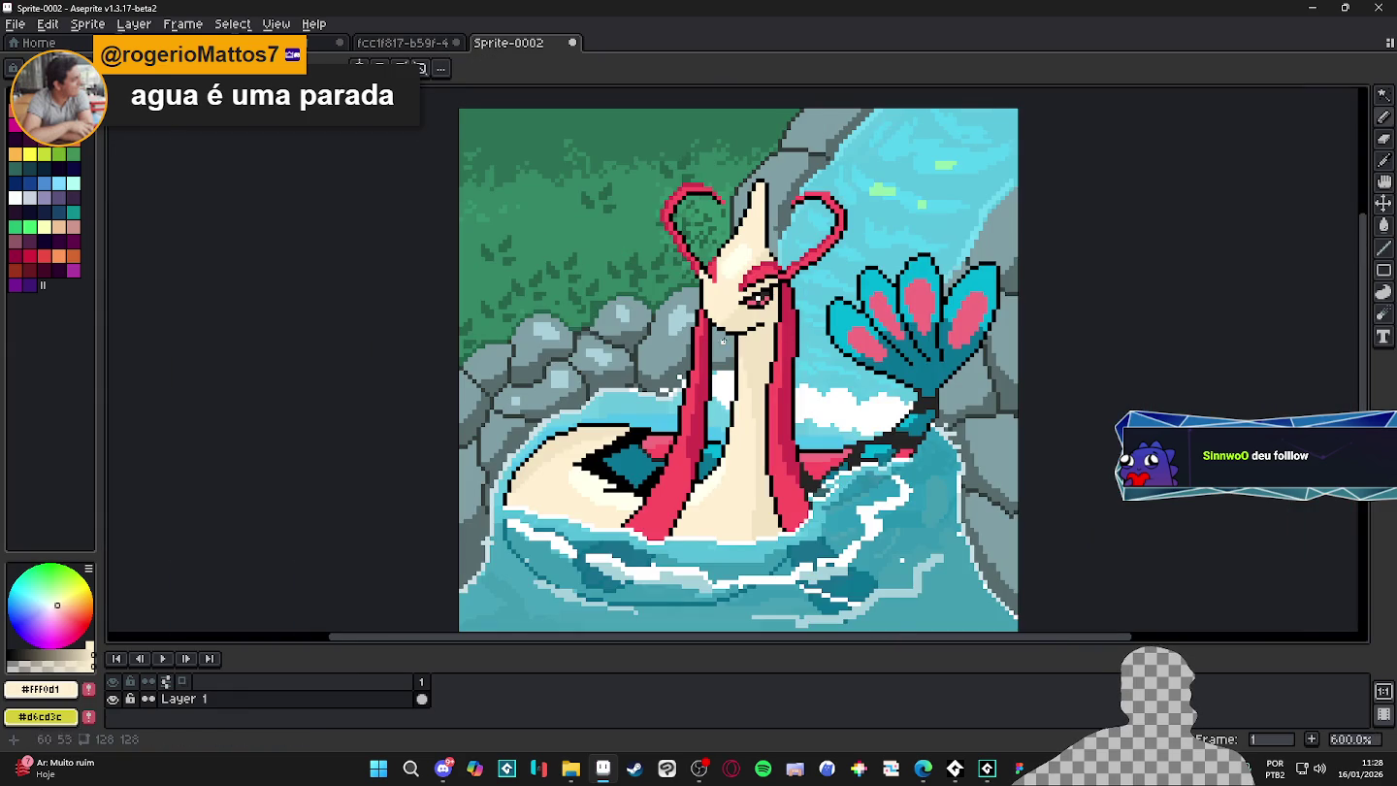
pyautogui.scroll(2, 708, 329)
pyautogui.scroll(2, 708, 329)
pyautogui.keyDown('alt'); pyautogui.click(749, 331); pyautogui.keyUp('alt')
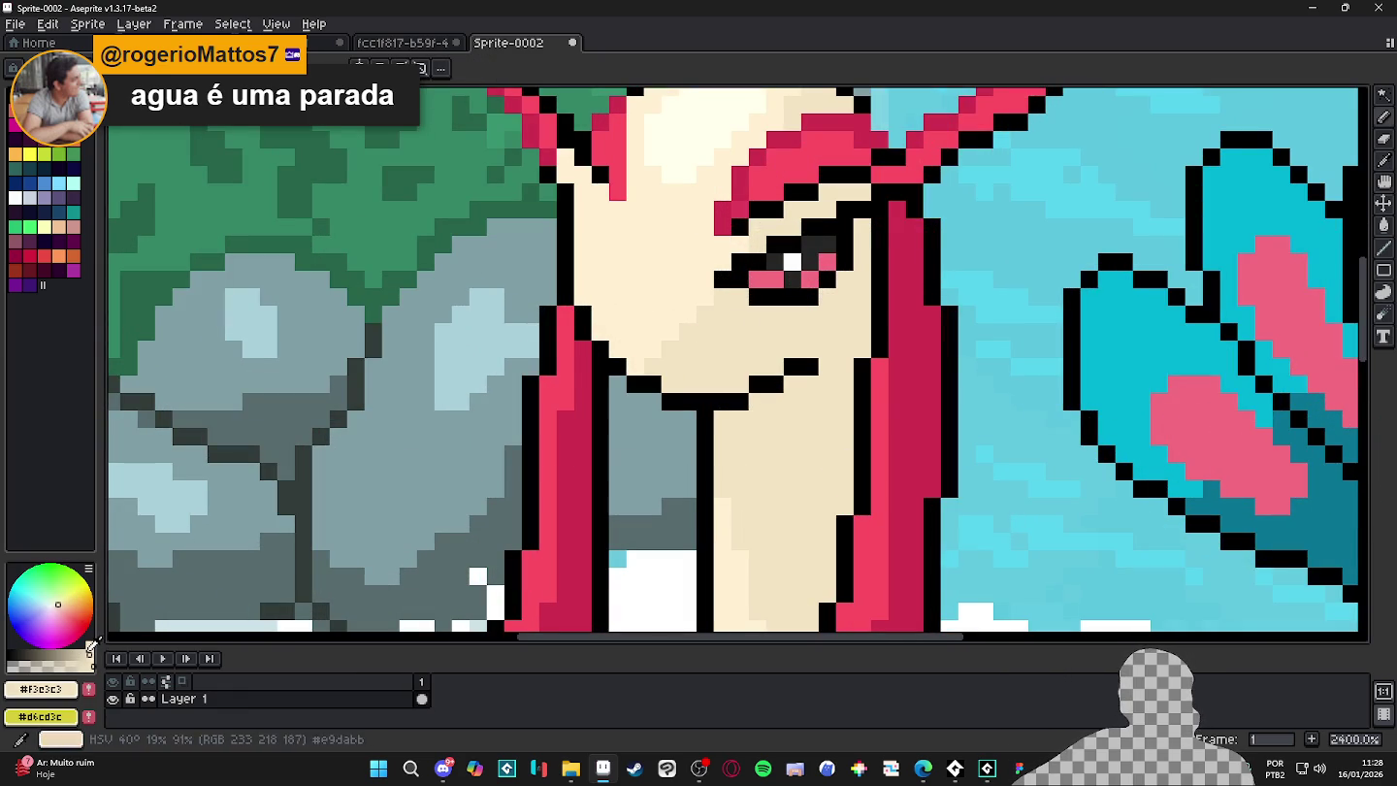
# - Pick a tan colour and pencil pixels beside the serpent's chin line
pyautogui.click(76, 654)
pyautogui.click(810, 366)
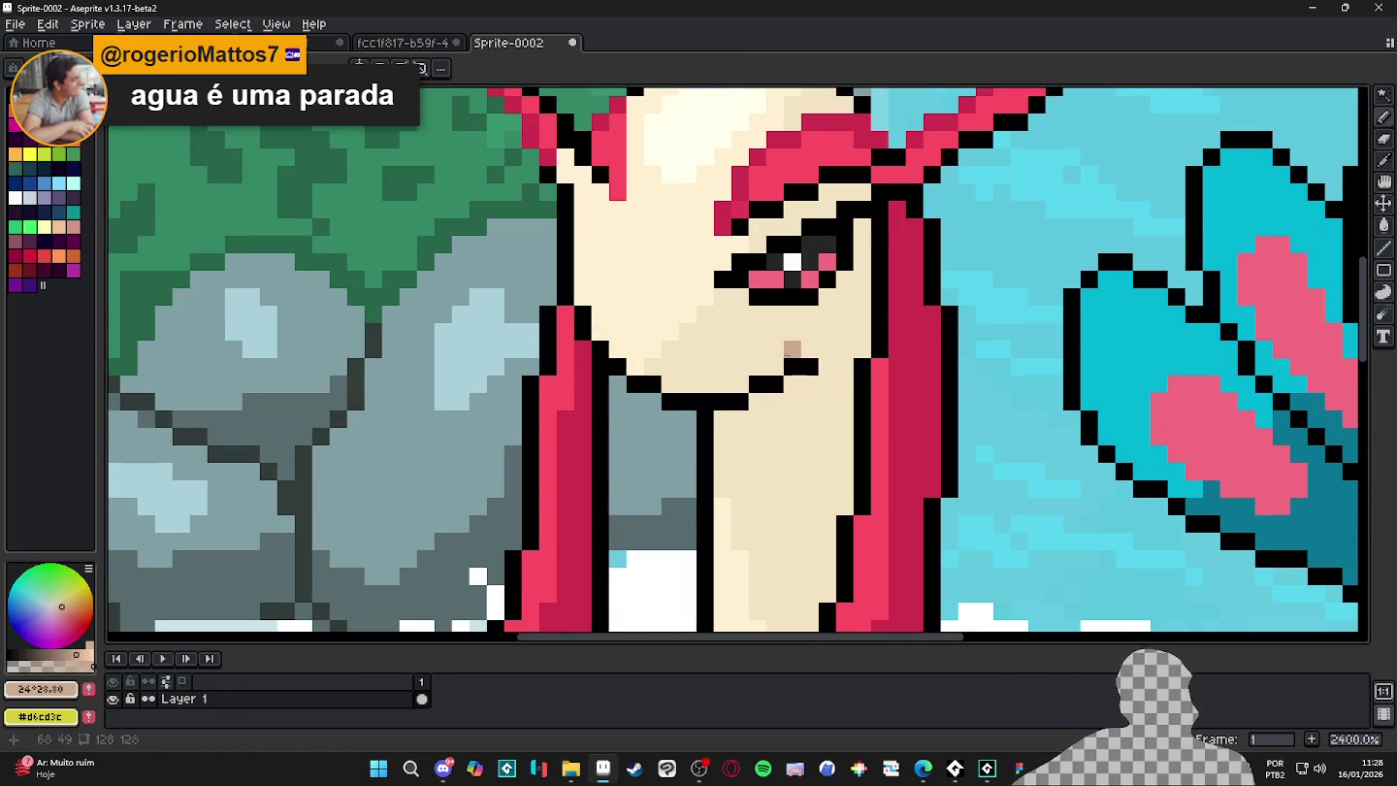
pyautogui.scroll(-4, 816, 417)
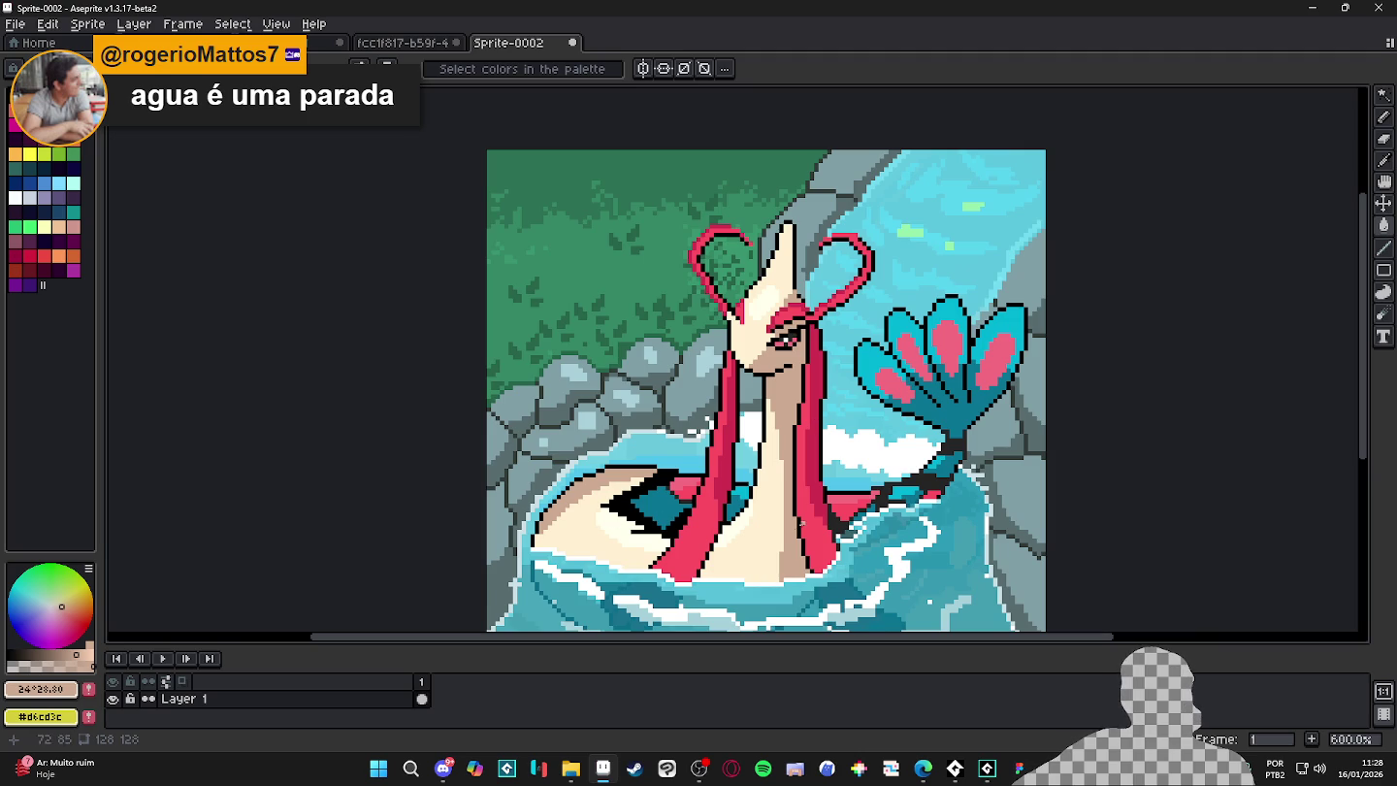
pyautogui.scroll(4, 789, 371)
# - Undo the accidental cream Paint Bucket fill on the face and return to the pencil
pyautogui.click(696, 354)
pyautogui.hotkey('ctrl', 'z')
pyautogui.press('b')
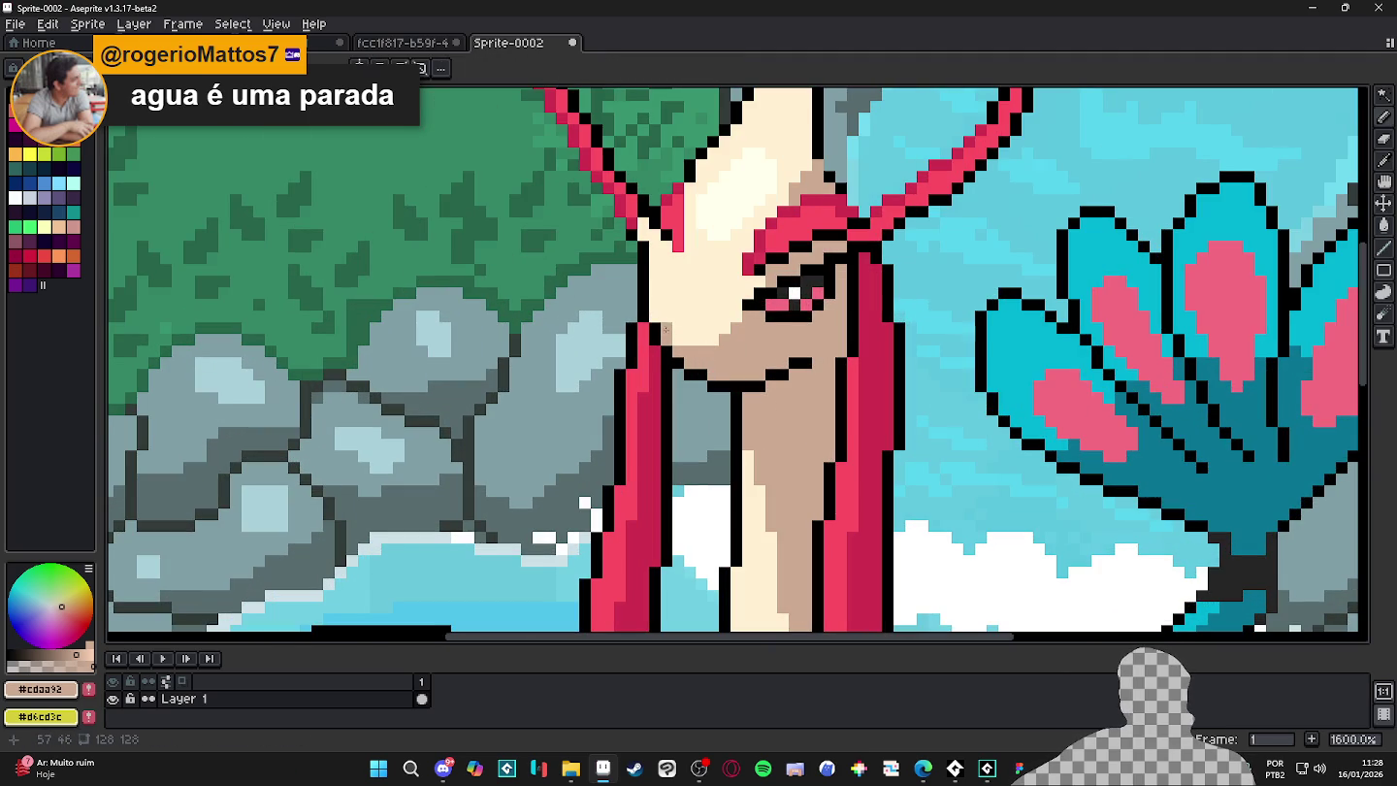
pyautogui.scroll(-5, 759, 335)
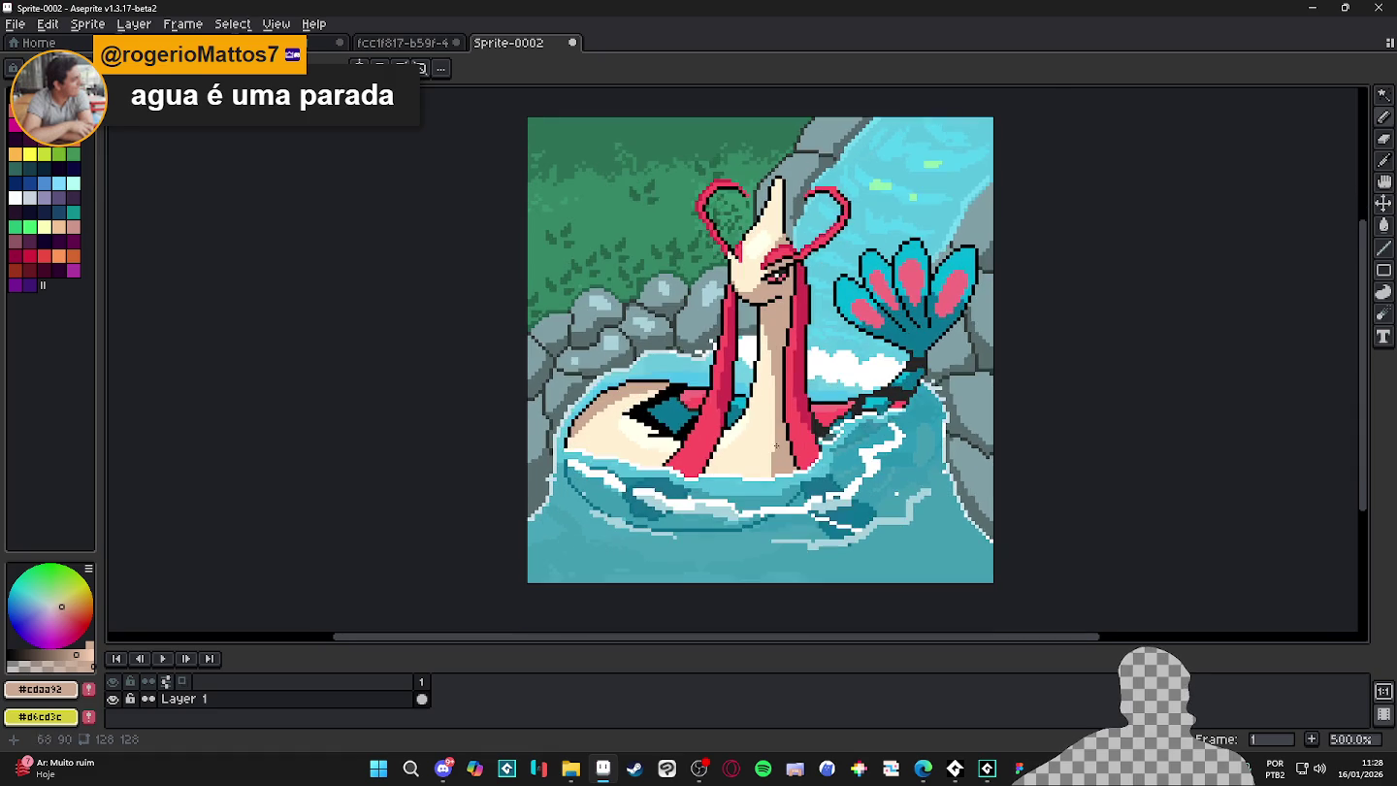
pyautogui.scroll(1, 728, 466)
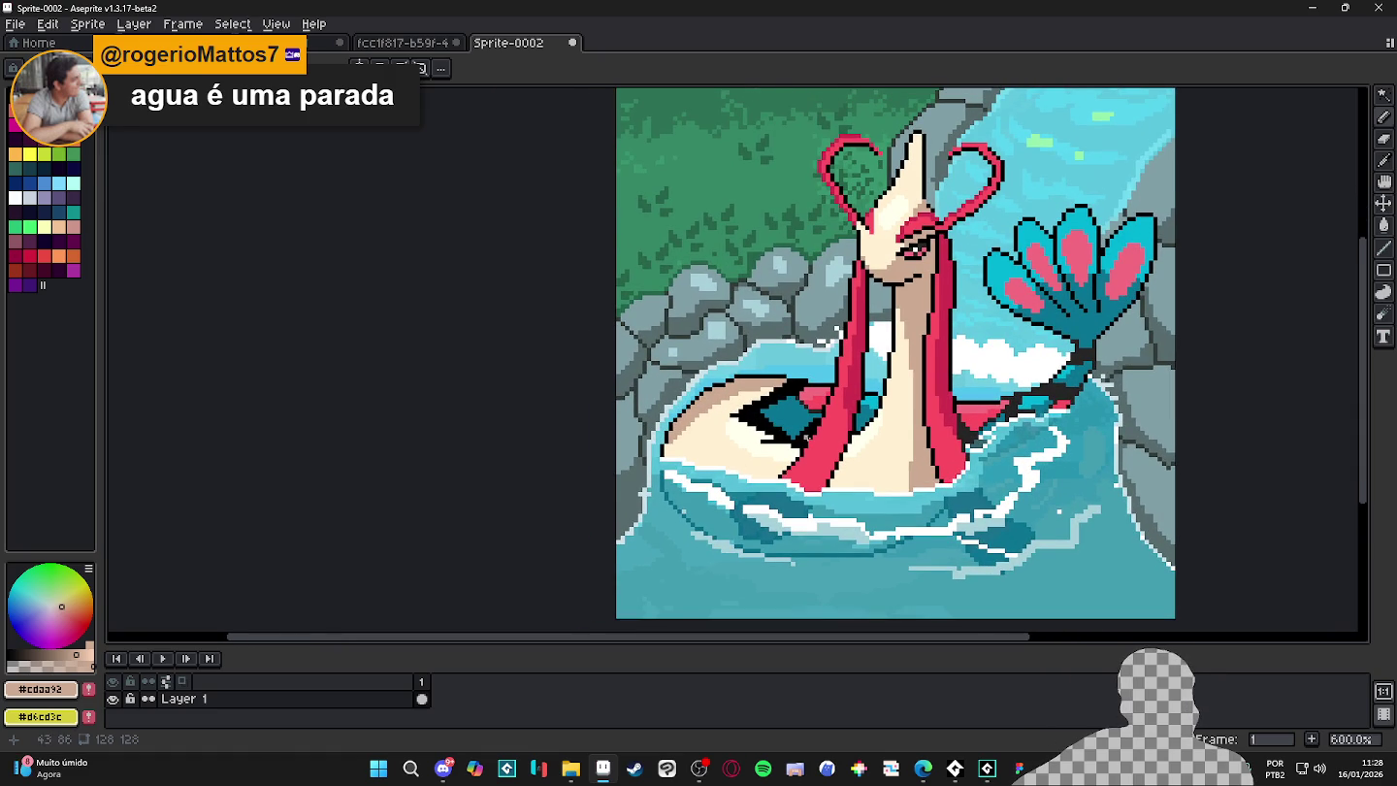
pyautogui.scroll(1, 684, 455)
pyautogui.scroll(3, 677, 455)
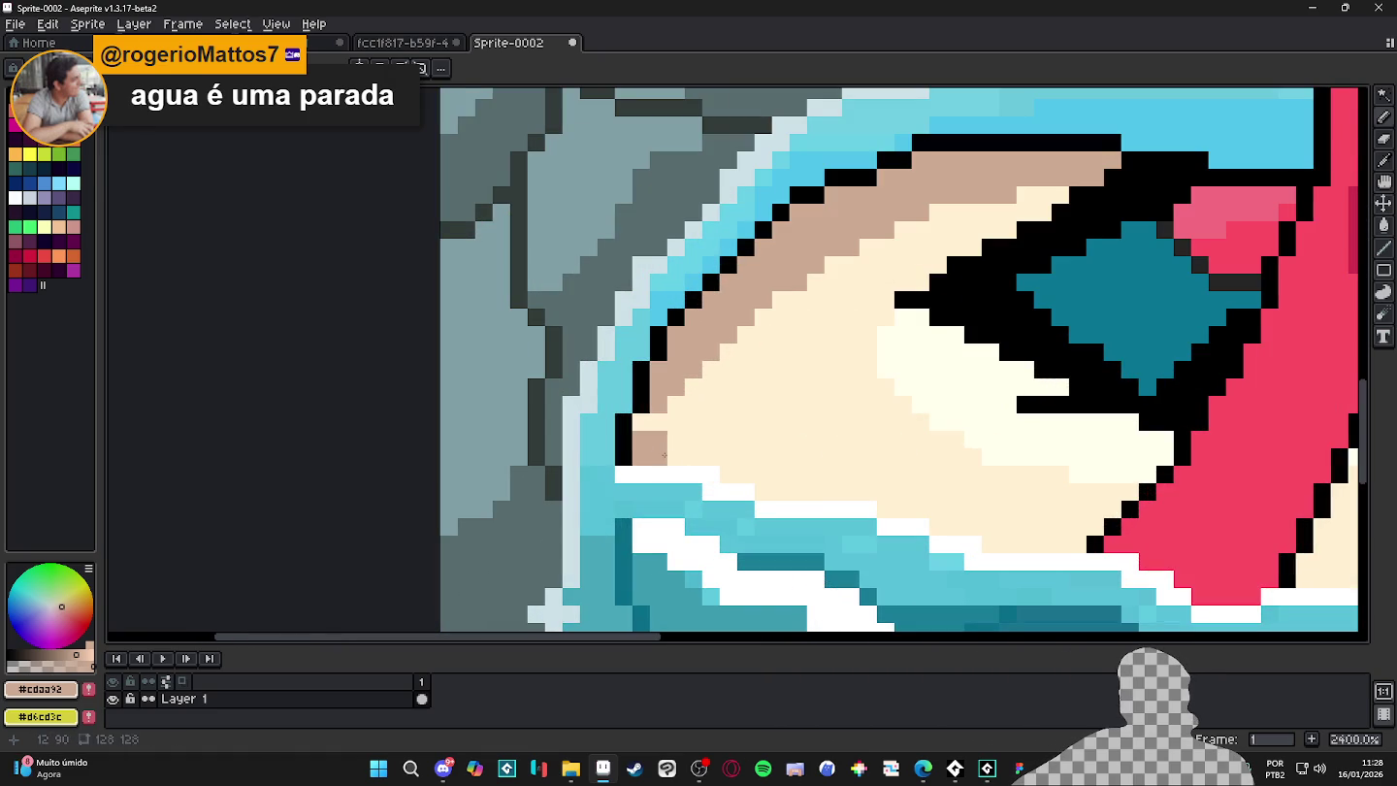
pyautogui.scroll(-6, 692, 424)
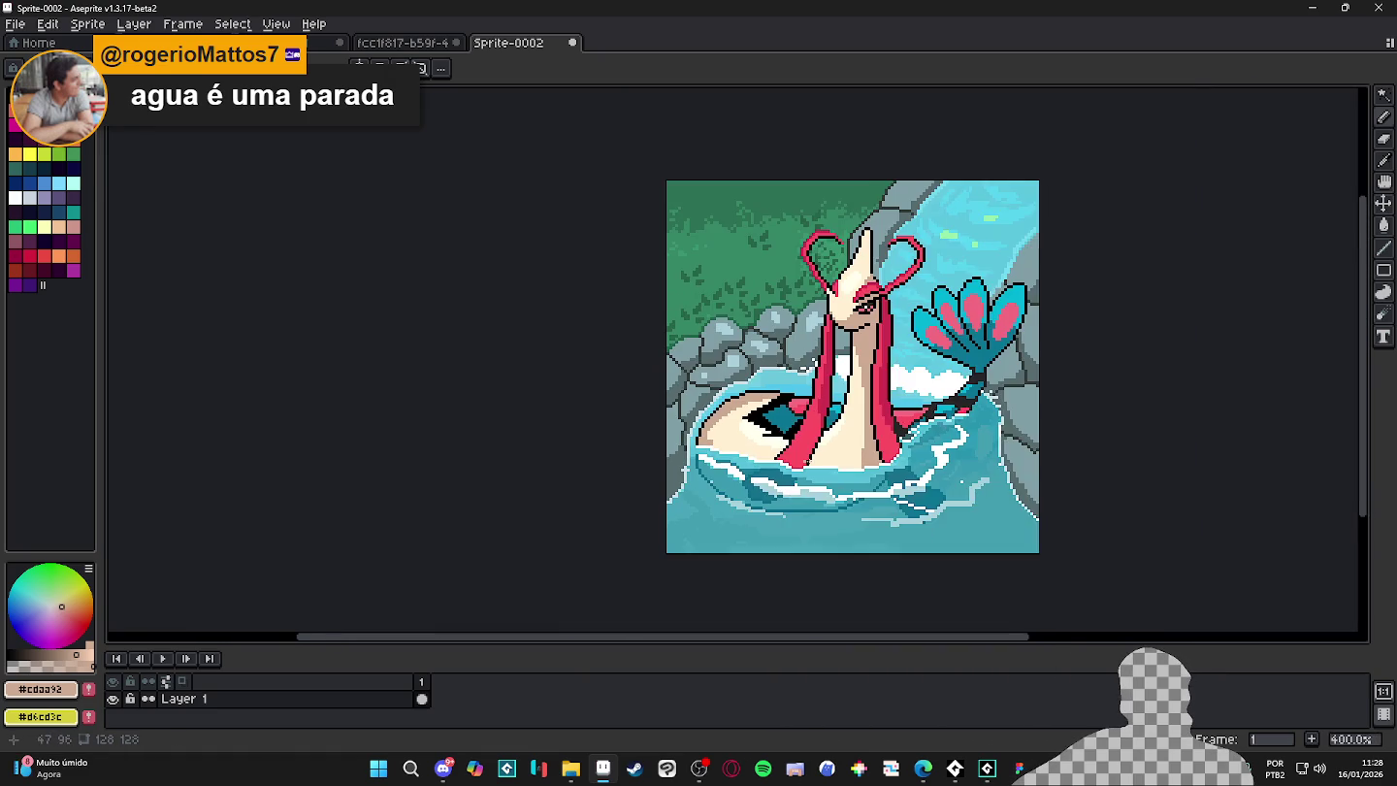
# - Bring the pool into view and eyedrop the rock grey and the water edge's light cyan
pyautogui.scroll(-1, 915, 442)
pyautogui.scroll(3, 915, 441)
pyautogui.scroll(4, 917, 445)
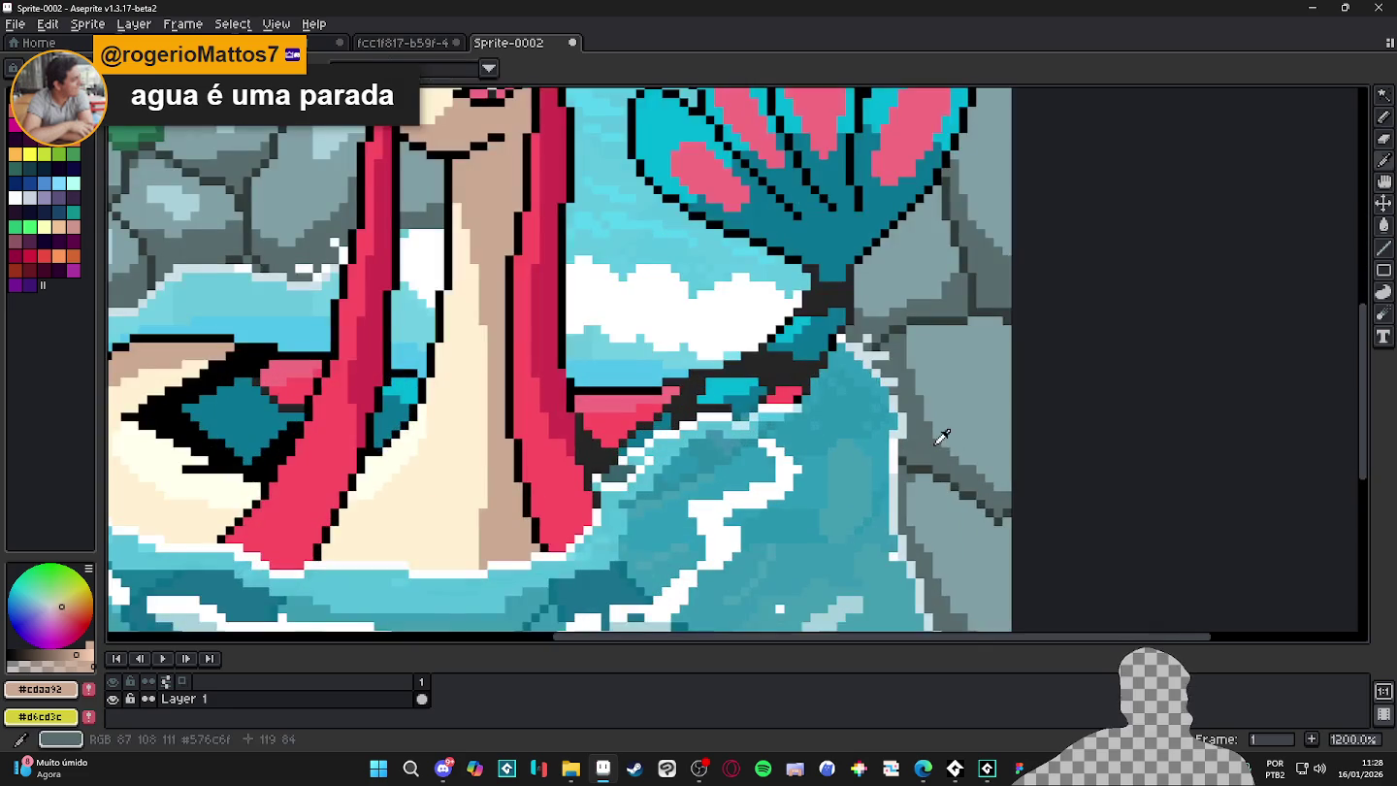
pyautogui.scroll(-2, 919, 449)
pyautogui.scroll(-3, 919, 453)
pyautogui.scroll(-2, 917, 457)
pyautogui.scroll(3, 918, 459)
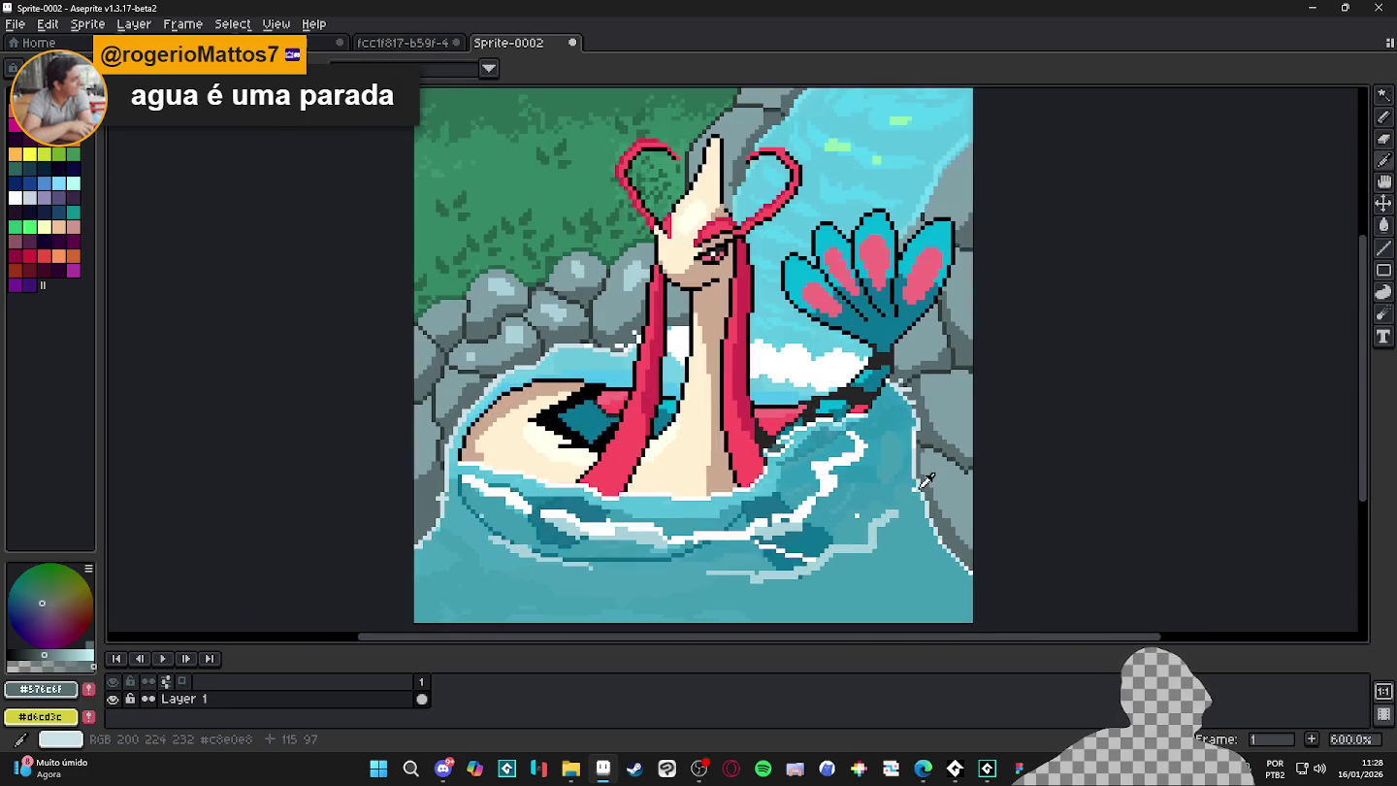
pyautogui.scroll(1, 923, 492)
pyautogui.moveTo(917, 485)
pyautogui.mouseDown()
pyautogui.moveTo(876, 417)
pyautogui.moveTo(956, 551)
pyautogui.mouseUp()
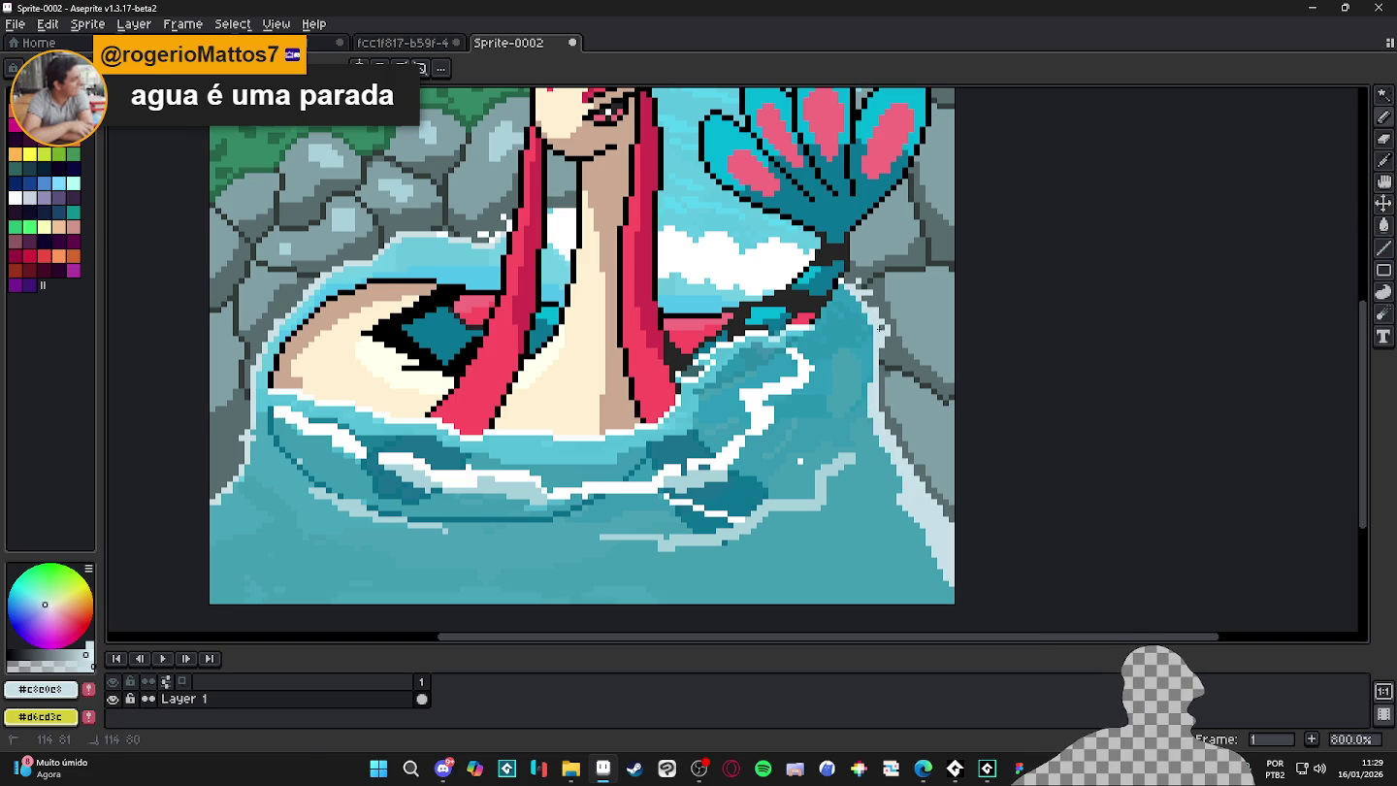
pyautogui.keyDown('alt'); pyautogui.click(886, 338); pyautogui.keyUp('alt')
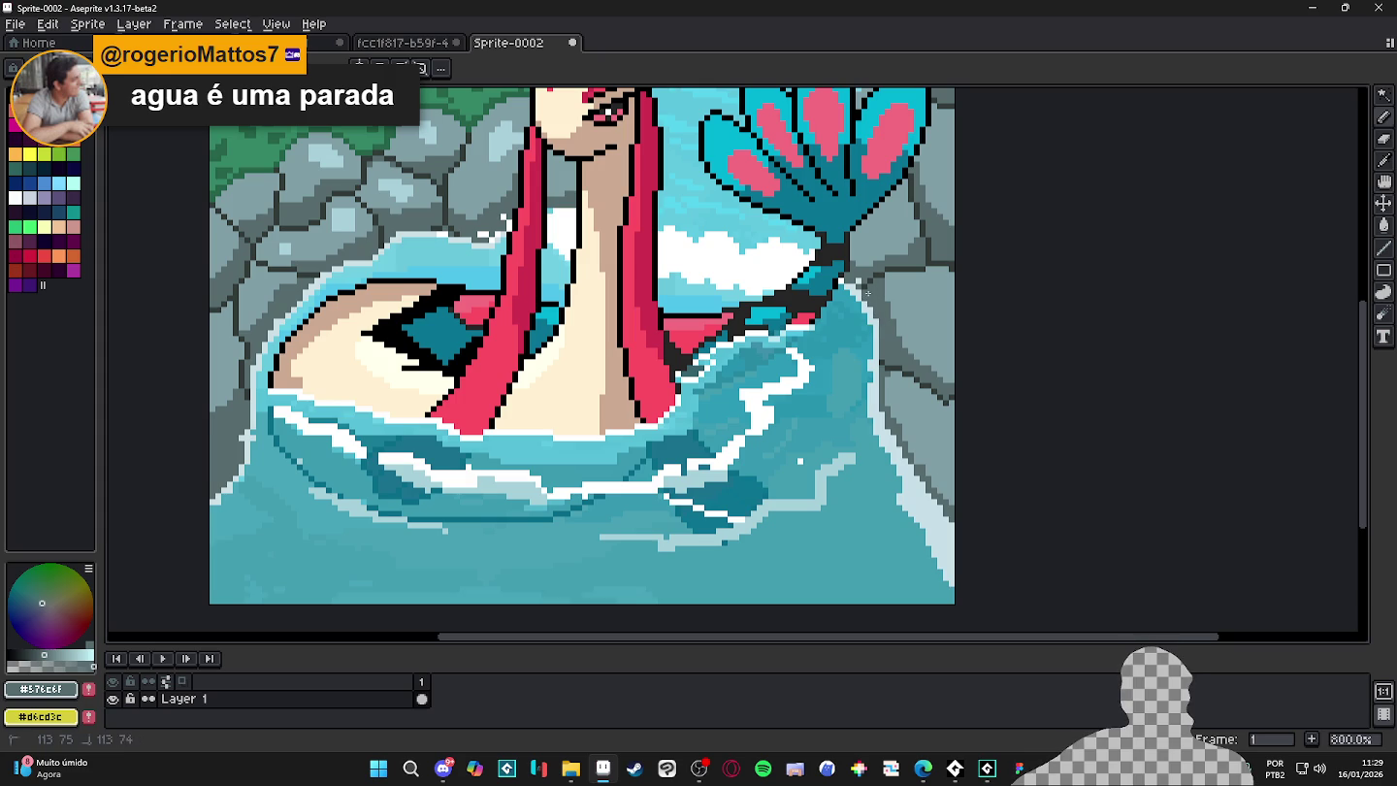
pyautogui.scroll(-3, 868, 296)
pyautogui.scroll(1, 895, 362)
pyautogui.scroll(3, 897, 340)
pyautogui.scroll(-3, 890, 369)
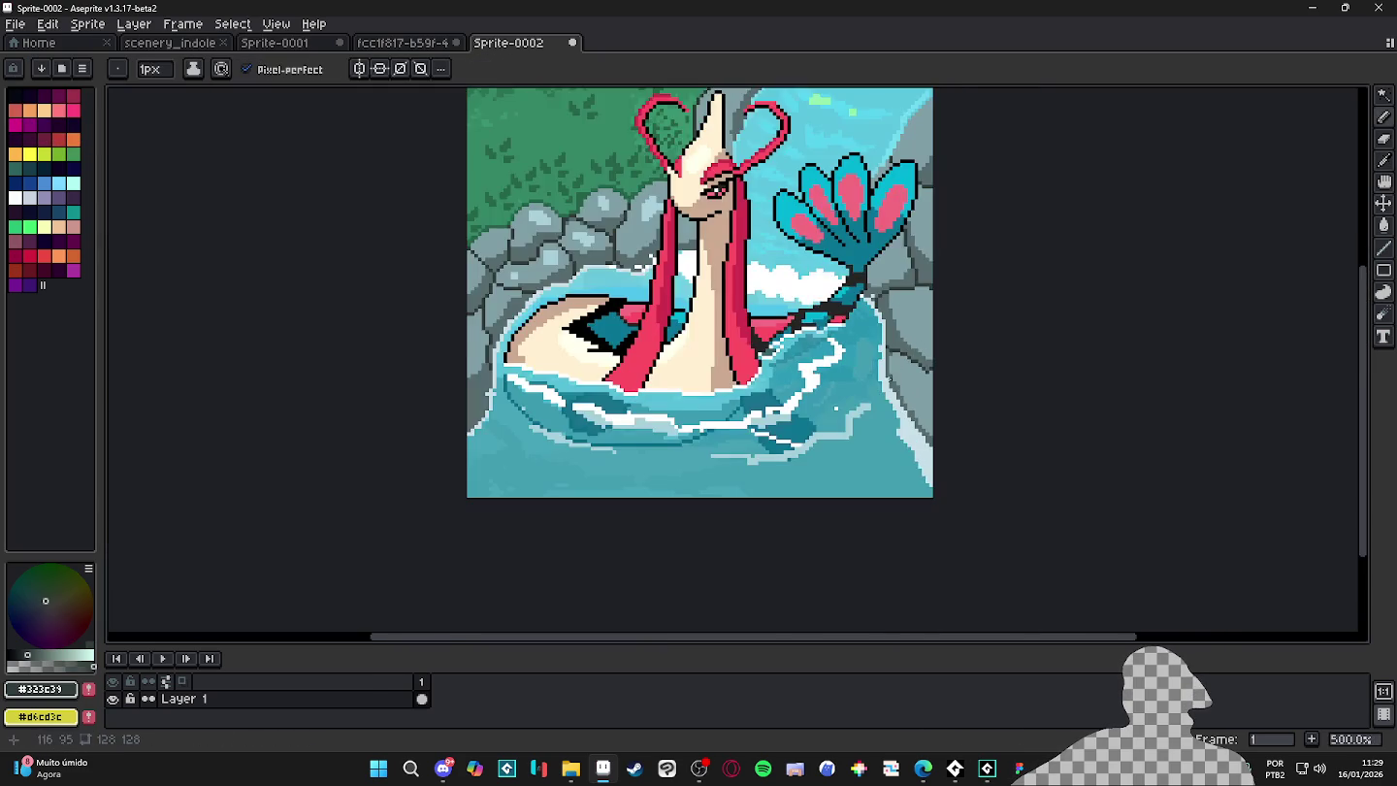
pyautogui.scroll(2, 889, 376)
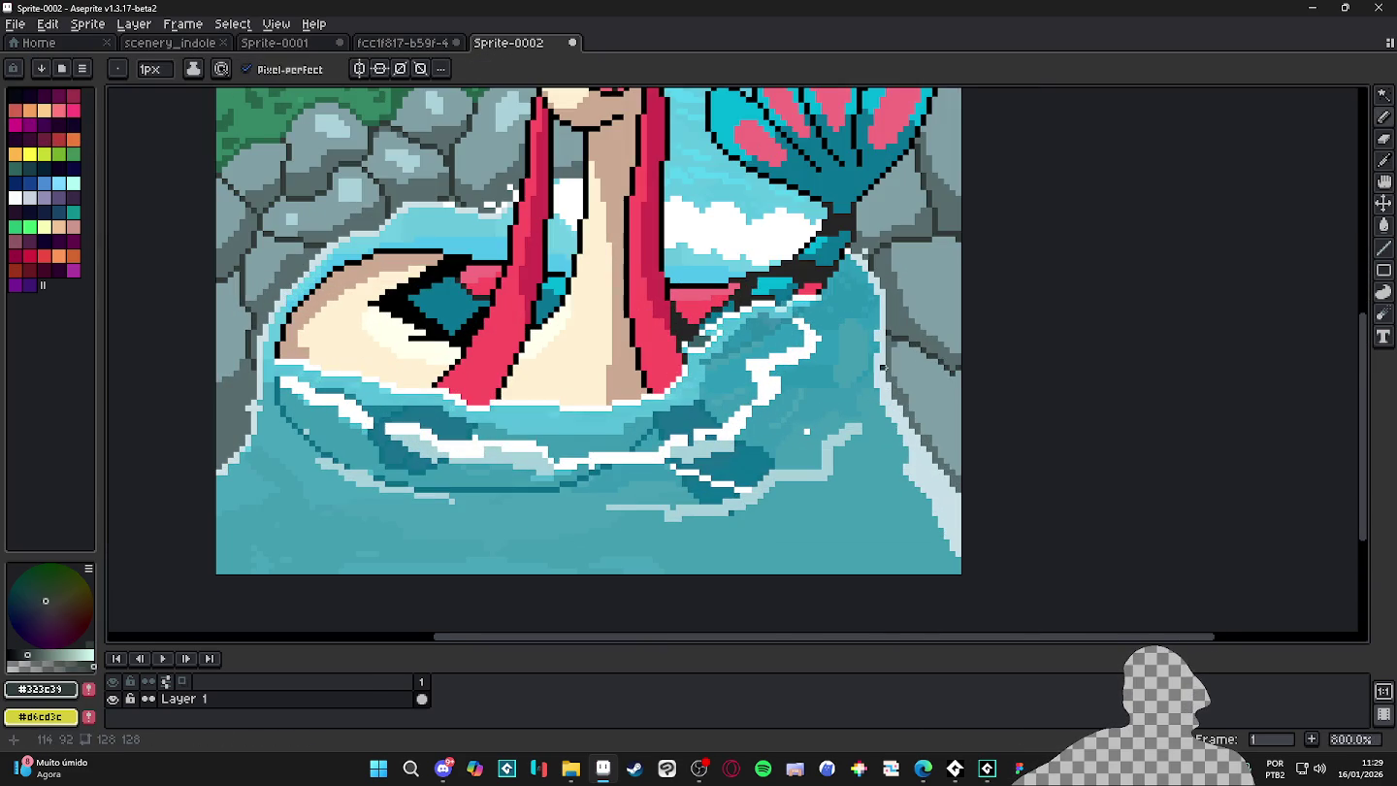
pyautogui.keyDown('alt'); pyautogui.click(895, 327); pyautogui.keyUp('alt')
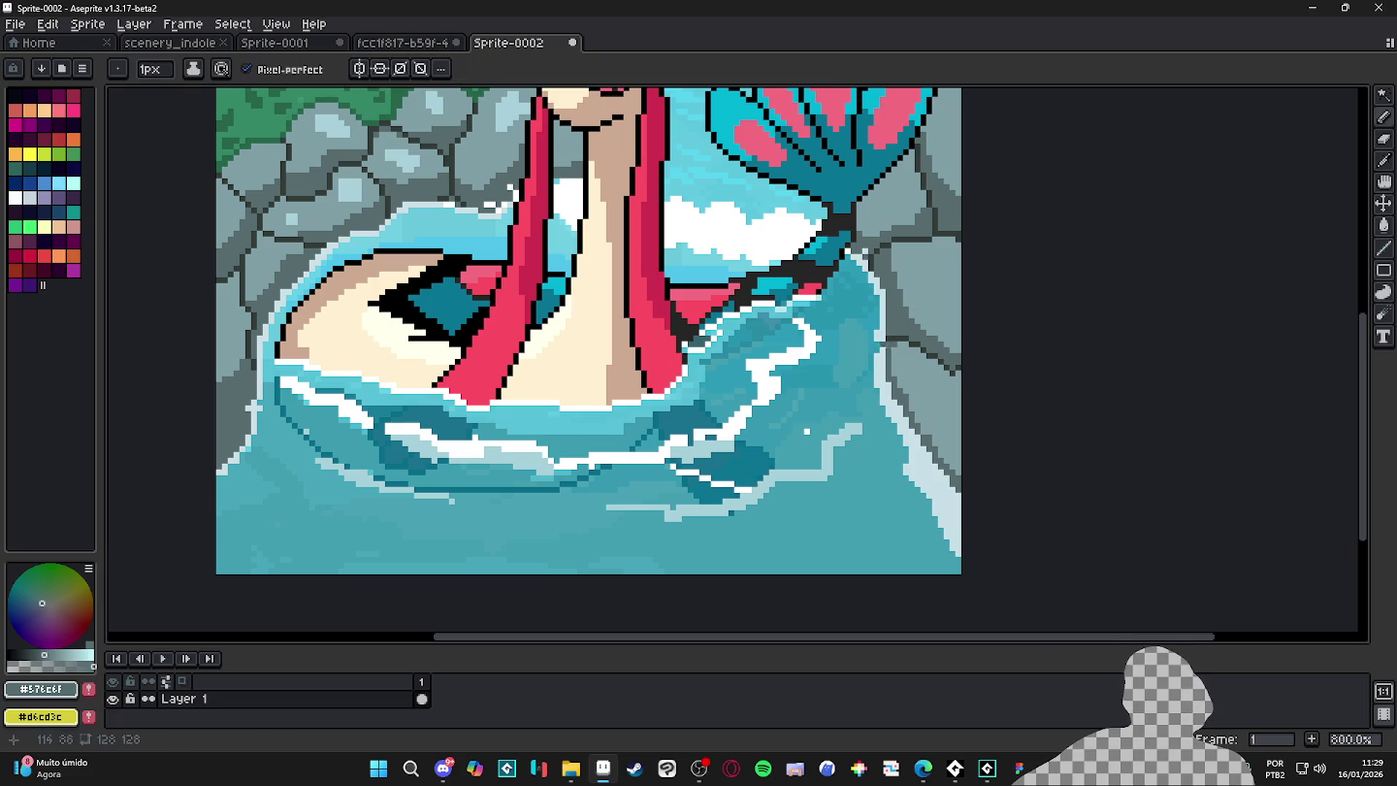
pyautogui.keyDown('alt'); pyautogui.click(878, 346); pyautogui.keyUp('alt')
# - Draw a light-cyan highlight along the rock's edge, finishing with a 1px brush
pyautogui.scroll(-1, 490, 389)
pyautogui.scroll(1, 490, 389)
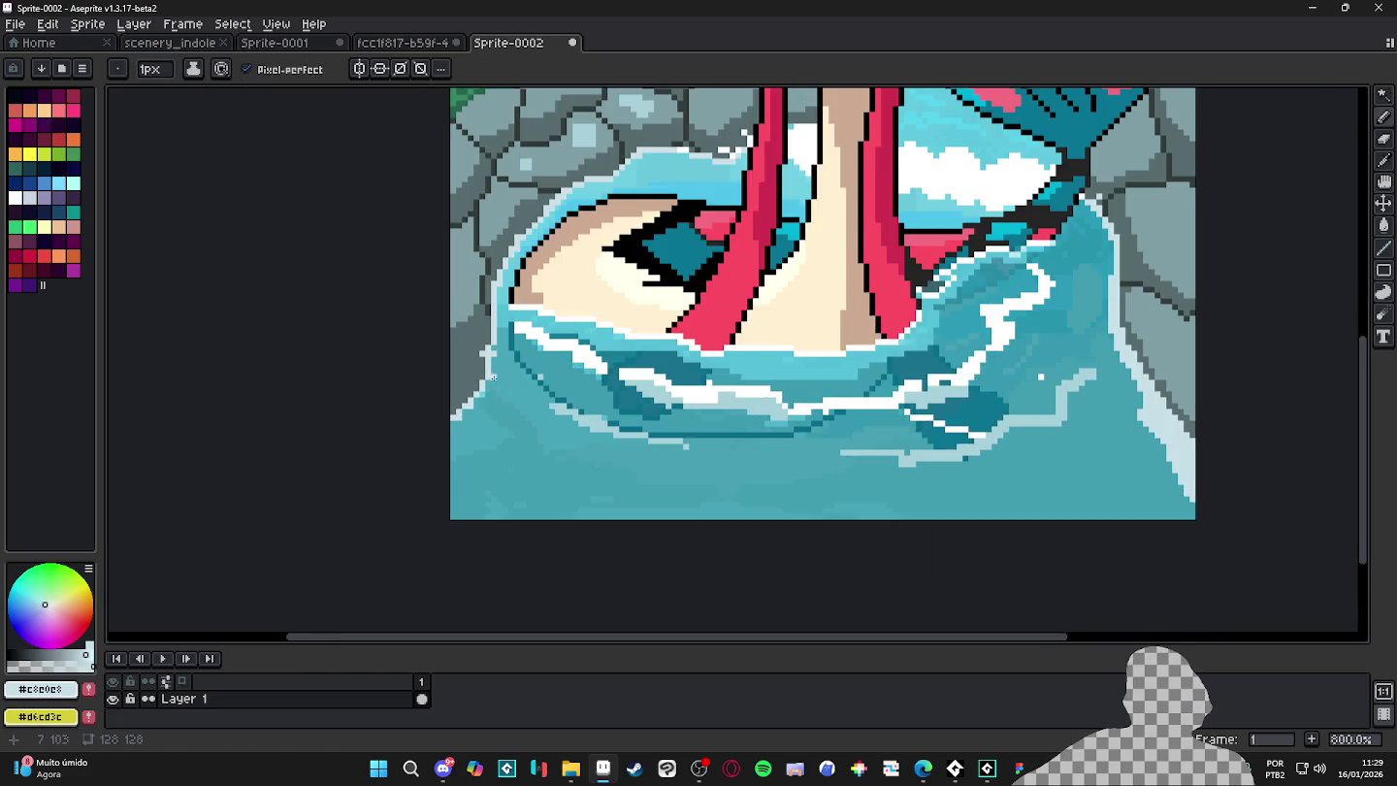
pyautogui.scroll(2, 489, 388)
pyautogui.moveTo(490, 386)
pyautogui.mouseDown()
pyautogui.moveTo(438, 449)
pyautogui.moveTo(433, 488)
pyautogui.mouseUp()
pyautogui.press('-')
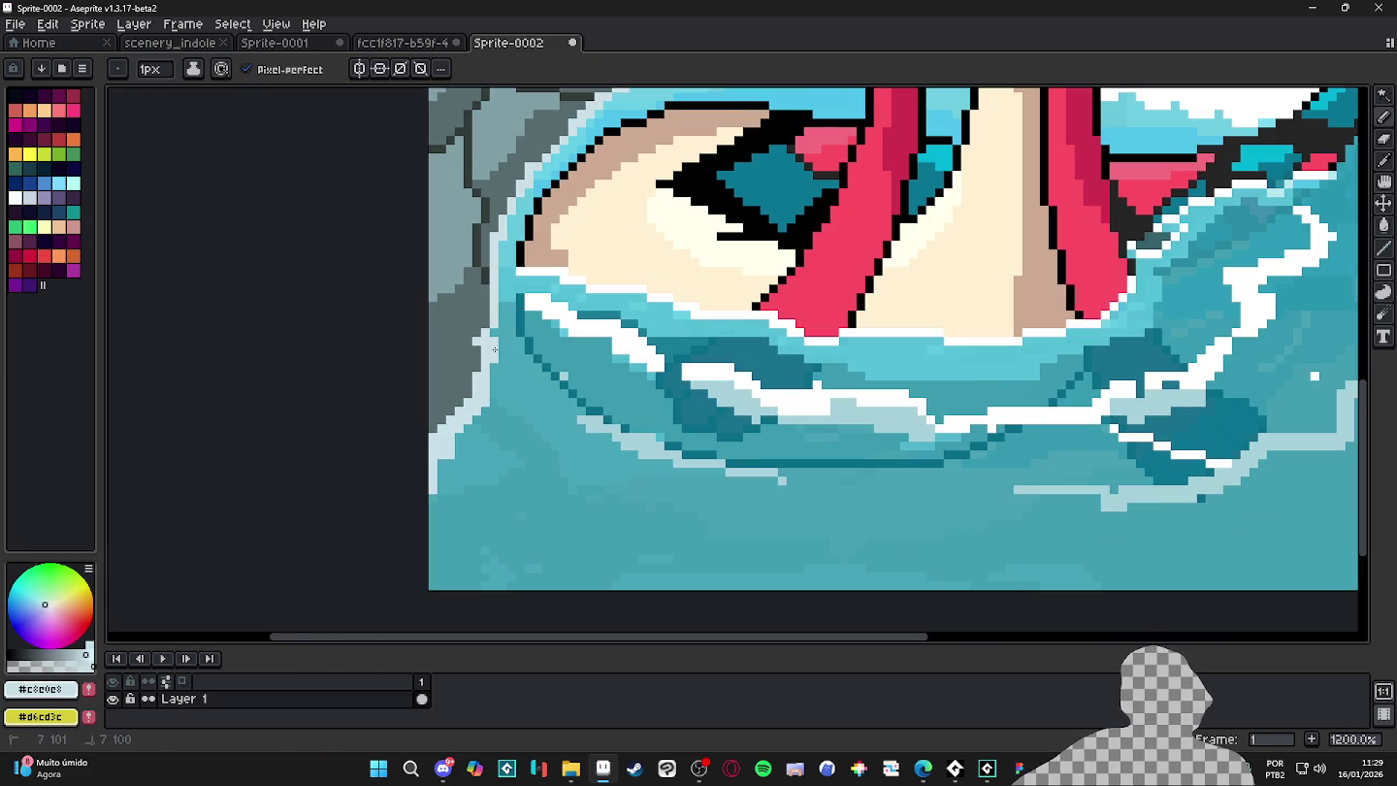
# - Sample the dark teal and repaint the water line in three strokes
pyautogui.scroll(-5, 491, 351)
pyautogui.scroll(1, 657, 387)
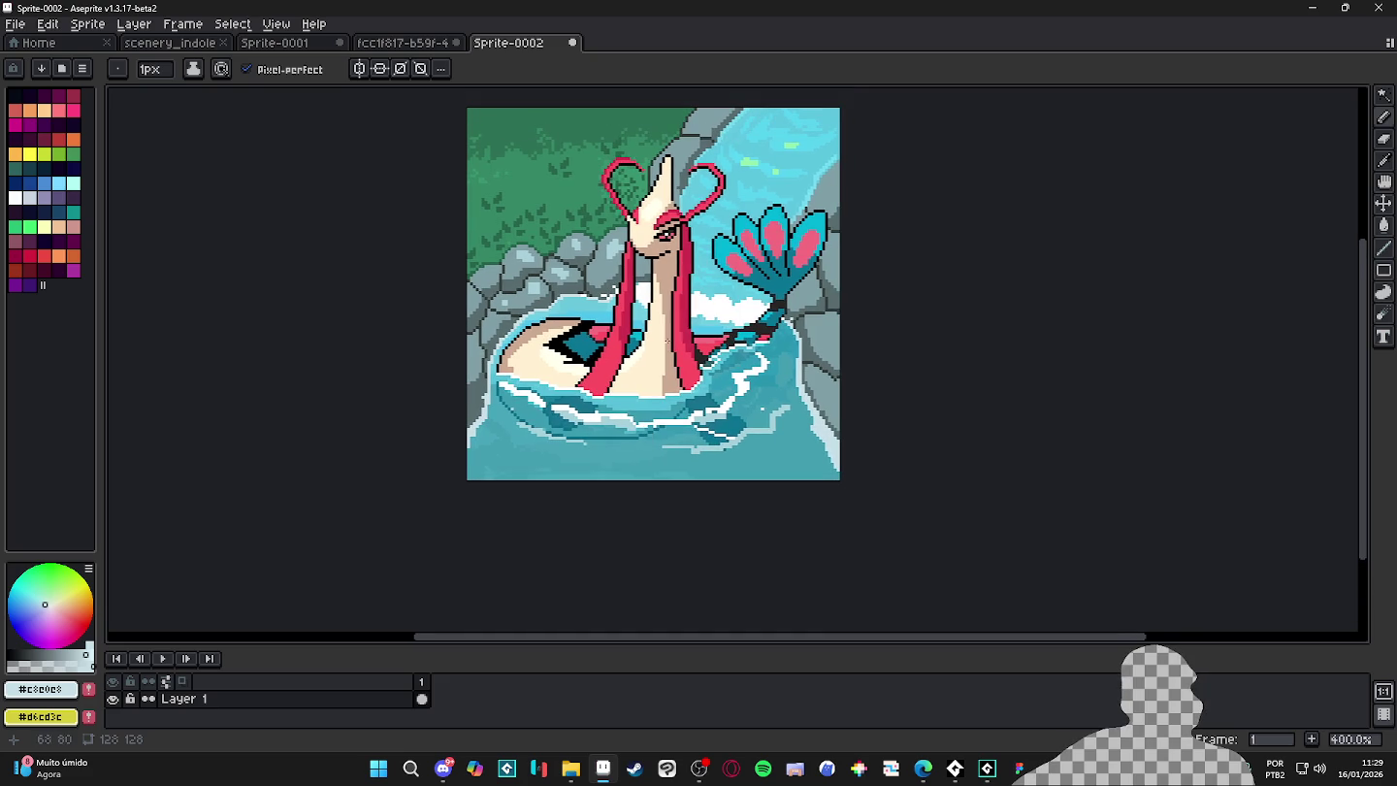
pyautogui.scroll(1, 766, 384)
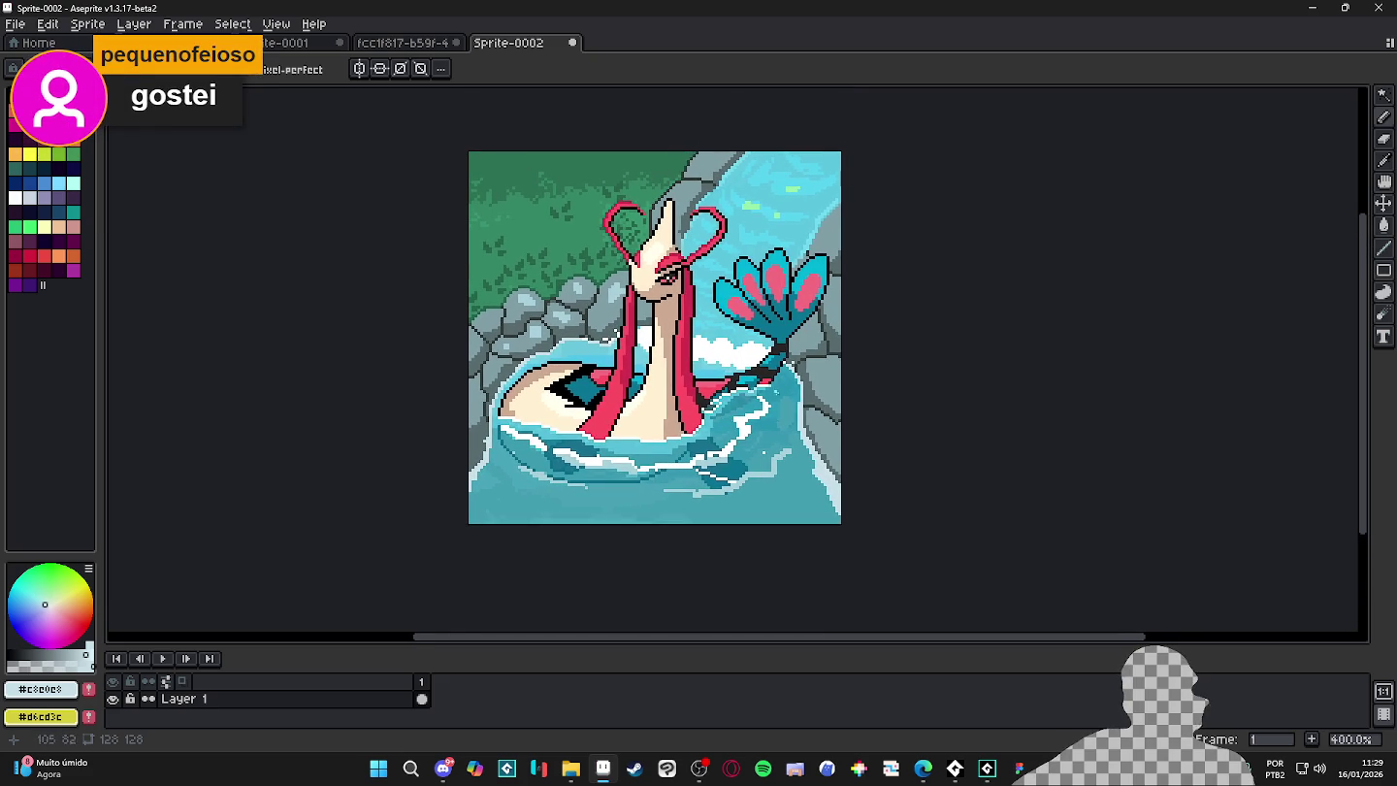
pyautogui.scroll(3, 707, 466)
pyautogui.keyDown('alt'); pyautogui.click(684, 483); pyautogui.keyUp('alt')
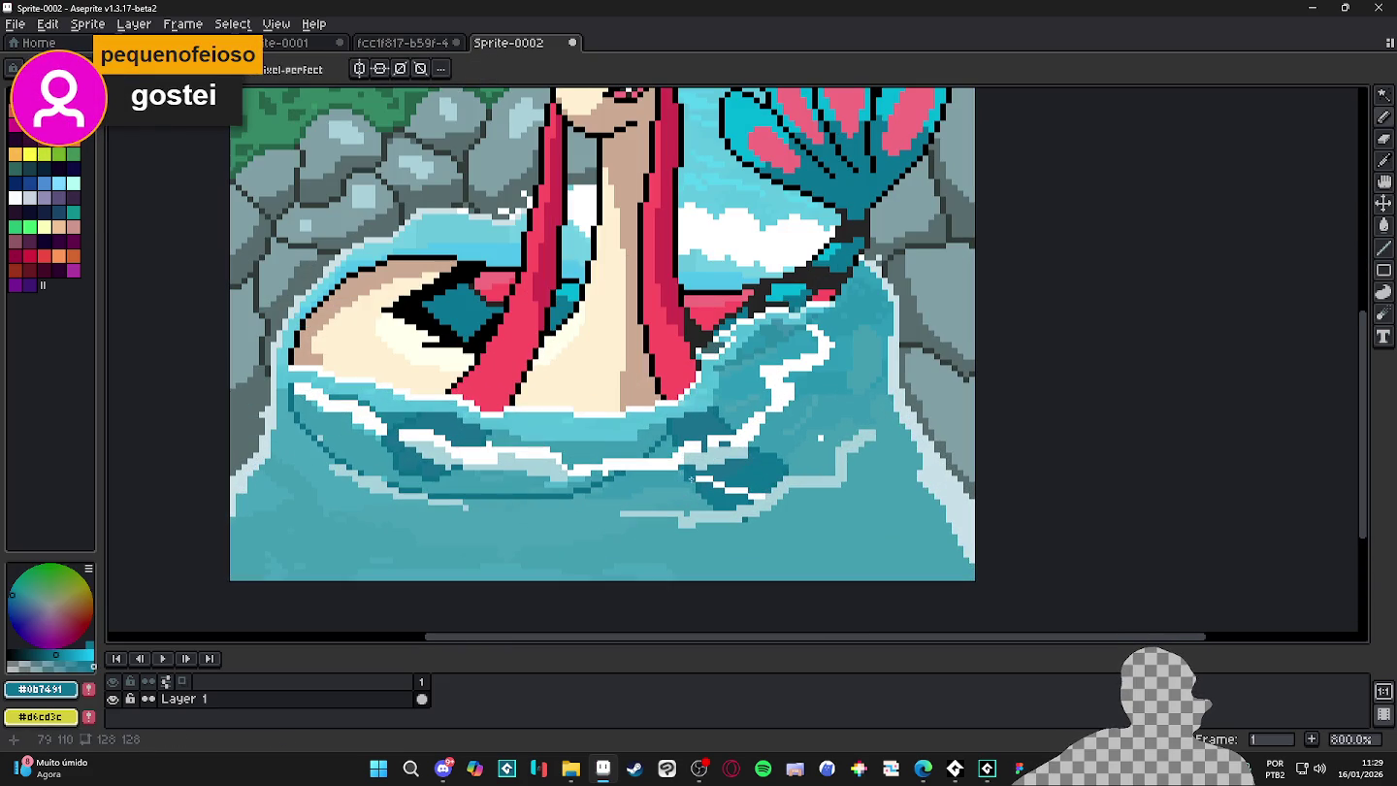
pyautogui.moveTo(649, 478); pyautogui.dragTo(620, 482)
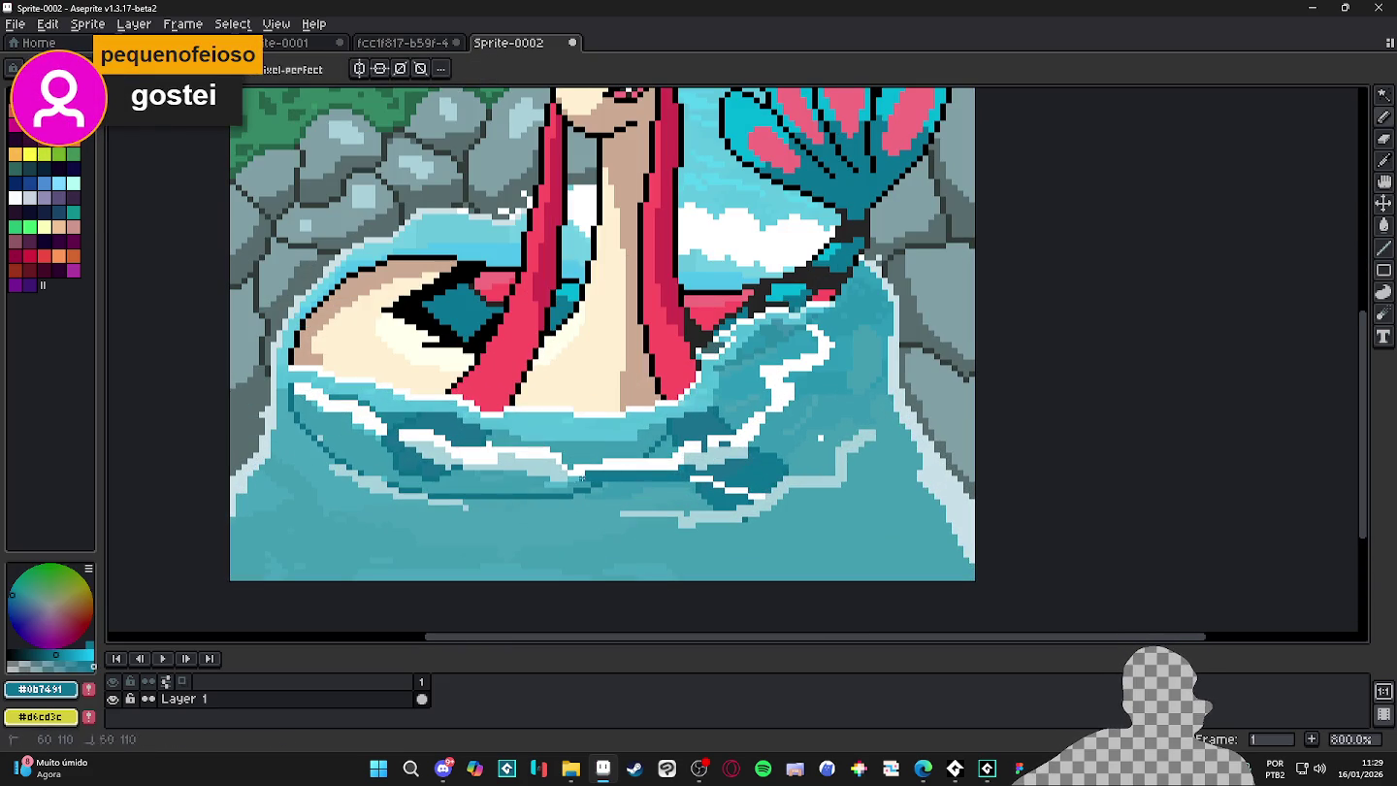
pyautogui.moveTo(502, 473)
pyautogui.mouseDown()
pyautogui.moveTo(524, 482)
pyautogui.moveTo(450, 475)
pyautogui.mouseUp()
pyautogui.moveTo(344, 424); pyautogui.dragTo(315, 424)
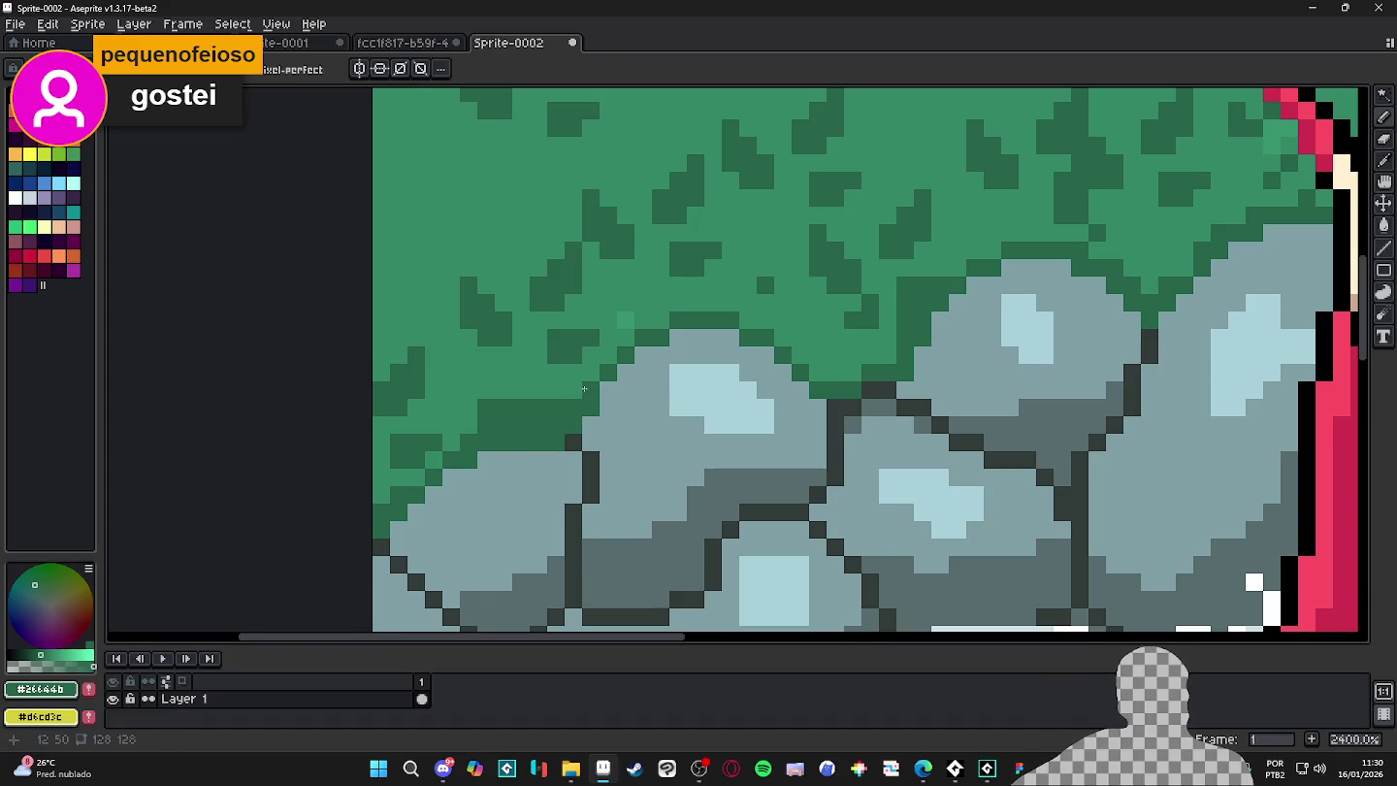
# - Paint dark green #2c644b where the foliage meets the rocks
pyautogui.scroll(-8, 548, 422)
pyautogui.scroll(5, 514, 421)
pyautogui.moveTo(514, 421); pyautogui.dragTo(499, 432)
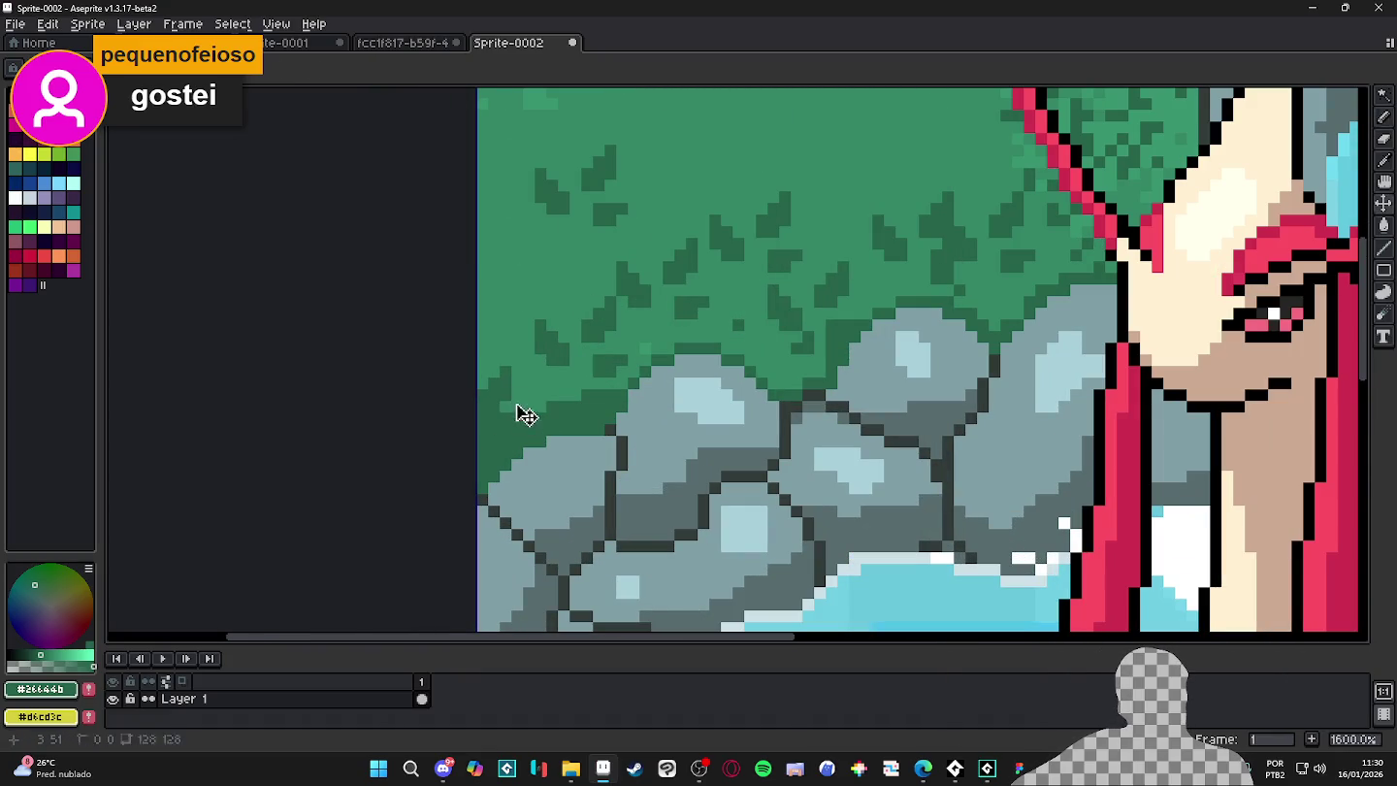
pyautogui.scroll(-3, 528, 413)
pyautogui.scroll(-1, 562, 406)
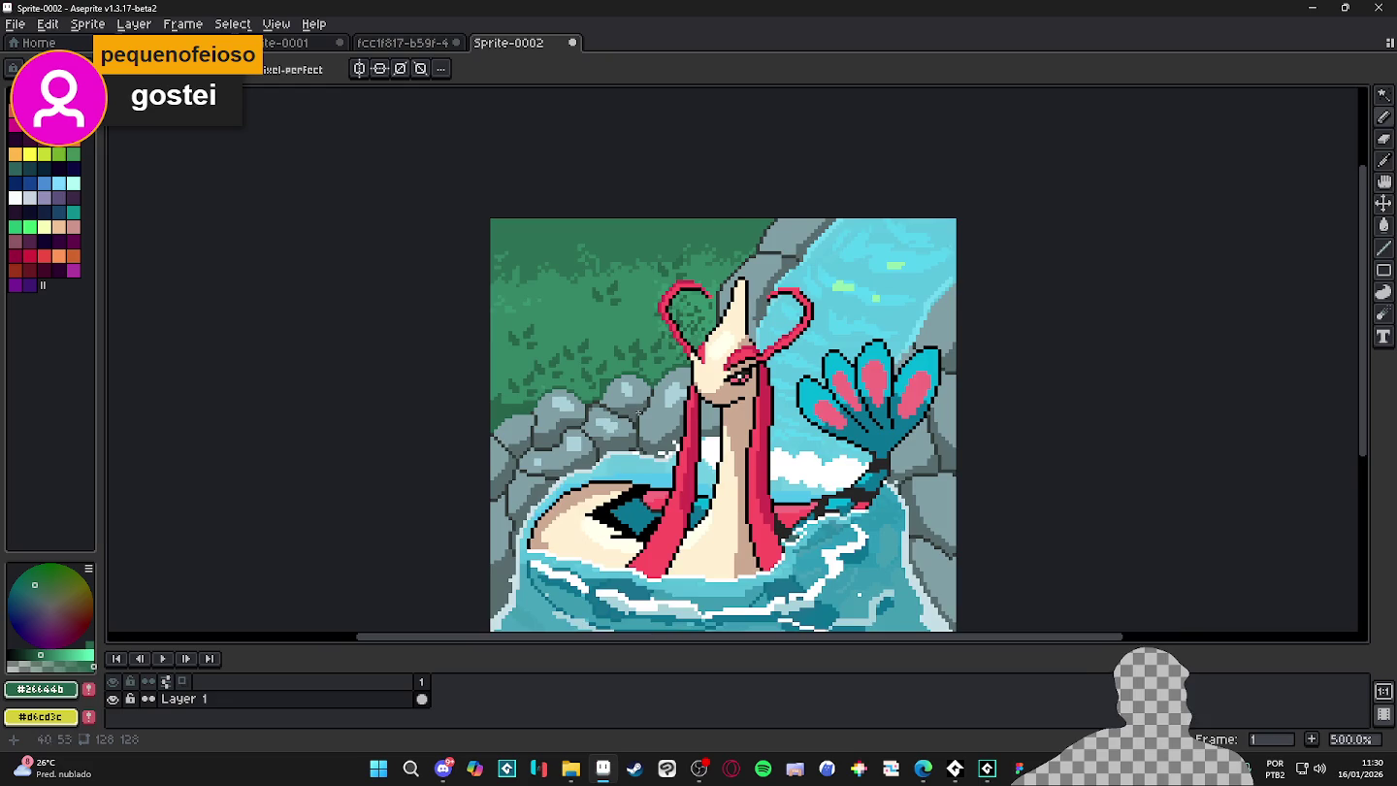
pyautogui.scroll(-1, 645, 406)
pyautogui.scroll(-1, 735, 452)
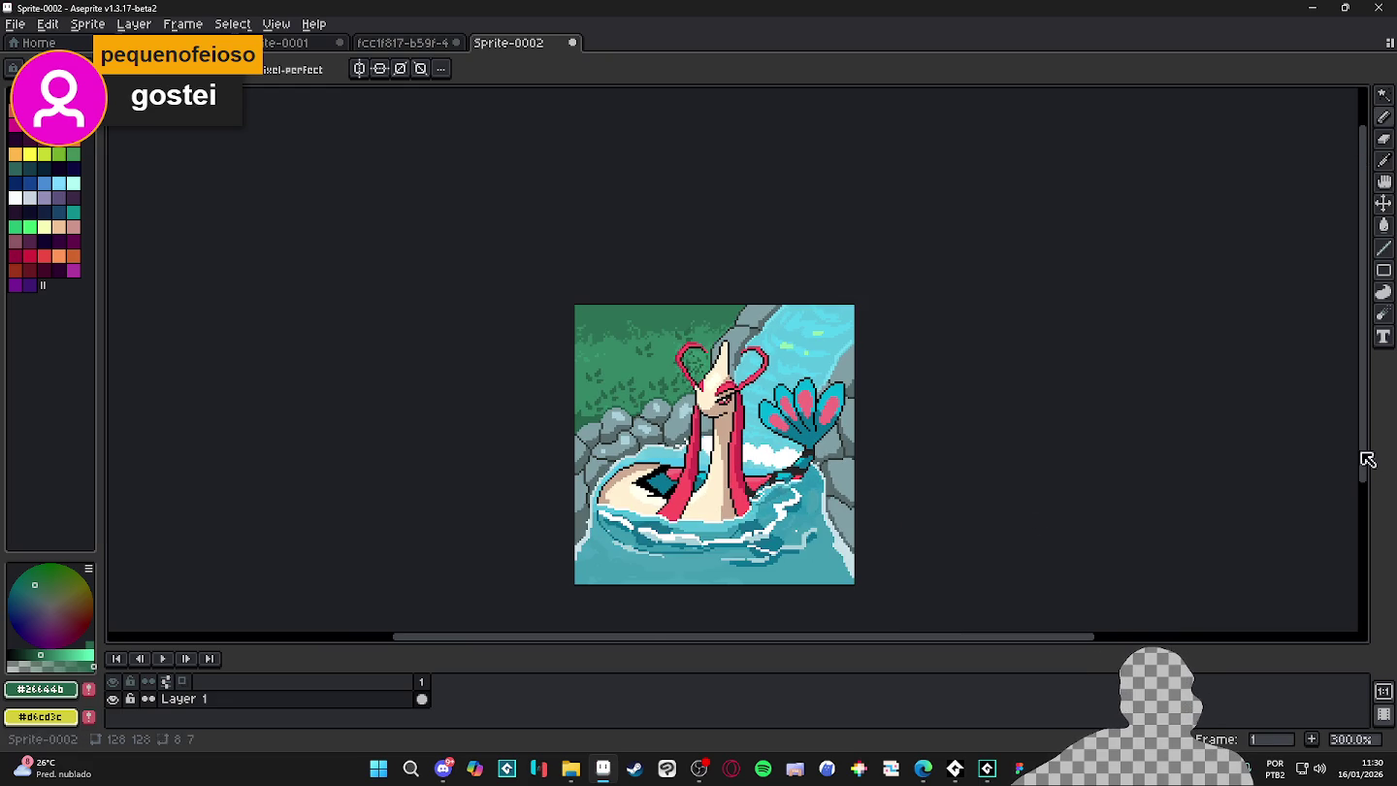
pyautogui.scroll(1, 825, 359)
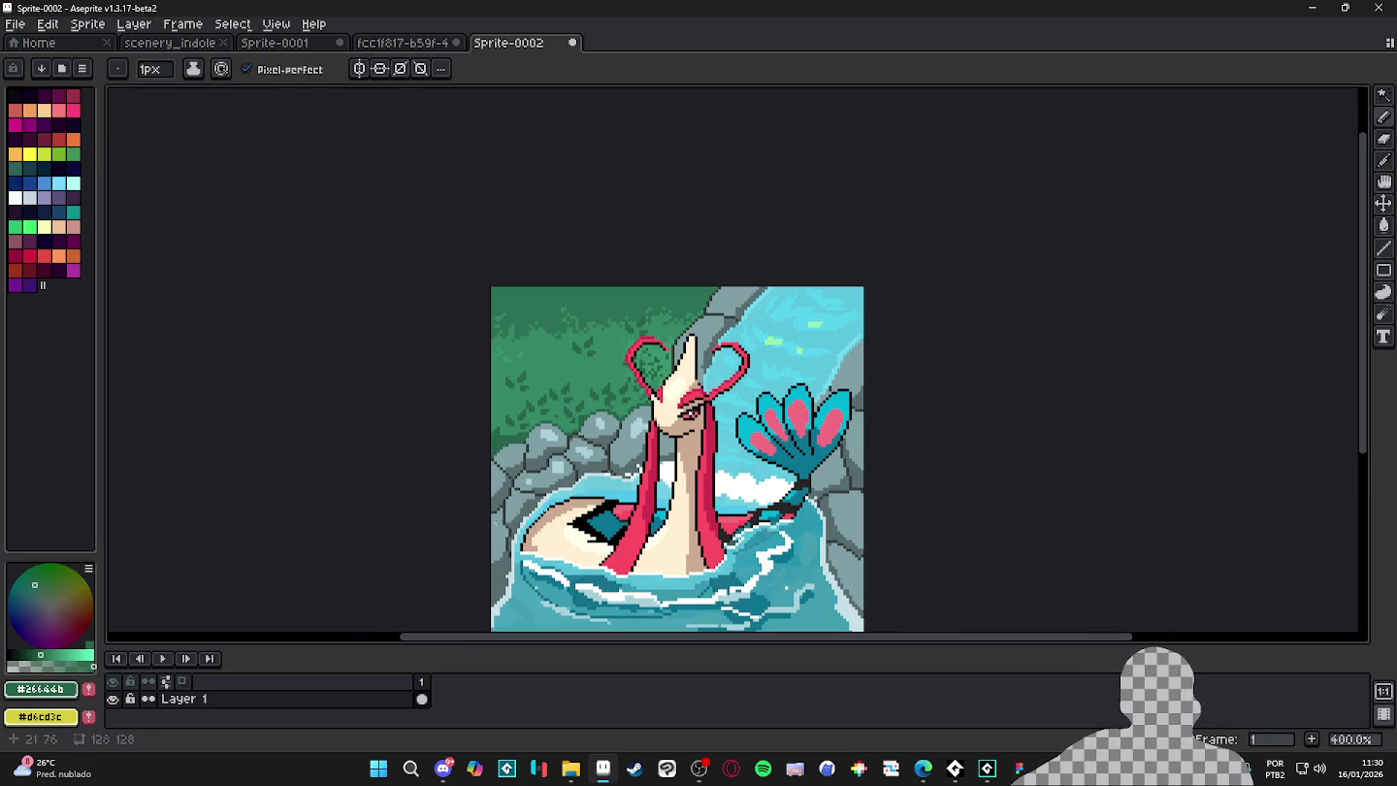
pyautogui.moveTo(825, 388); pyautogui.dragTo(890, 337)
pyautogui.scroll(-1, 702, 552)
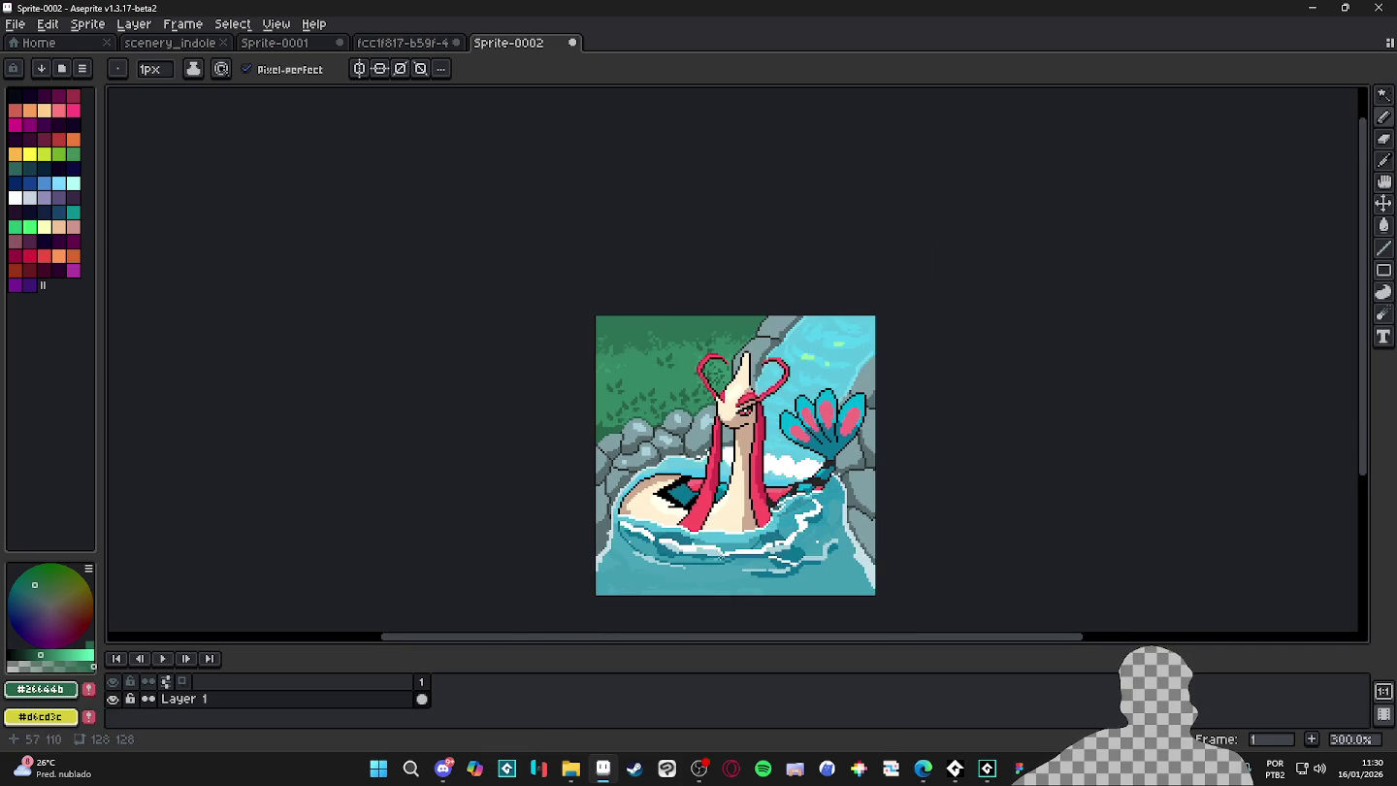
pyautogui.moveTo(895, 598)
pyautogui.mouseDown()
pyautogui.moveTo(843, 558)
pyautogui.moveTo(803, 497)
pyautogui.mouseUp()
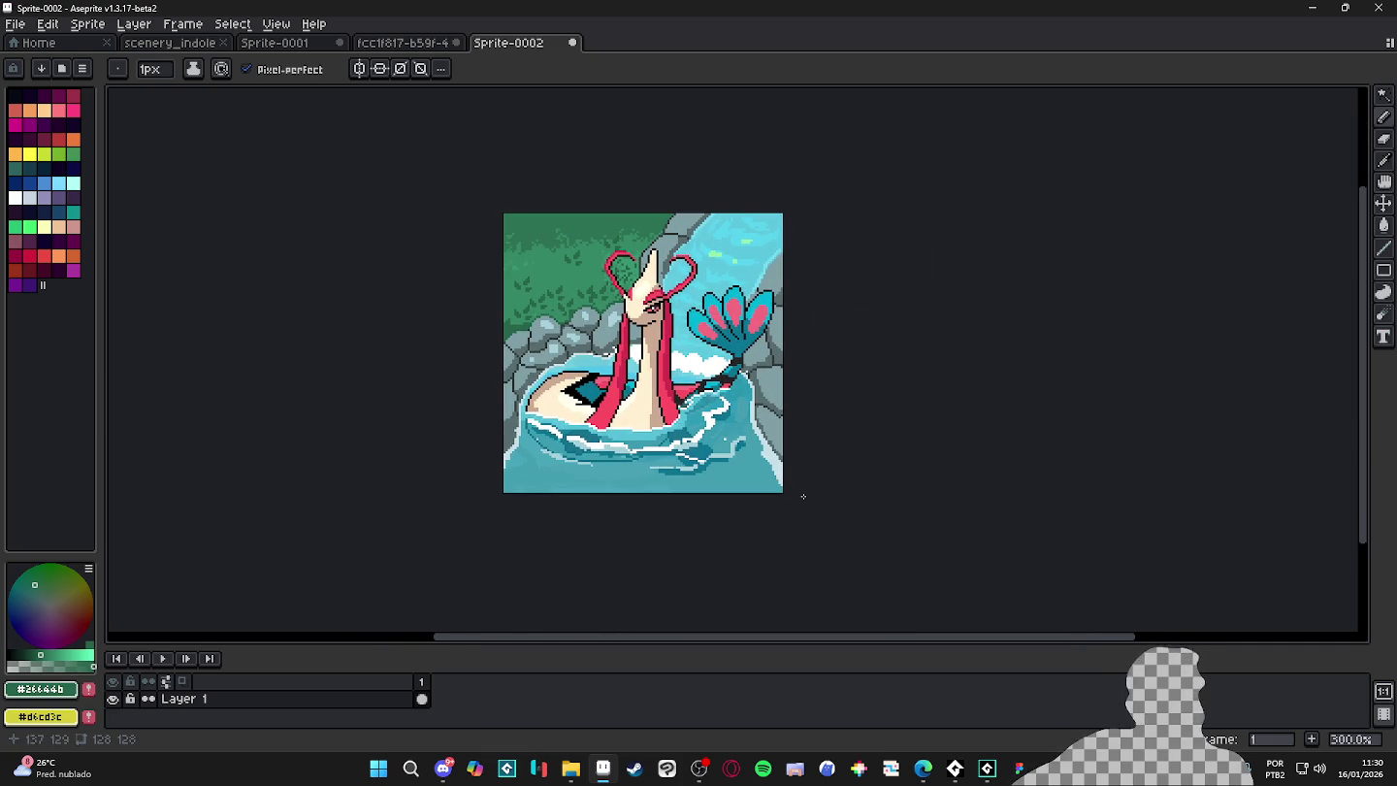
pyautogui.scroll(1, 645, 276)
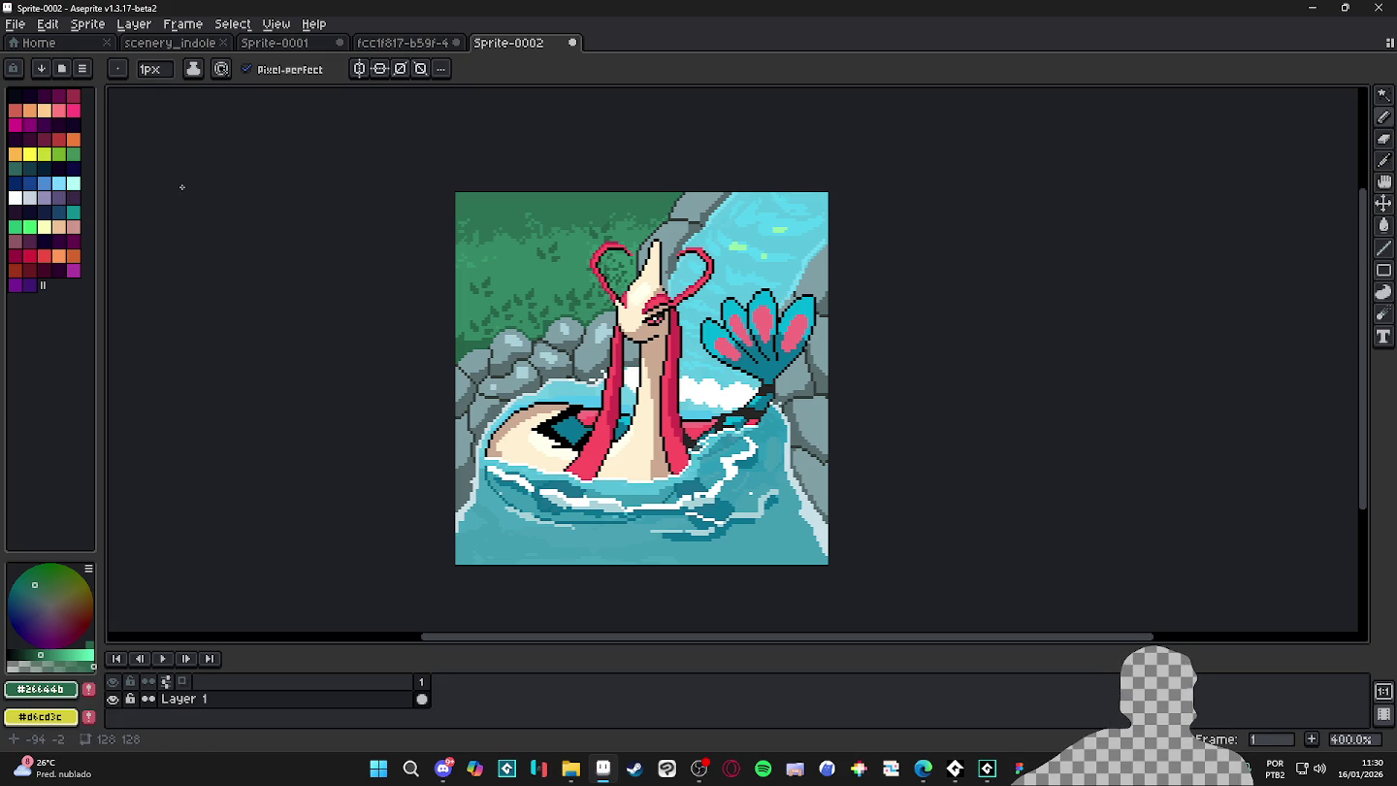
# - Create a new sprite and paste the copied artwork into it
pyautogui.click(14, 23)
pyautogui.click(34, 42)
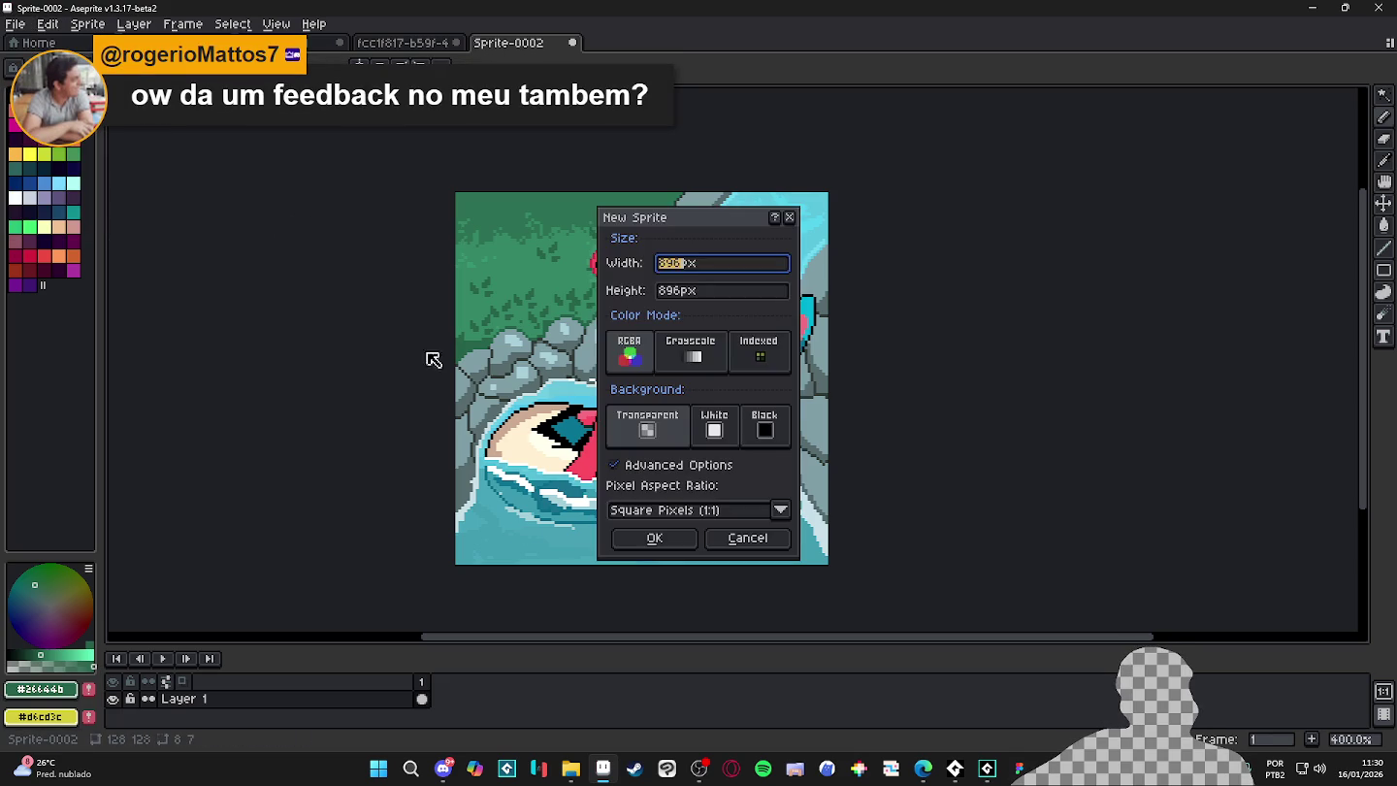
pyautogui.click(655, 537)
pyautogui.hotkey('ctrl', 'v')
# - Arrange the pasted copy's view beside the original artwork and centre it
pyautogui.scroll(-3, 557, 281)
pyautogui.scroll(1, 558, 282)
pyautogui.moveTo(630, 47); pyautogui.dragTo(136, 319)
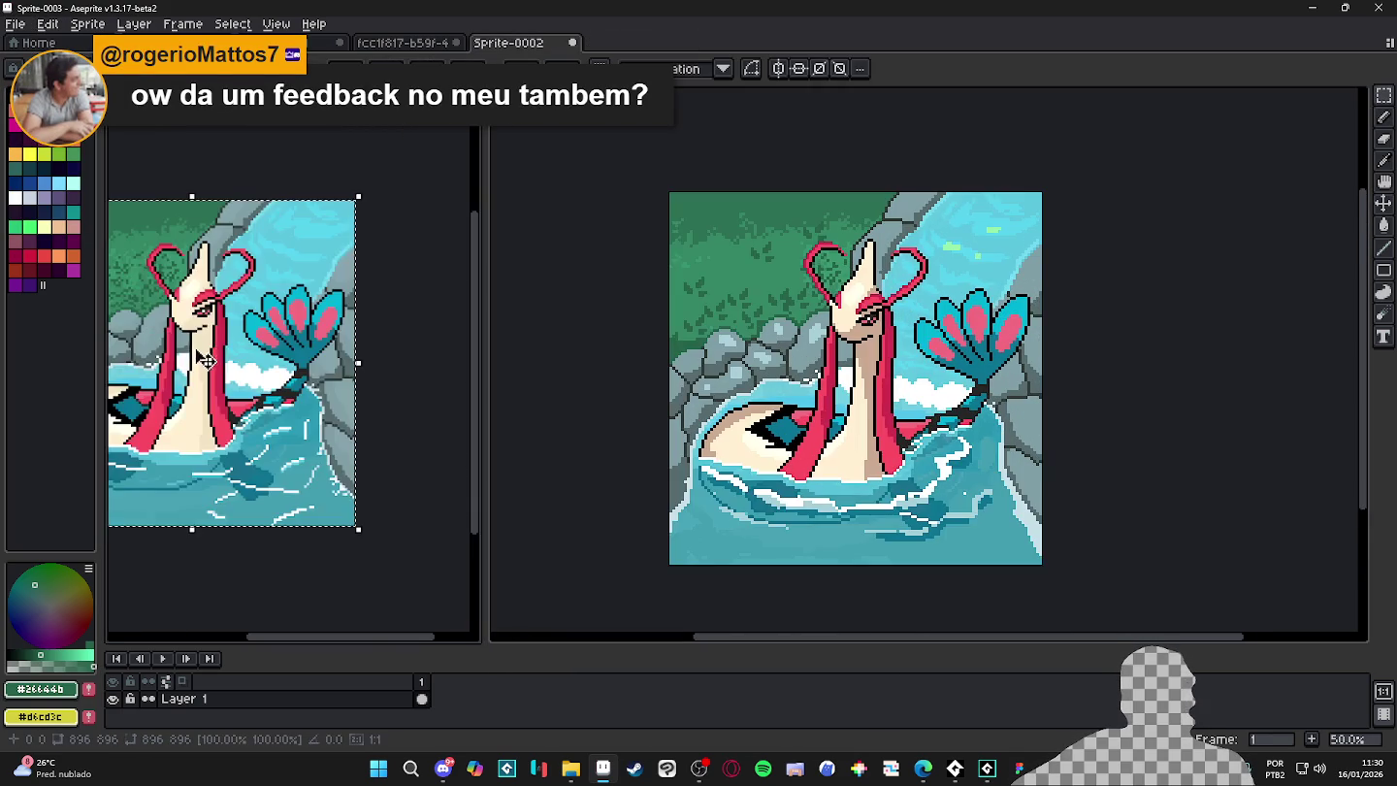
pyautogui.scroll(1, 278, 401)
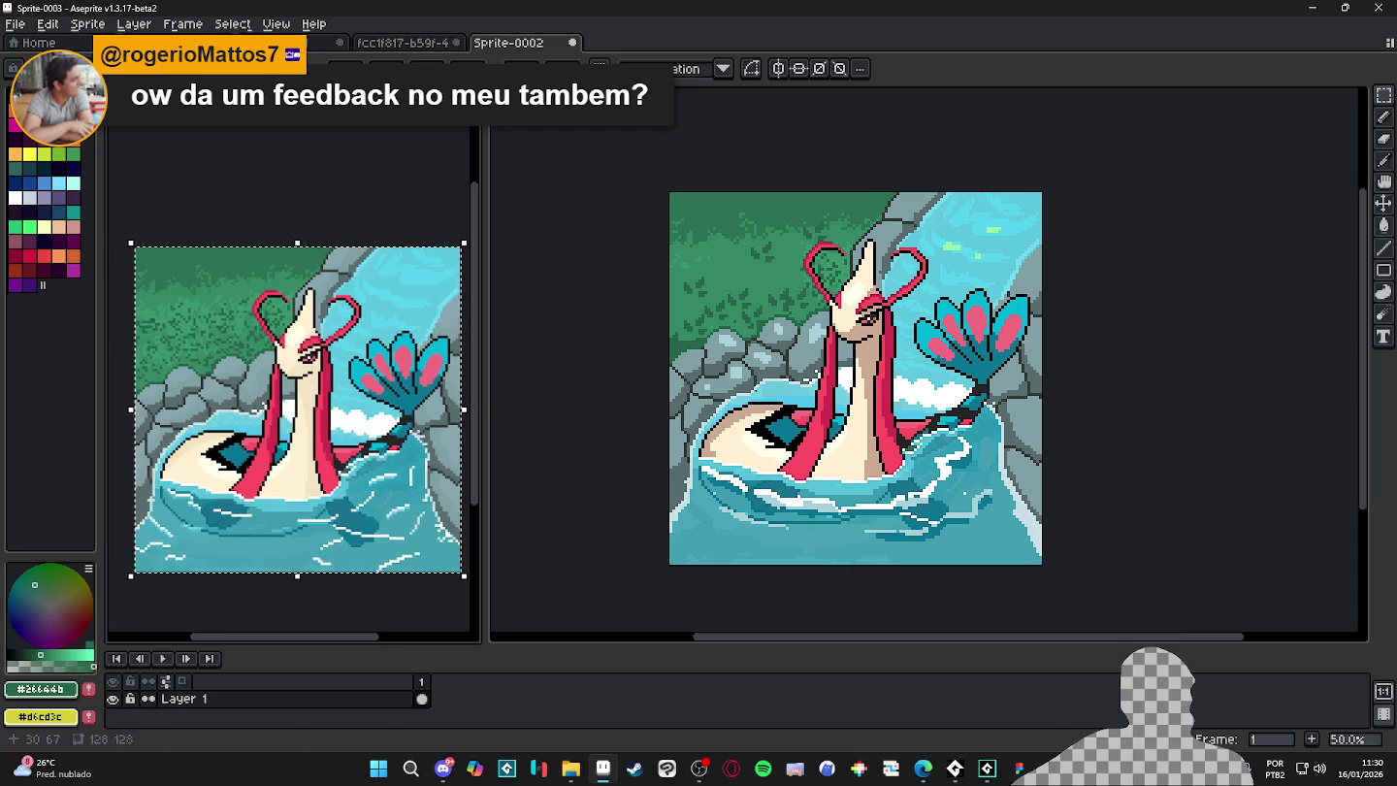
pyautogui.moveTo(363, 403); pyautogui.dragTo(368, 393)
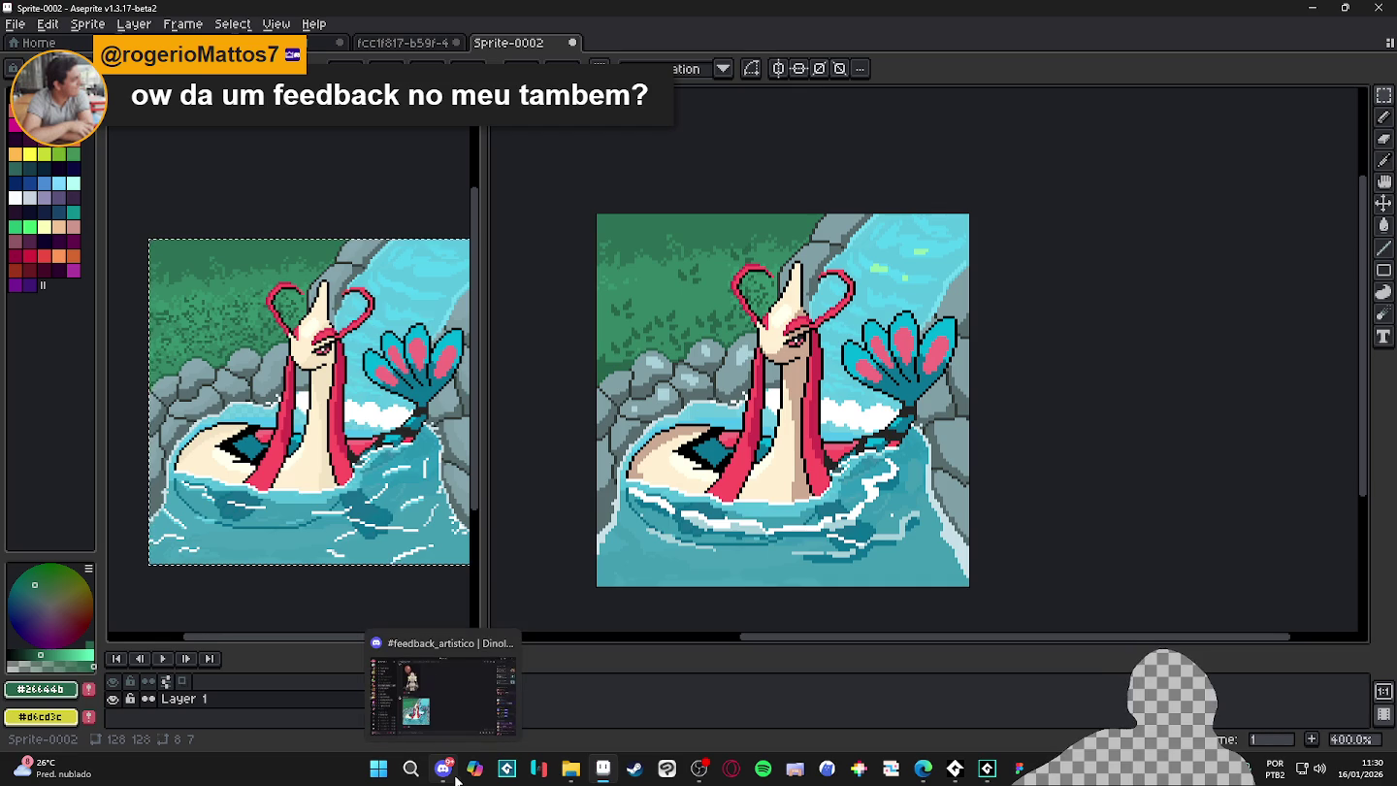
pyautogui.moveTo(881, 435); pyautogui.dragTo(898, 442)
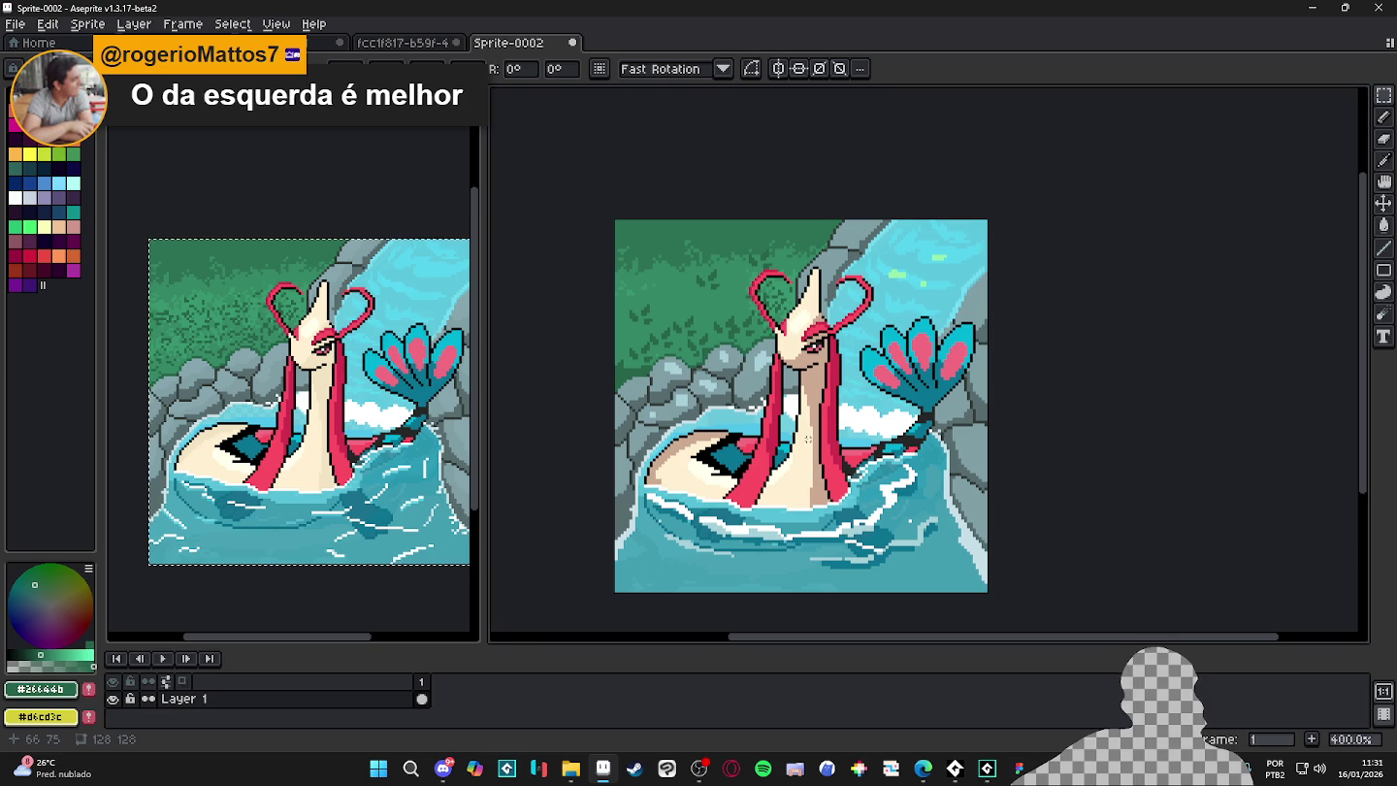
pyautogui.scroll(6, 805, 308)
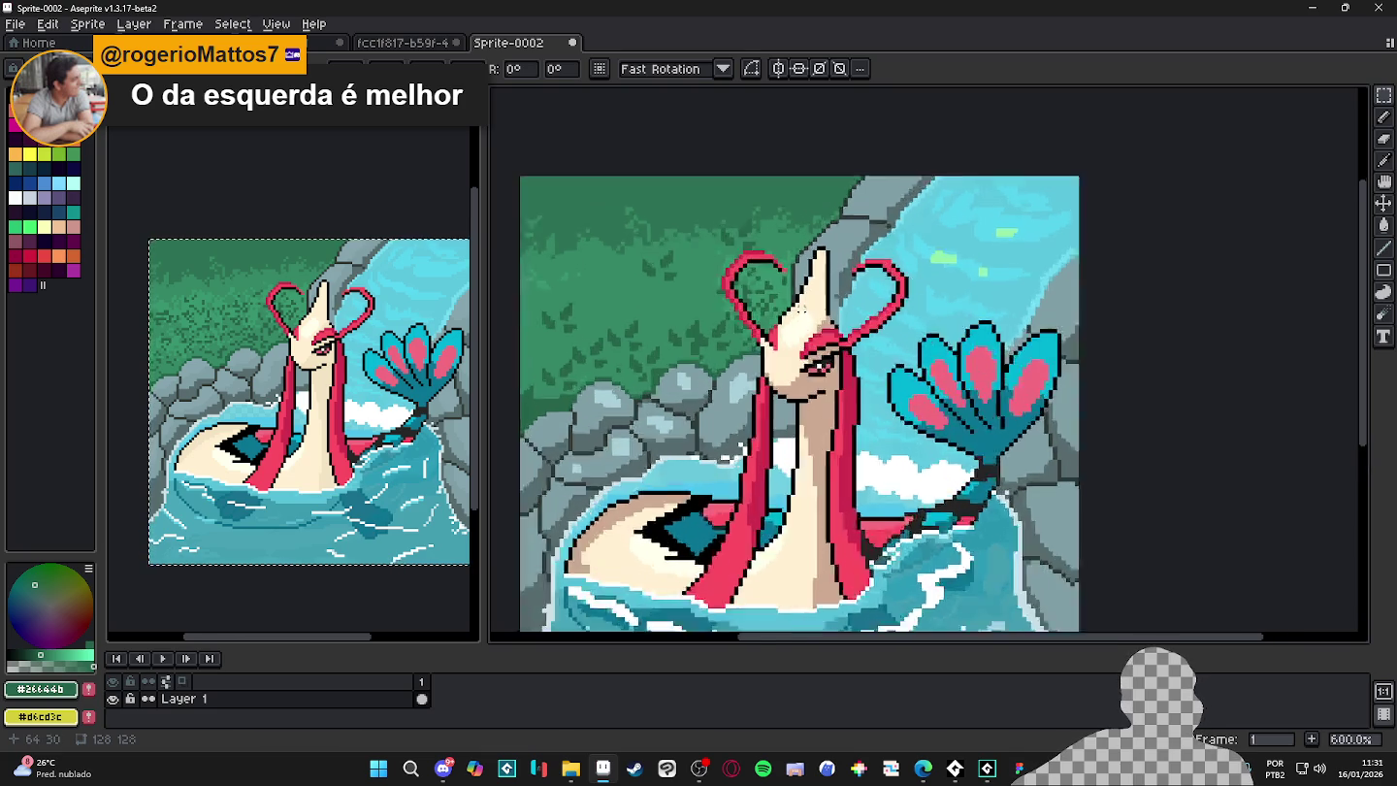
# - Choose a light yellow cream and paint over the serpent's neck highlight
pyautogui.click(14, 197)
pyautogui.click(44, 227)
pyautogui.keyDown('alt'); pyautogui.click(787, 418); pyautogui.keyUp('alt')
pyautogui.moveTo(772, 389)
pyautogui.mouseDown()
pyautogui.moveTo(810, 328)
pyautogui.moveTo(789, 393)
pyautogui.mouseUp()
pyautogui.click(818, 320)
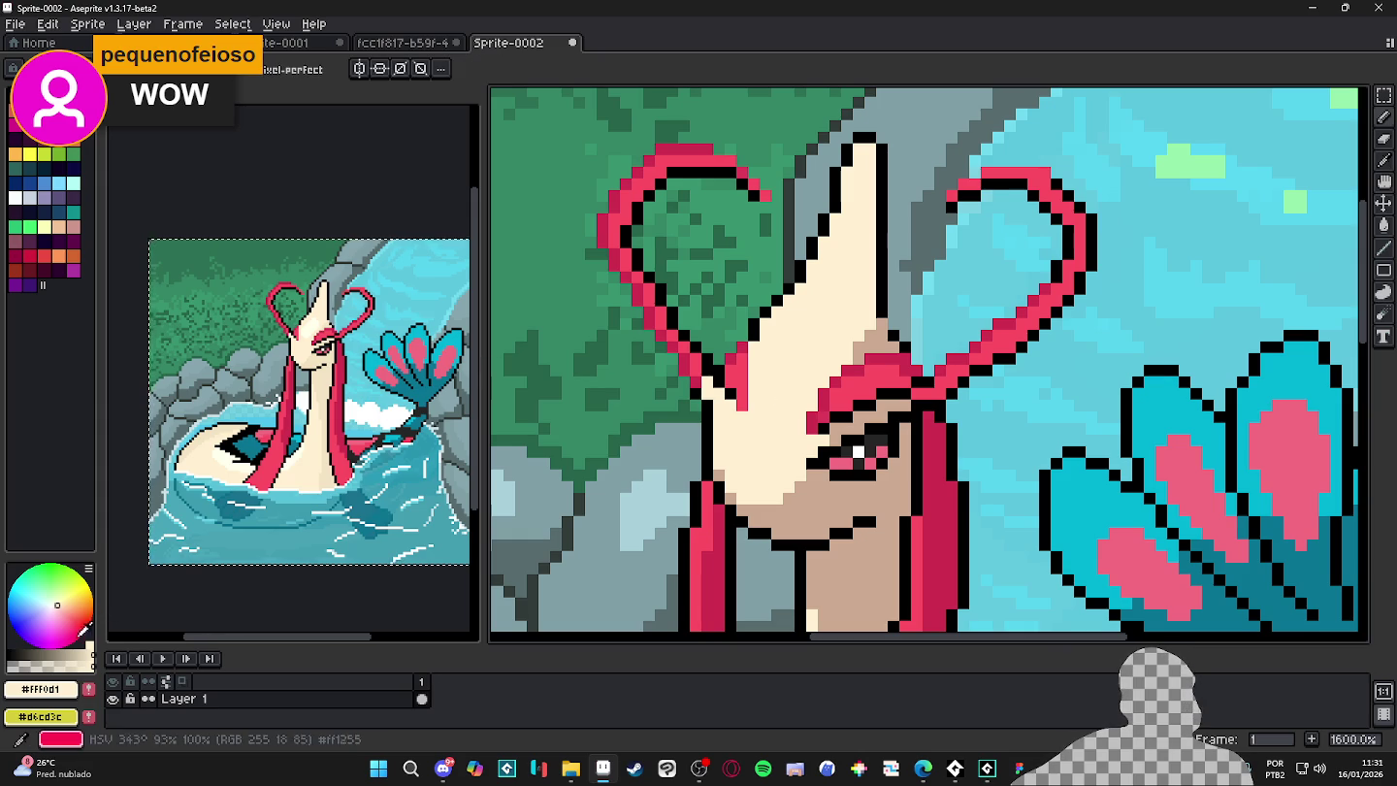
# - Lighten a few neck pixels with a warmer cream, then recentre the sprite
pyautogui.click(57, 605)
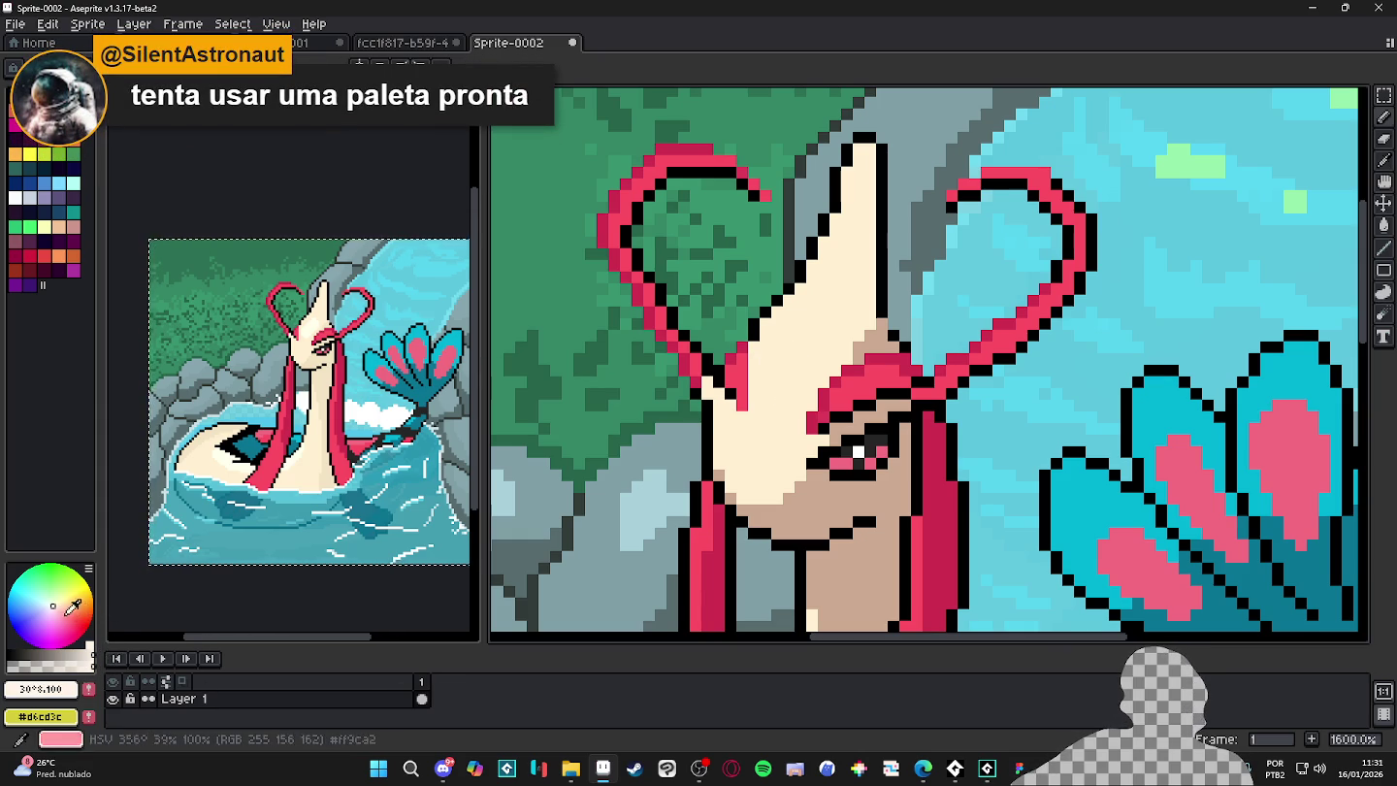
pyautogui.moveTo(792, 339); pyautogui.dragTo(799, 359)
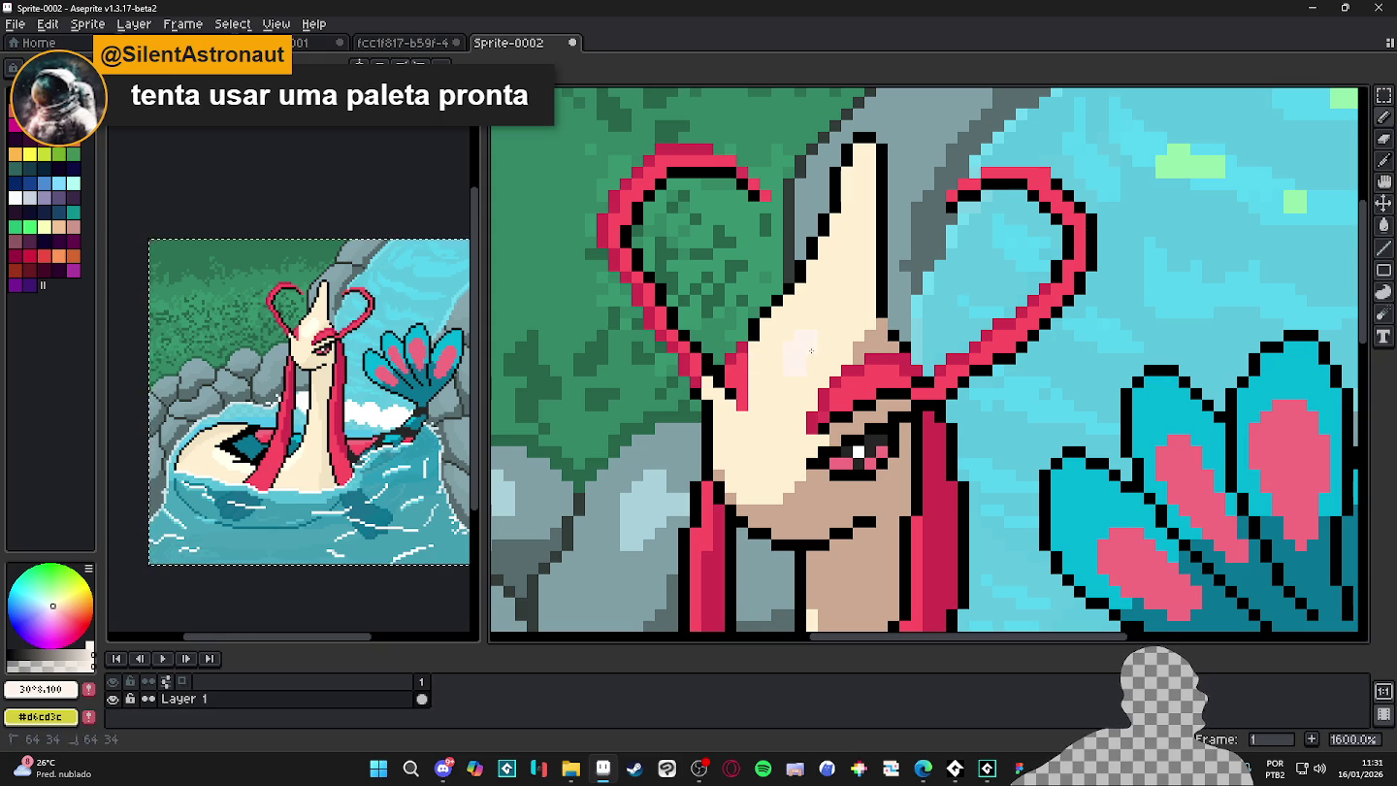
pyautogui.scroll(-4, 816, 354)
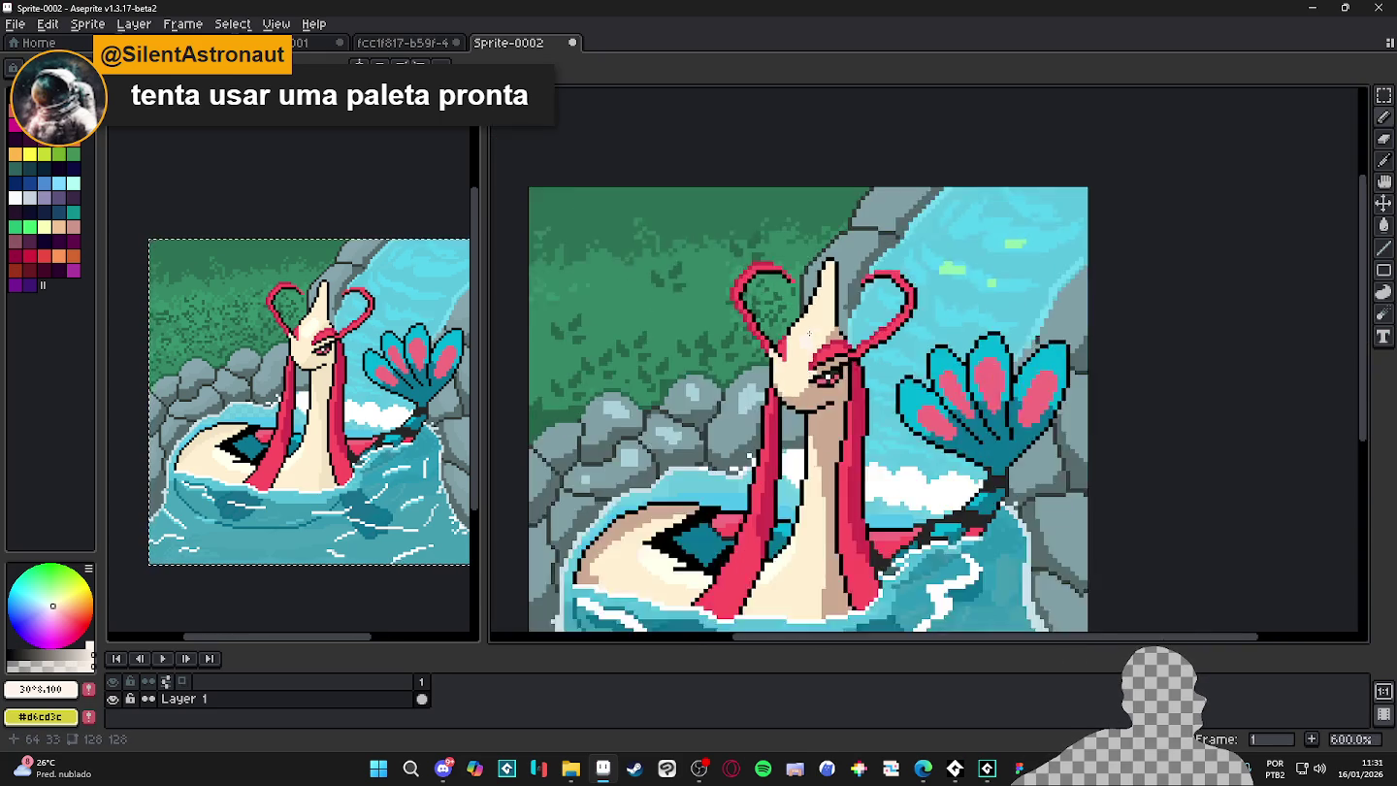
pyautogui.scroll(-2, 820, 352)
pyautogui.moveTo(823, 353); pyautogui.dragTo(820, 319)
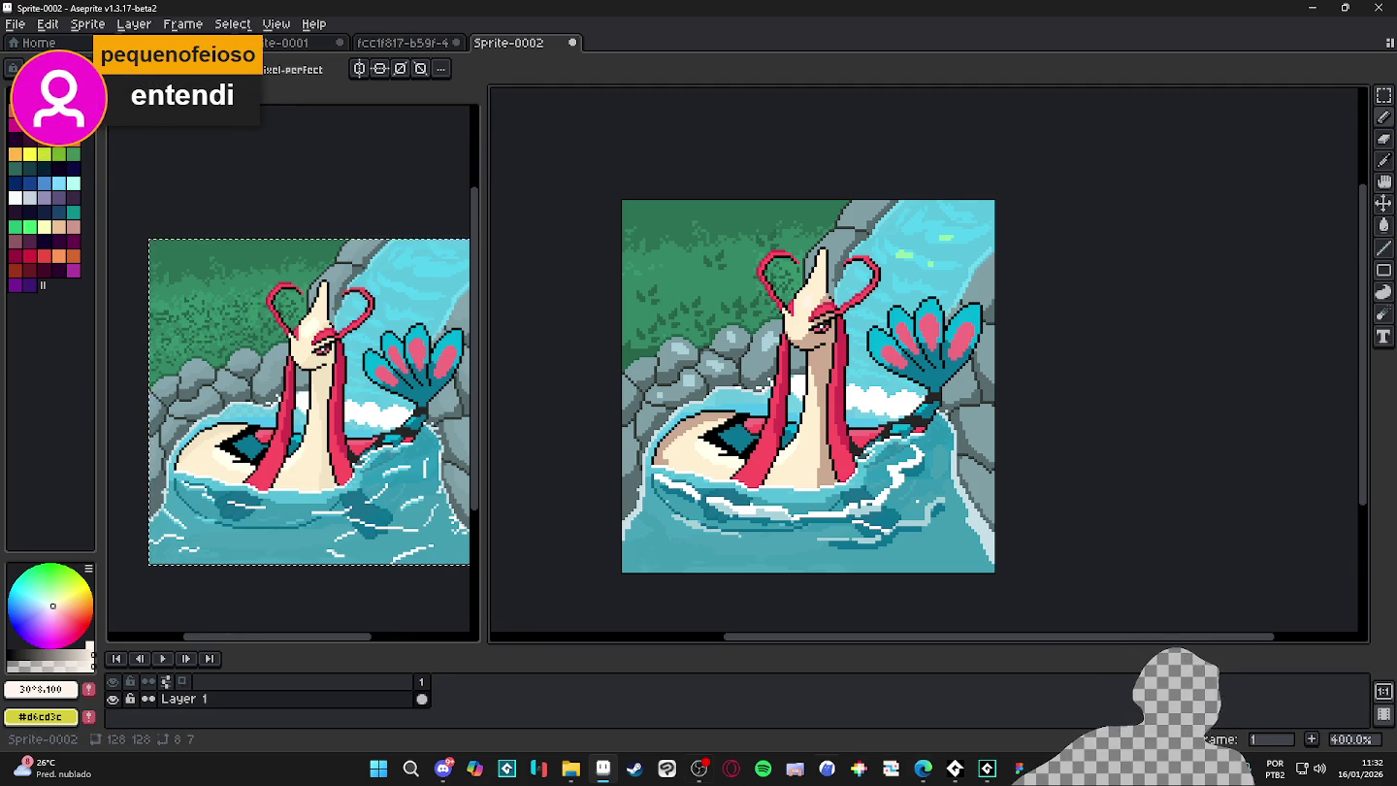
# - Launch Clip Studio Paint from the Windows taskbar, opening it over Aseprite
pyautogui.click(667, 770)
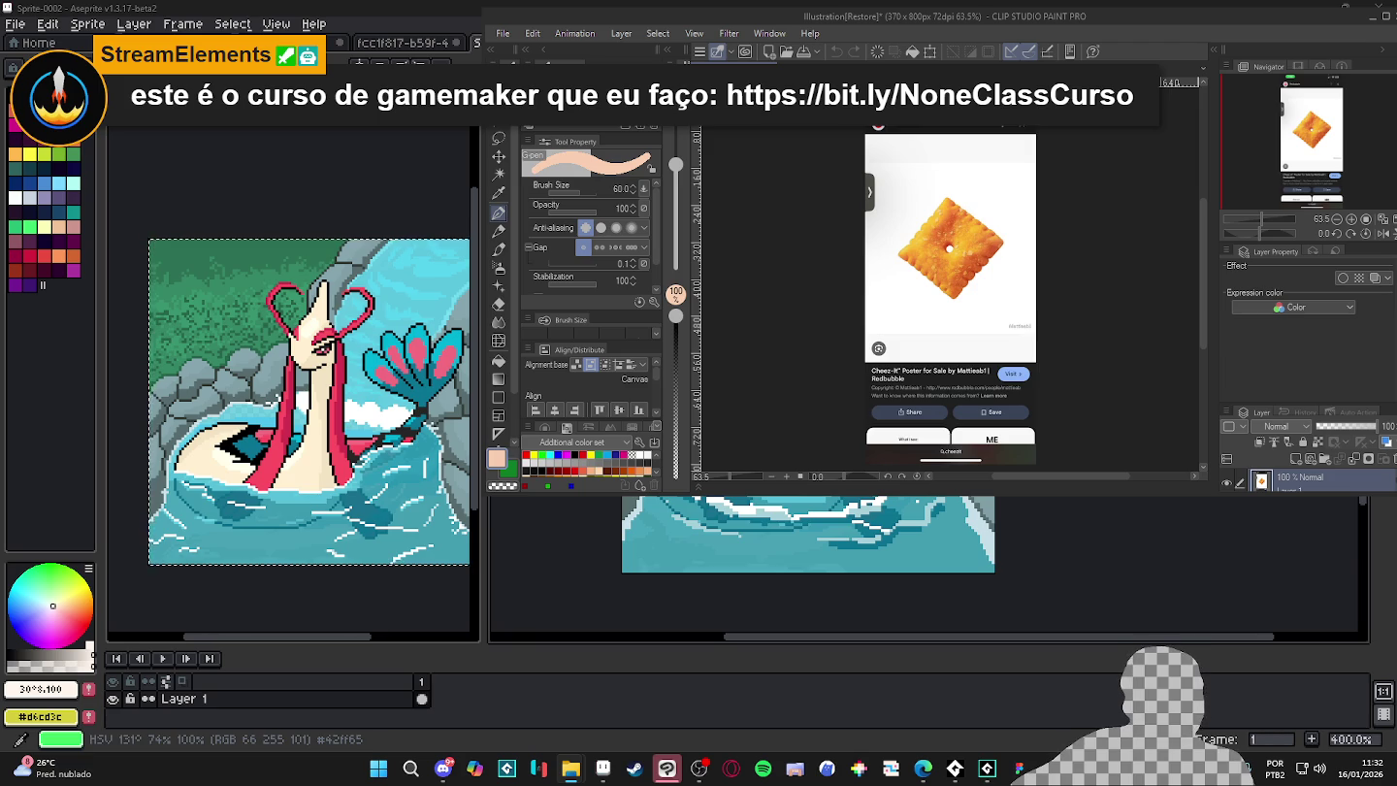
# - Maximize Clip Studio Paint on the sara.png portrait and shrink it to about 7%
pyautogui.click(1140, 60)
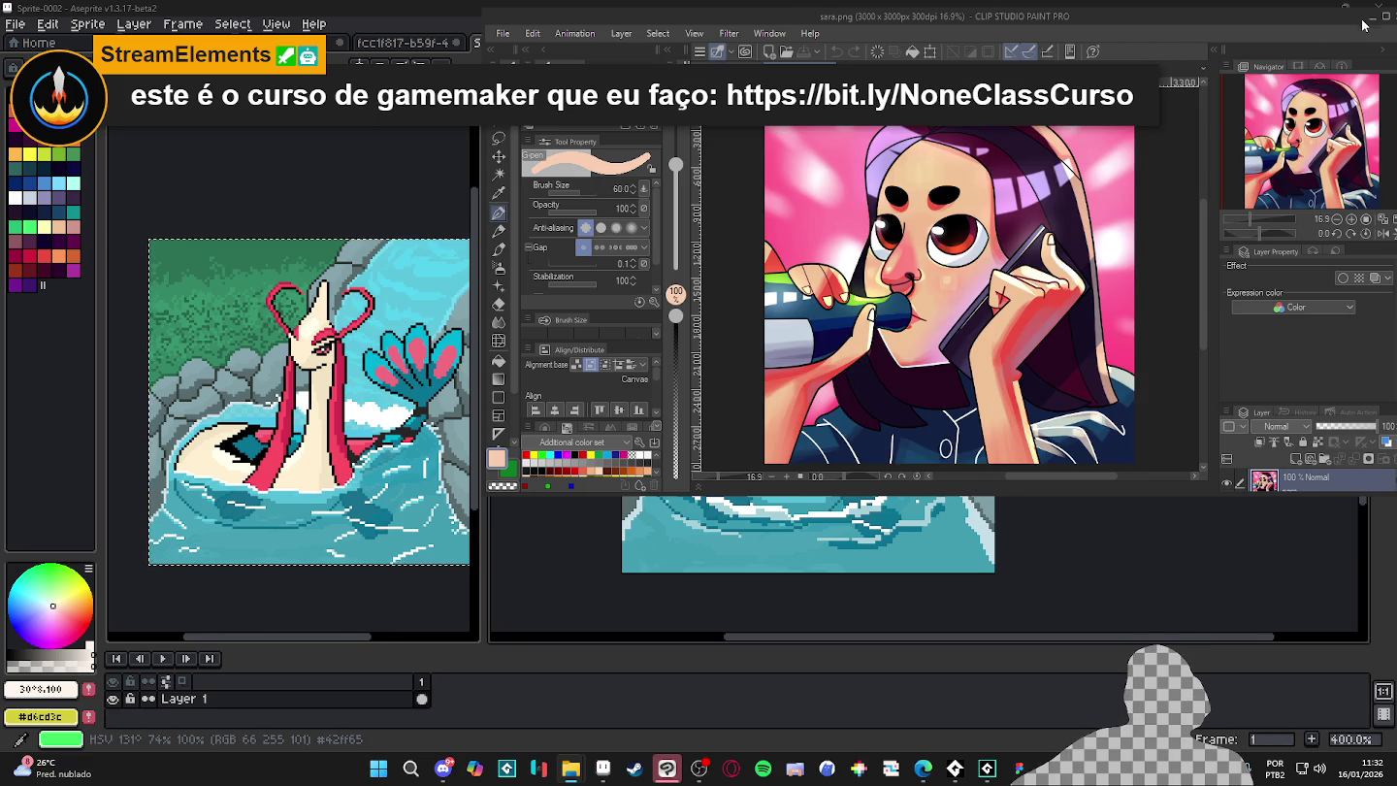
pyautogui.click(1387, 28)
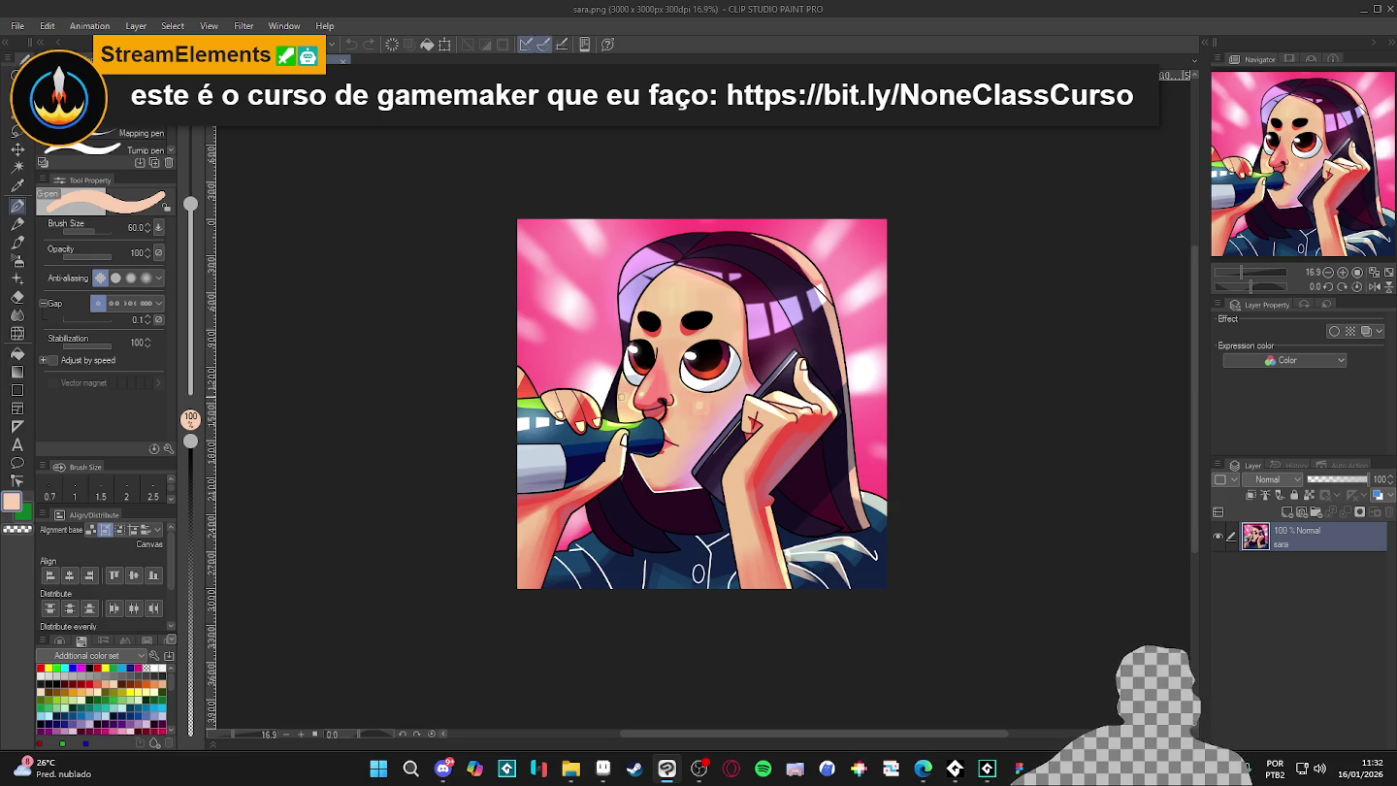
pyautogui.hotkey('ctrl', 't')
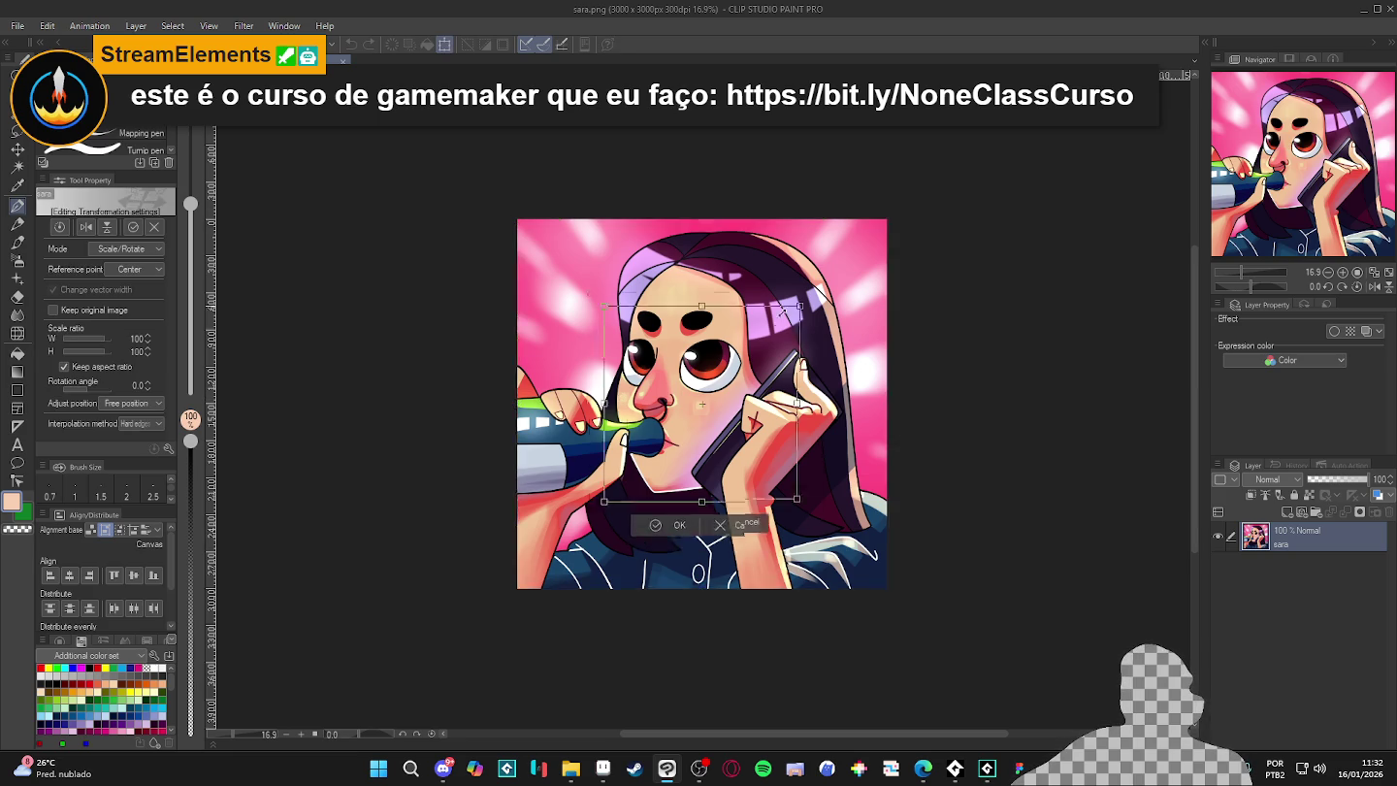
pyautogui.moveTo(801, 296); pyautogui.dragTo(723, 404)
# - Apply the shrink, then undo it to restore the full-size portrait
pyautogui.scroll(2, 723, 404)
pyautogui.scroll(3, 729, 393)
pyautogui.scroll(3, 742, 379)
pyautogui.scroll(3, 759, 361)
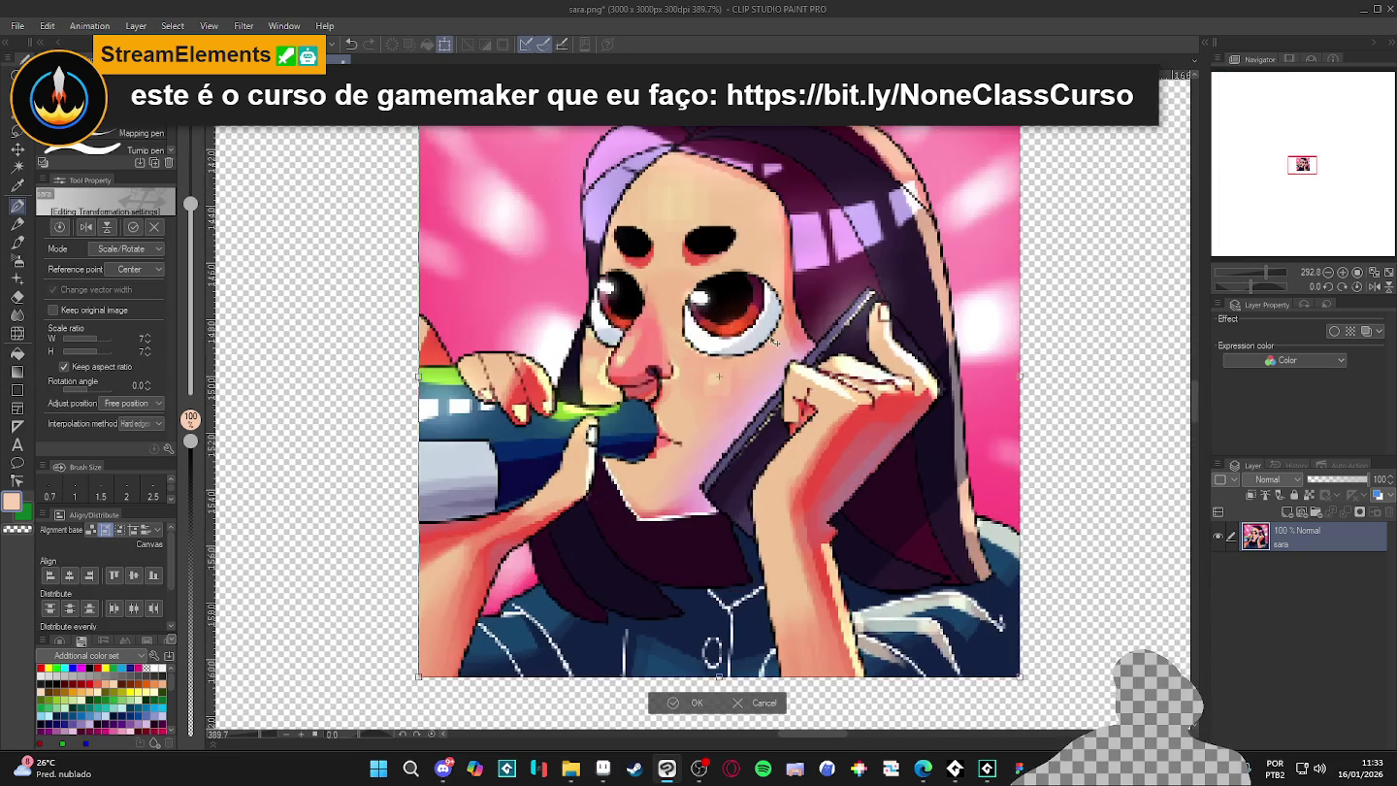
pyautogui.scroll(-2, 921, 198)
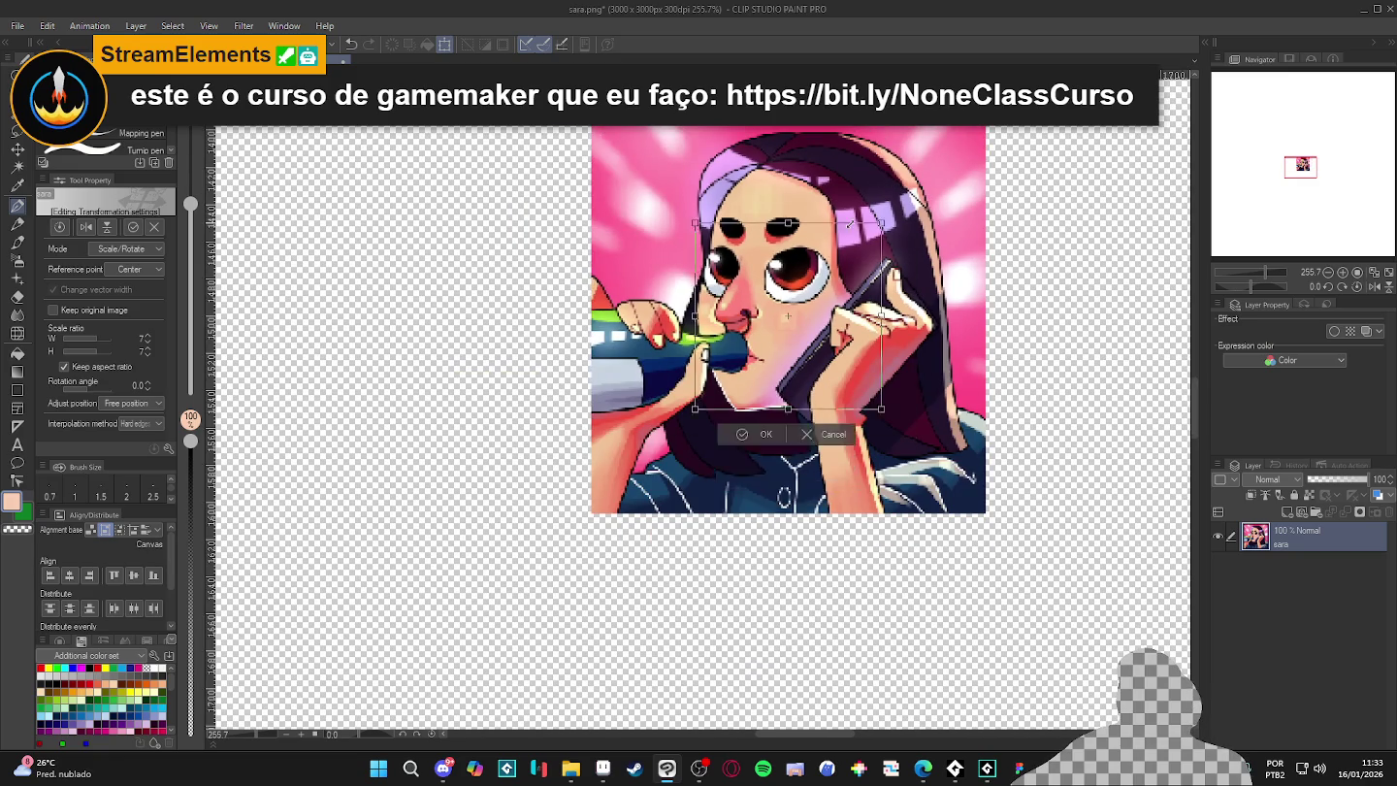
pyautogui.press('Return')
pyautogui.scroll(2, 772, 355)
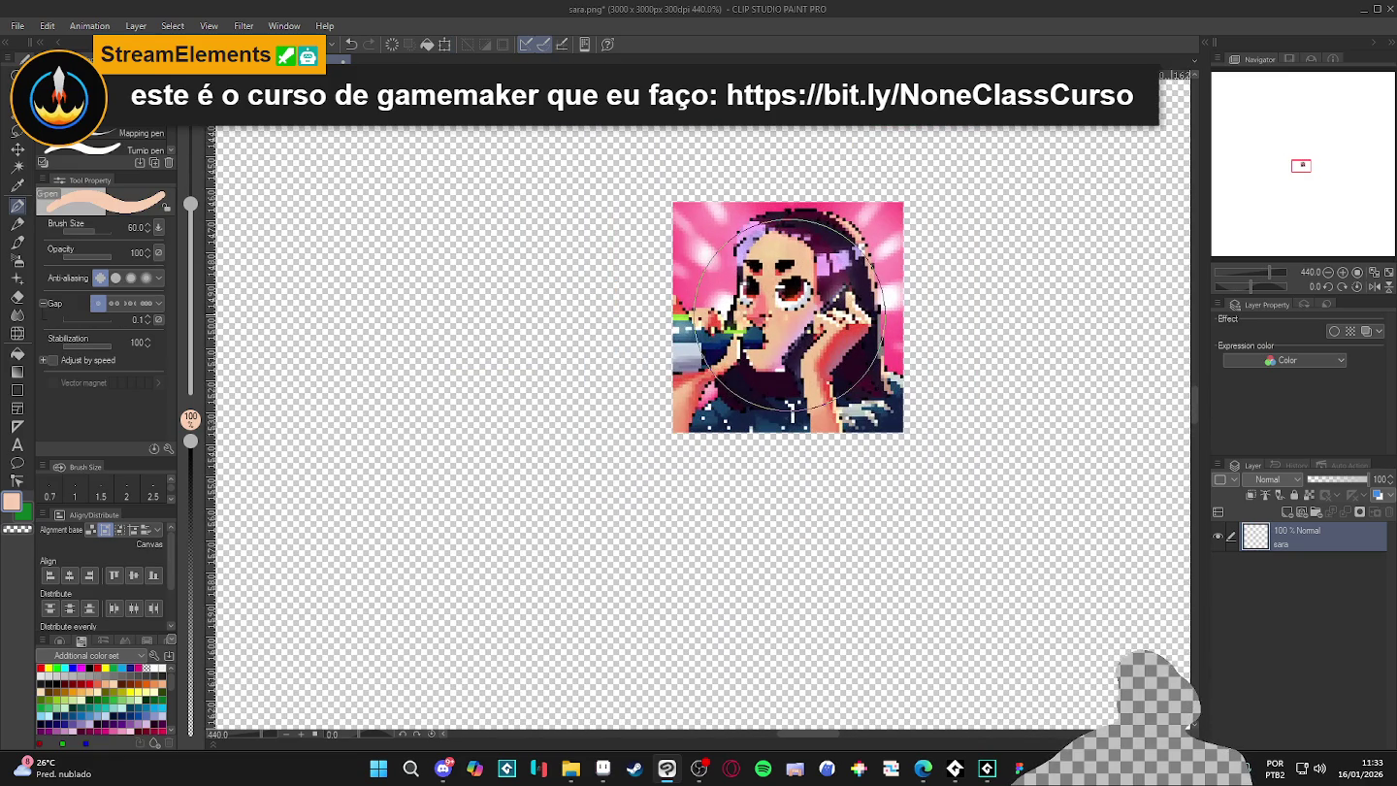
pyautogui.hotkey('ctrl', 'z')
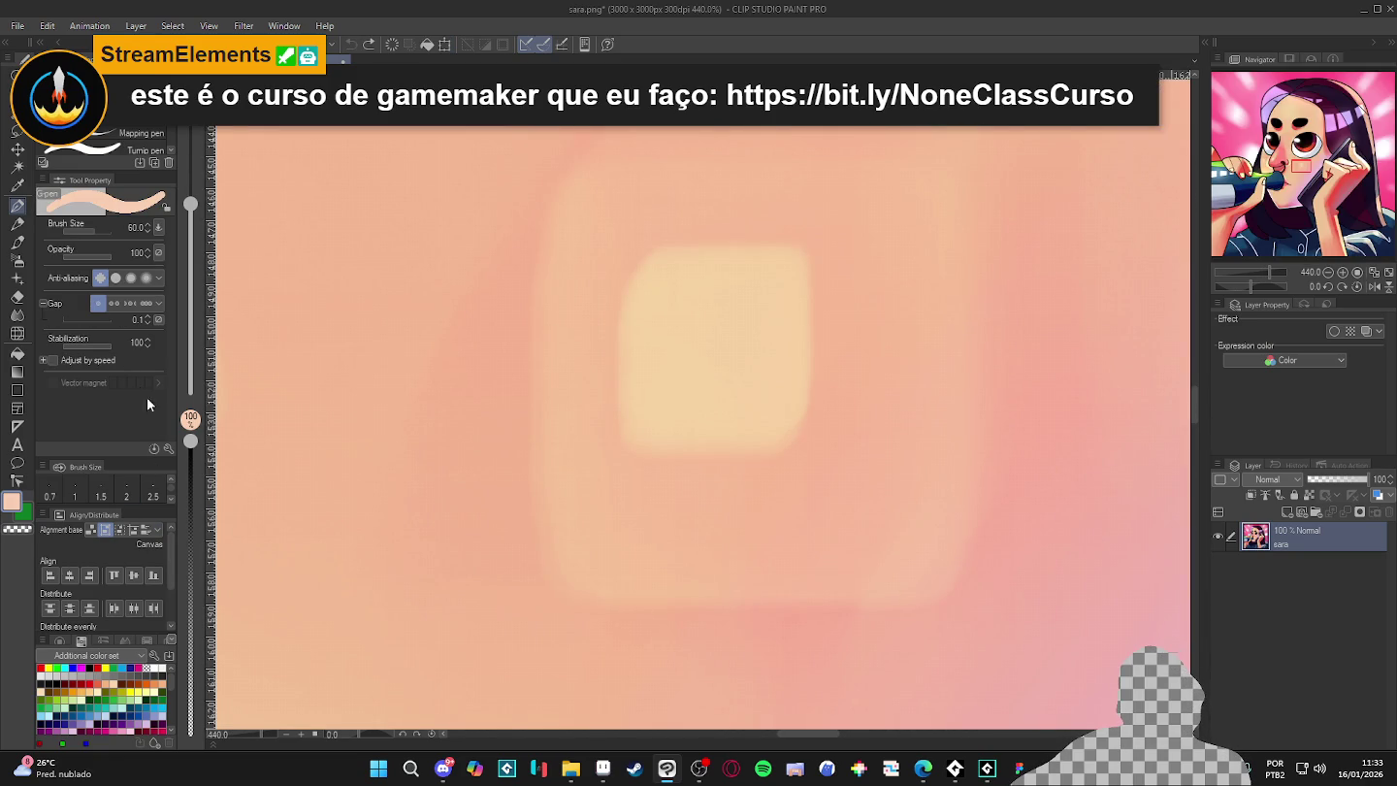
# - Start a new transform with the Smooth edges interpolation method
pyautogui.hotkey('ctrl', 't')
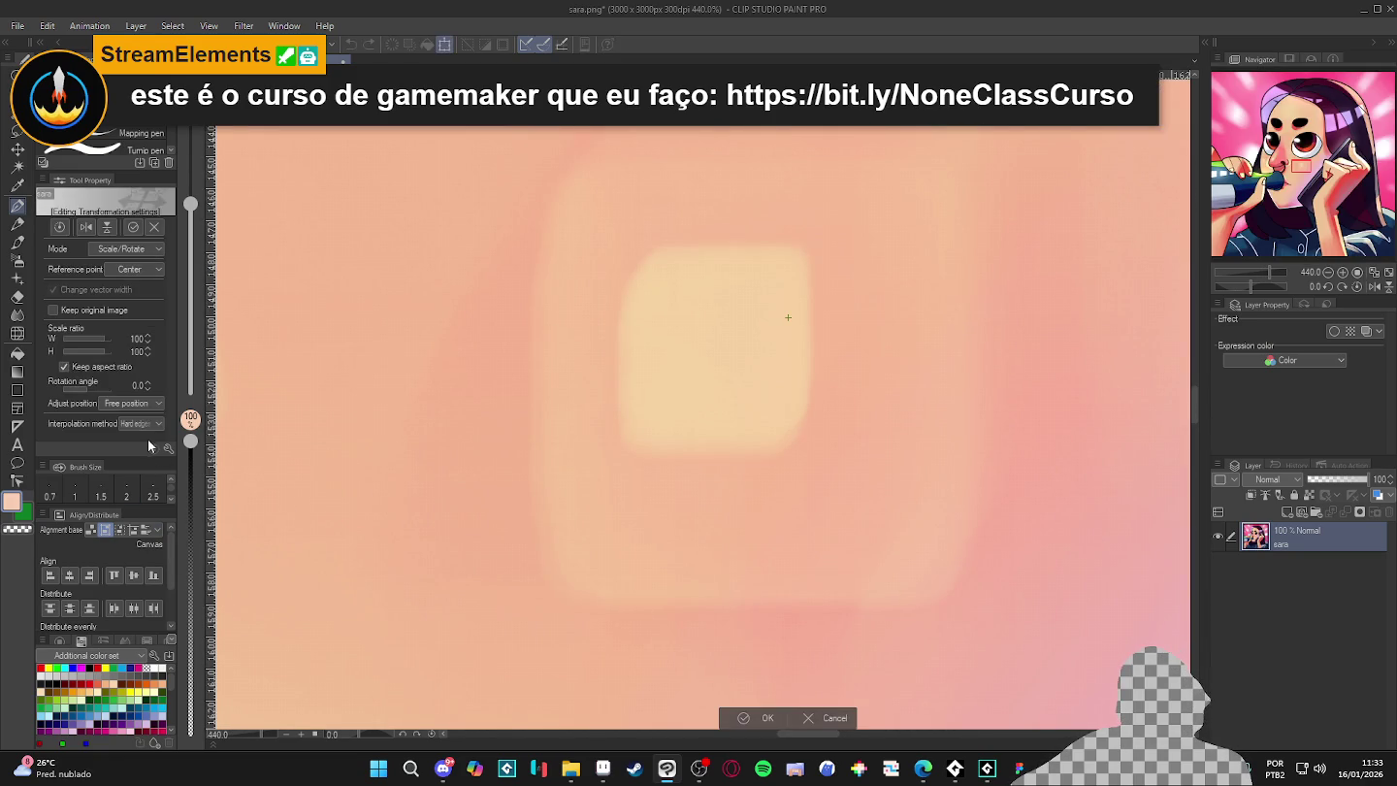
pyautogui.click(148, 424)
pyautogui.click(107, 438)
pyautogui.scroll(-5, 986, 490)
pyautogui.scroll(-5, 999, 500)
pyautogui.scroll(-1, 999, 502)
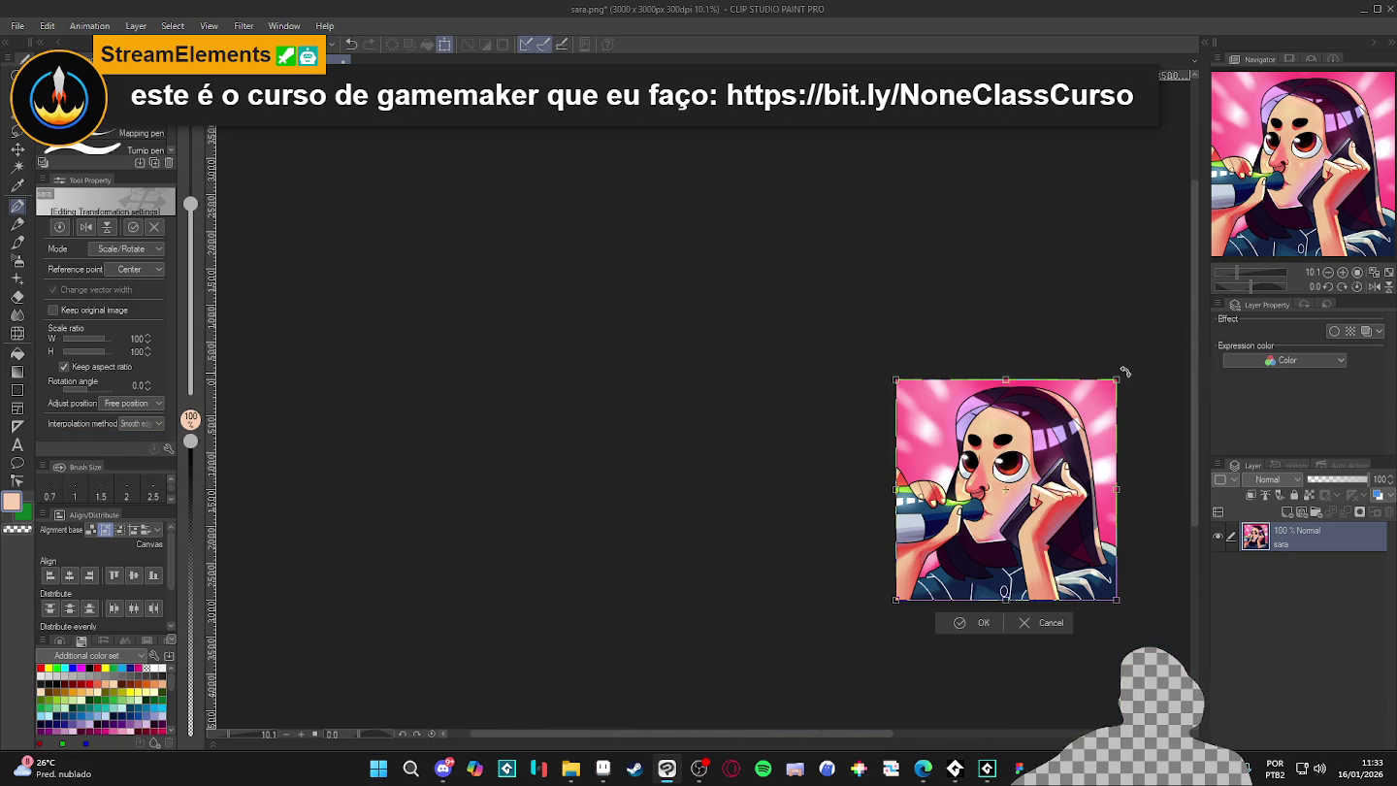
pyautogui.scroll(2, 1009, 480)
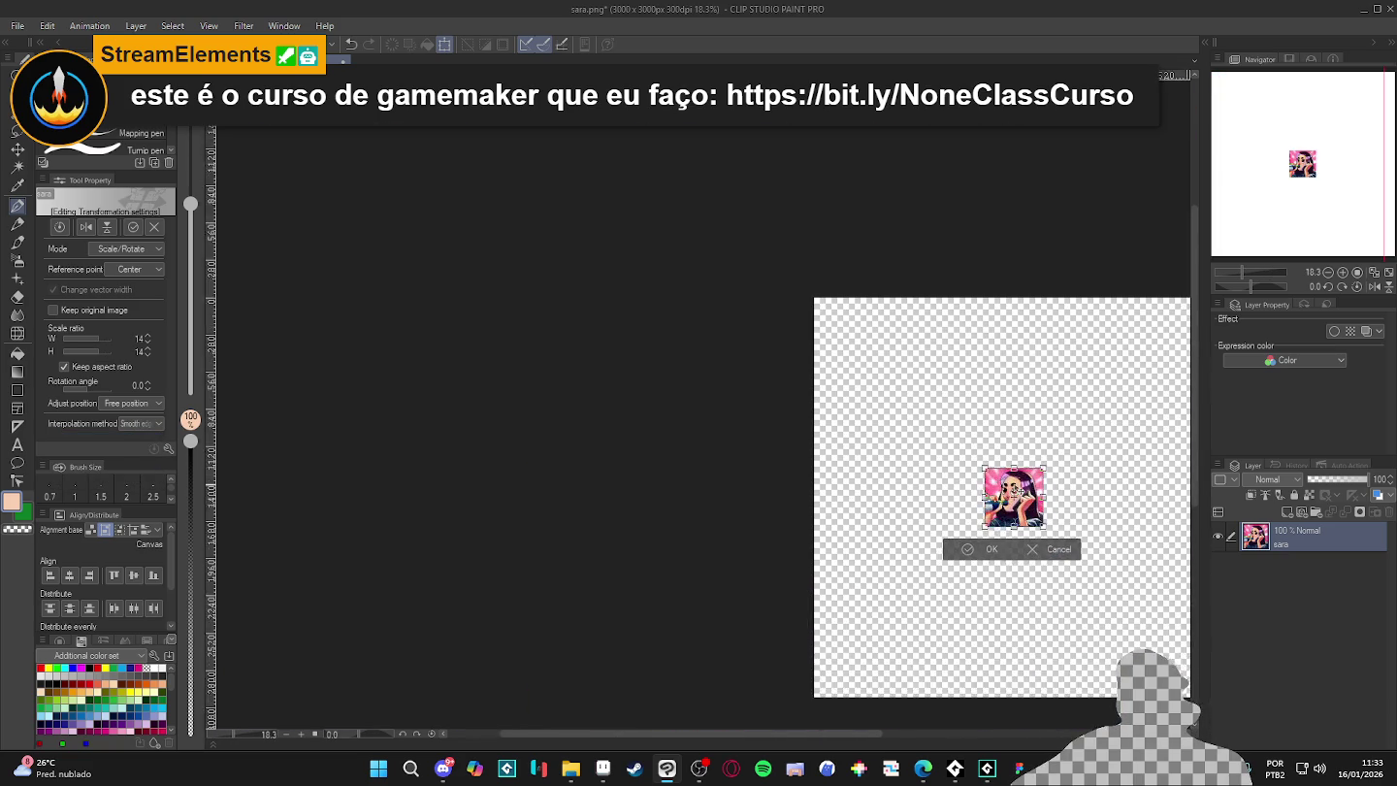
pyautogui.scroll(3, 1008, 480)
pyautogui.scroll(3, 1007, 480)
pyautogui.scroll(-1, 1042, 518)
# - Scale the portrait down to a tiny pixelated version and apply it
pyautogui.moveTo(1082, 335); pyautogui.dragTo(938, 471)
pyautogui.scroll(3, 927, 487)
pyautogui.scroll(2, 926, 485)
pyautogui.scroll(2, 962, 505)
pyautogui.press('Return')
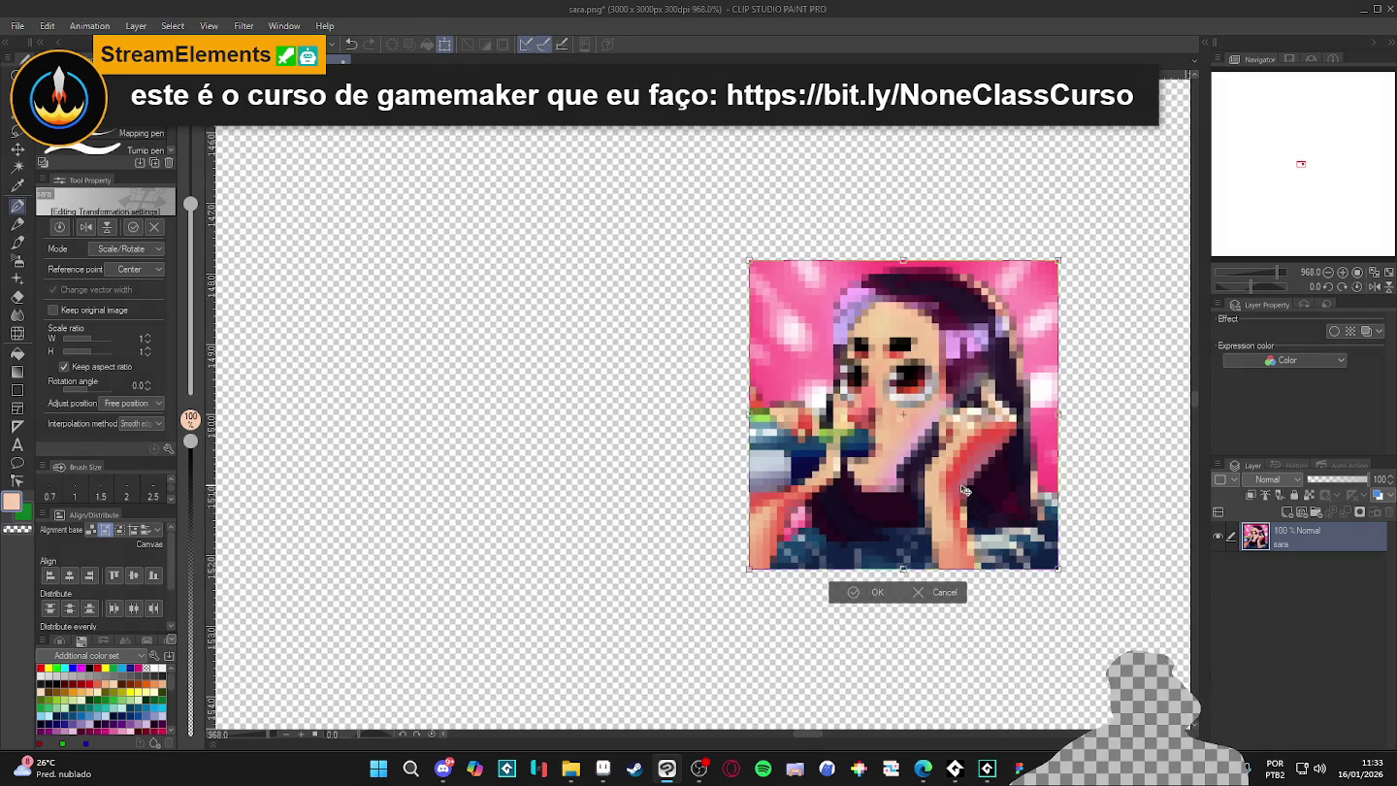
pyautogui.press('p')
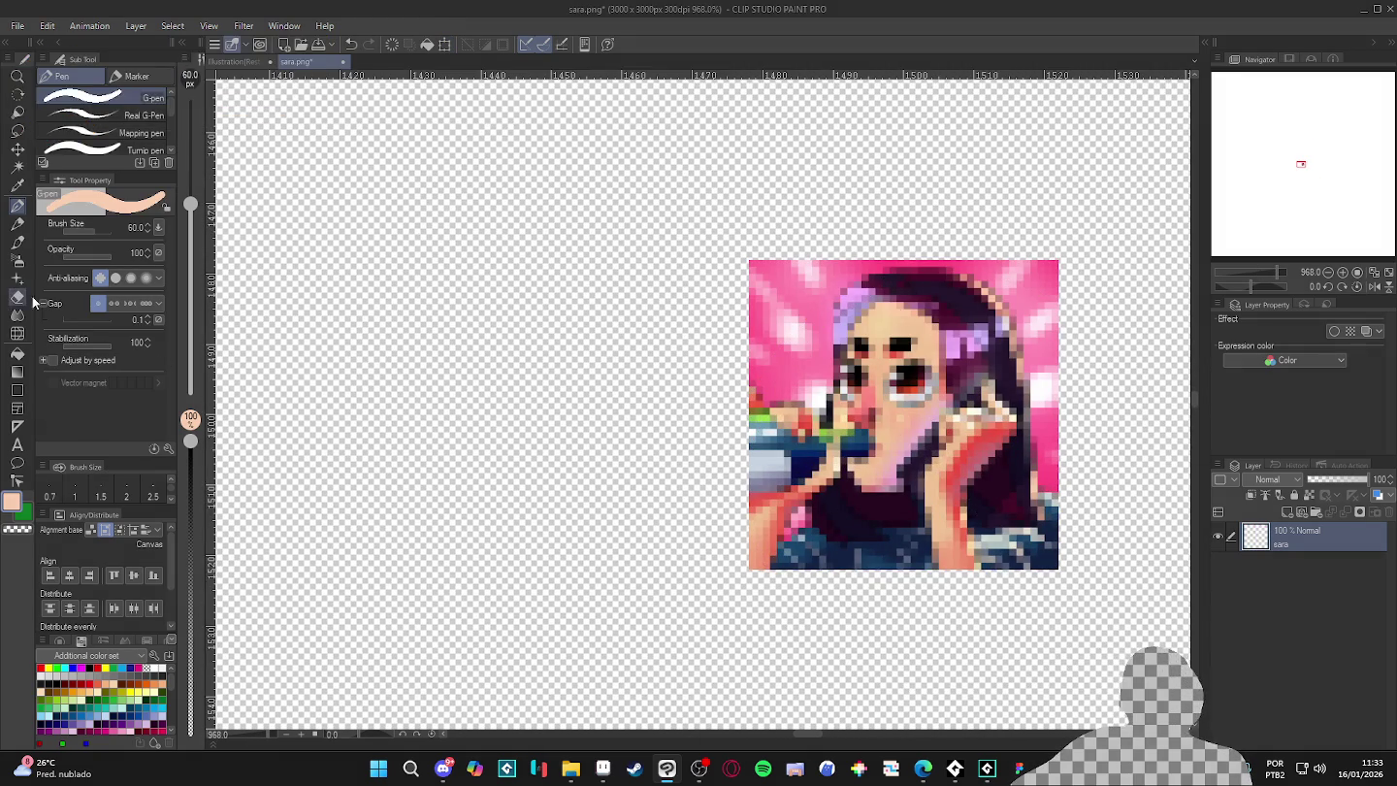
# - Switch from pencil back to the pen and set the brush to its smallest size, 0.7
pyautogui.click(18, 222)
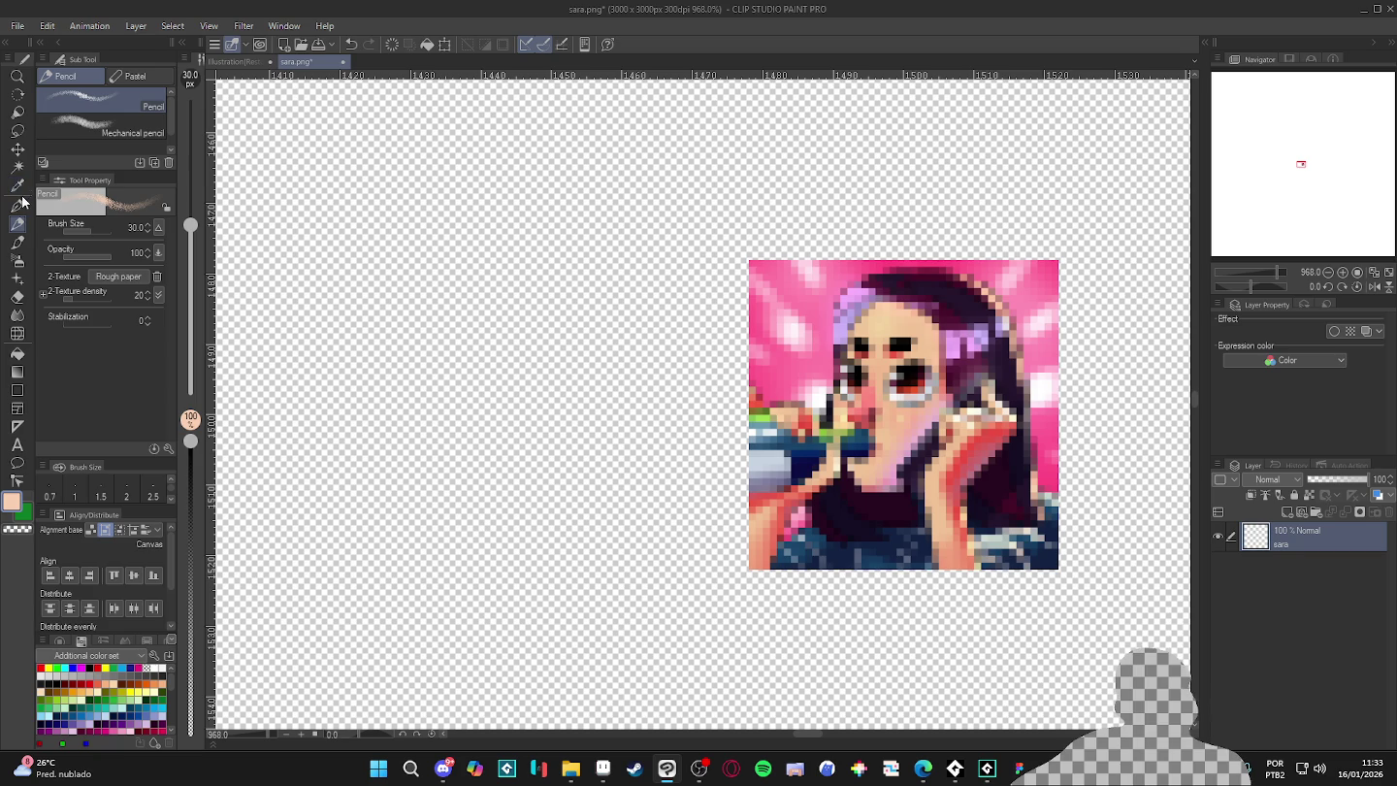
pyautogui.click(18, 206)
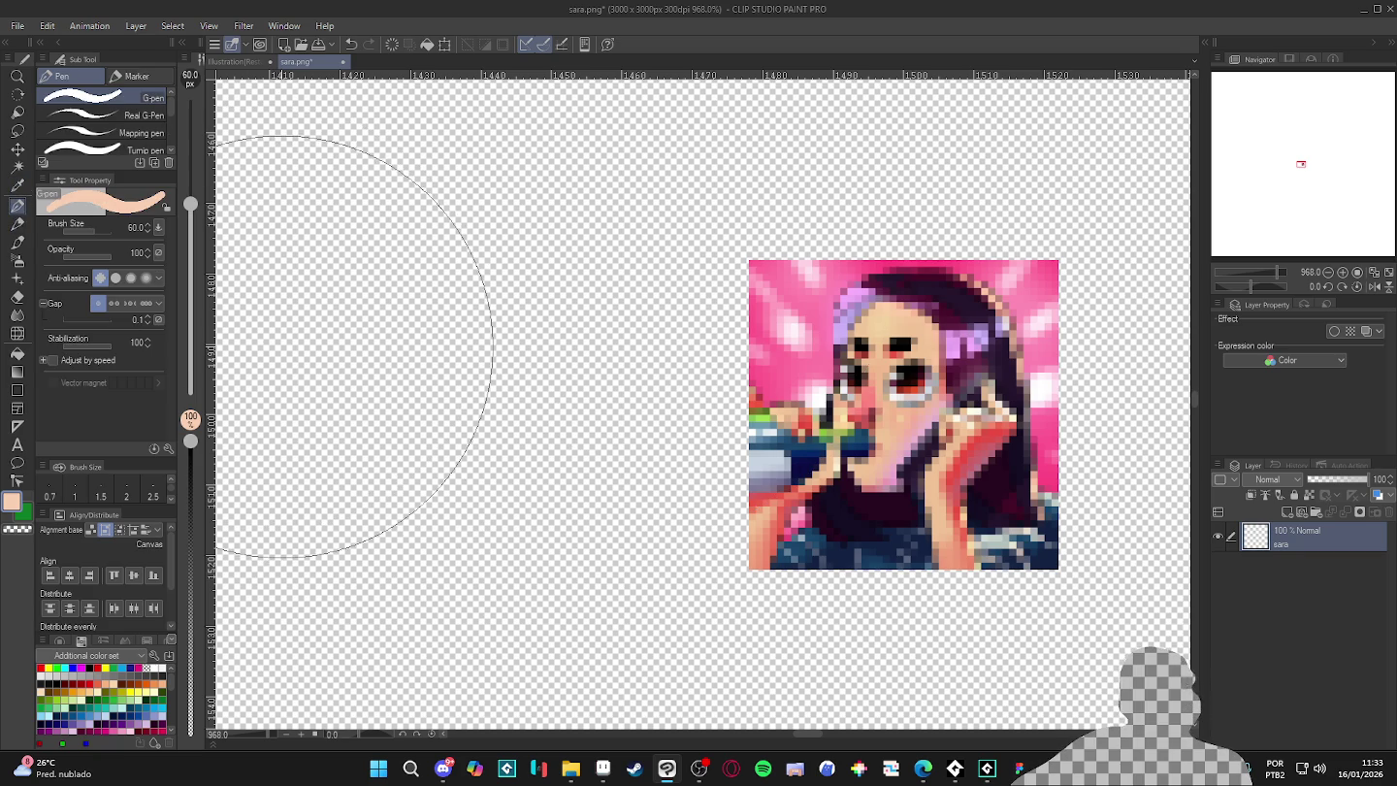
pyautogui.press('[')
pyautogui.press(']')
pyautogui.press('[')
pyautogui.press('[')
pyautogui.press('[')
pyautogui.press('[')
pyautogui.press('[')
pyautogui.press('[')
pyautogui.press('[')
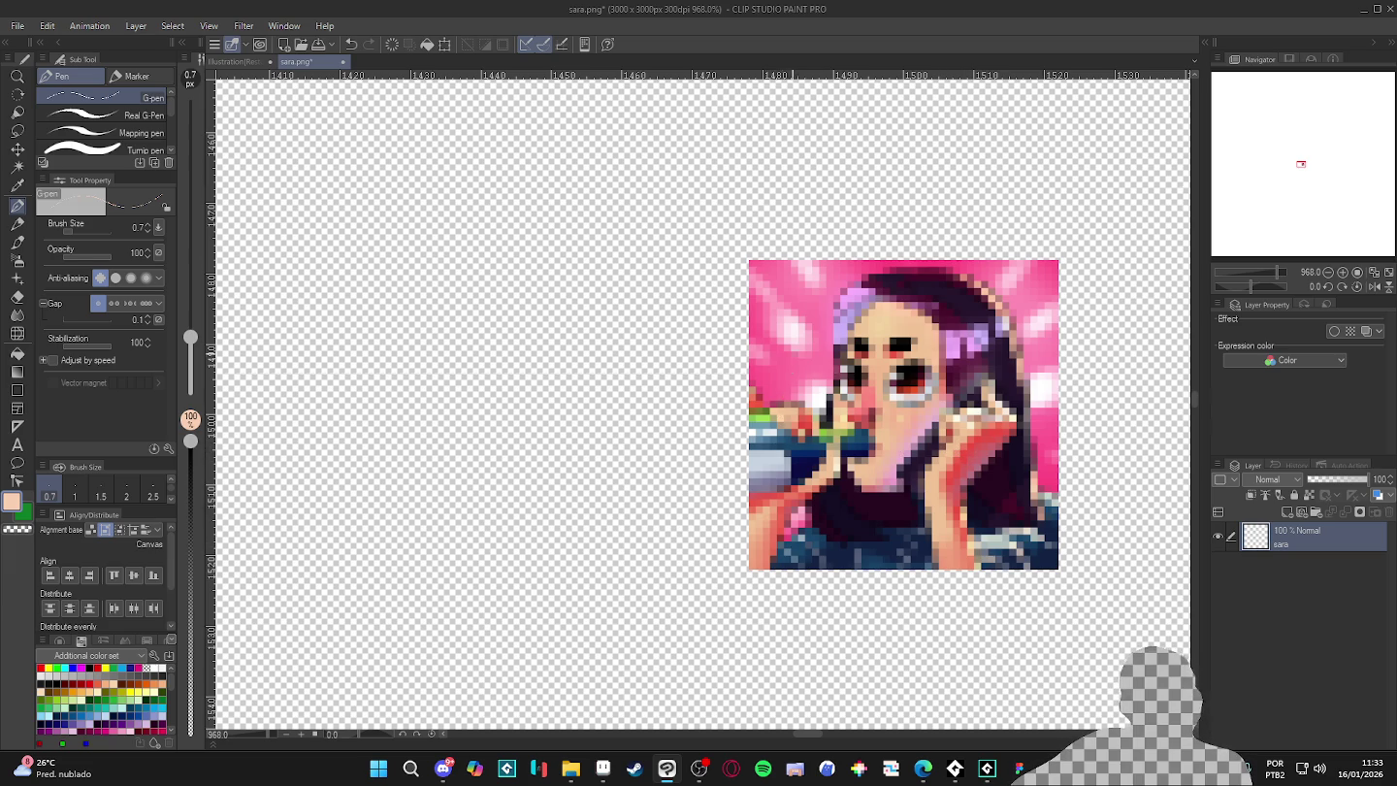
# - Zoom in, sample the image's pinks, and paint light pink pixels on the background
pyautogui.scroll(3, 790, 369)
pyautogui.scroll(2, 770, 343)
pyautogui.keyDown('alt'); pyautogui.click(789, 315); pyautogui.keyUp('alt')
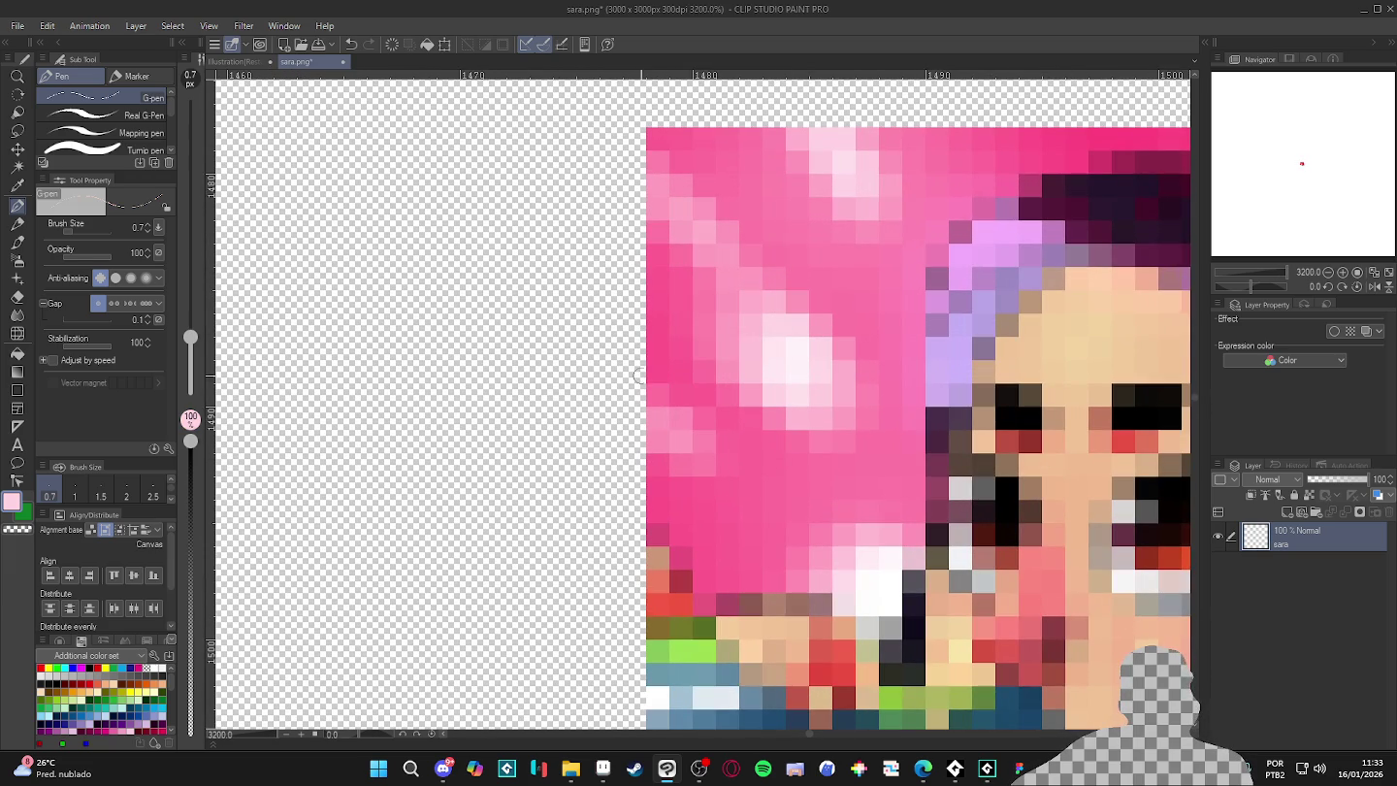
pyautogui.click(838, 301)
pyautogui.keyDown('alt'); pyautogui.click(834, 380); pyautogui.keyUp('alt')
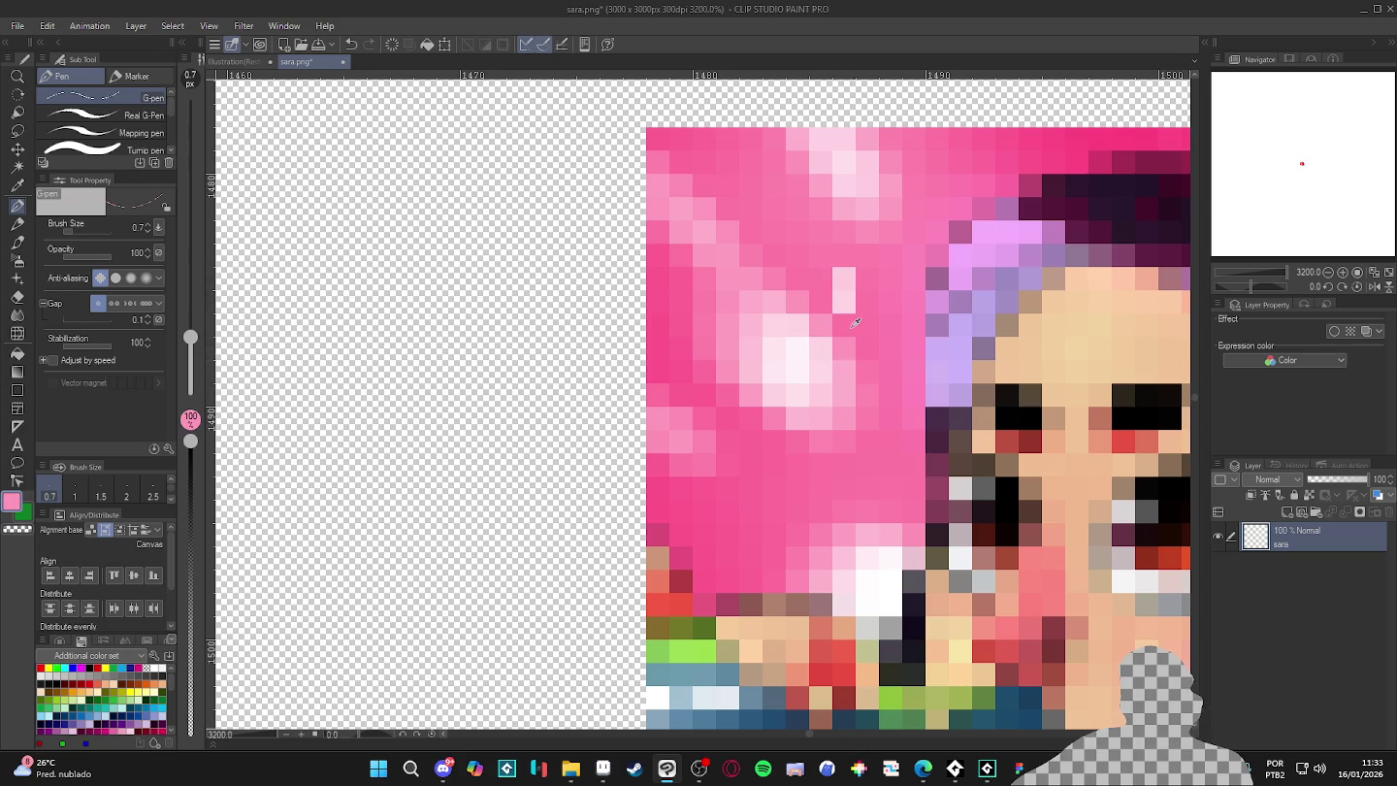
pyautogui.keyDown('alt'); pyautogui.click(864, 357); pyautogui.keyUp('alt')
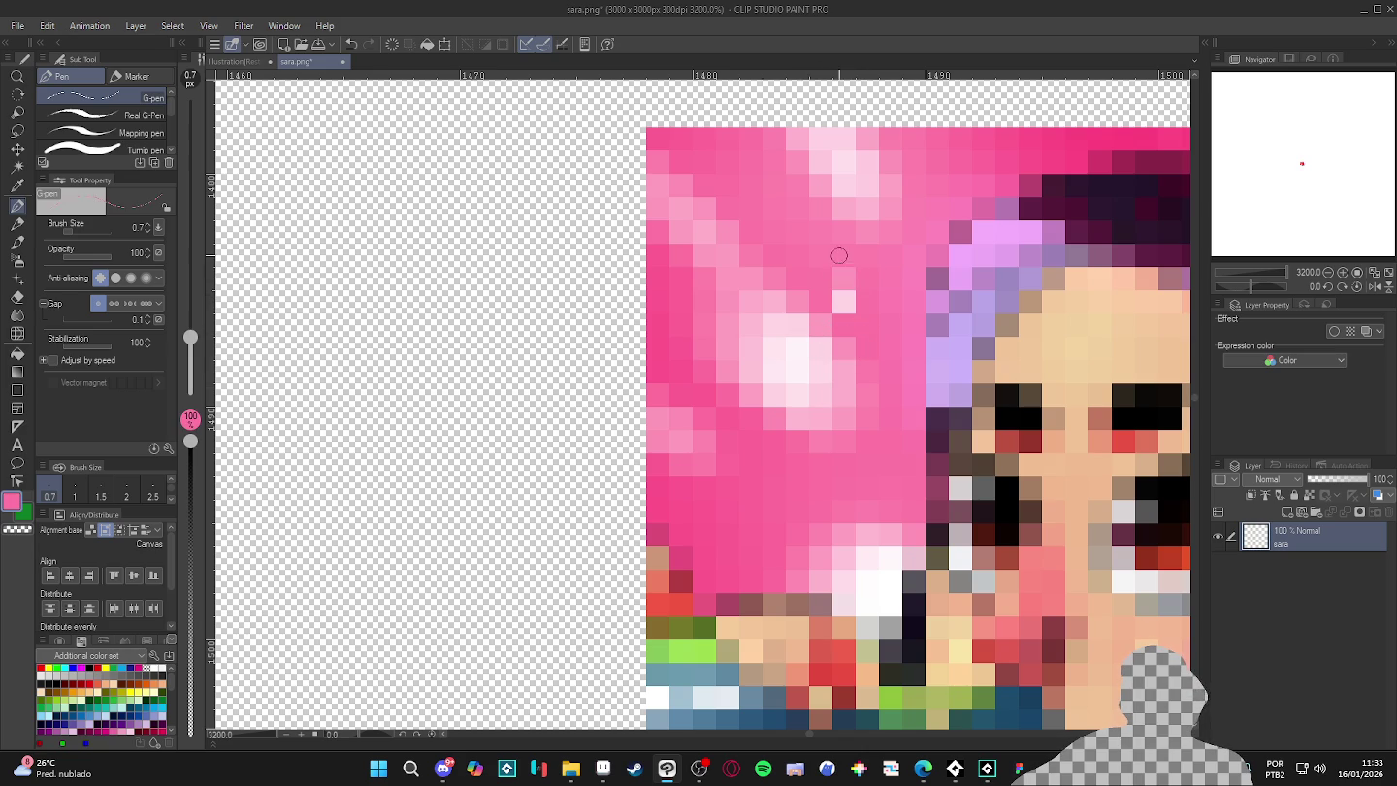
pyautogui.keyDown('alt'); pyautogui.click(824, 421); pyautogui.keyUp('alt')
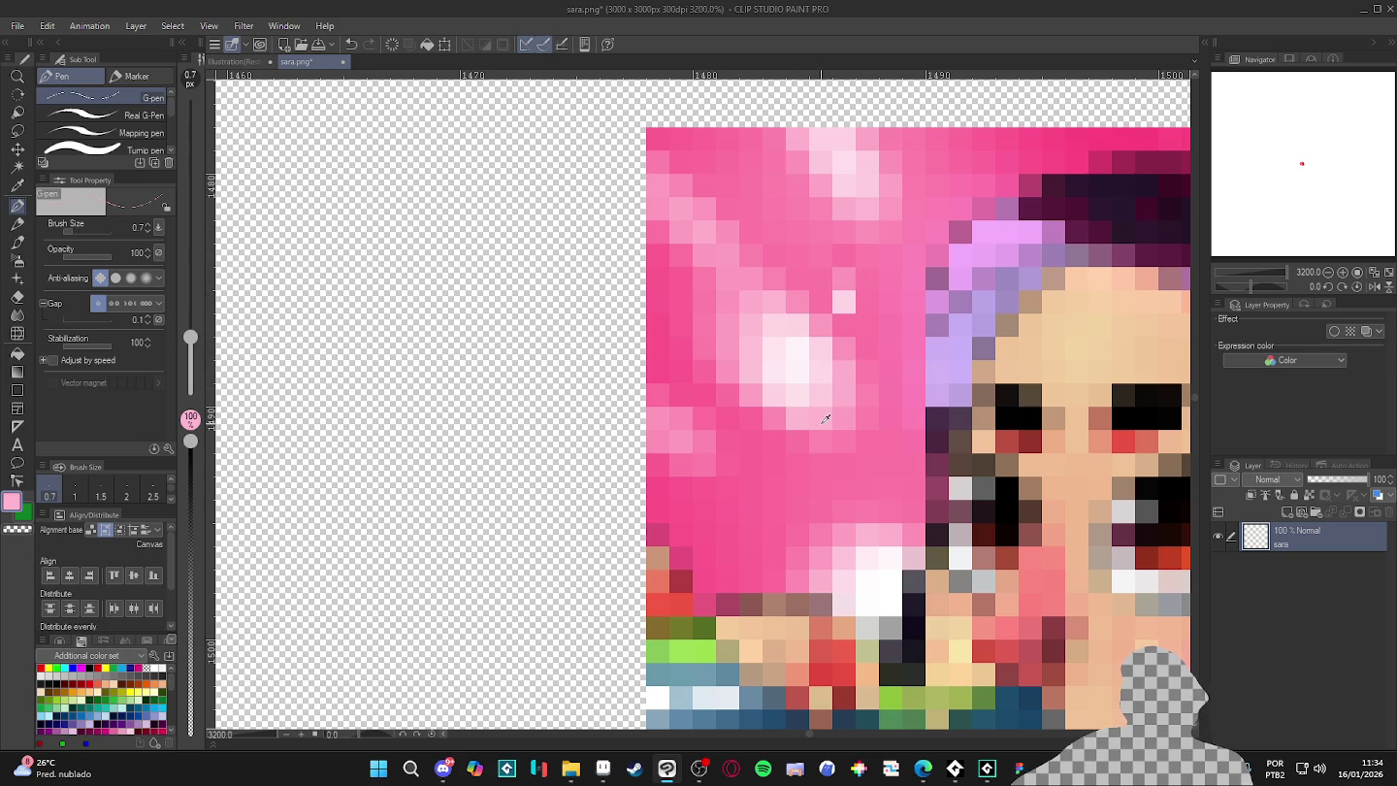
pyautogui.click(750, 488)
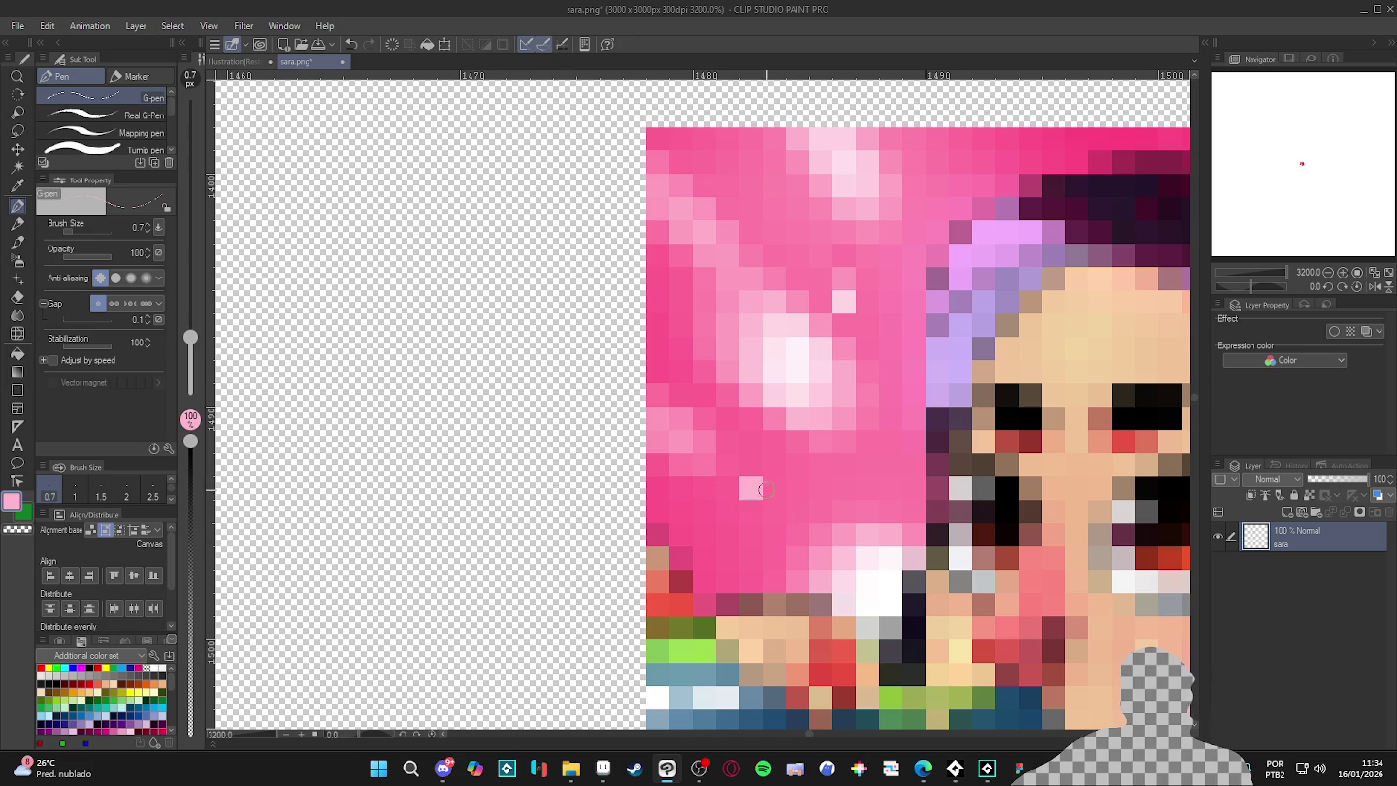
# - Extend the lower light pink background row to four pixels, then zoom out and back in
pyautogui.keyDown('alt'); pyautogui.click(717, 442); pyautogui.keyUp('alt')
pyautogui.keyDown('alt'); pyautogui.click(822, 419); pyautogui.keyUp('alt')
pyautogui.click(772, 488)
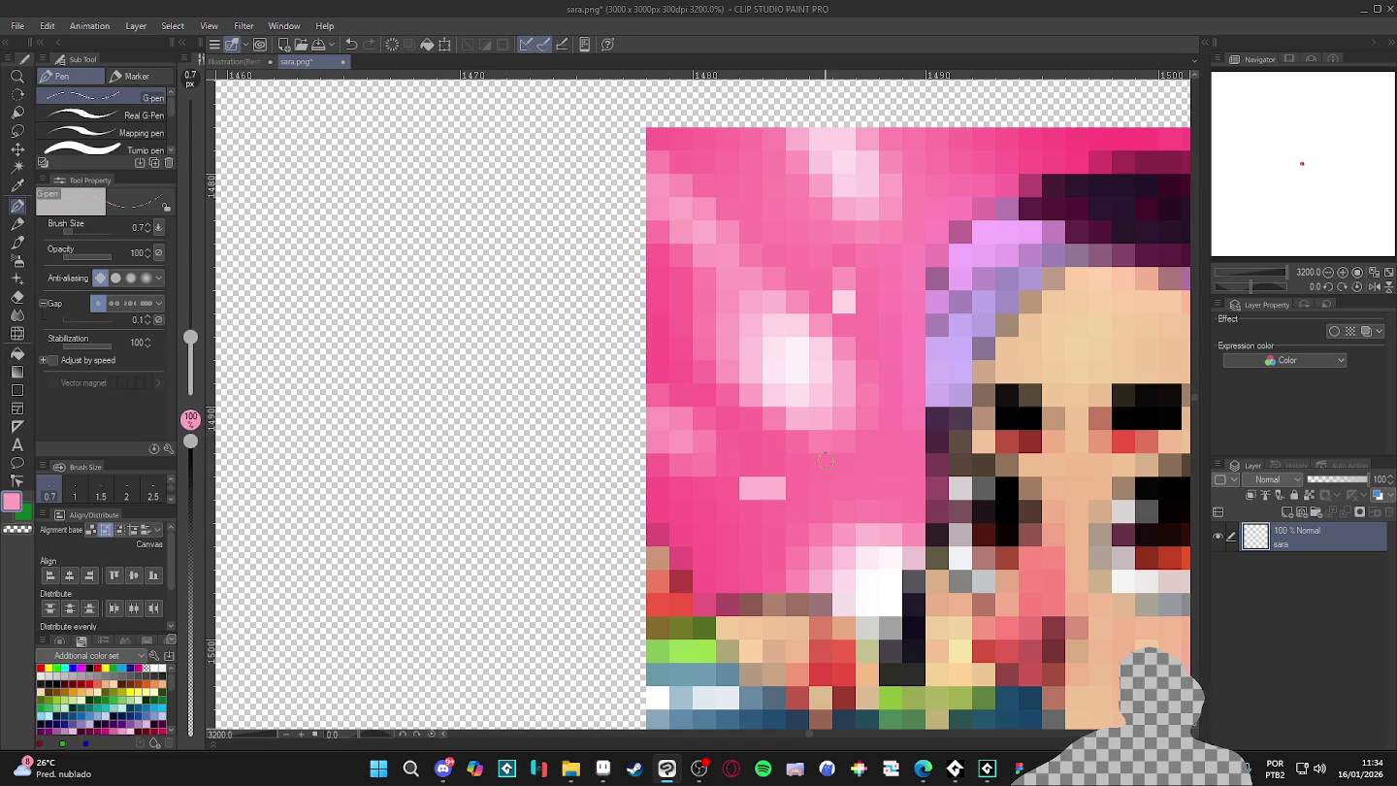
pyautogui.keyDown('alt'); pyautogui.click(870, 419); pyautogui.keyUp('alt')
pyautogui.keyDown('alt'); pyautogui.click(826, 437); pyautogui.keyUp('alt')
pyautogui.click(797, 488)
pyautogui.click(820, 488)
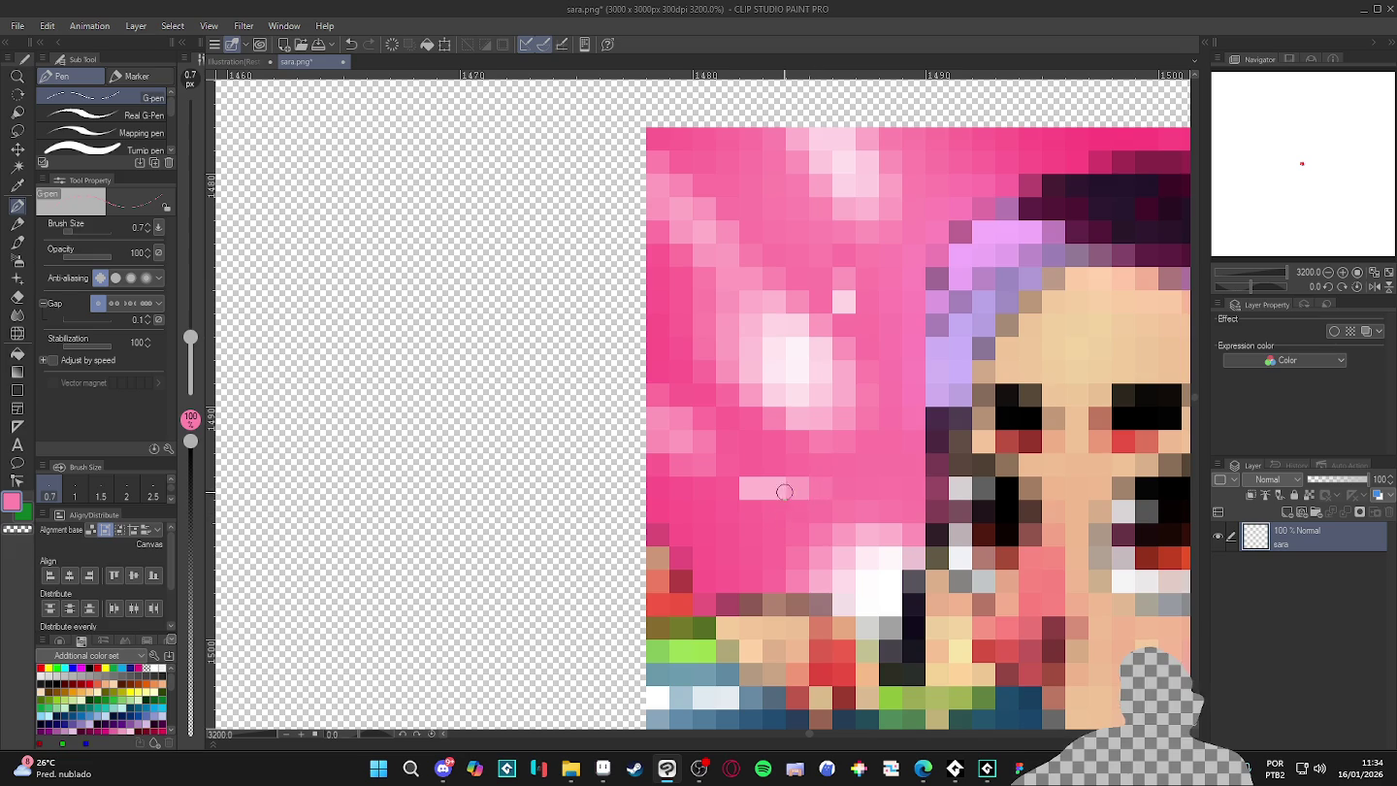
pyautogui.scroll(-3, 782, 513)
pyautogui.scroll(-2, 778, 534)
pyautogui.scroll(-2, 779, 492)
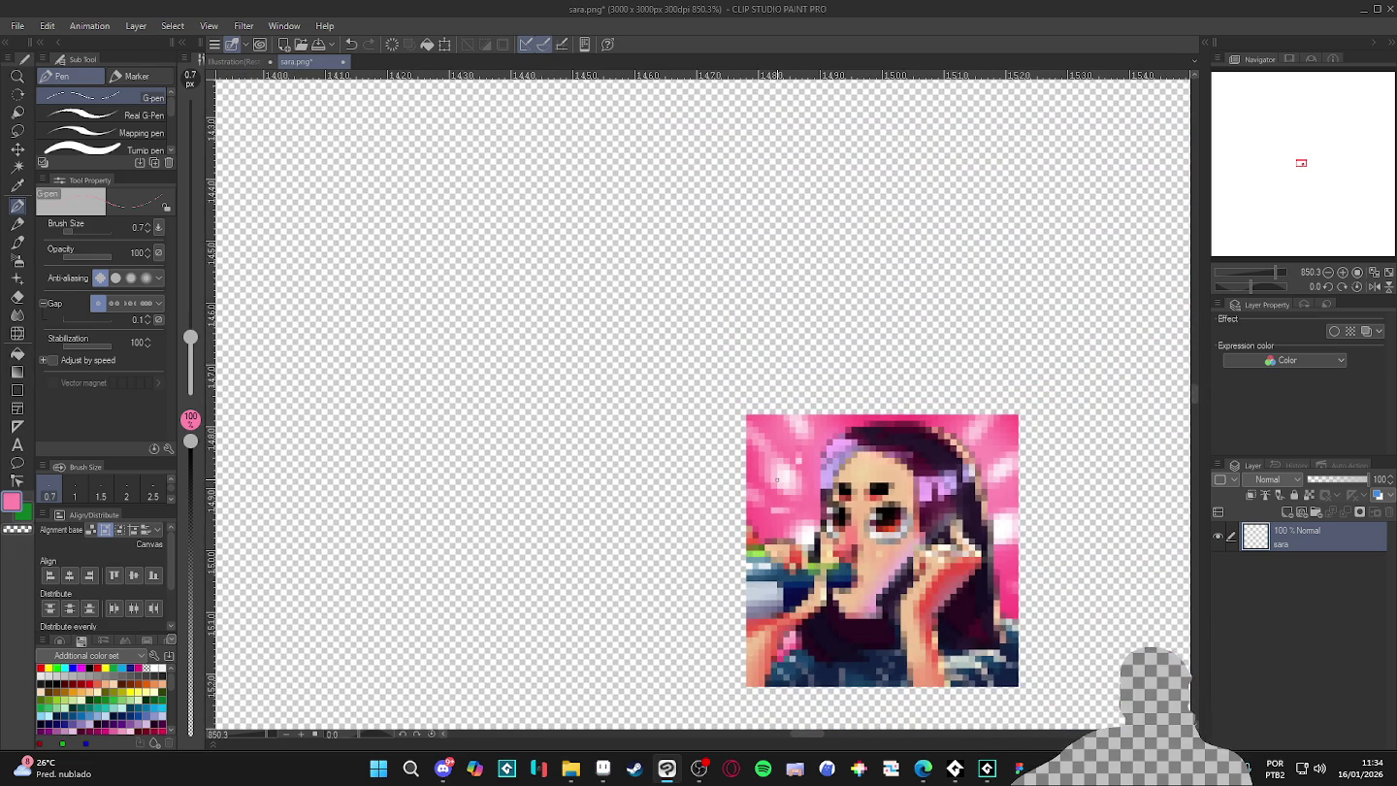
pyautogui.scroll(-1, 777, 479)
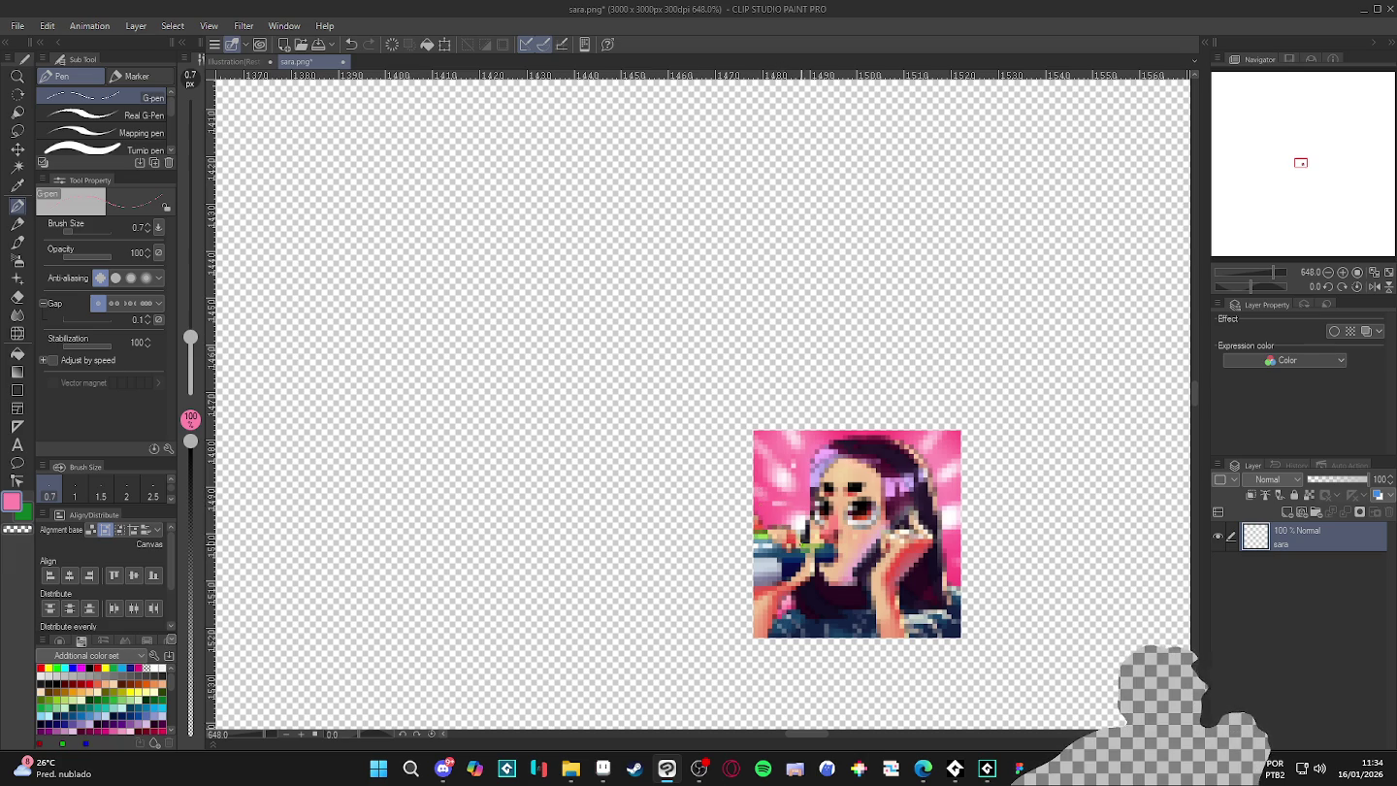
pyautogui.scroll(2, 790, 553)
pyautogui.scroll(2, 773, 574)
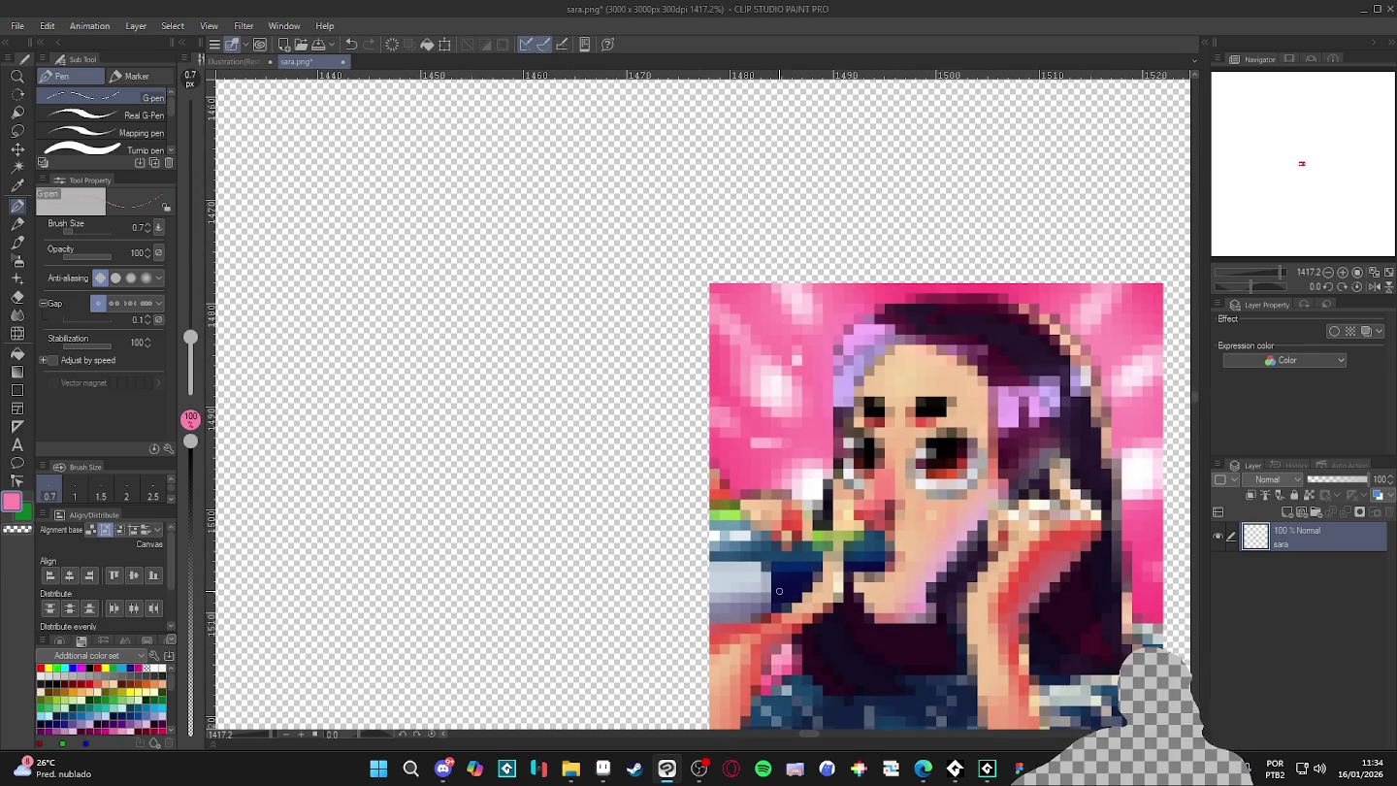
pyautogui.scroll(2, 779, 591)
pyautogui.scroll(2, 779, 589)
# - Sample the grey-blue and test a darker pixel and a dark stroke on the object, undoing both
pyautogui.keyDown('alt'); pyautogui.click(752, 603); pyautogui.keyUp('alt')
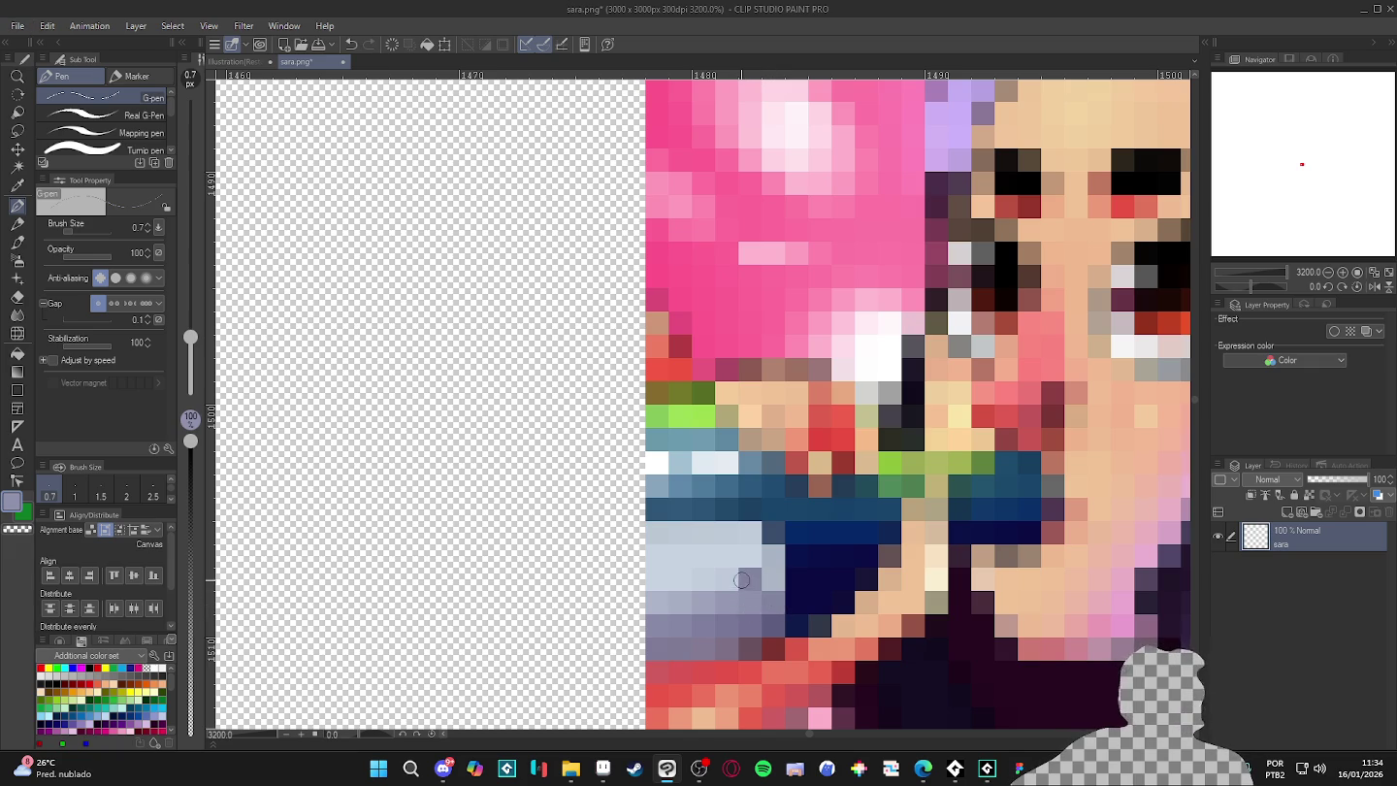
pyautogui.click(748, 580)
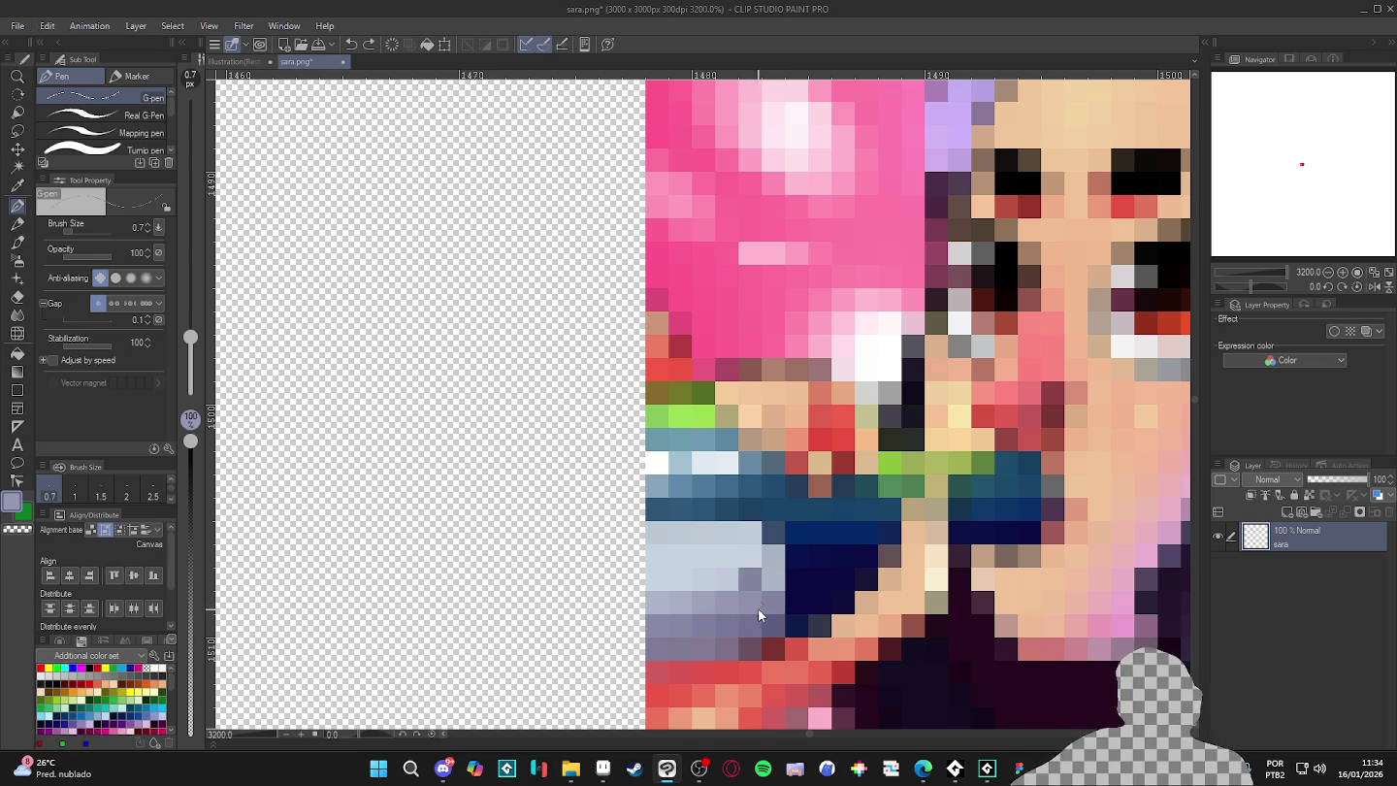
pyautogui.hotkey('ctrl', 'z')
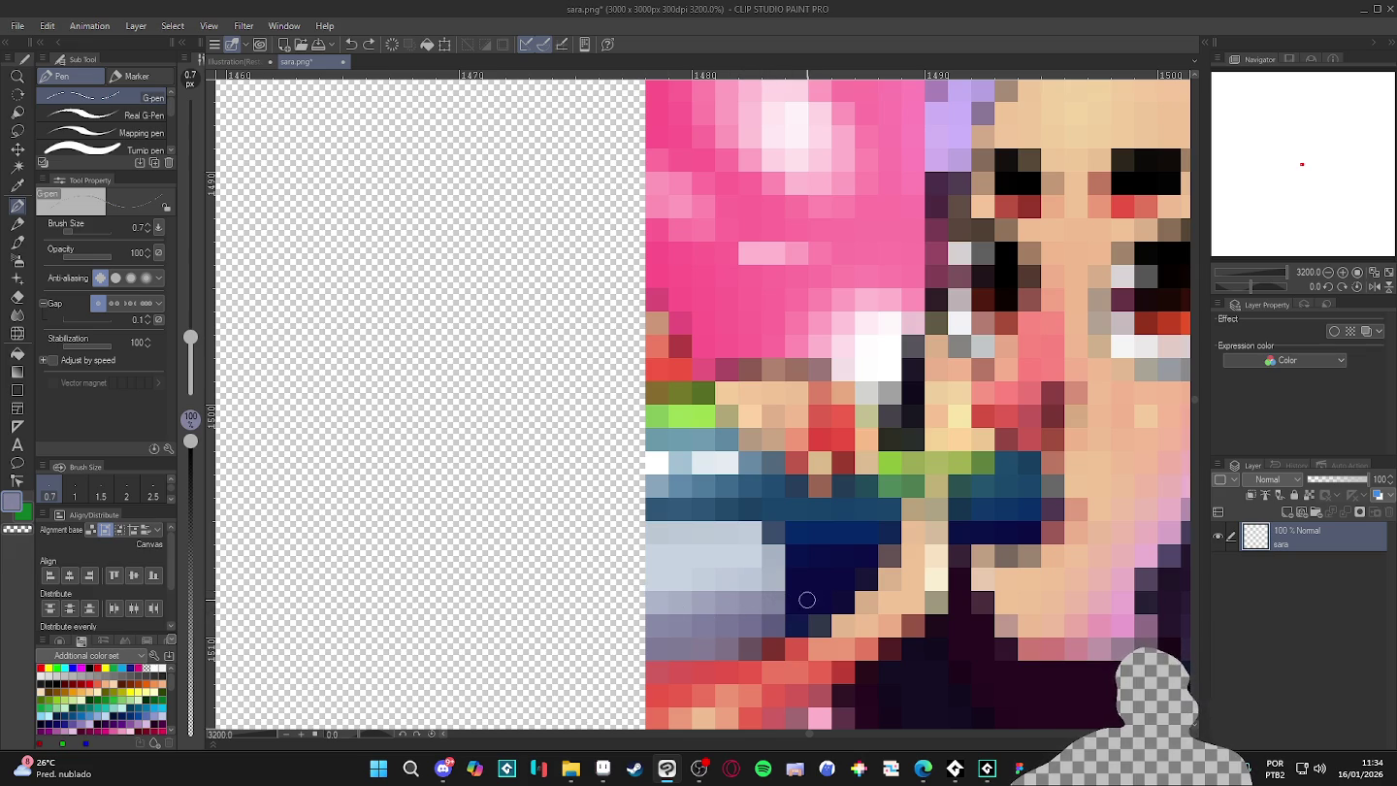
pyautogui.scroll(-10, 698, 592)
pyautogui.scroll(10, 722, 597)
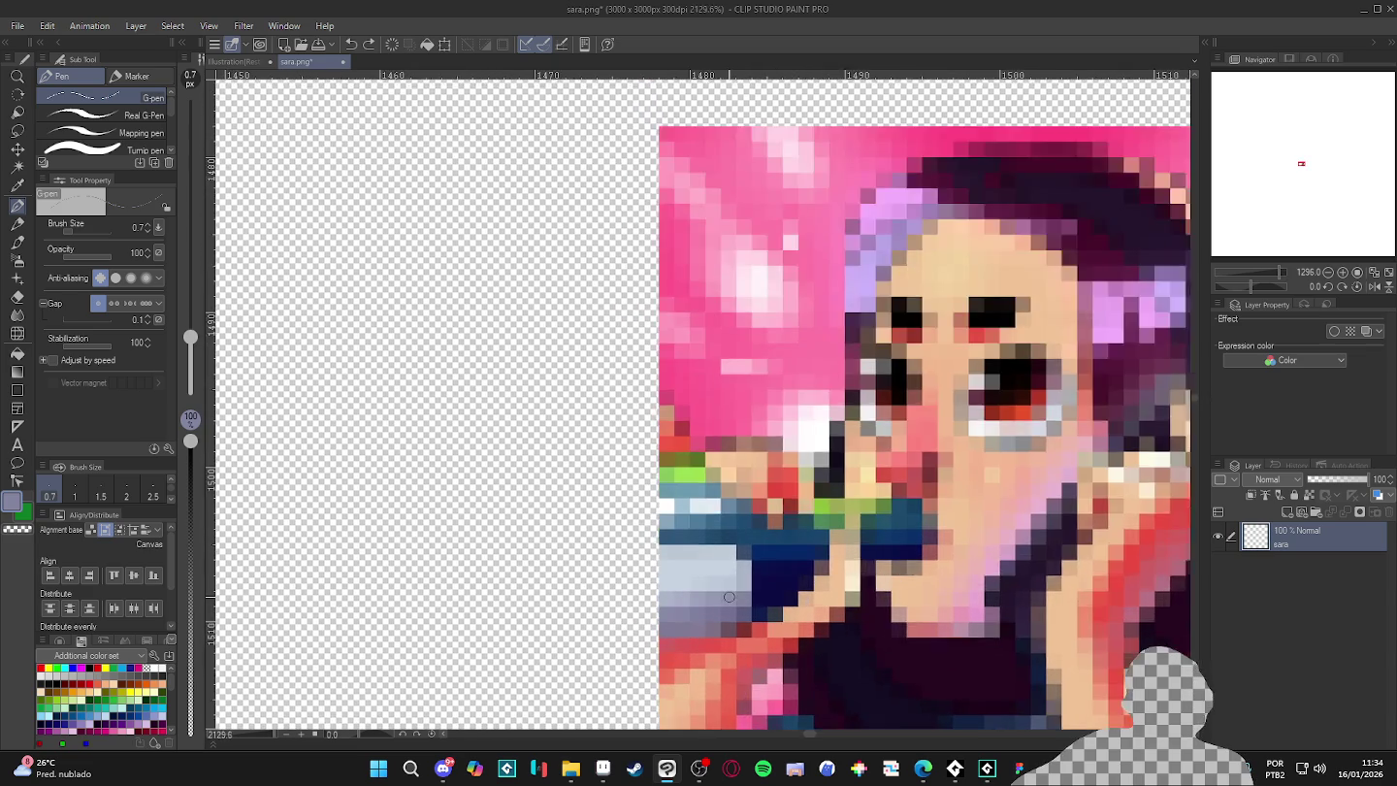
pyautogui.scroll(-1, 739, 602)
pyautogui.scroll(-2, 739, 597)
pyautogui.scroll(-1, 741, 589)
pyautogui.scroll(-1, 741, 586)
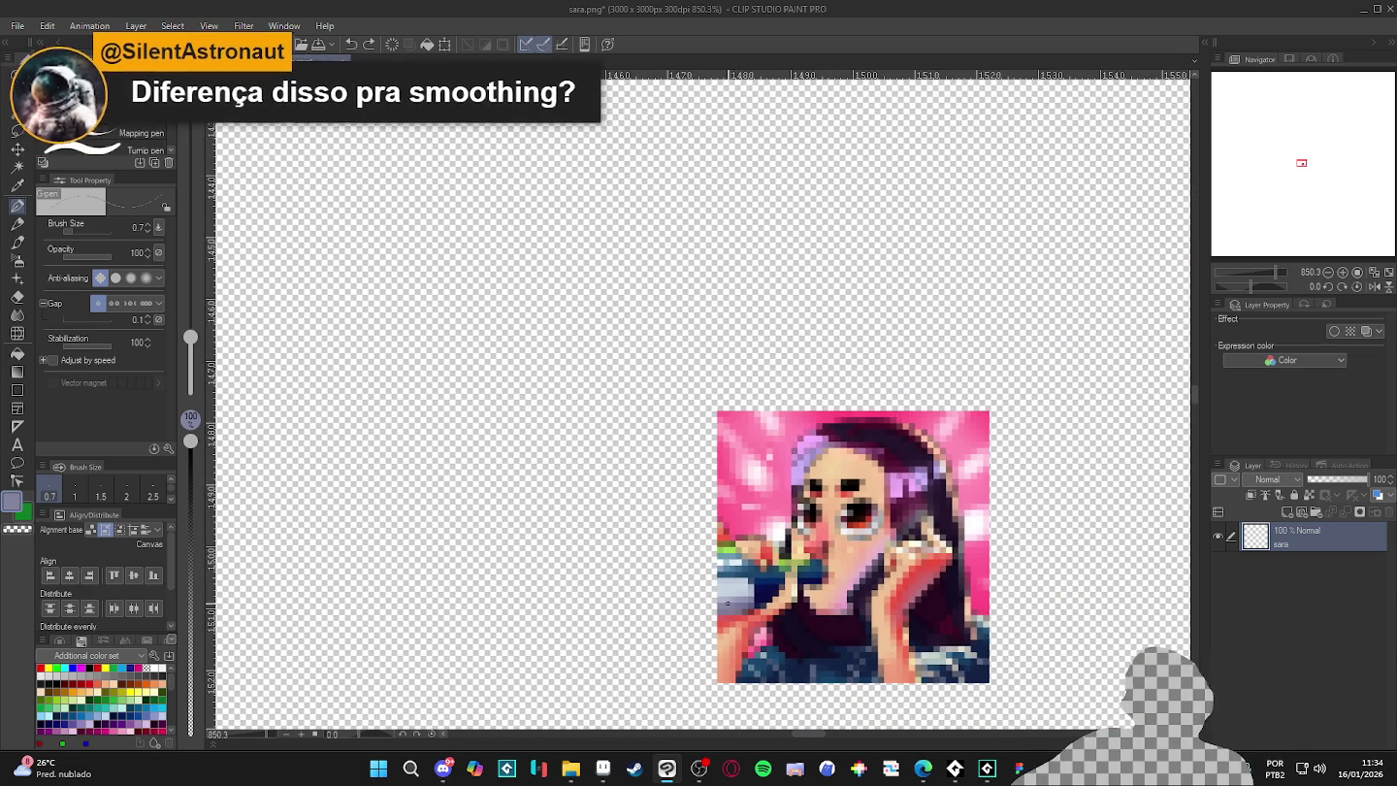
pyautogui.scroll(2, 721, 607)
pyautogui.scroll(1, 721, 607)
pyautogui.scroll(1, 721, 607)
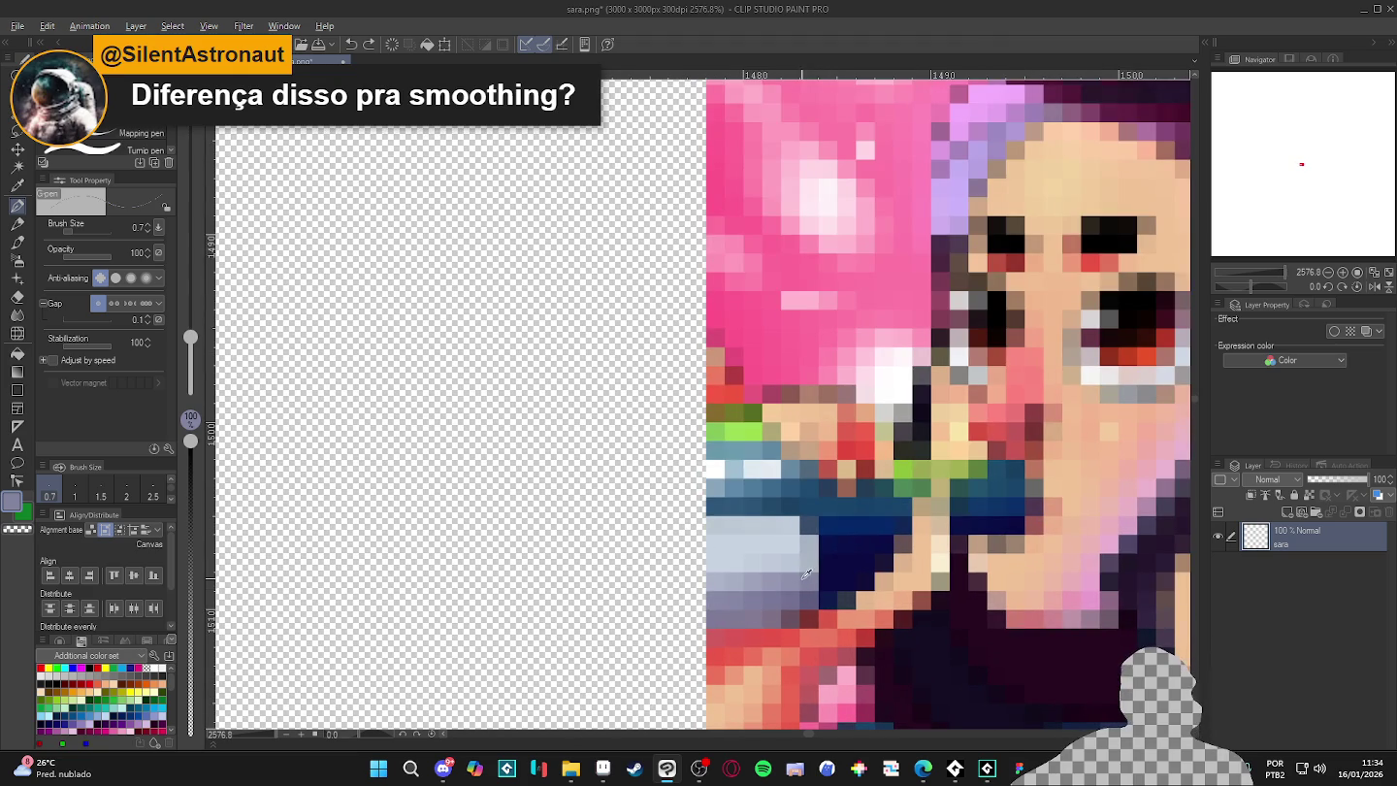
pyautogui.moveTo(796, 582); pyautogui.dragTo(703, 584)
pyautogui.hotkey('ctrl', 'z')
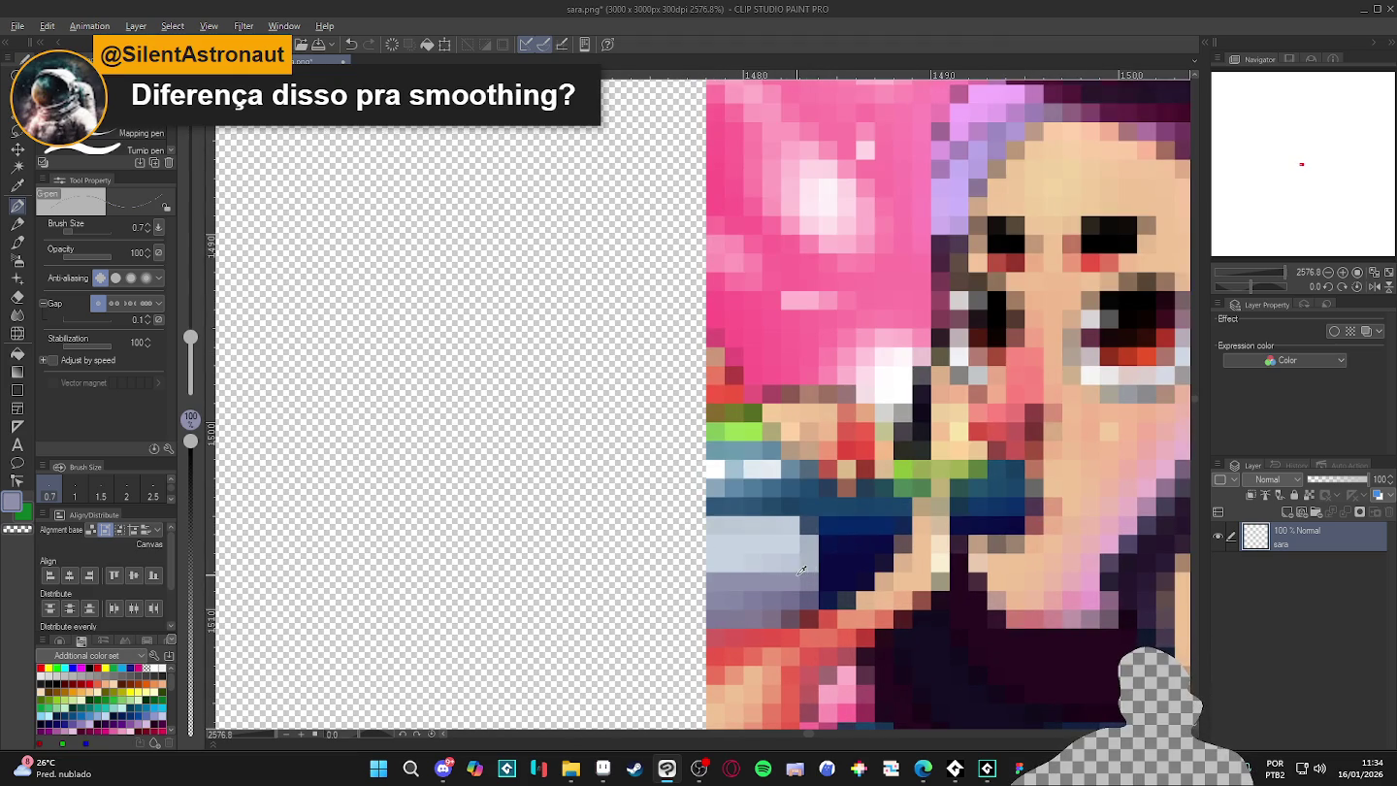
# - Paint a lavender row, a dark mauve line, pale blue-grey pixels and a lavender edge column
pyautogui.moveTo(810, 583)
pyautogui.mouseDown()
pyautogui.moveTo(717, 600)
pyautogui.moveTo(819, 601)
pyautogui.mouseUp()
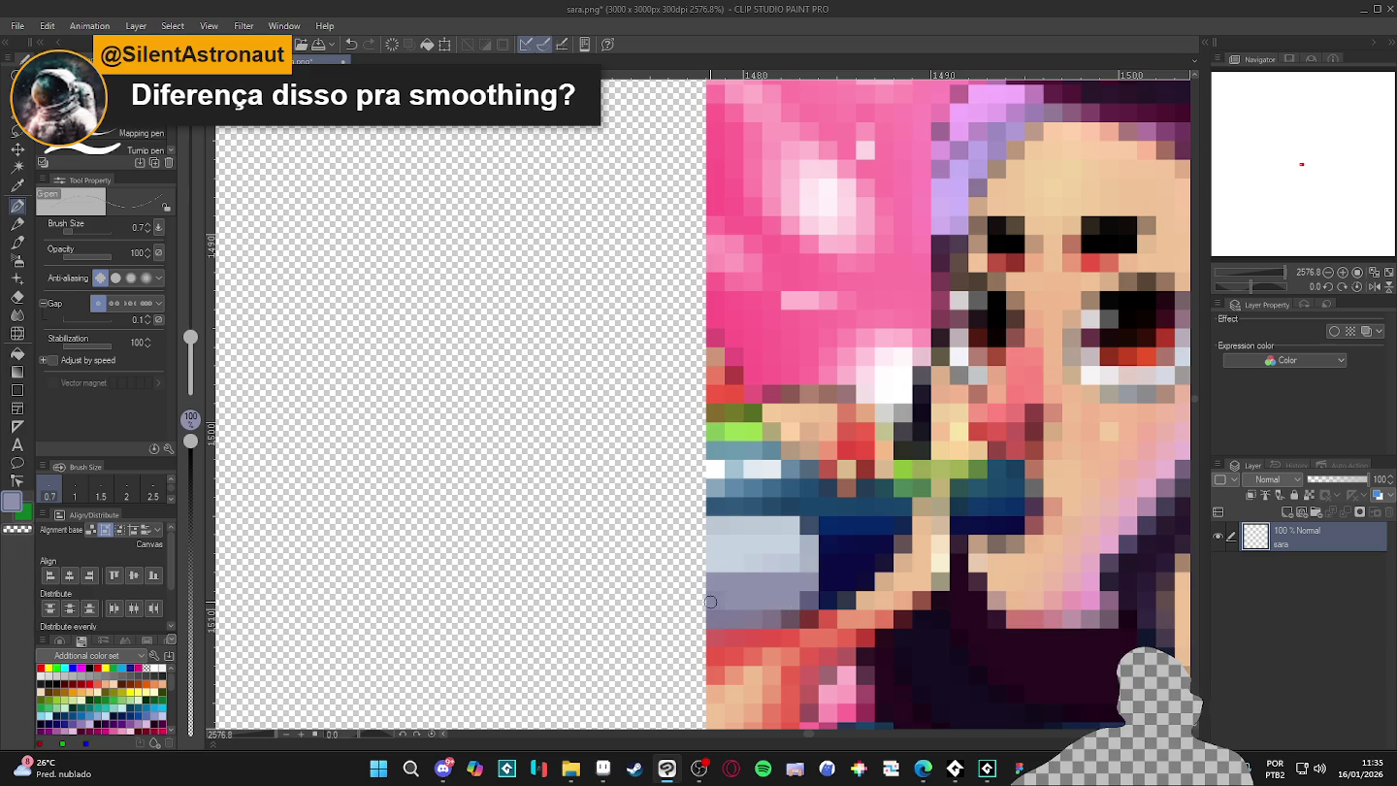
pyautogui.keyDown('alt'); pyautogui.click(787, 622); pyautogui.keyUp('alt')
pyautogui.keyDown('shift'); pyautogui.click(787, 619); pyautogui.keyUp('shift')
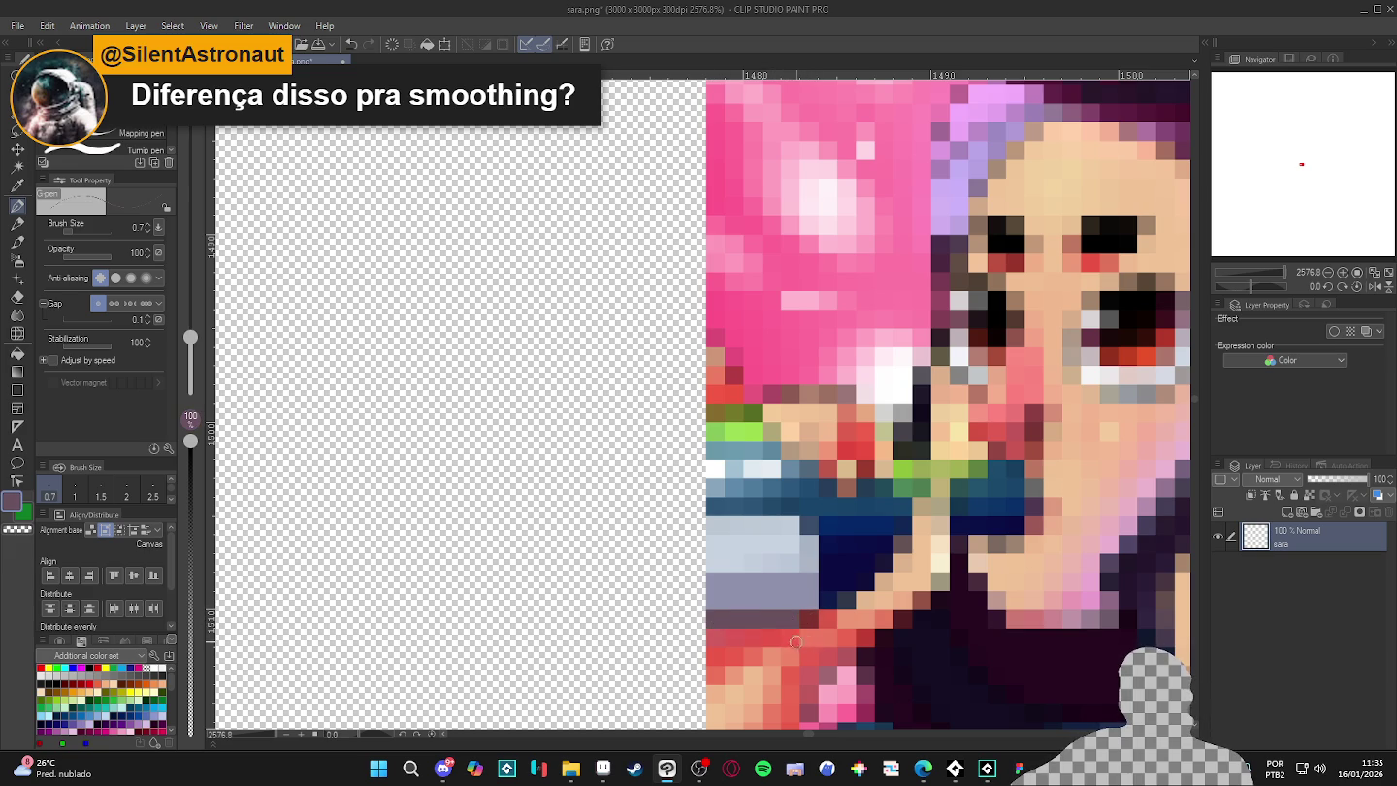
pyautogui.keyDown('alt'); pyautogui.click(741, 560); pyautogui.keyUp('alt')
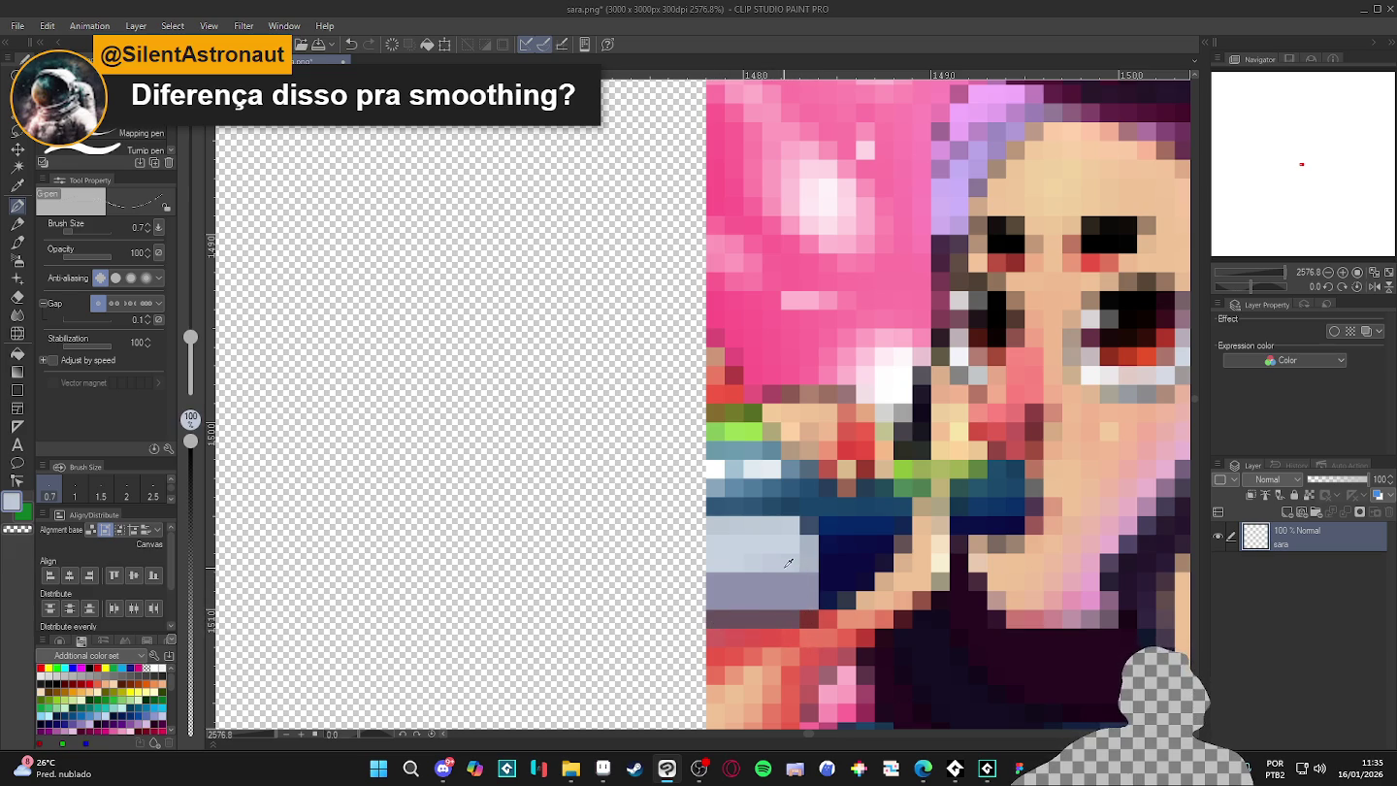
pyautogui.click(805, 564)
pyautogui.moveTo(808, 544); pyautogui.dragTo(716, 524)
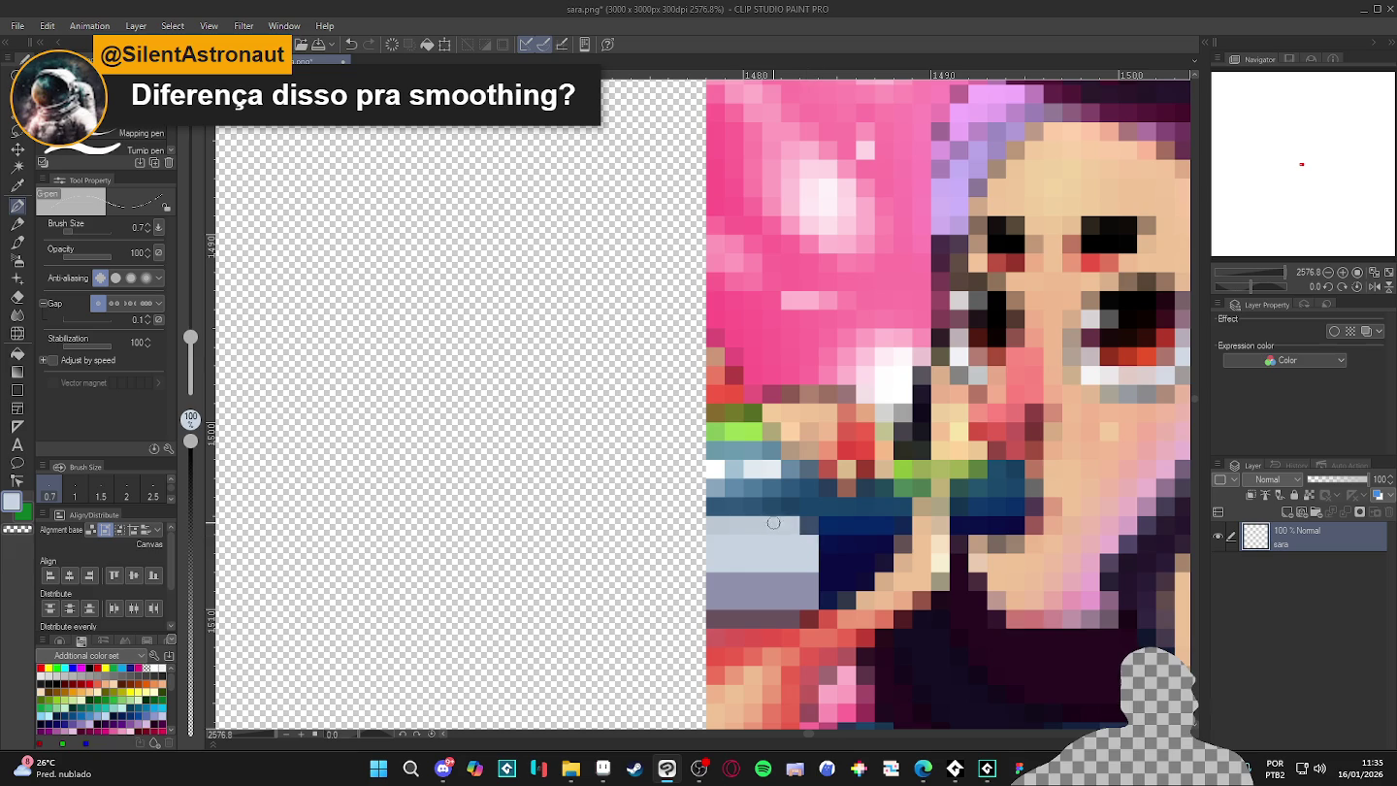
pyautogui.keyDown('alt'); pyautogui.click(801, 582); pyautogui.keyUp('alt')
pyautogui.moveTo(807, 539); pyautogui.dragTo(811, 571)
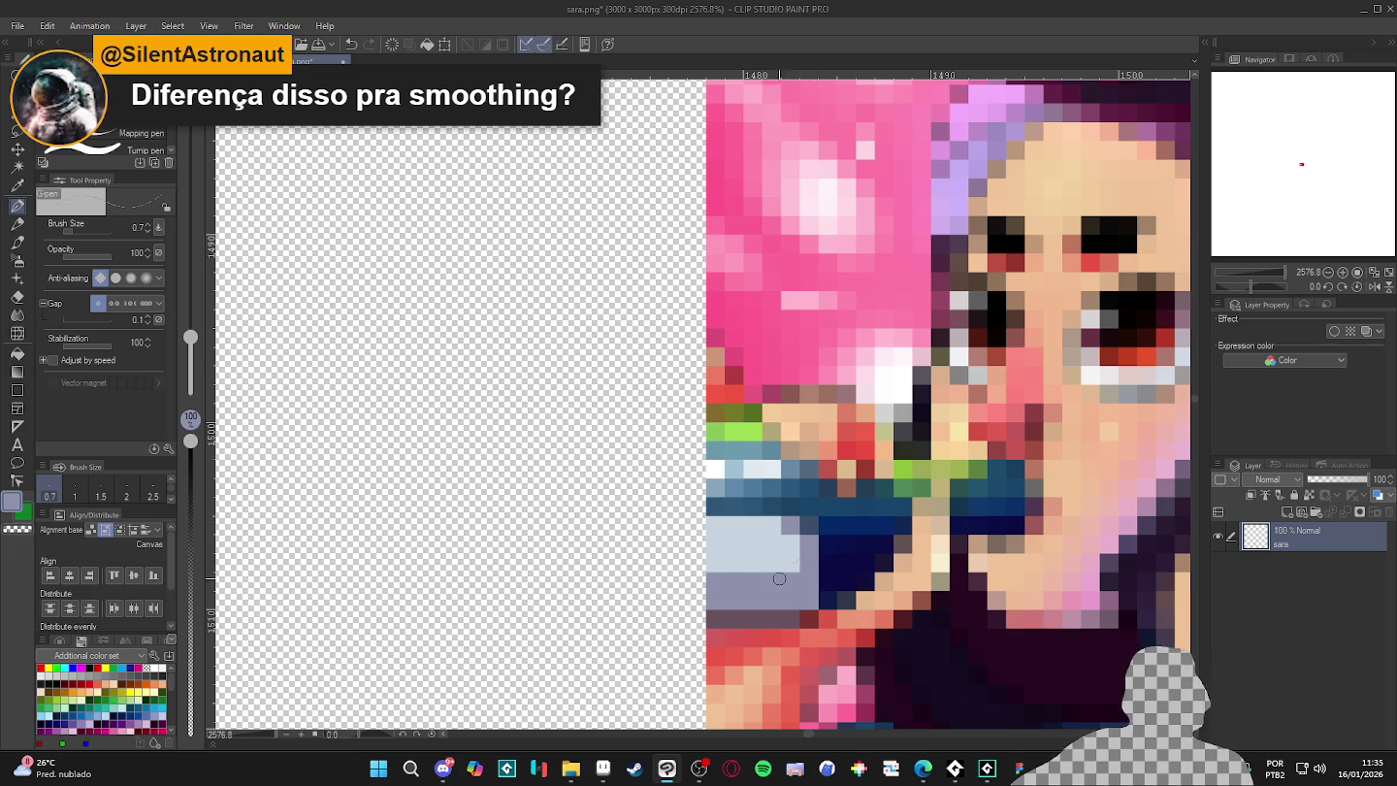
pyautogui.keyDown('alt'); pyautogui.click(798, 511); pyautogui.keyUp('alt')
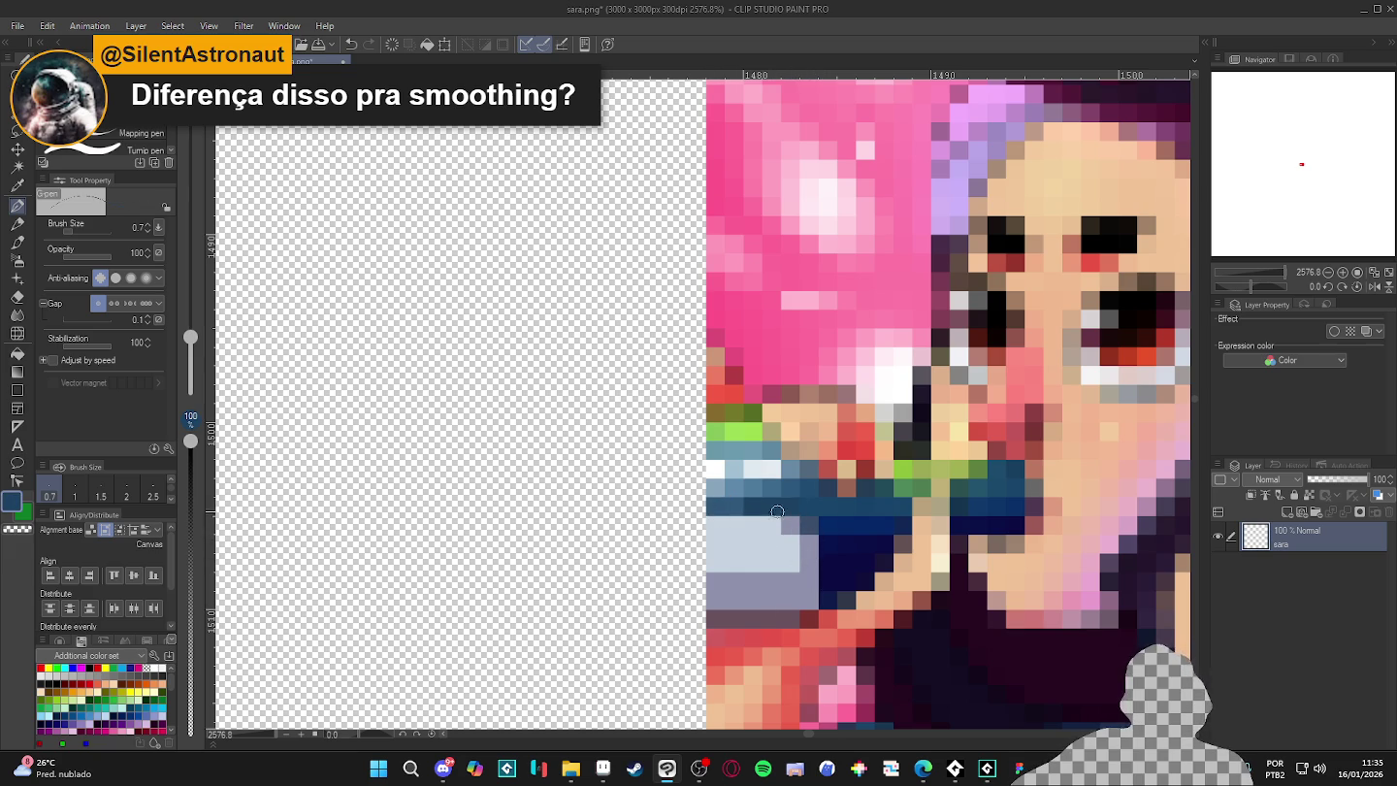
# - Try a light pink band across the hair and undo it, leaving the hair unchanged
pyautogui.scroll(-10, 766, 511)
pyautogui.scroll(10, 817, 487)
pyautogui.scroll(2, 816, 488)
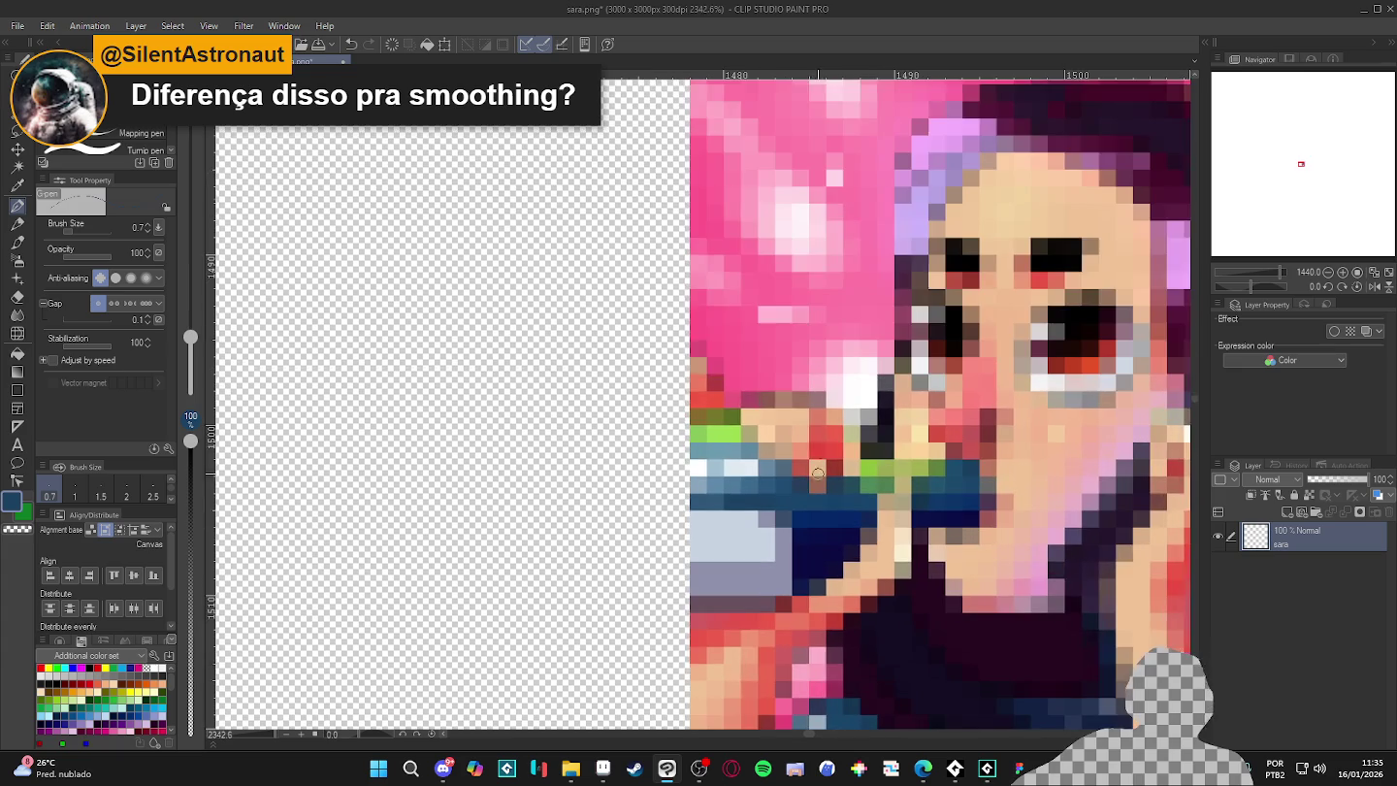
pyautogui.keyDown('alt'); pyautogui.click(763, 203); pyautogui.keyUp('alt')
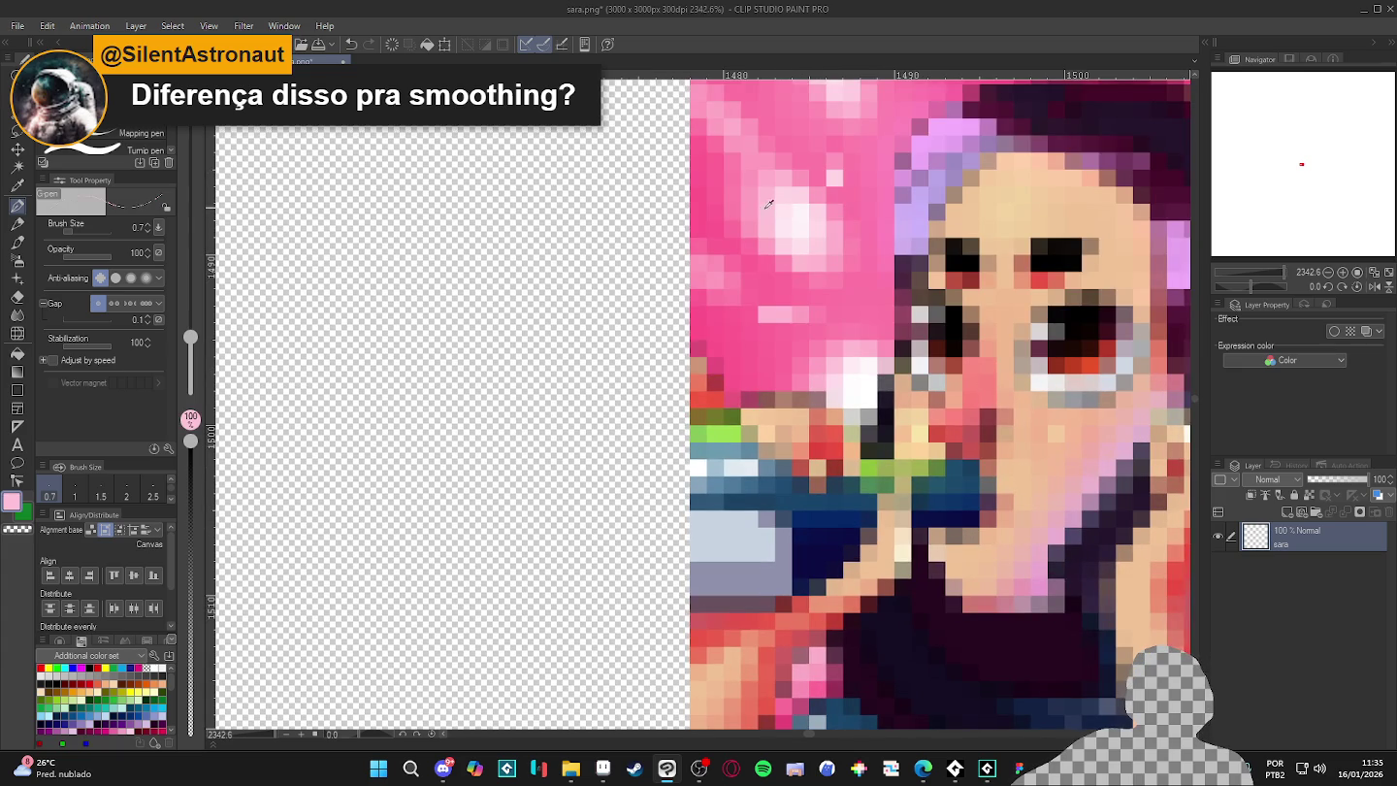
pyautogui.moveTo(752, 185); pyautogui.dragTo(708, 146)
pyautogui.moveTo(803, 300); pyautogui.dragTo(738, 204)
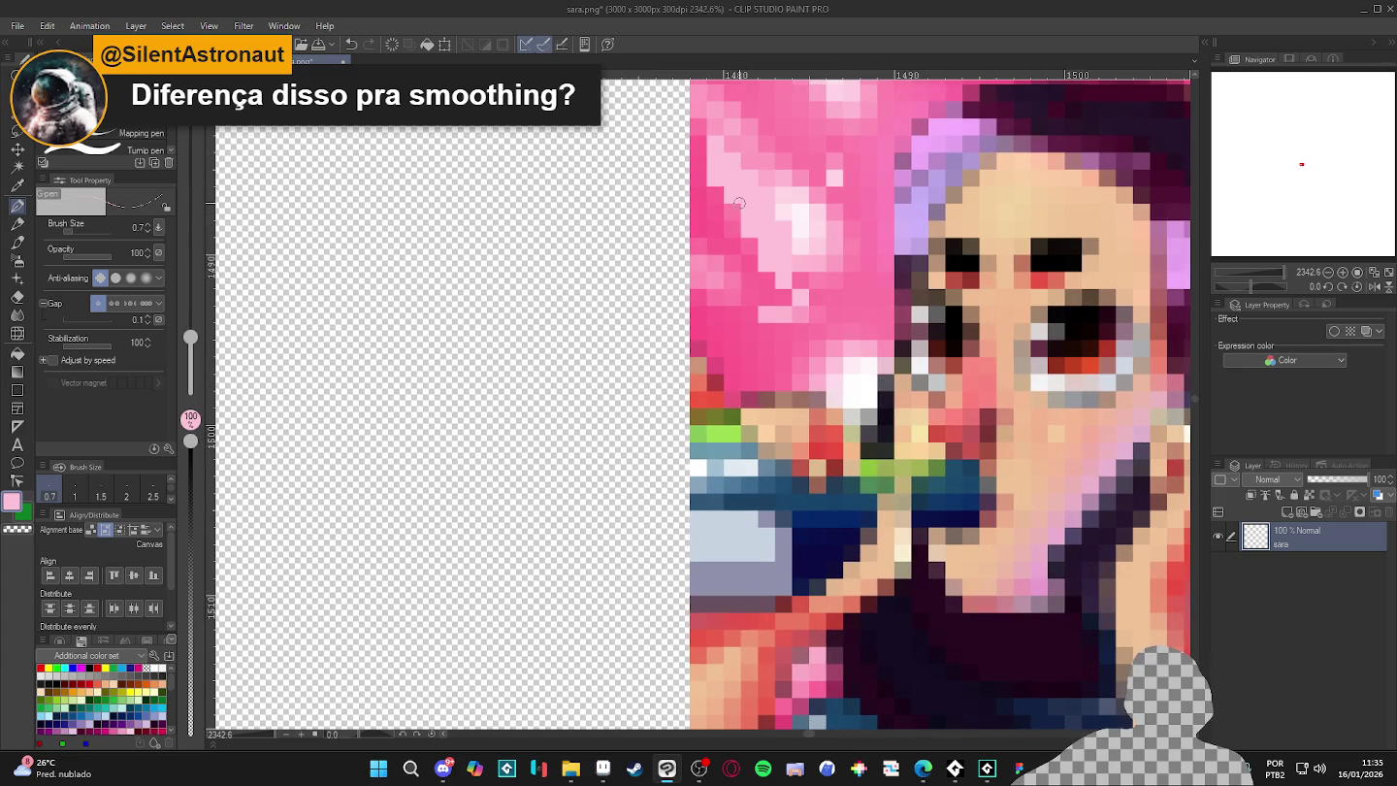
pyautogui.hotkey('ctrl', 'z')
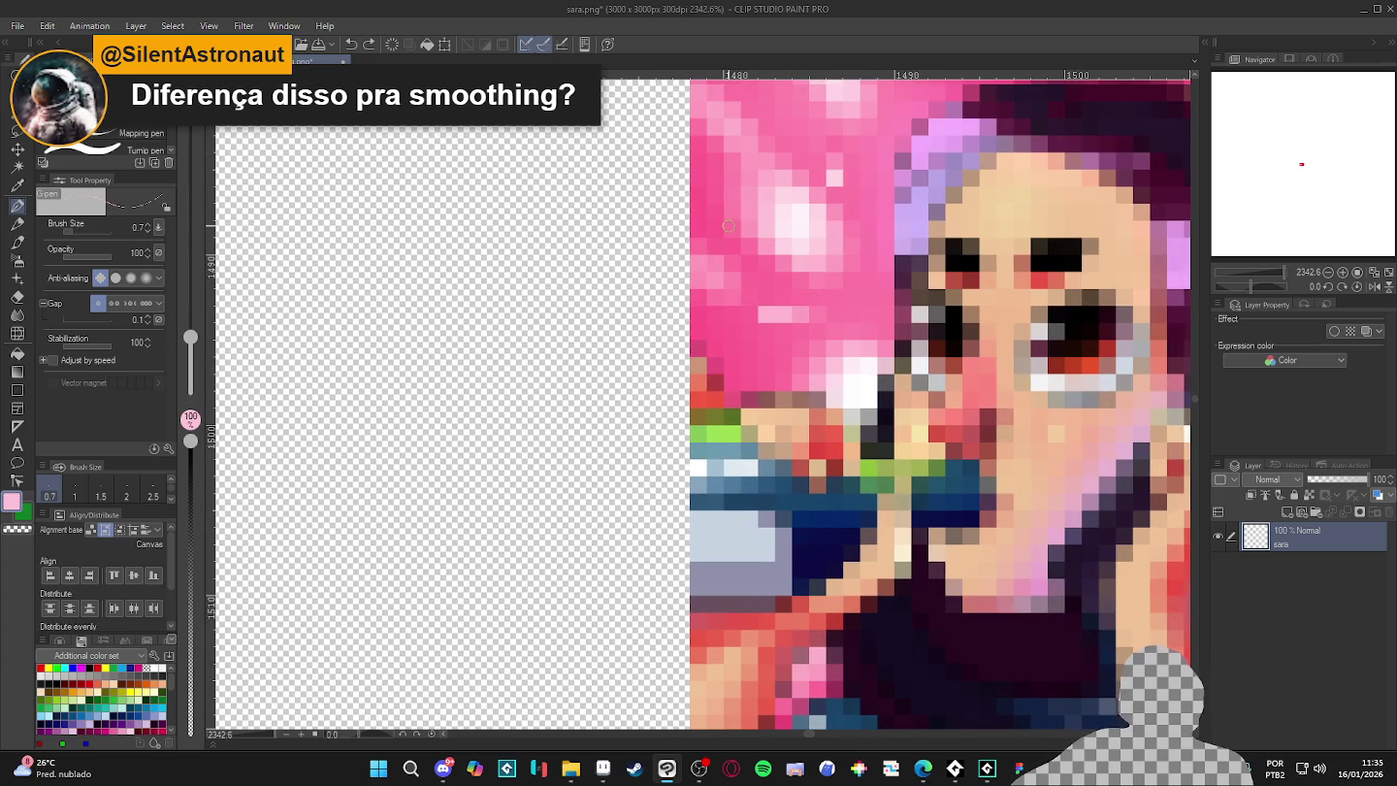
pyautogui.scroll(-3, 720, 280)
pyautogui.scroll(2, 764, 421)
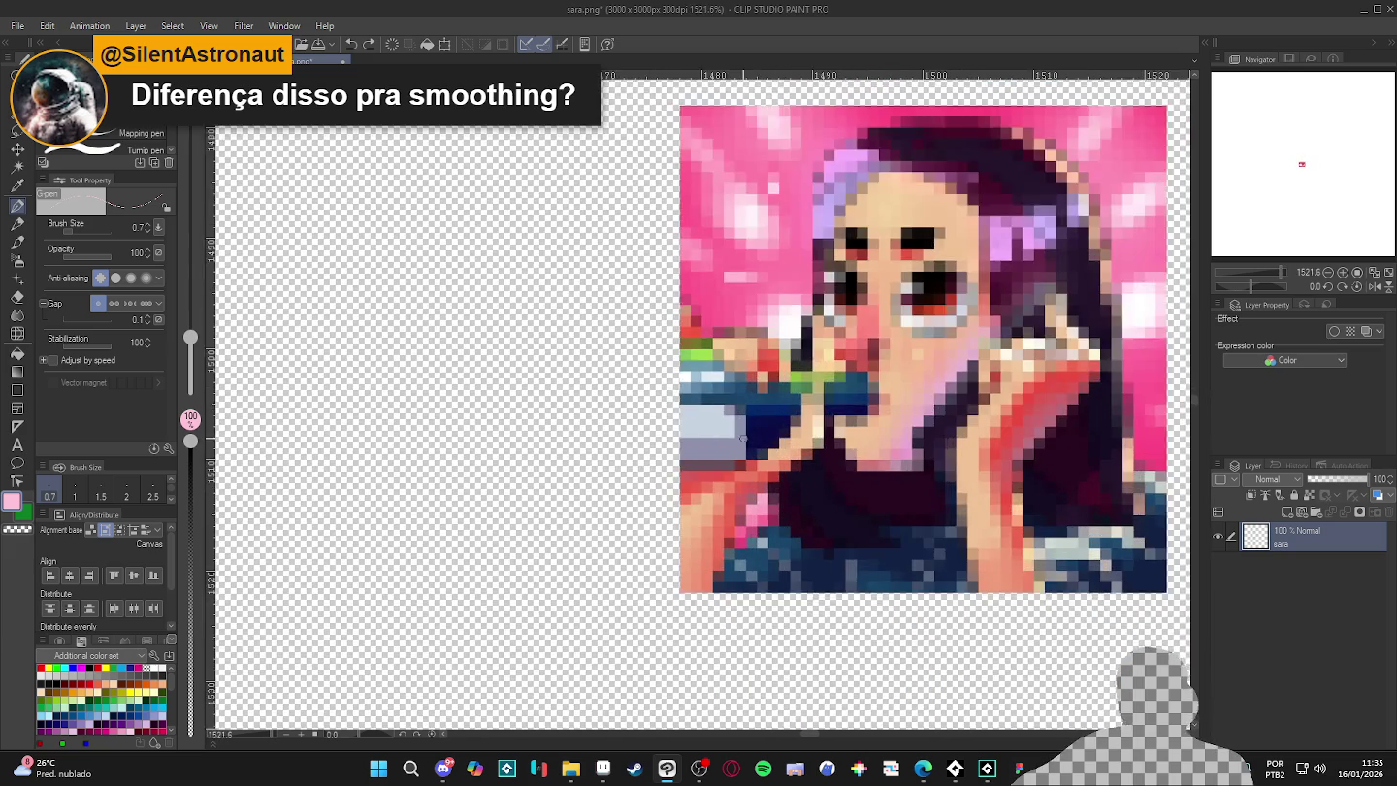
pyautogui.scroll(1, 756, 426)
pyautogui.scroll(1, 738, 434)
pyautogui.scroll(-2, 725, 438)
pyautogui.scroll(-2, 726, 438)
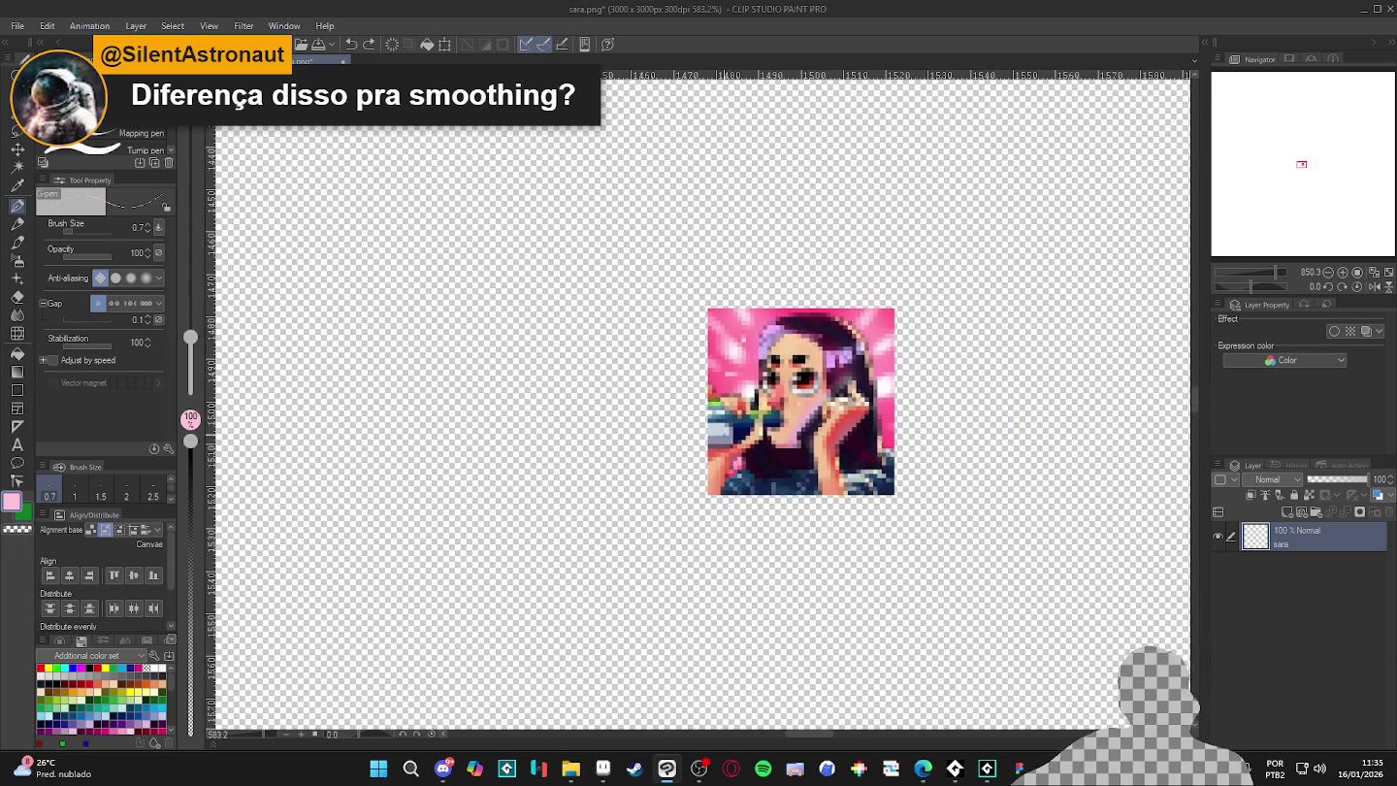
pyautogui.scroll(1, 741, 457)
pyautogui.scroll(1, 741, 457)
pyautogui.scroll(1, 741, 458)
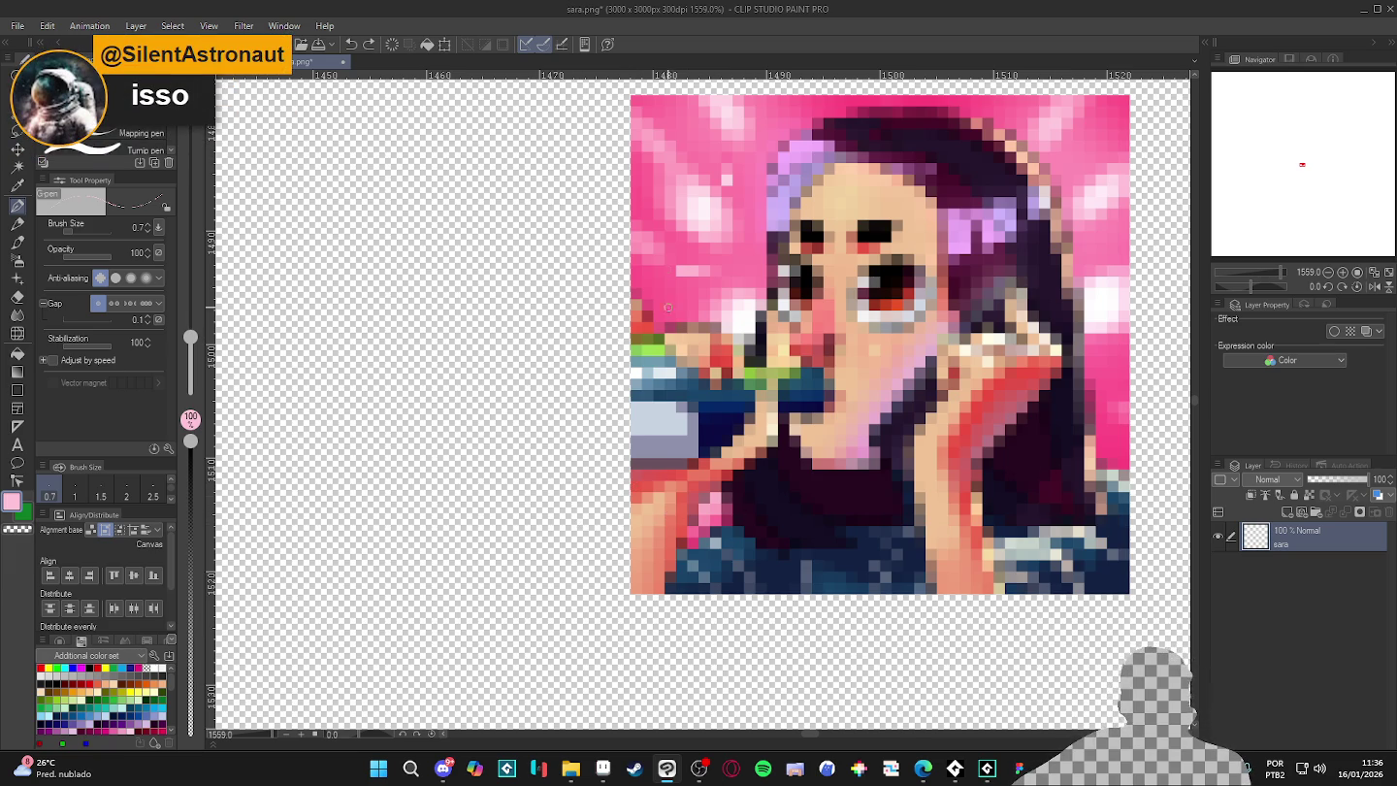
# - Sample pink, darker pink and near-white highlight colours from the hair
pyautogui.scroll(2, 695, 199)
pyautogui.scroll(1, 695, 198)
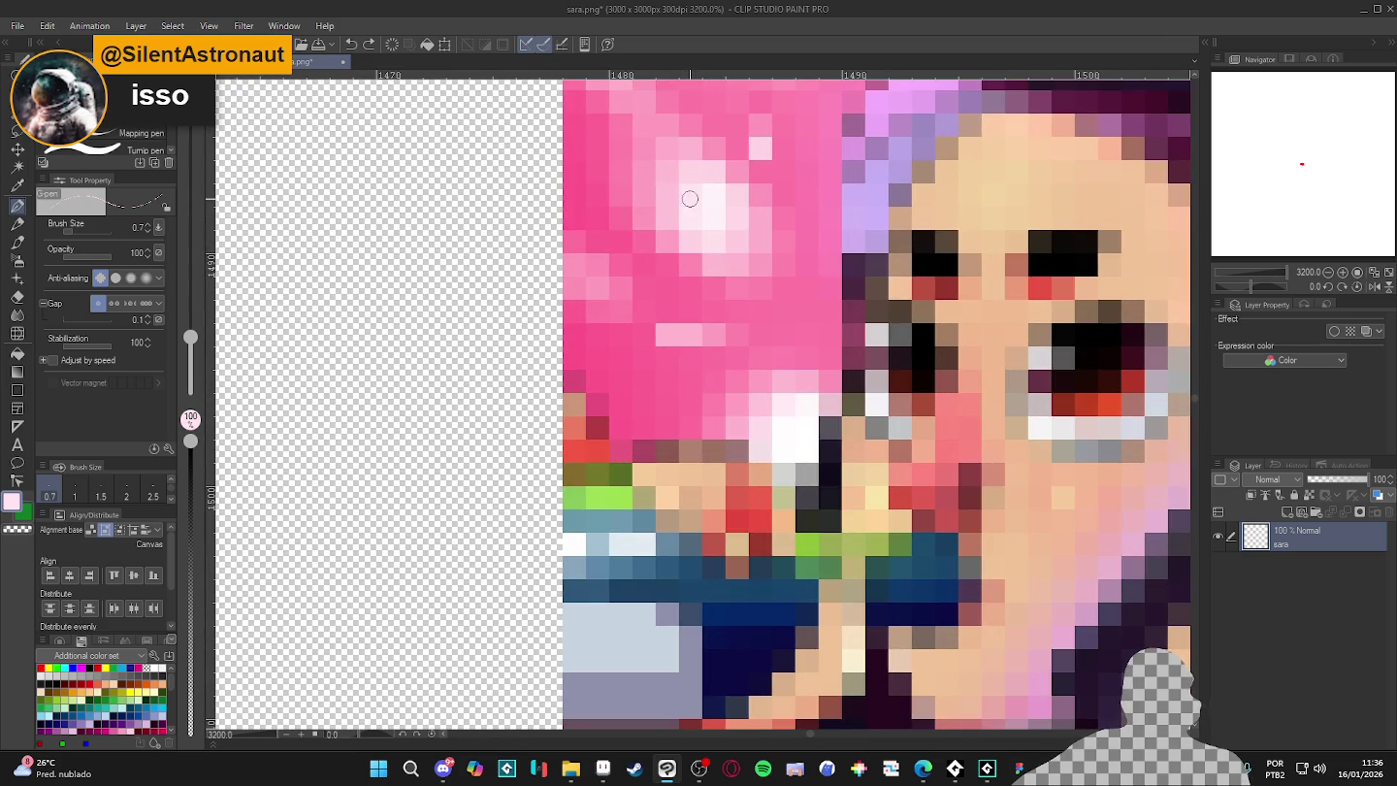
pyautogui.keyDown('alt'); pyautogui.click(681, 209); pyautogui.keyUp('alt')
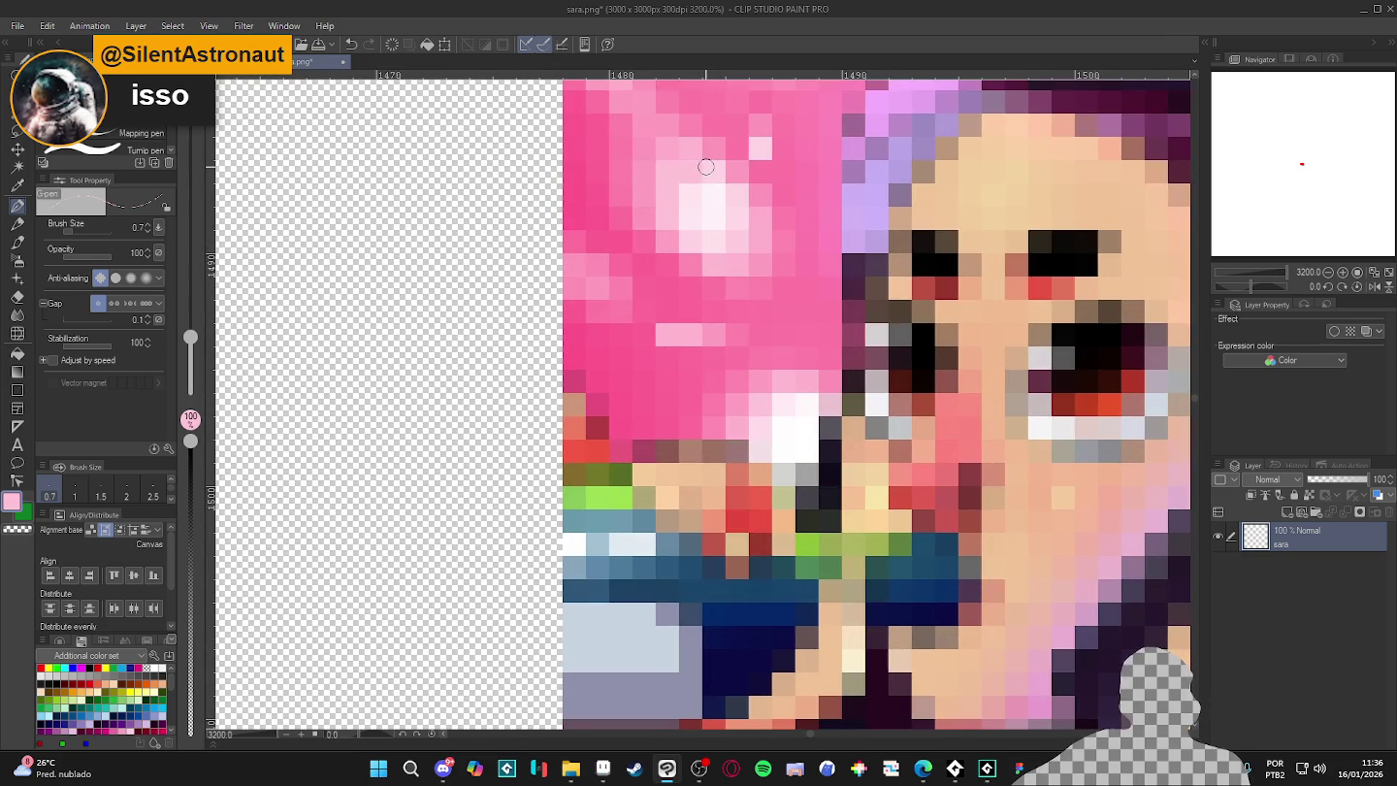
pyautogui.keyDown('alt'); pyautogui.click(654, 182); pyautogui.keyUp('alt')
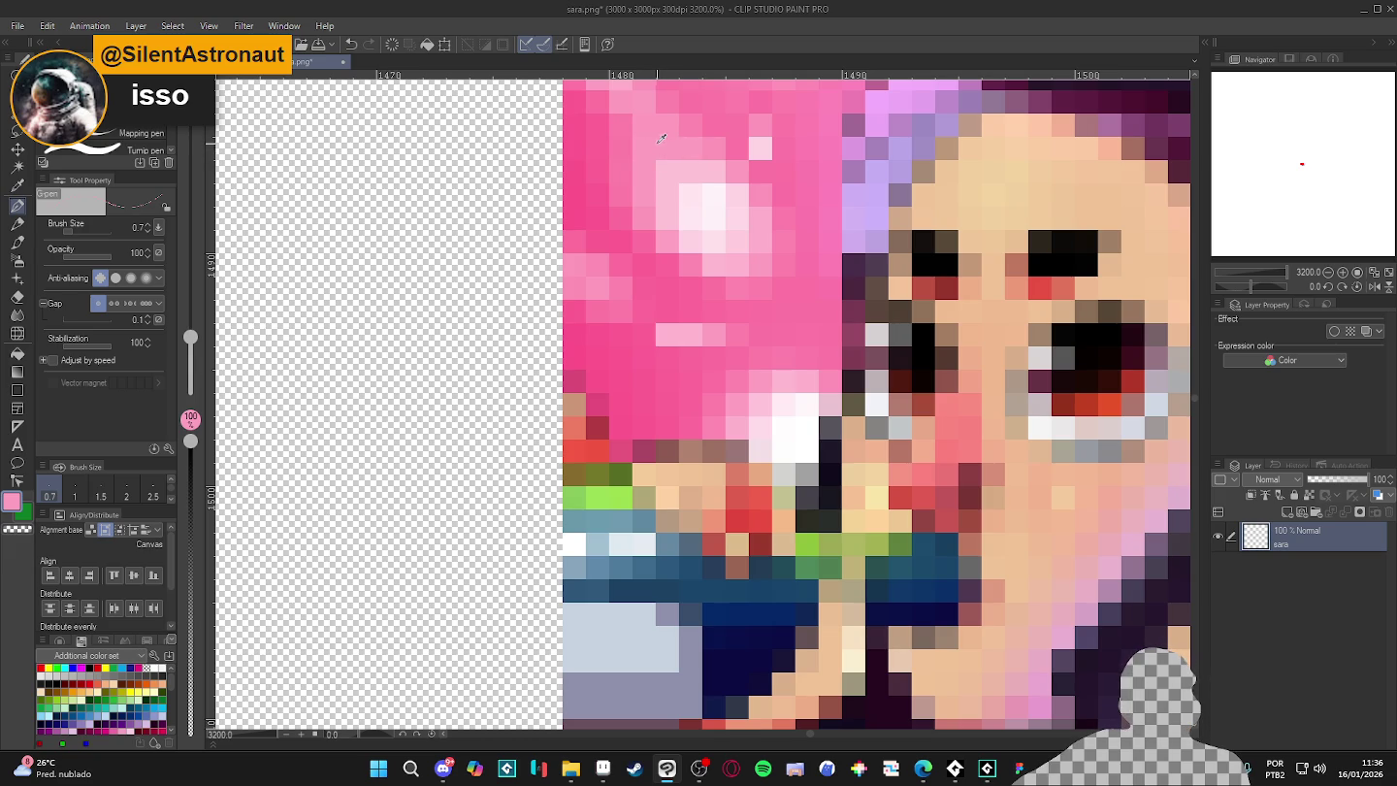
pyautogui.keyDown('alt'); pyautogui.click(712, 205); pyautogui.keyUp('alt')
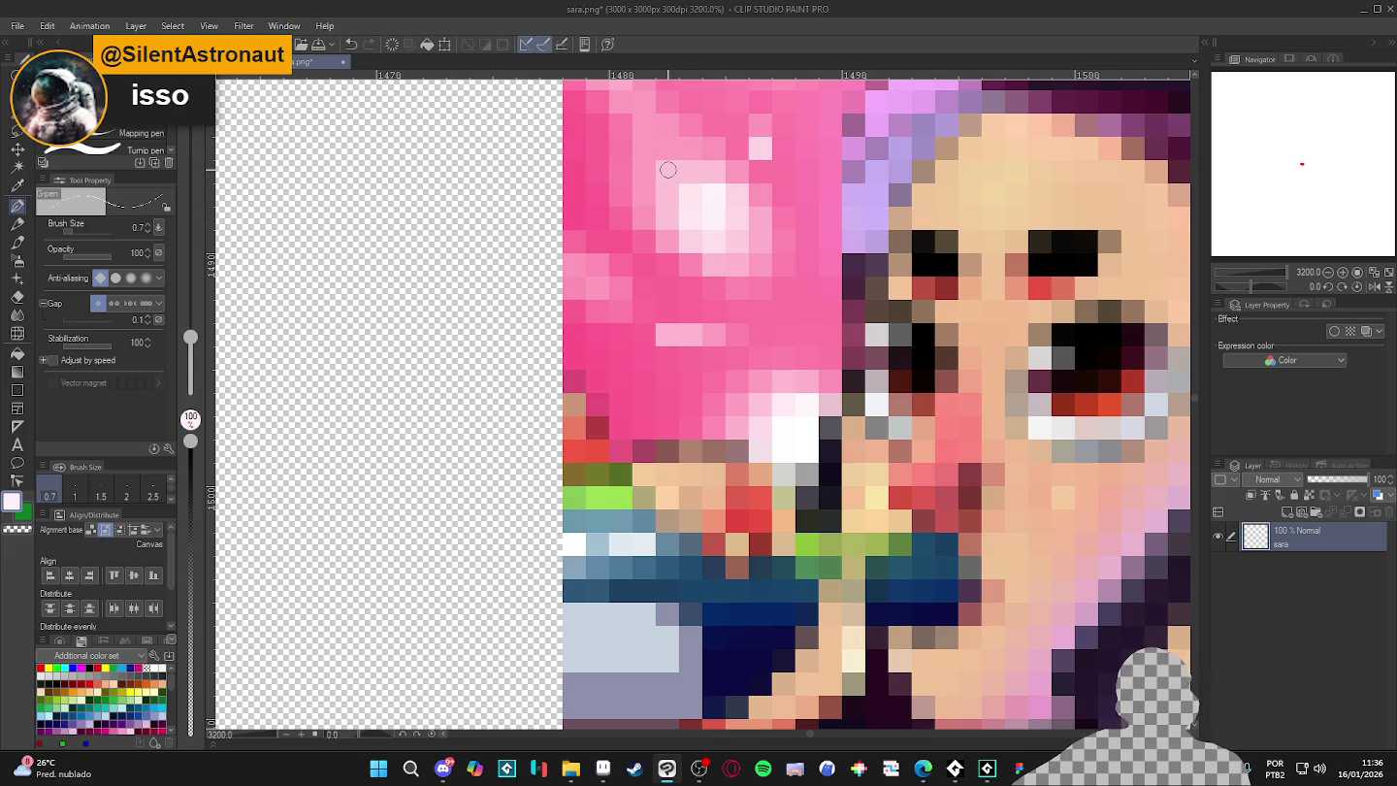
# - Zoom out and bring Aseprite with the Milotic water sprite to the front
pyautogui.scroll(-3, 712, 476)
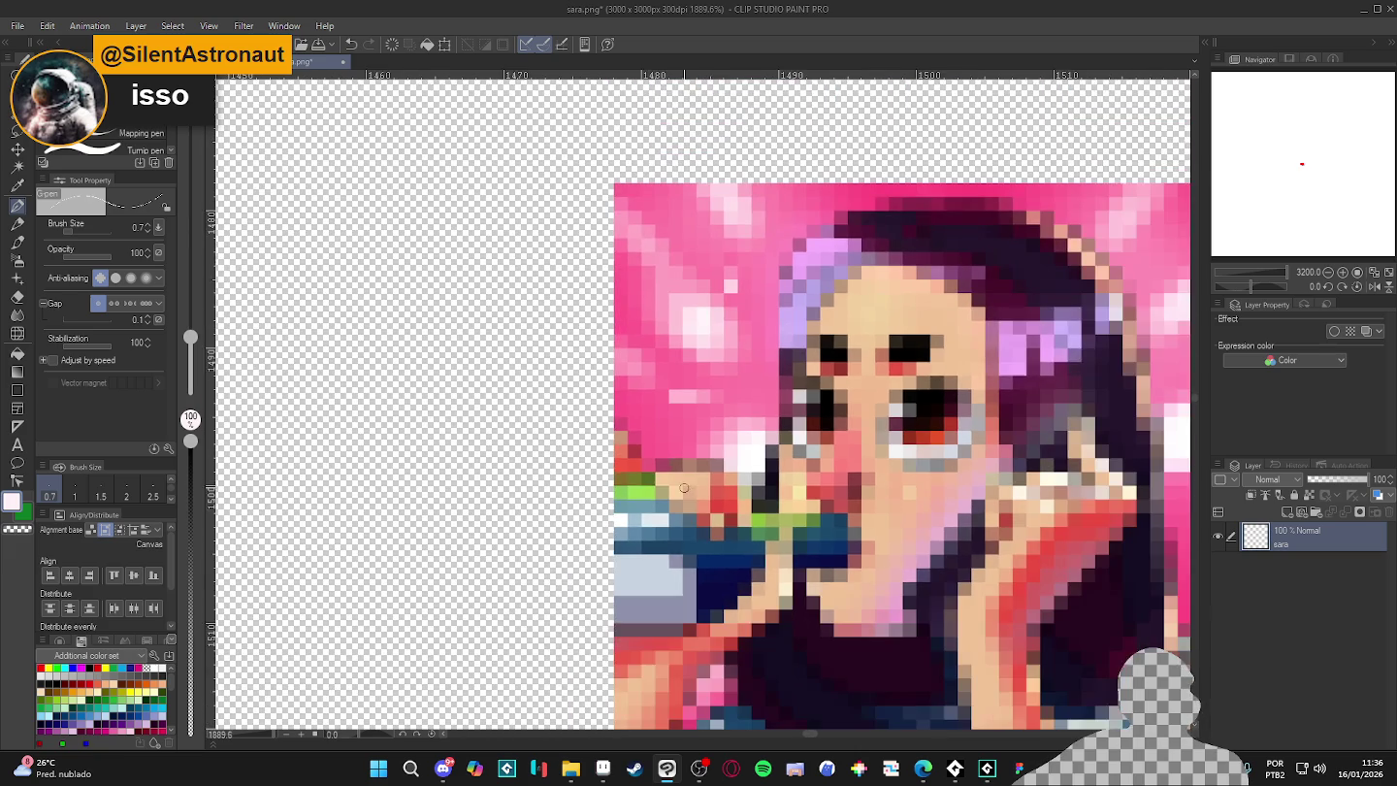
pyautogui.scroll(-1, 718, 534)
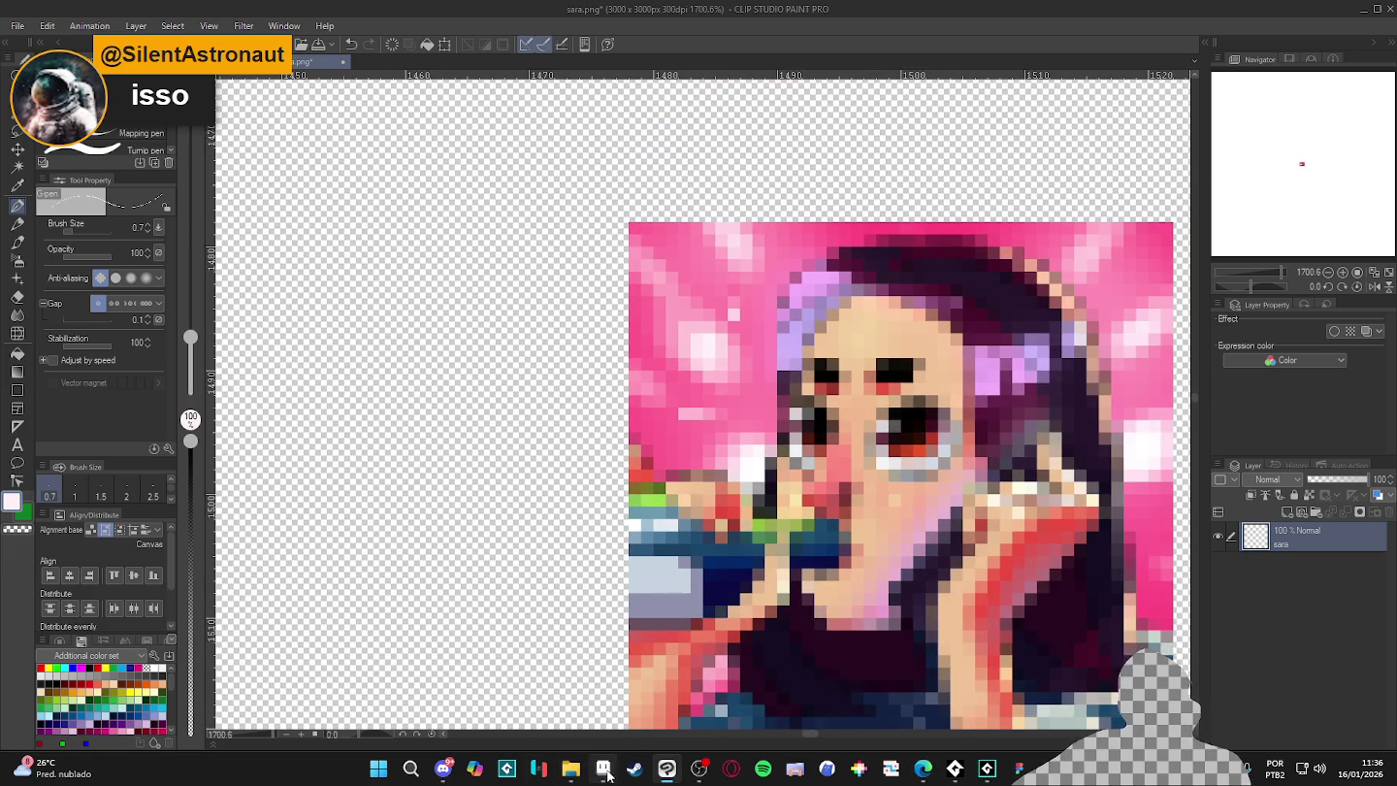
pyautogui.click(605, 771)
pyautogui.scroll(3, 824, 457)
pyautogui.scroll(3, 833, 446)
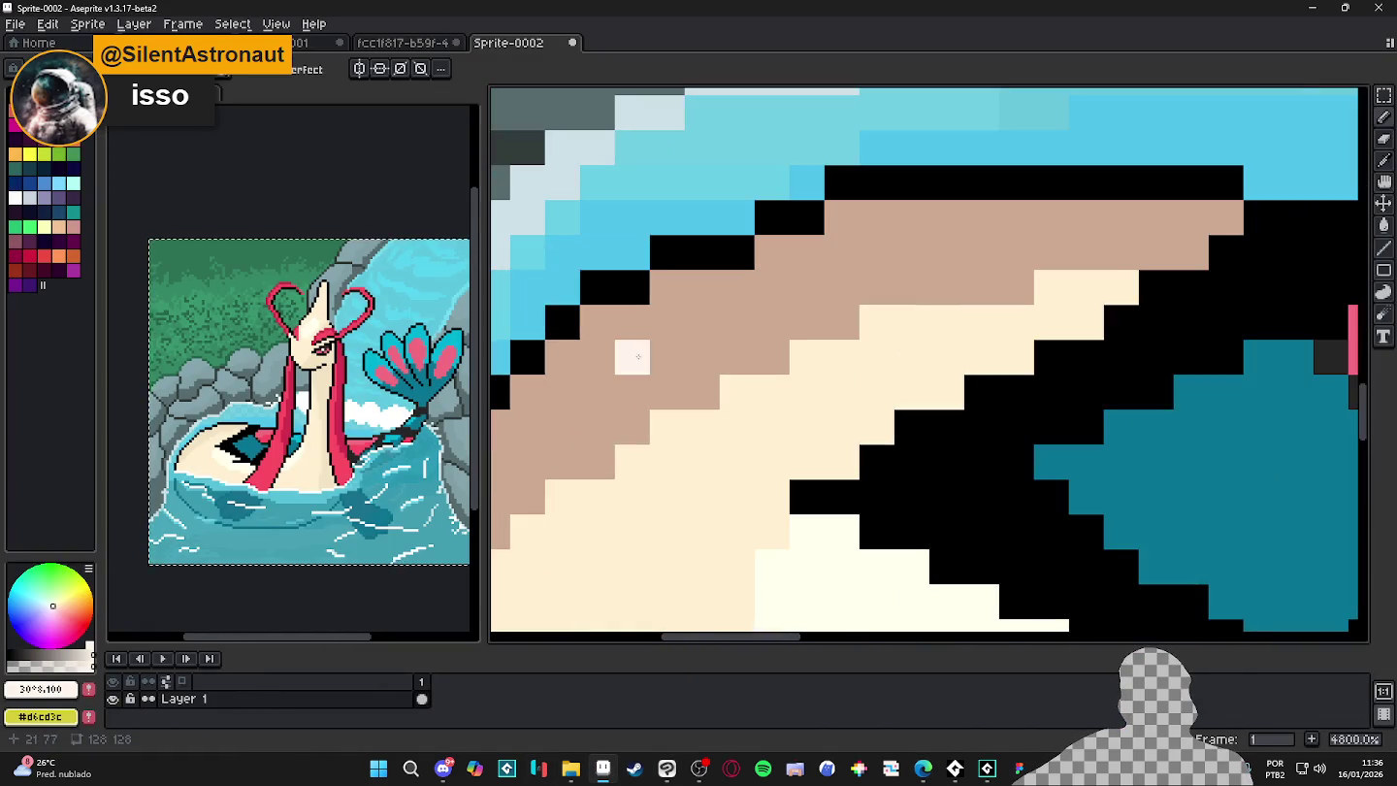
# - Sample light cyan from the water and paint cyan pixels along the body's edge
pyautogui.scroll(-2, 851, 437)
pyautogui.scroll(-1, 873, 451)
pyautogui.scroll(-1, 877, 427)
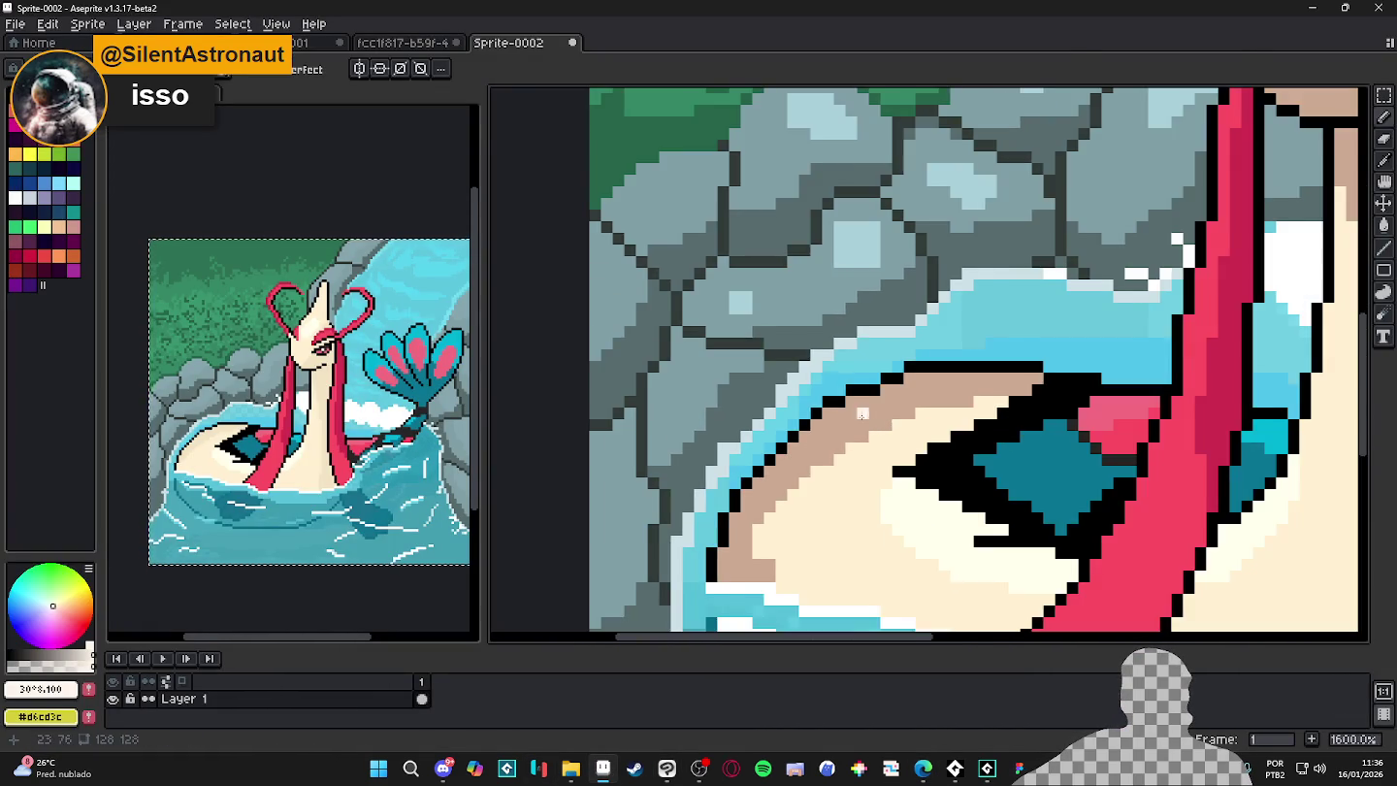
pyautogui.press('alt')
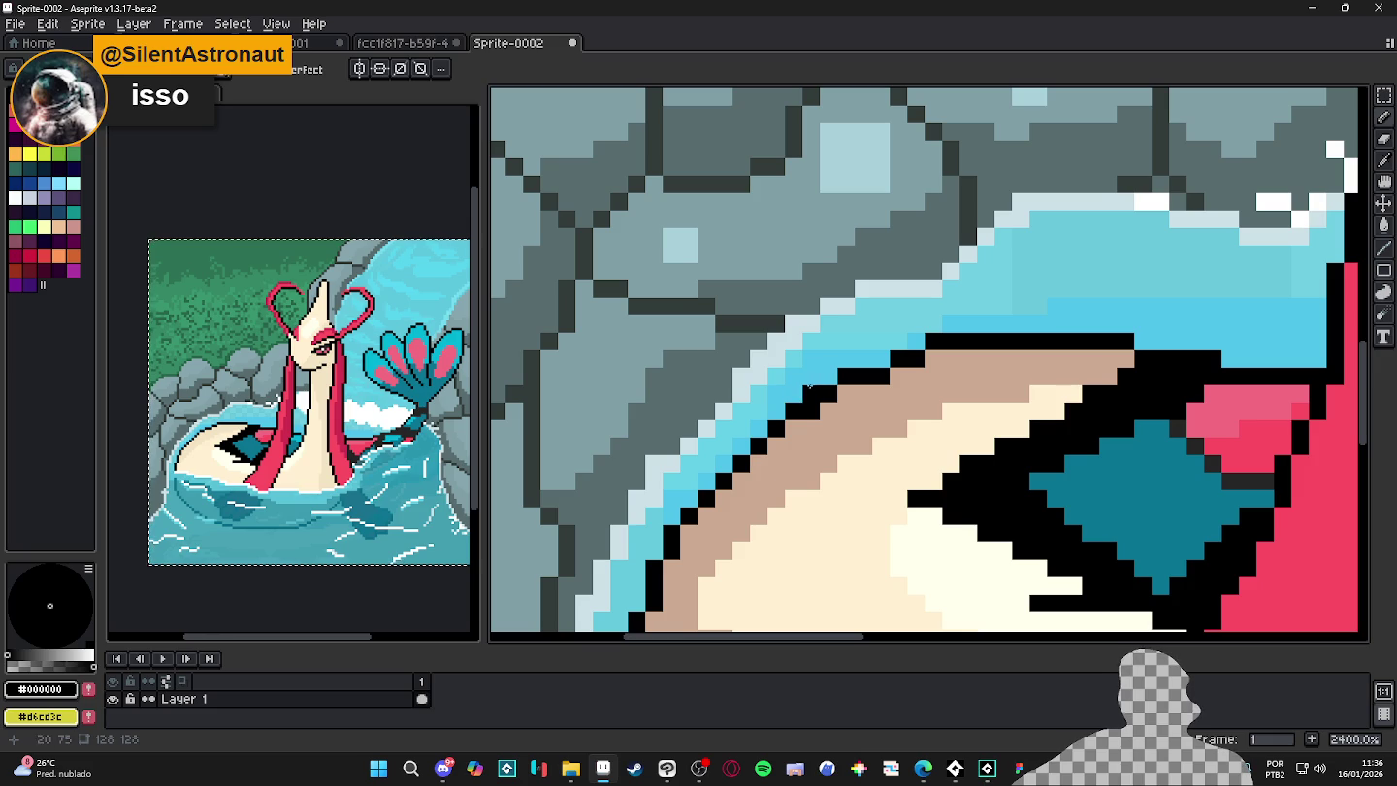
pyautogui.keyDown('alt'); pyautogui.click(797, 391); pyautogui.keyUp('alt')
pyautogui.moveTo(681, 528); pyautogui.dragTo(711, 477)
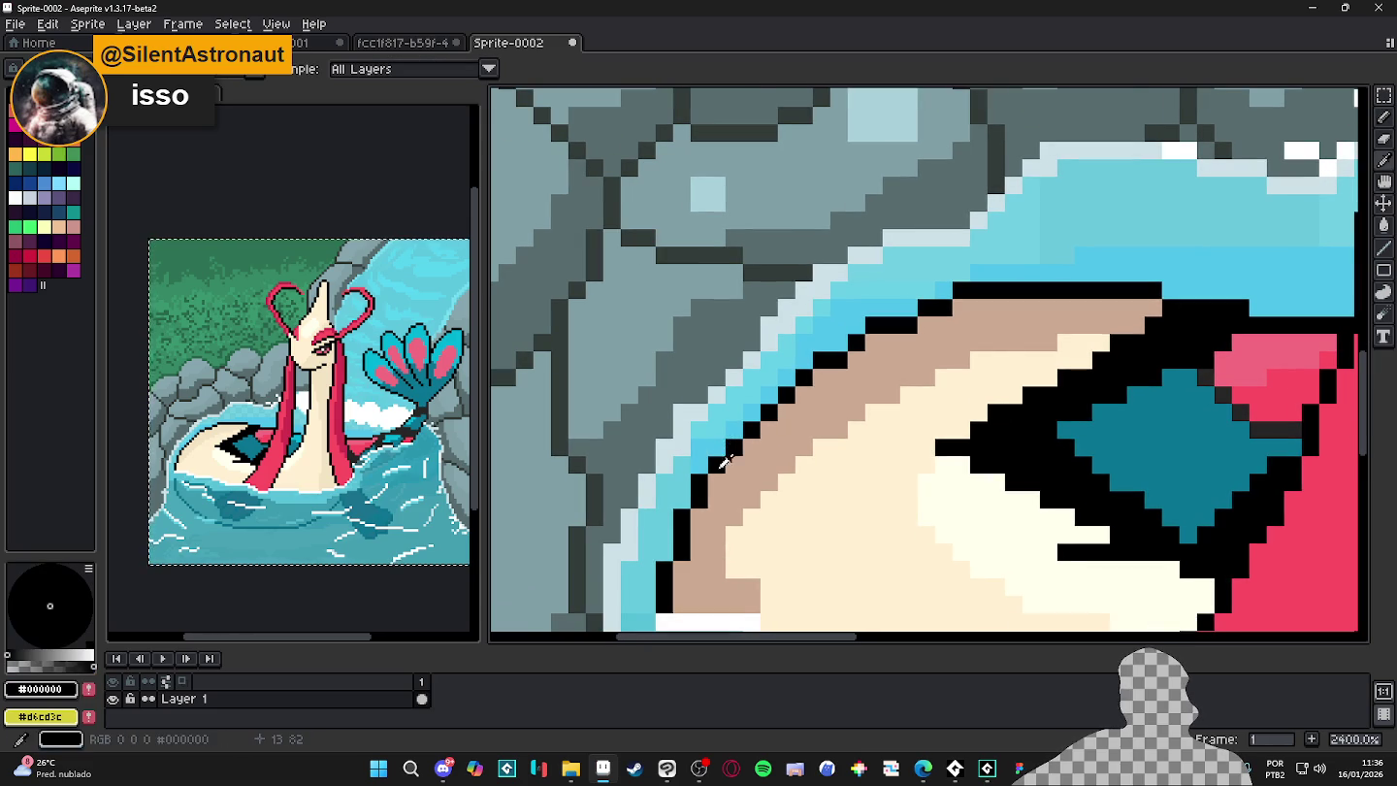
pyautogui.press('alt')
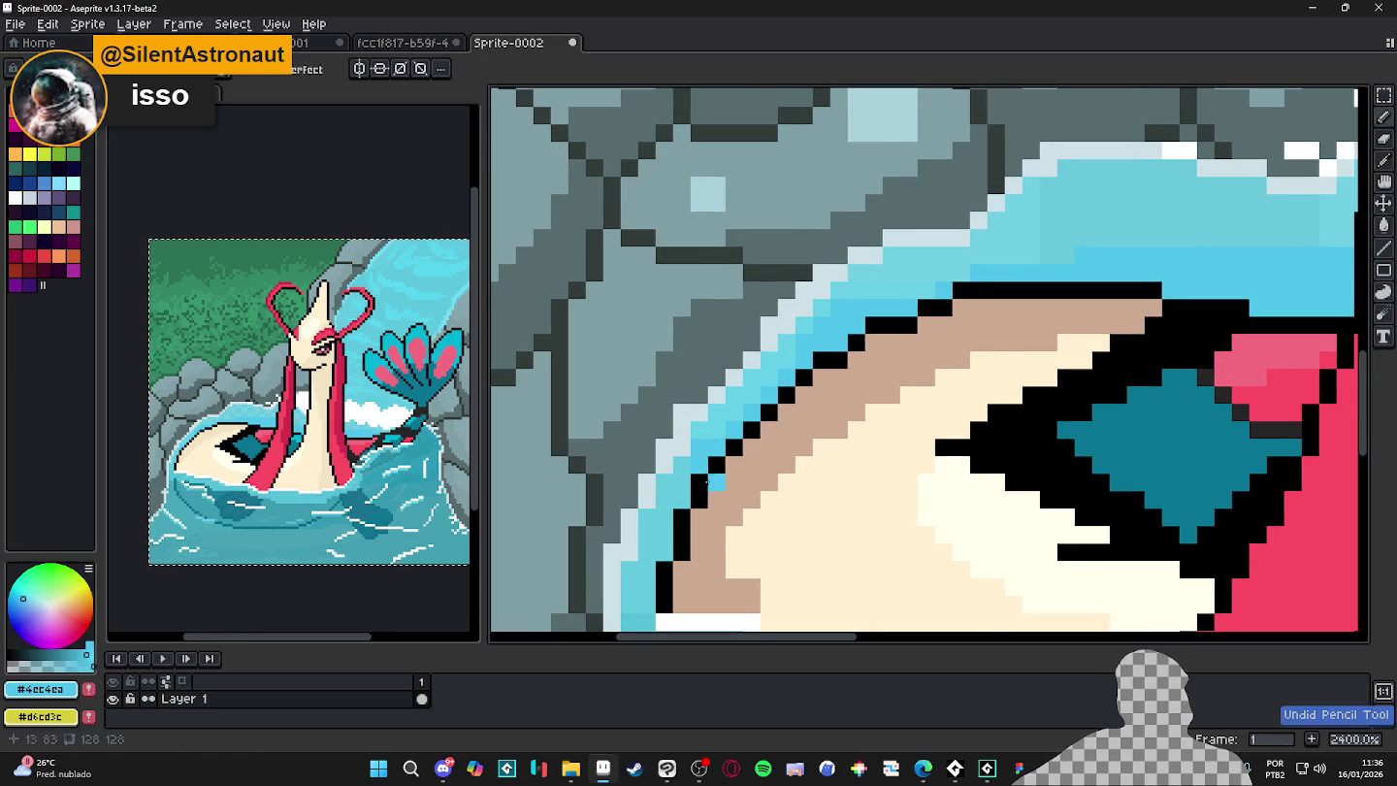
pyautogui.keyDown('alt'); pyautogui.click(706, 483); pyautogui.keyUp('alt')
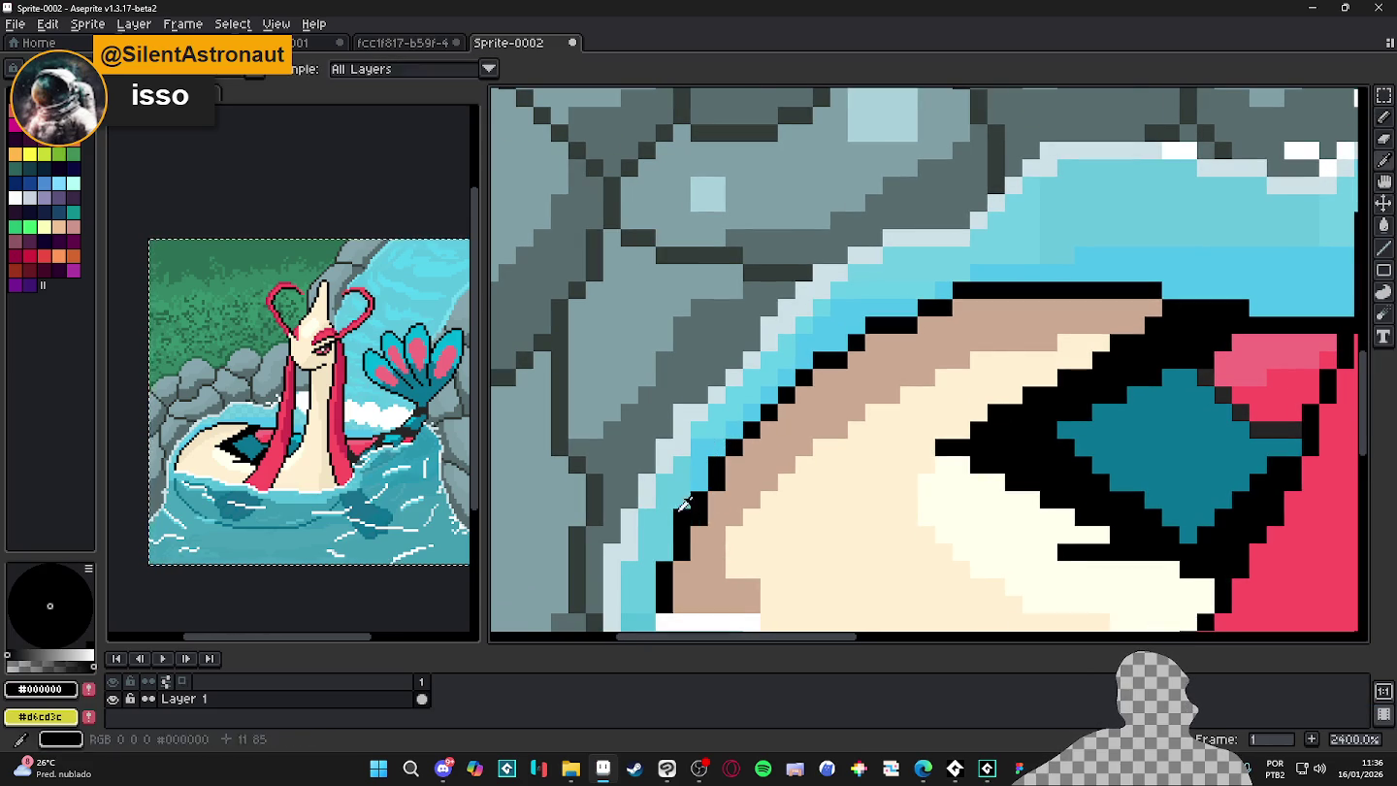
pyautogui.moveTo(856, 421); pyautogui.dragTo(781, 485)
pyautogui.keyDown('alt'); pyautogui.click(804, 397); pyautogui.keyUp('alt')
pyautogui.moveTo(792, 392); pyautogui.dragTo(834, 388)
# - Restore the stray cyan pixel to black and re-pick the light blue
pyautogui.scroll(-1, 863, 372)
pyautogui.scroll(1, 863, 373)
pyautogui.keyDown('alt'); pyautogui.click(885, 374); pyautogui.keyUp('alt')
pyautogui.click(833, 390)
pyautogui.keyDown('alt'); pyautogui.click(883, 355); pyautogui.keyUp('alt')
pyautogui.scroll(-5, 882, 355)
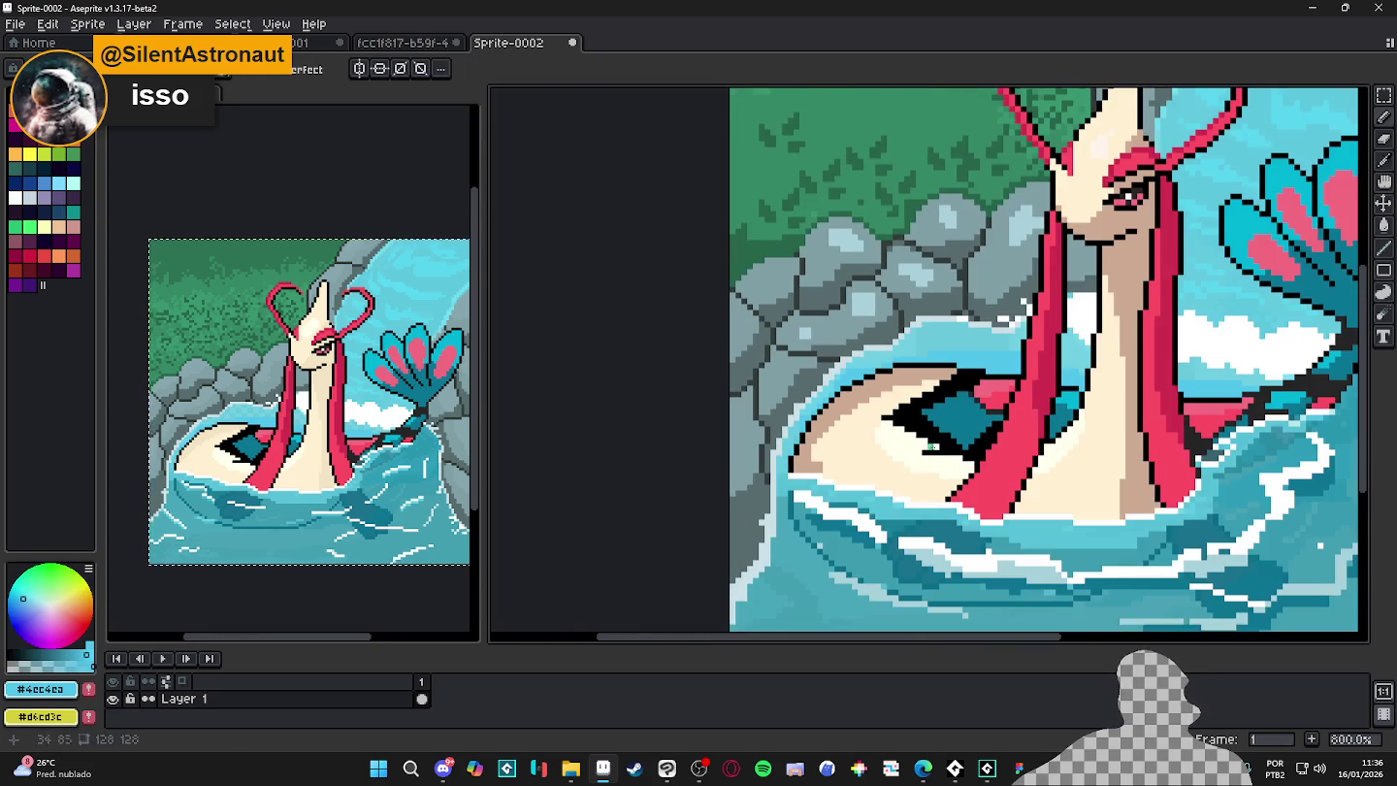
pyautogui.moveTo(912, 428); pyautogui.dragTo(895, 417)
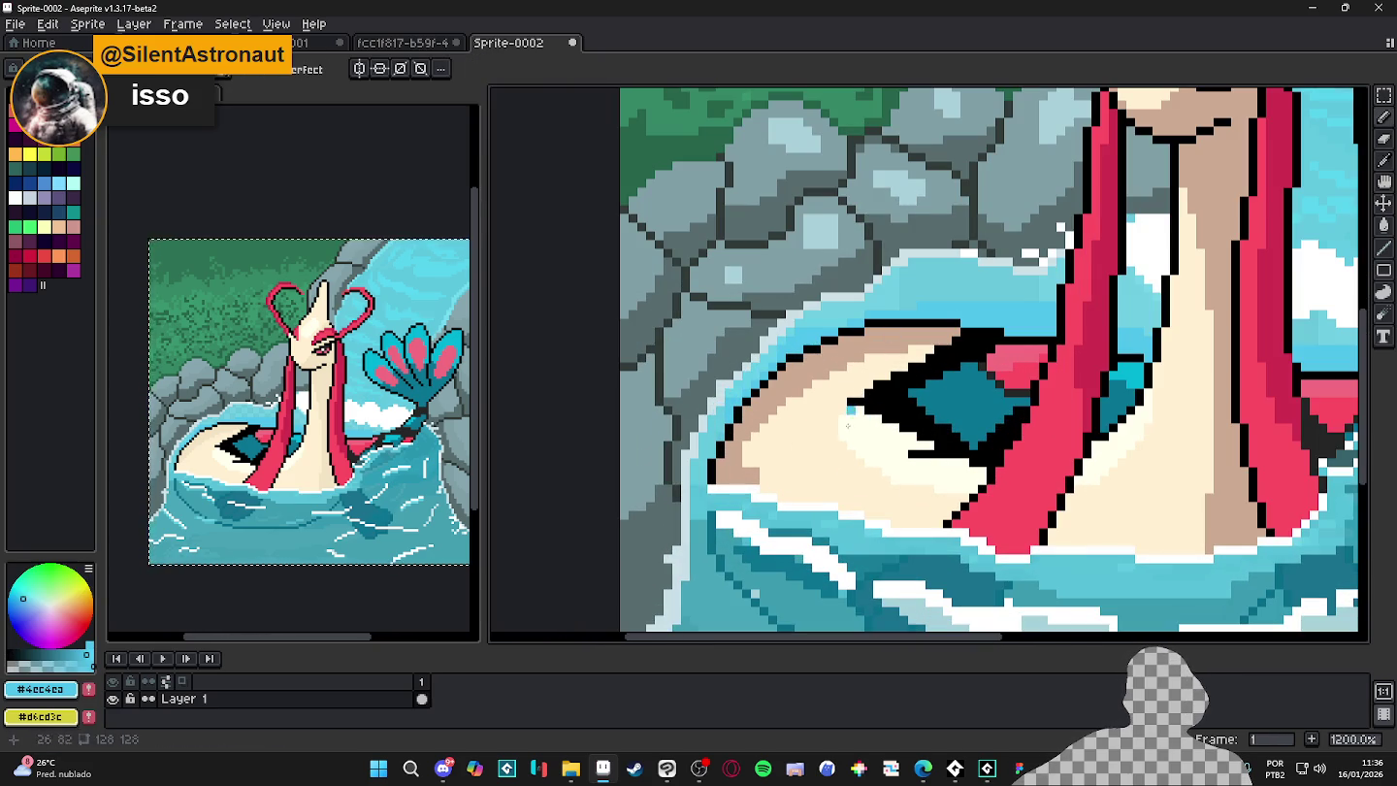
# - Test light-blue strokes on the tan body, then undo them and the stray pencil pixel
pyautogui.scroll(3, 873, 375)
pyautogui.scroll(2, 881, 372)
pyautogui.scroll(-5, 881, 378)
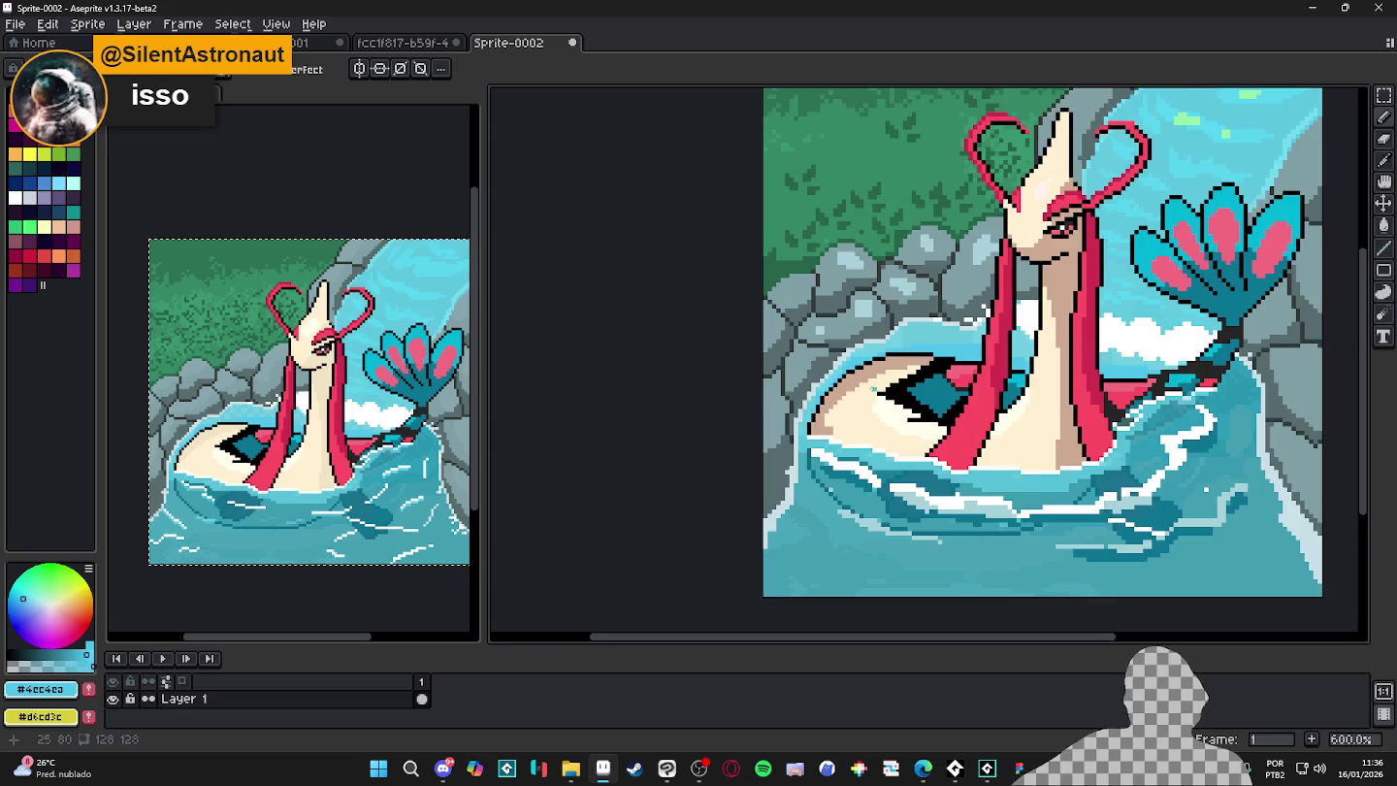
pyautogui.scroll(3, 876, 386)
pyautogui.scroll(1, 876, 387)
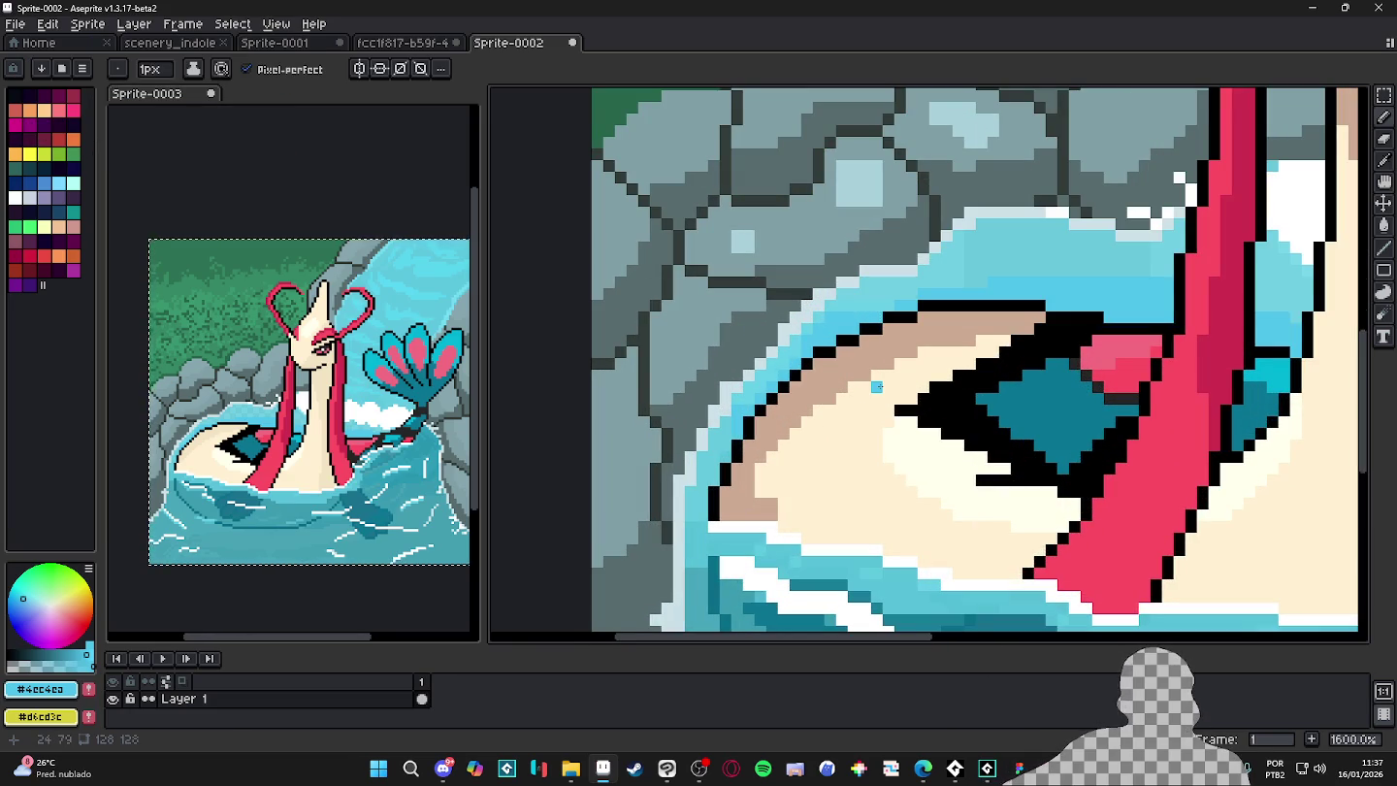
pyautogui.scroll(-3, 876, 386)
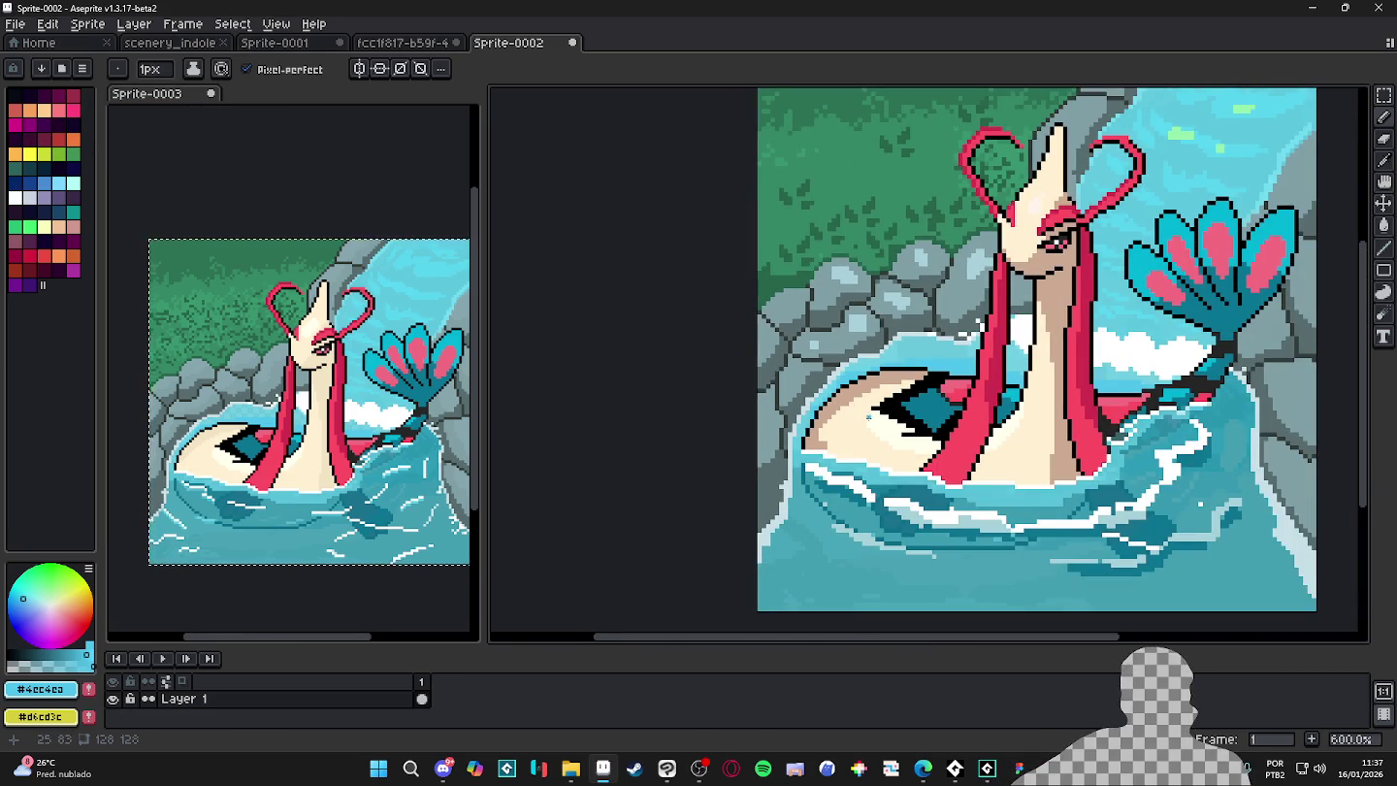
pyautogui.scroll(5, 895, 380)
pyautogui.scroll(3, 873, 383)
pyautogui.scroll(-5, 825, 388)
pyautogui.scroll(4, 787, 395)
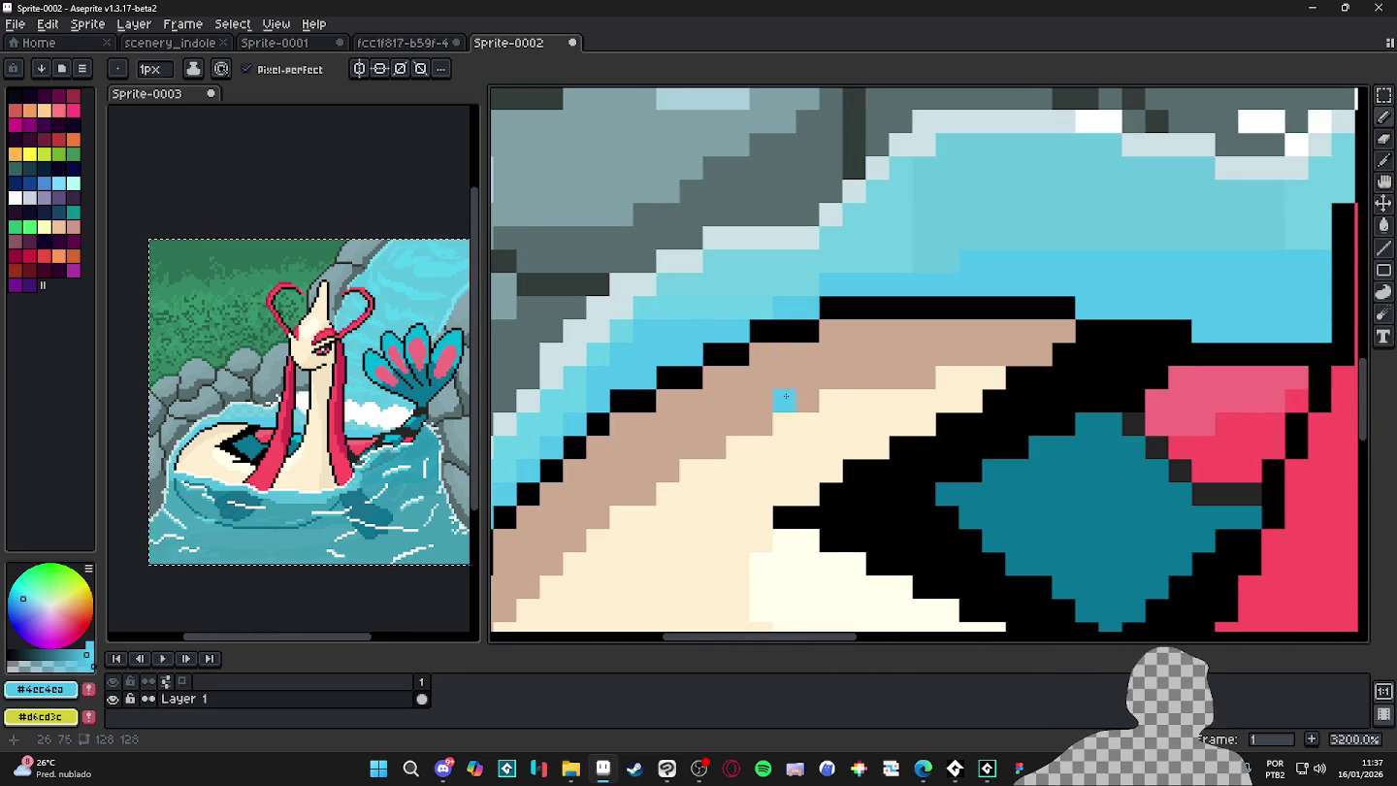
pyautogui.moveTo(761, 470)
pyautogui.mouseDown()
pyautogui.moveTo(761, 401)
pyautogui.moveTo(844, 423)
pyautogui.mouseUp()
pyautogui.hotkey('ctrl', 'z')
pyautogui.hotkey('ctrl', 'z')
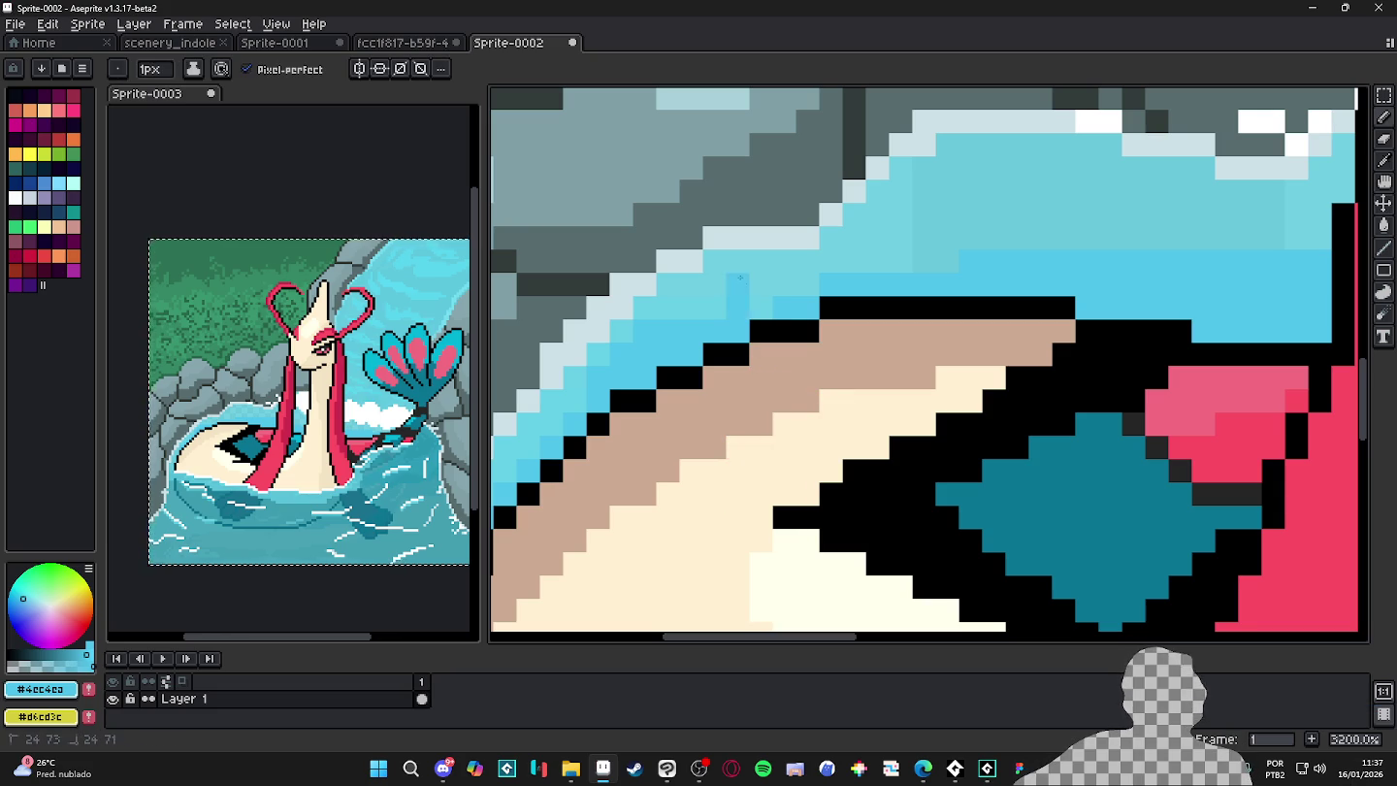
pyautogui.hotkey('ctrl', 'z')
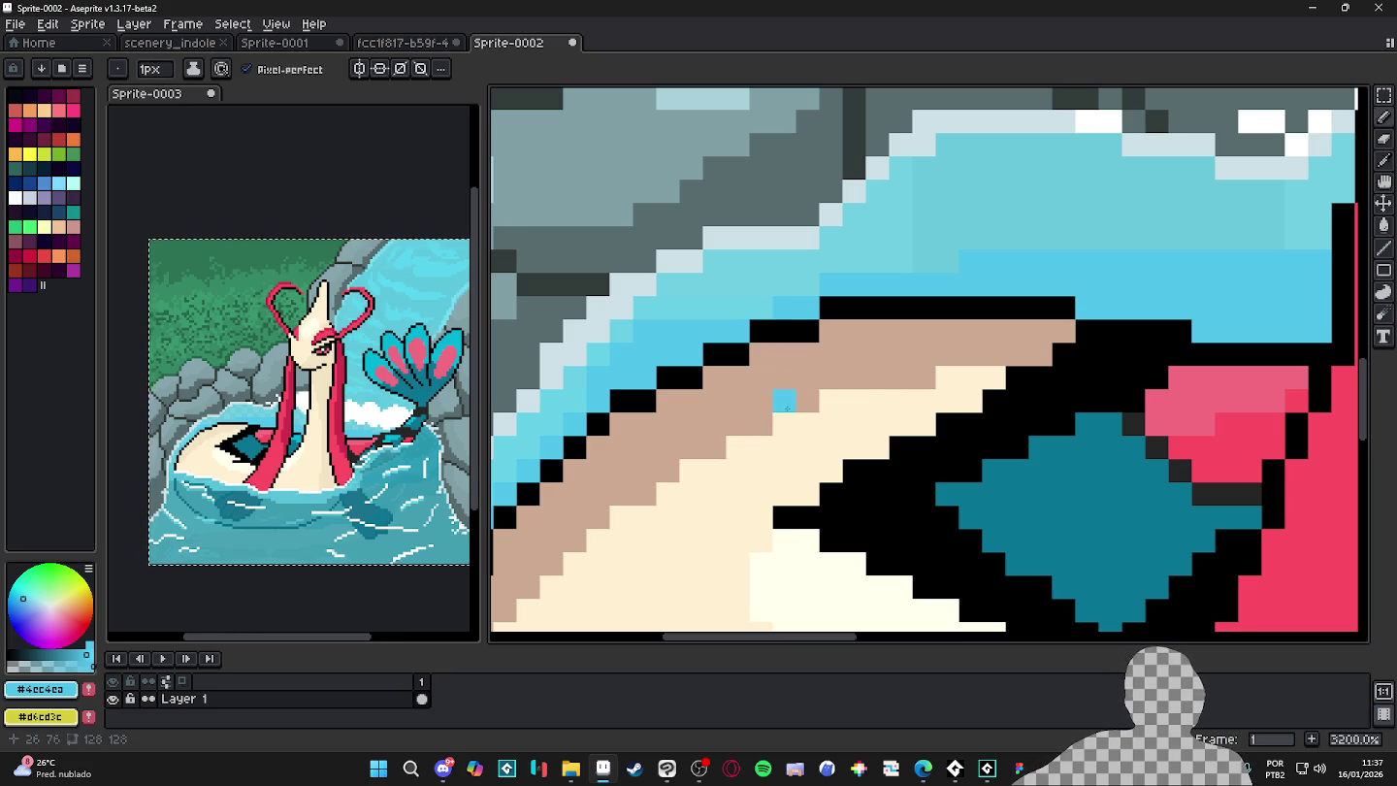
# - Sample dark brown #736052 and paint it along the top outline of the coiled body
pyautogui.keyDown('alt'); pyautogui.click(757, 335); pyautogui.keyUp('alt')
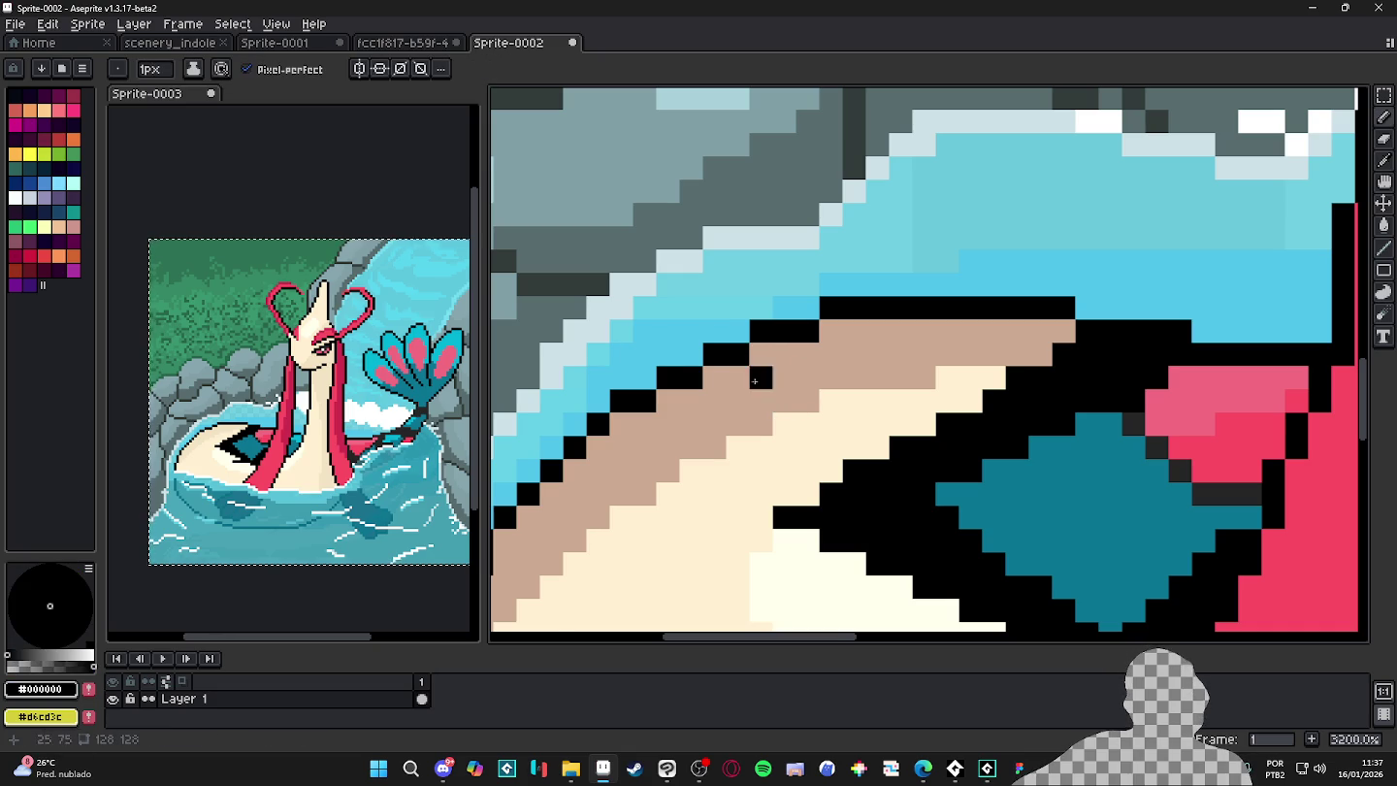
pyautogui.scroll(2, 773, 368)
pyautogui.scroll(-2, 860, 376)
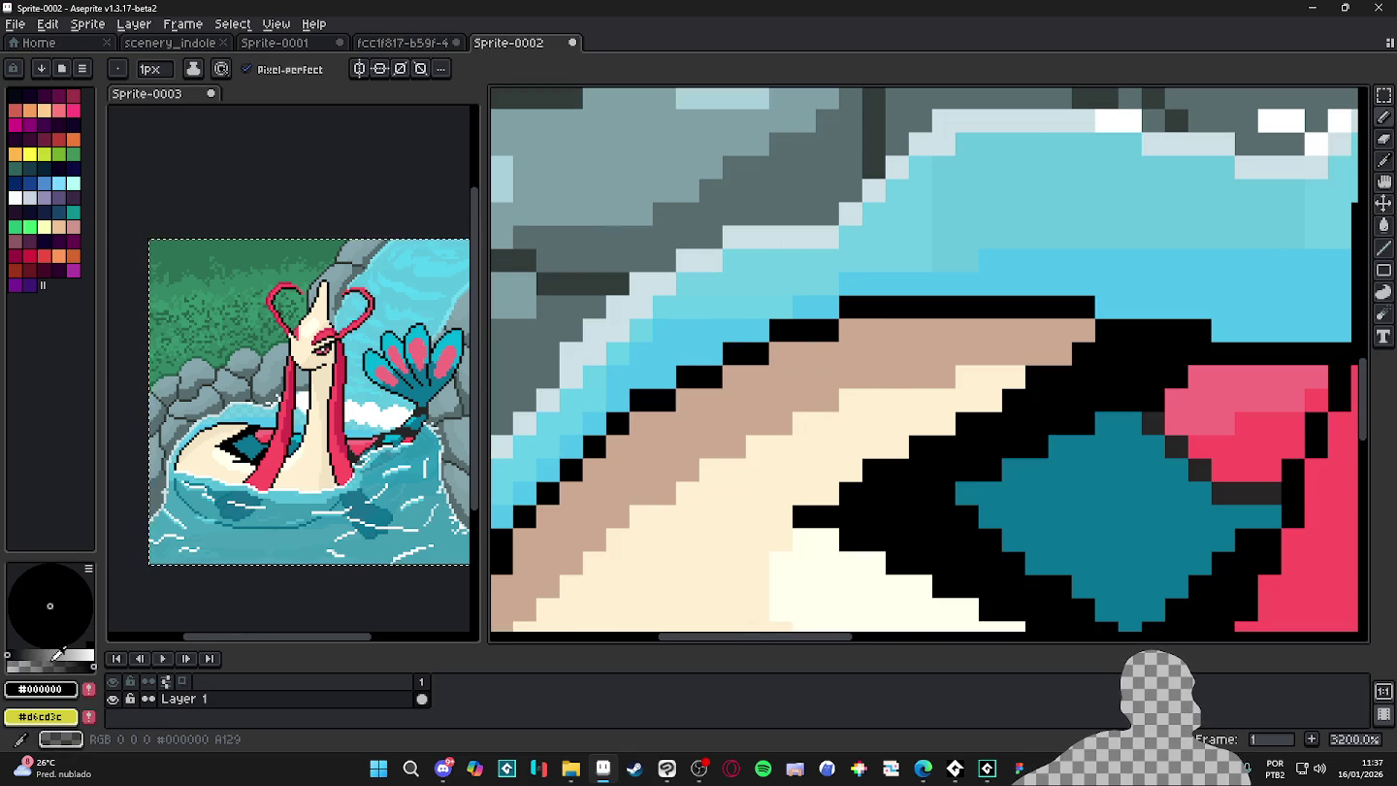
pyautogui.click(782, 353)
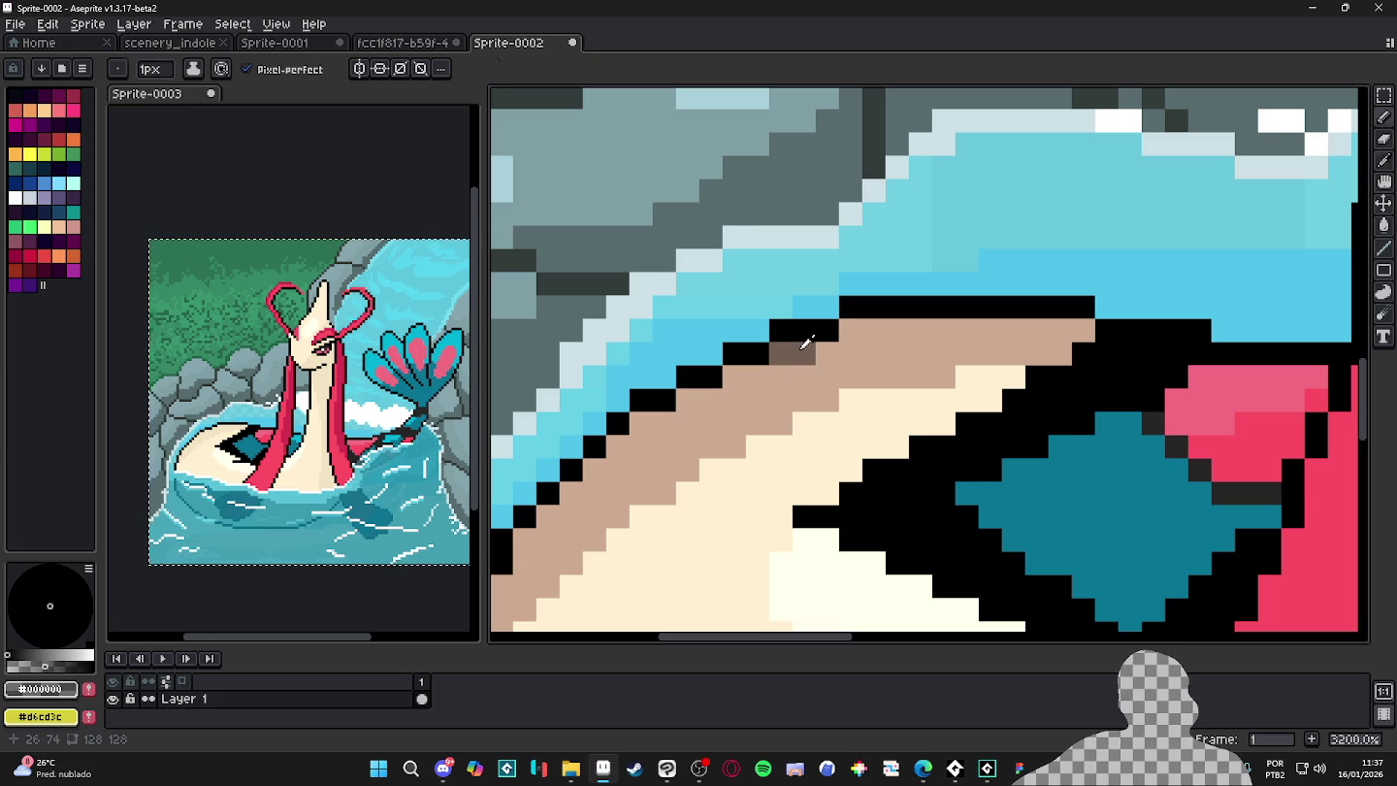
pyautogui.keyDown('alt'); pyautogui.click(780, 354); pyautogui.keyUp('alt')
pyautogui.moveTo(850, 329); pyautogui.dragTo(873, 329)
pyautogui.click(734, 377)
pyautogui.moveTo(711, 399); pyautogui.dragTo(665, 400)
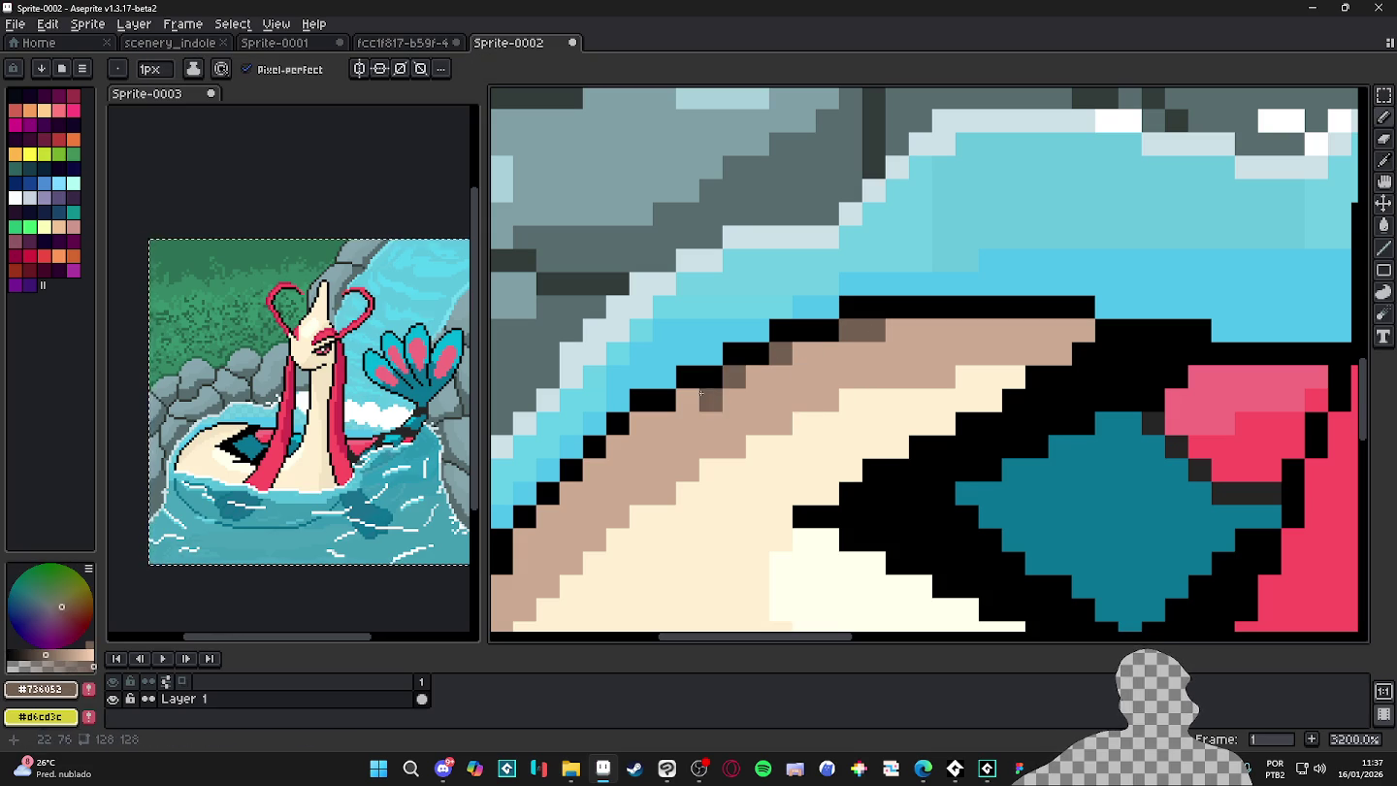
pyautogui.scroll(-2, 884, 349)
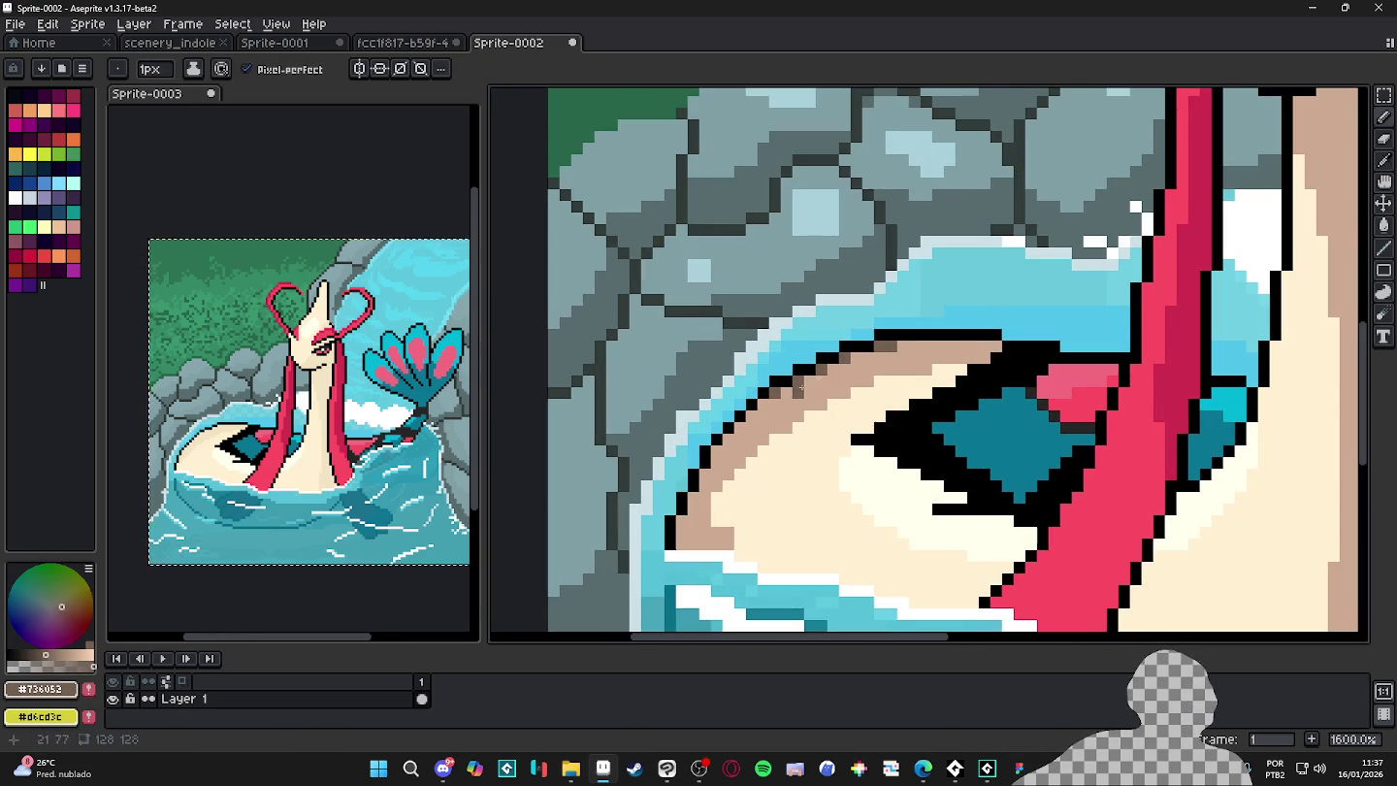
# - Darken two more pixels on the body's upper outline to dark brown
pyautogui.scroll(-3, 860, 368)
pyautogui.scroll(1, 861, 397)
pyautogui.scroll(2, 776, 413)
pyautogui.scroll(1, 742, 422)
pyautogui.click(719, 461)
pyautogui.click(701, 496)
# - Zoom out to review the Milotic sprite, then bring Clip Studio Paint back to the front
pyautogui.scroll(-2, 876, 463)
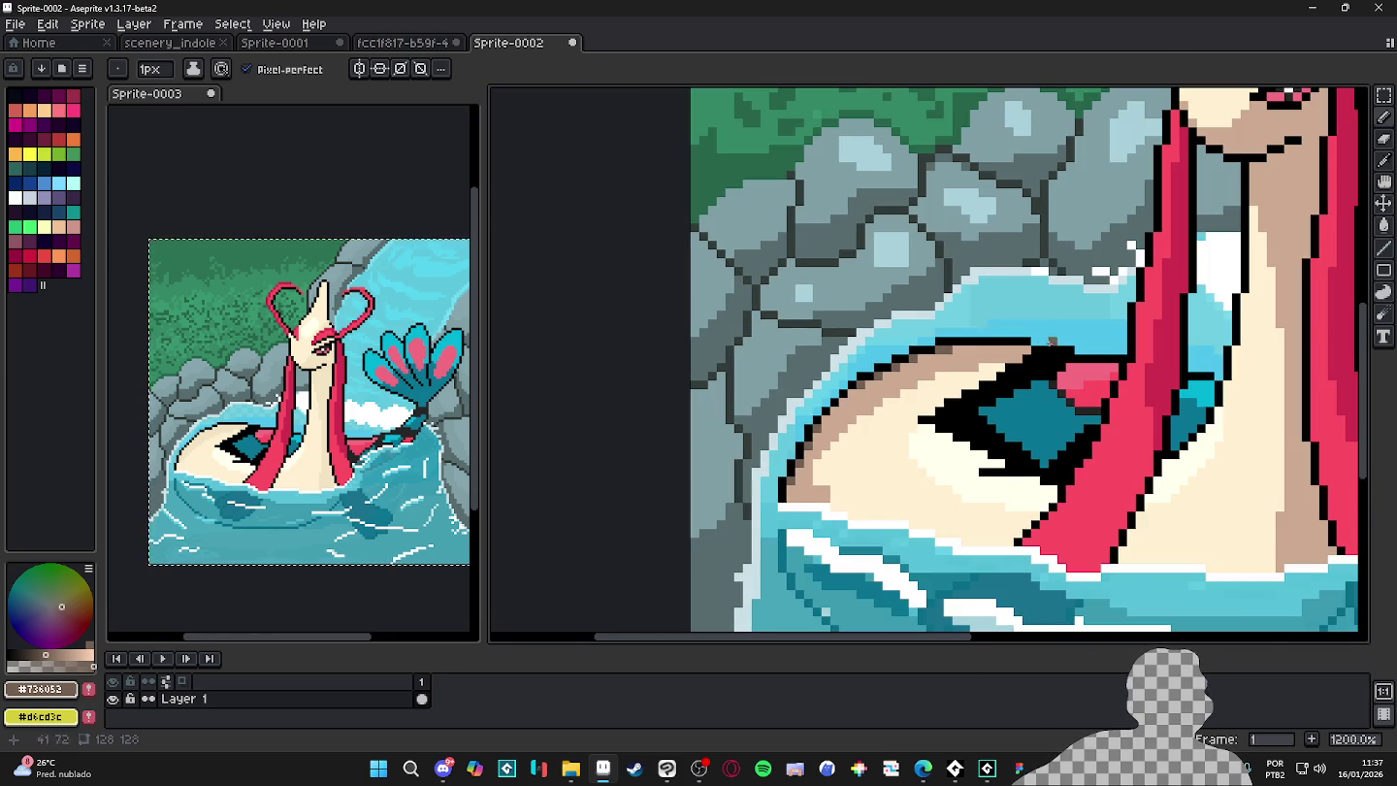
pyautogui.scroll(-1, 931, 447)
pyautogui.scroll(-1, 965, 438)
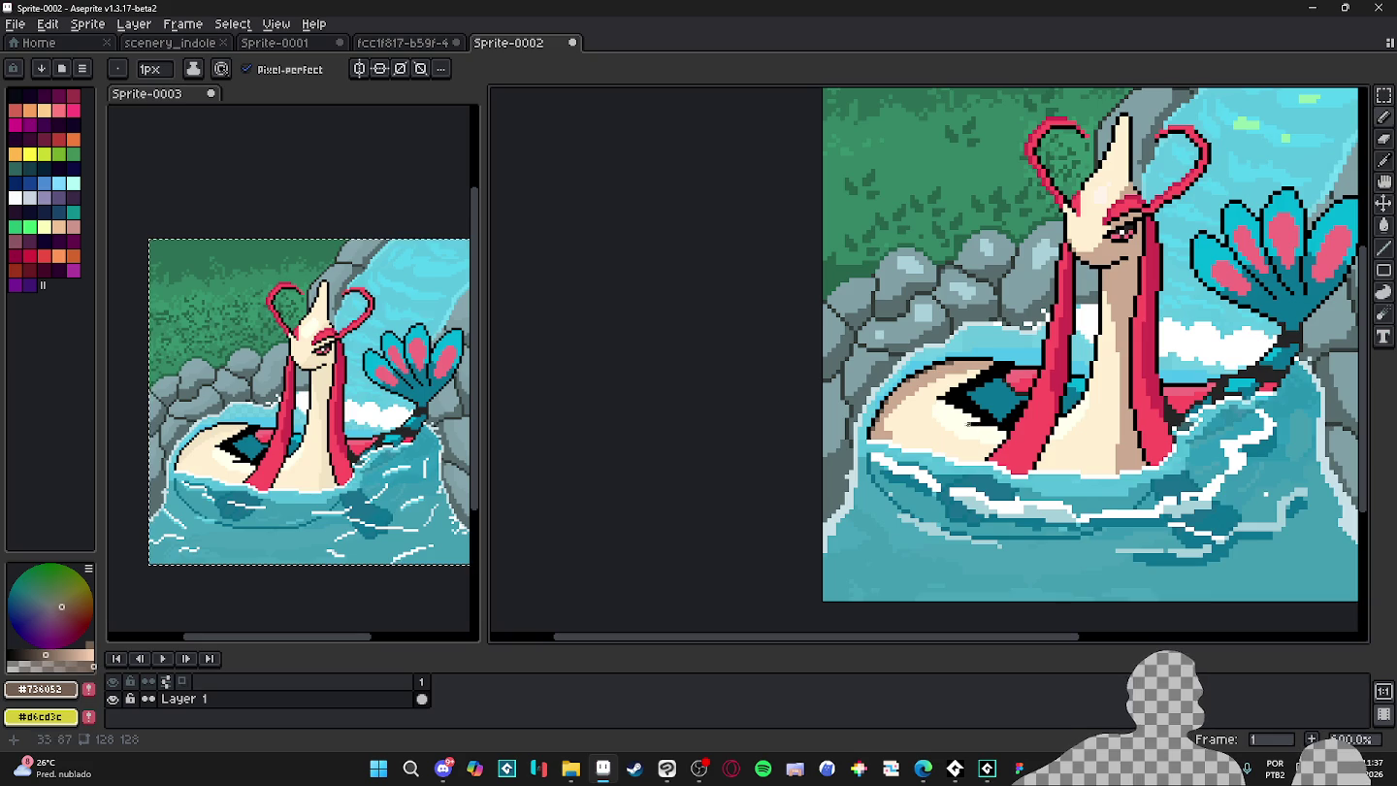
pyautogui.scroll(1, 973, 422)
pyautogui.scroll(-2, 967, 424)
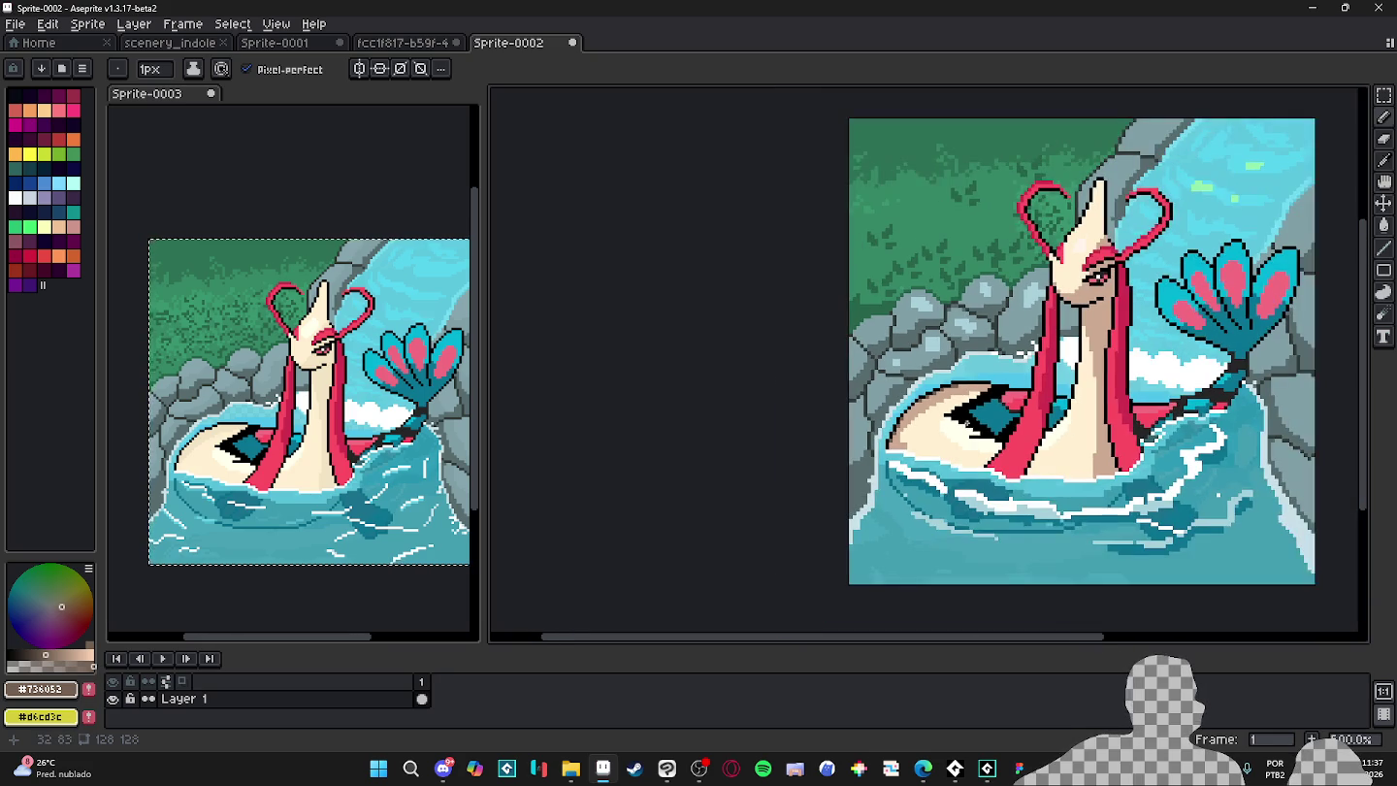
pyautogui.scroll(-1, 931, 436)
pyautogui.scroll(2, 873, 456)
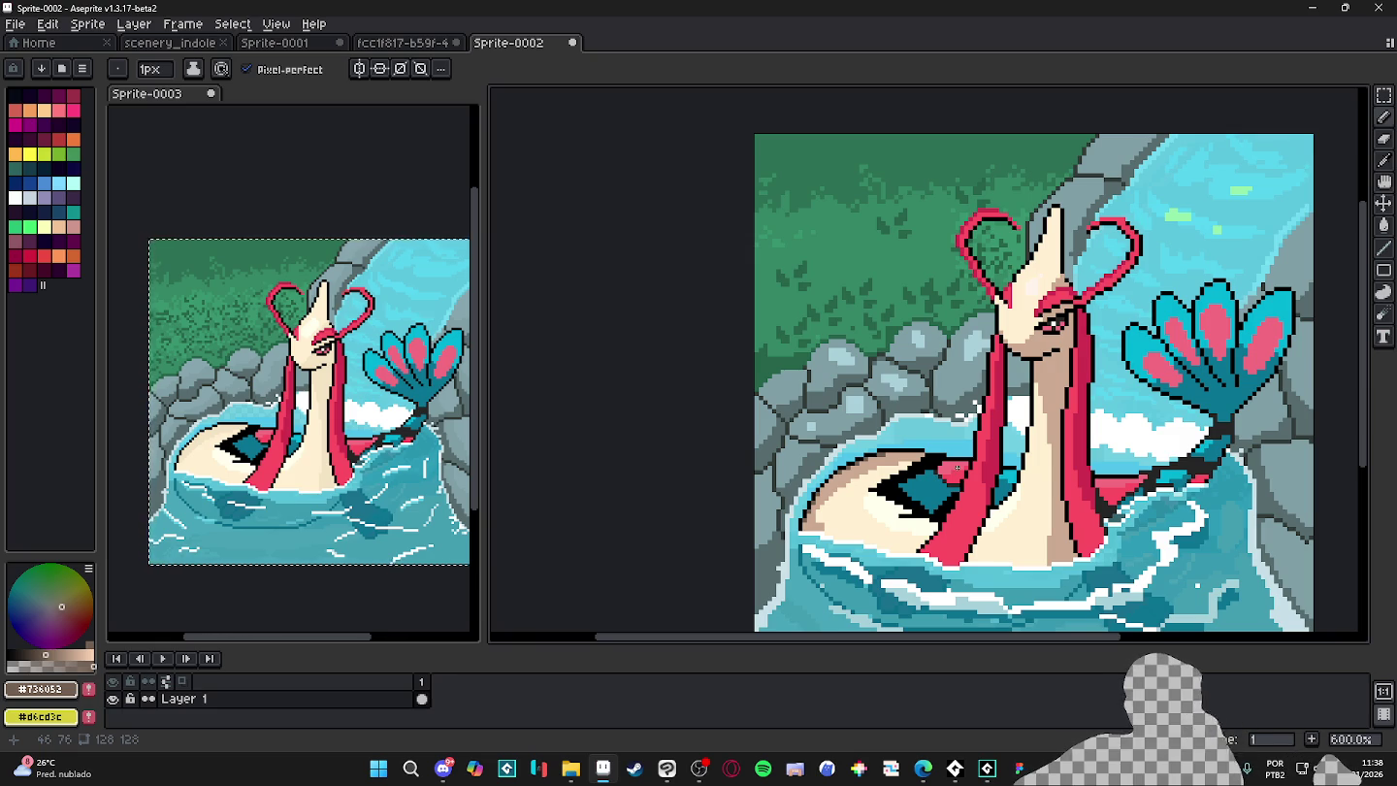
pyautogui.scroll(4, 938, 478)
pyautogui.scroll(-2, 729, 441)
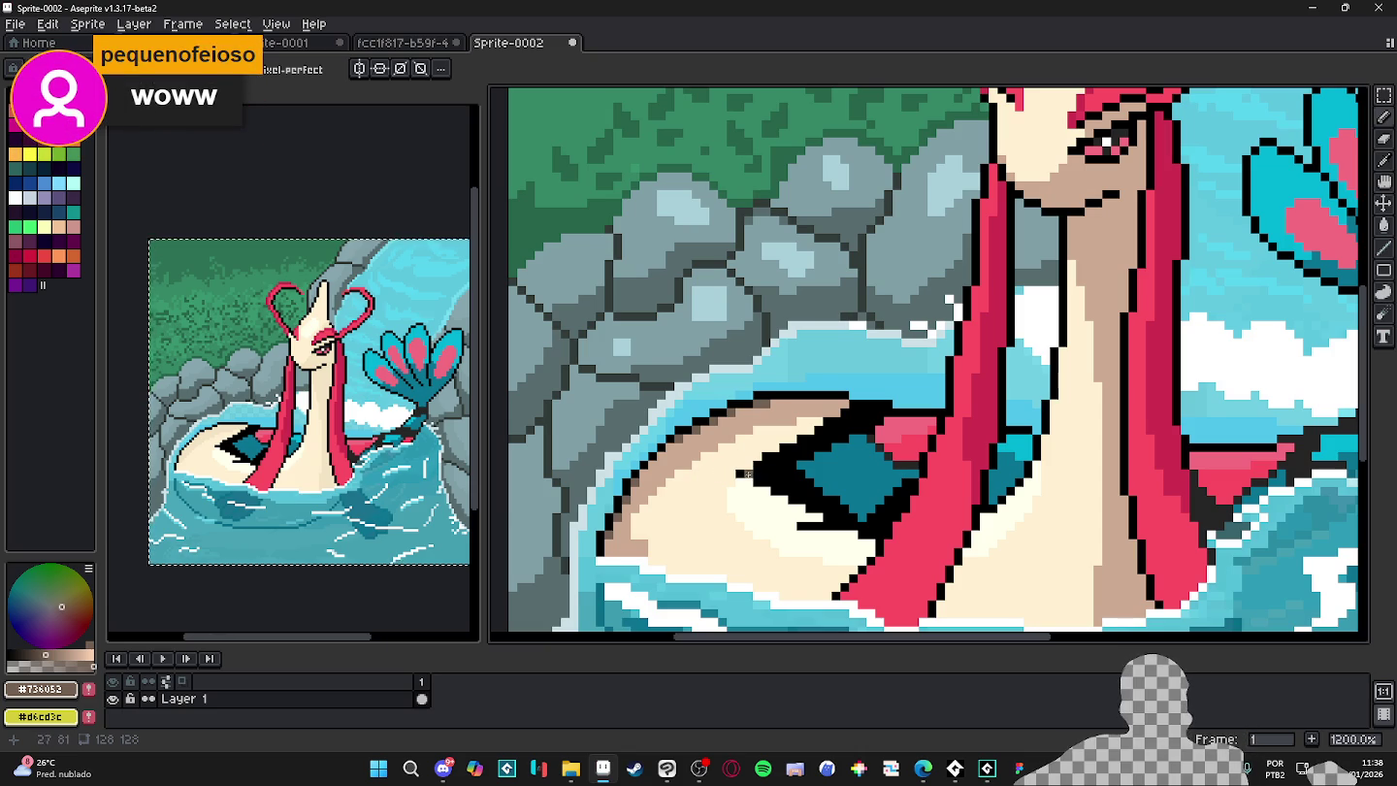
pyautogui.scroll(-4, 767, 473)
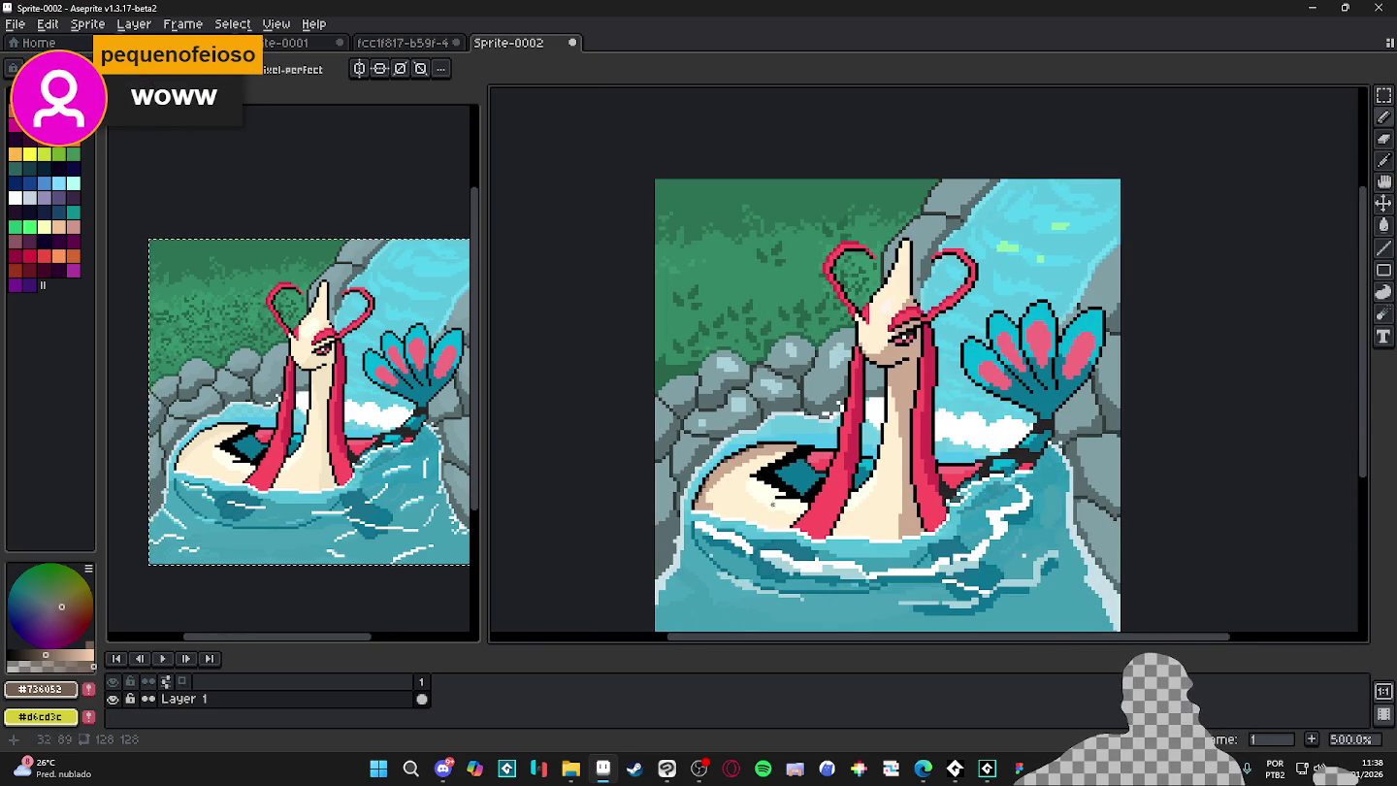
pyautogui.scroll(7, 741, 500)
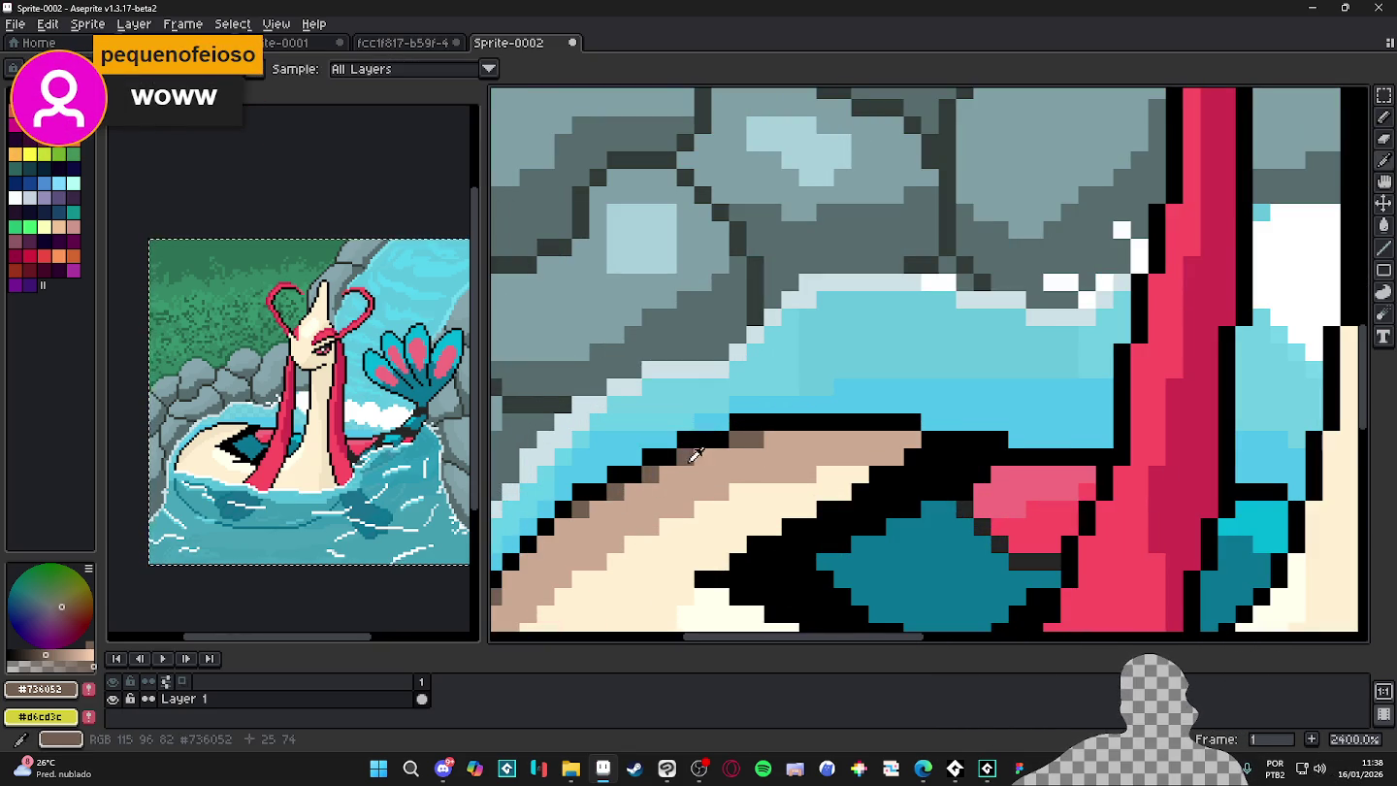
pyautogui.scroll(-3, 708, 611)
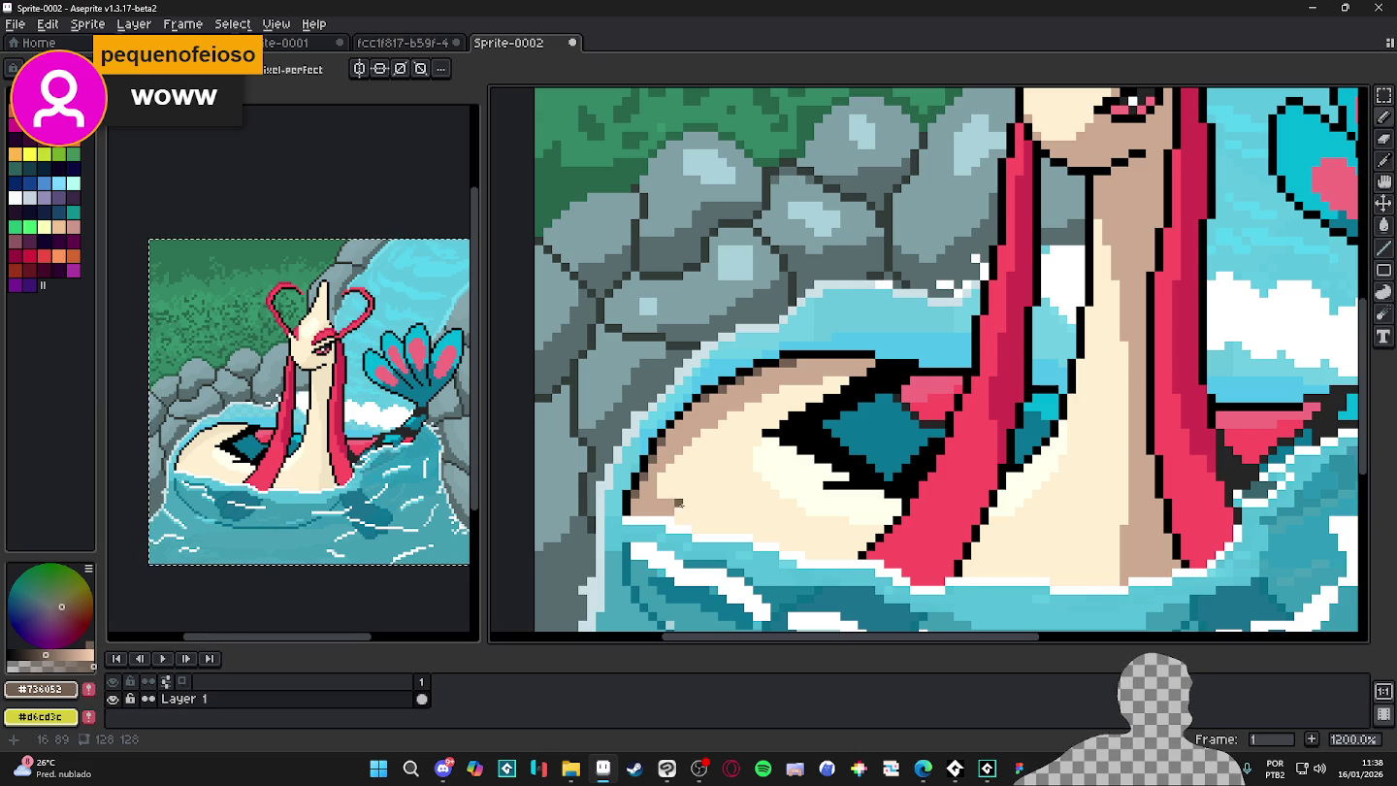
pyautogui.scroll(-3, 695, 491)
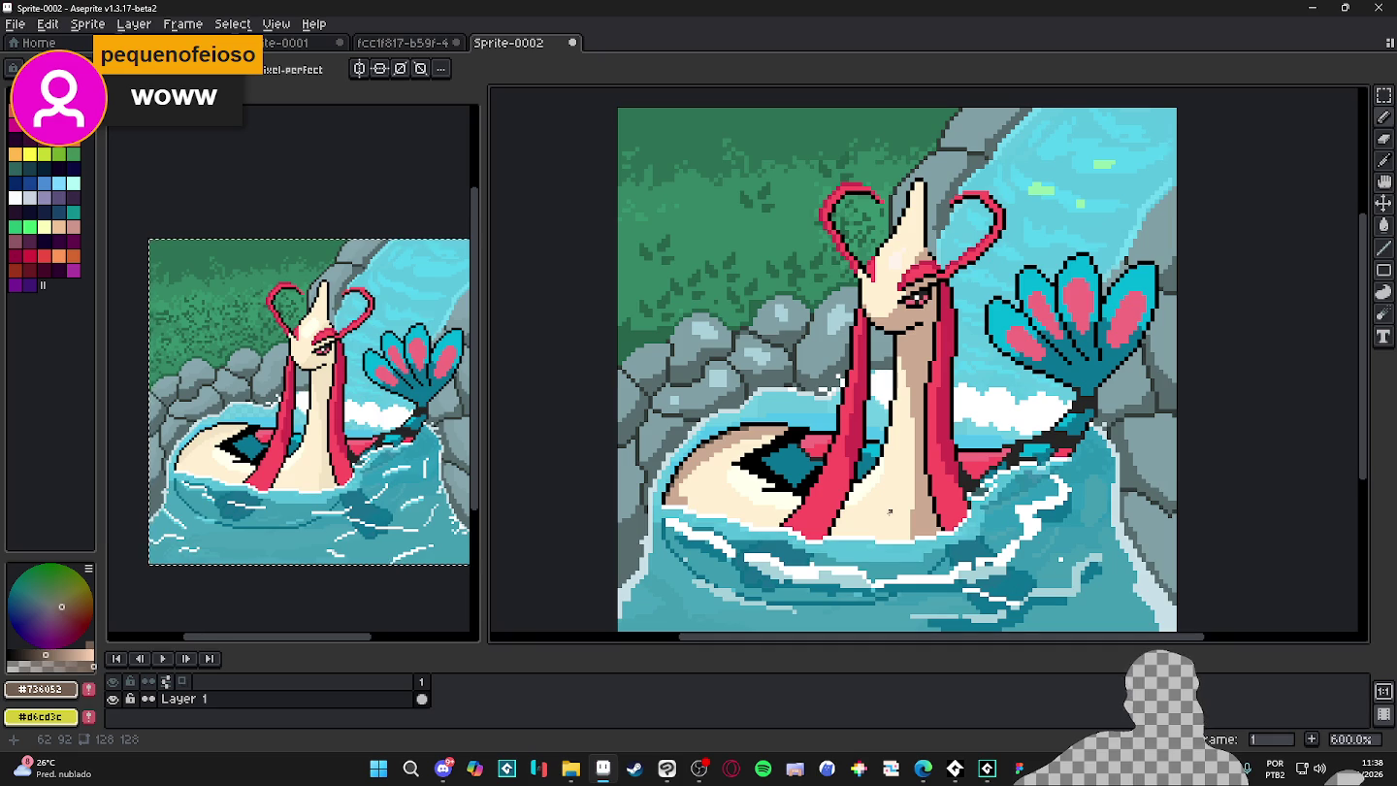
pyautogui.scroll(2, 716, 444)
pyautogui.scroll(3, 716, 444)
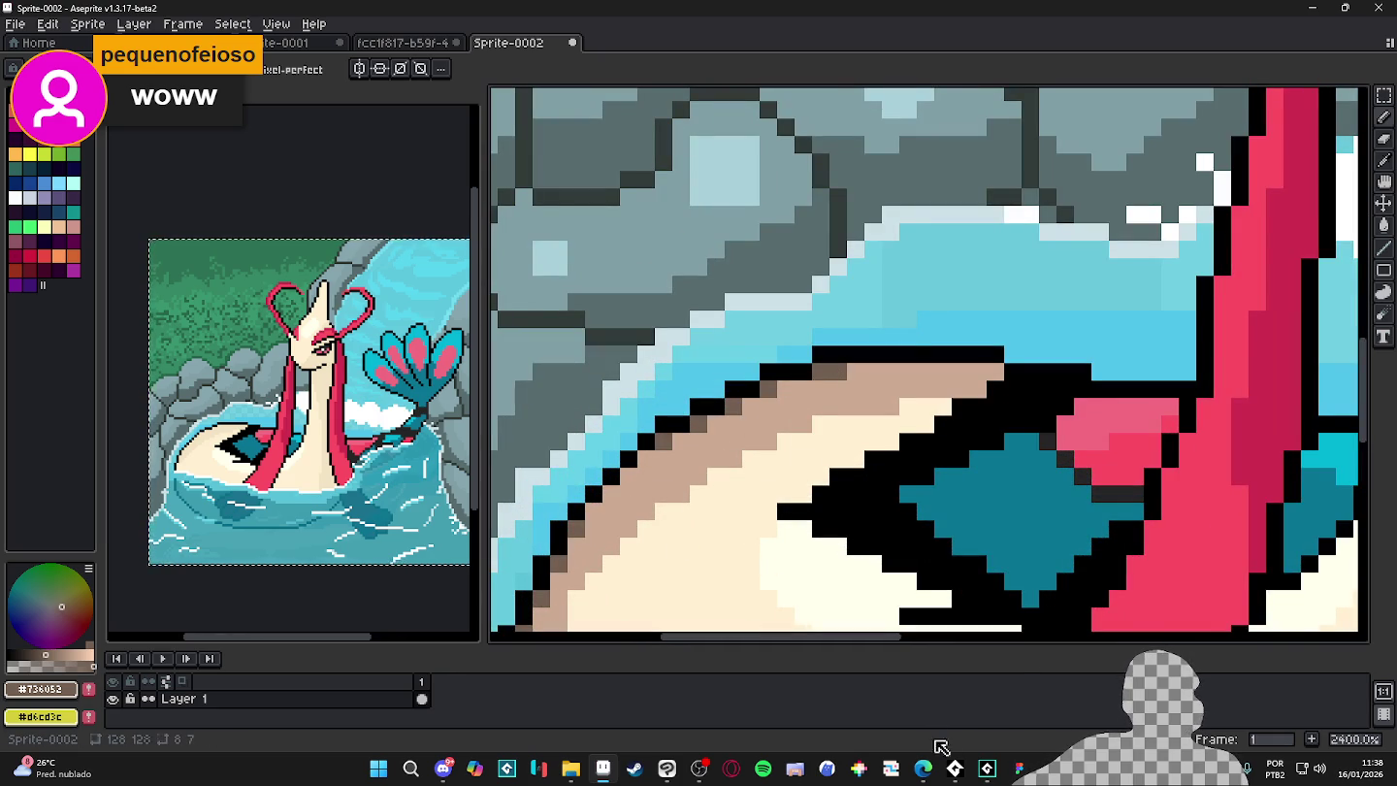
pyautogui.click(666, 770)
pyautogui.scroll(-2, 706, 476)
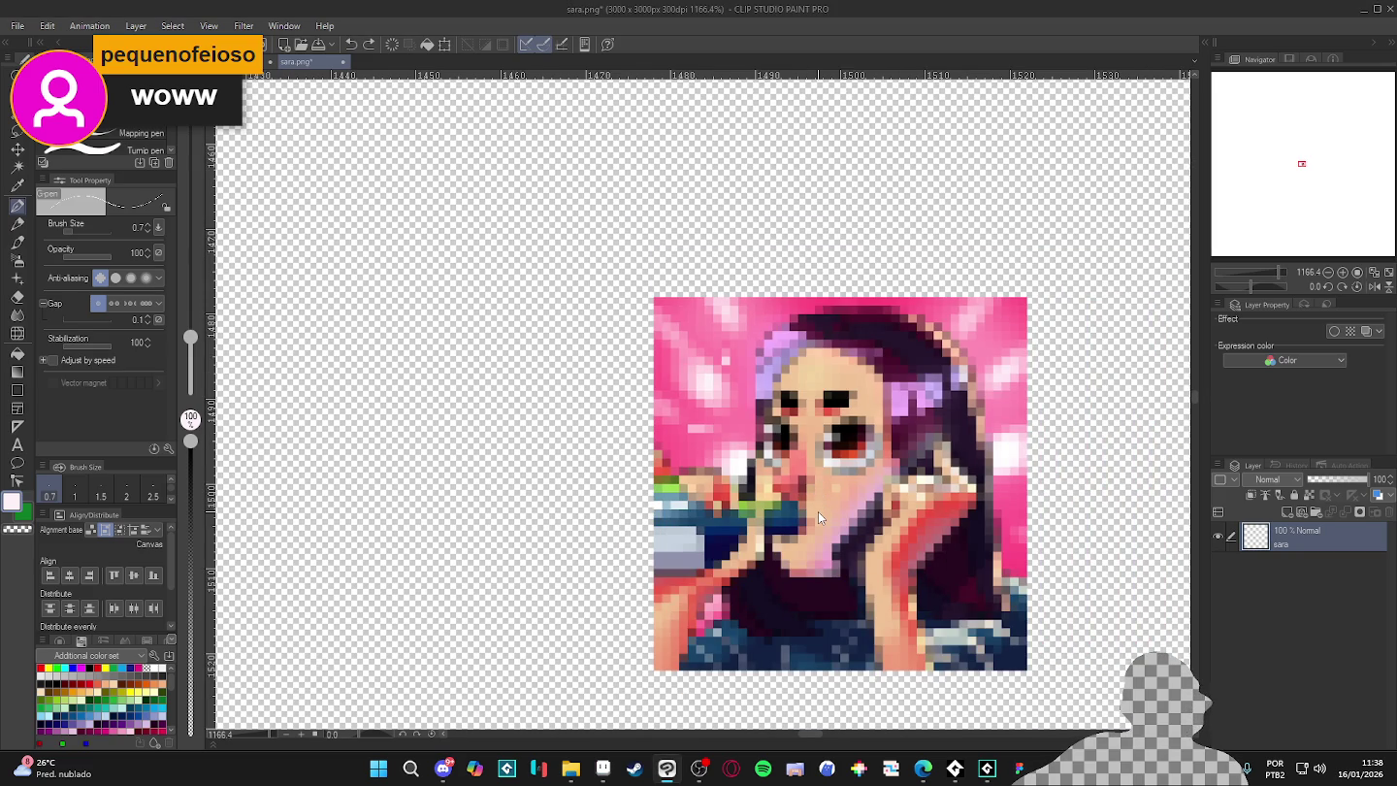
# - Zoom in on the eye outline of the sara.png portrait in Clip Studio Paint
pyautogui.scroll(-2, 818, 510)
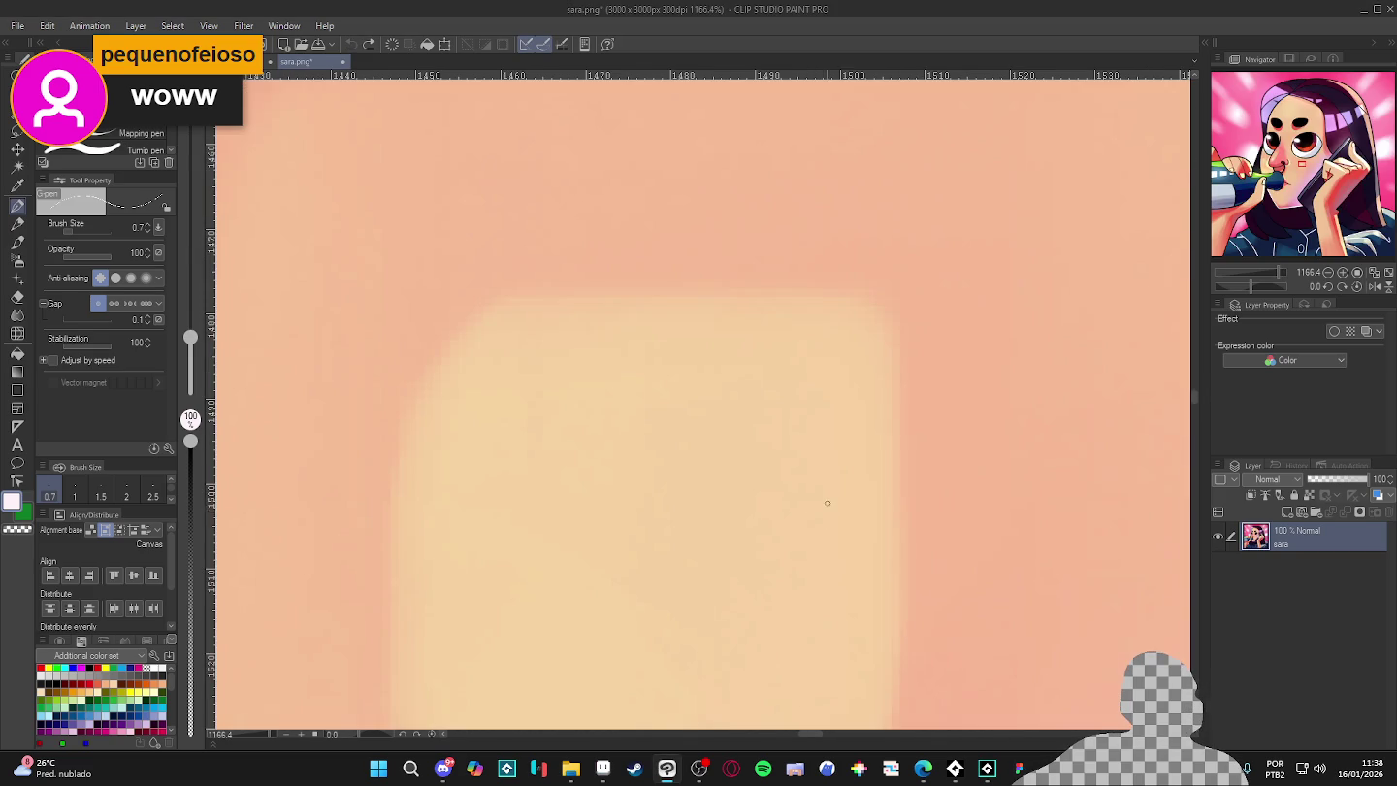
pyautogui.scroll(-6, 816, 510)
pyautogui.scroll(-6, 824, 500)
pyautogui.scroll(-3, 834, 484)
pyautogui.scroll(3, 834, 484)
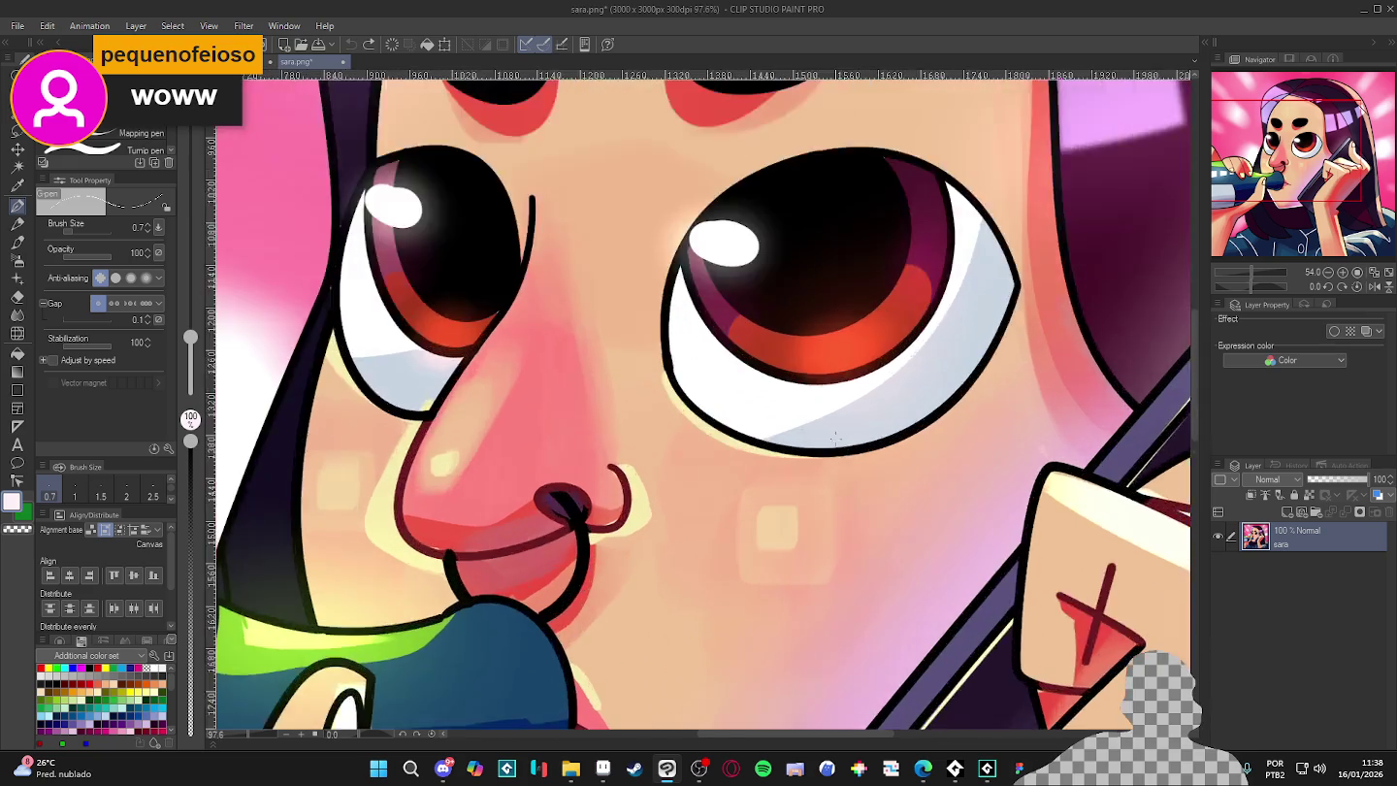
pyautogui.scroll(5, 848, 481)
pyautogui.scroll(5, 873, 477)
pyautogui.scroll(5, 899, 475)
pyautogui.scroll(2, 899, 476)
pyautogui.scroll(1, 817, 483)
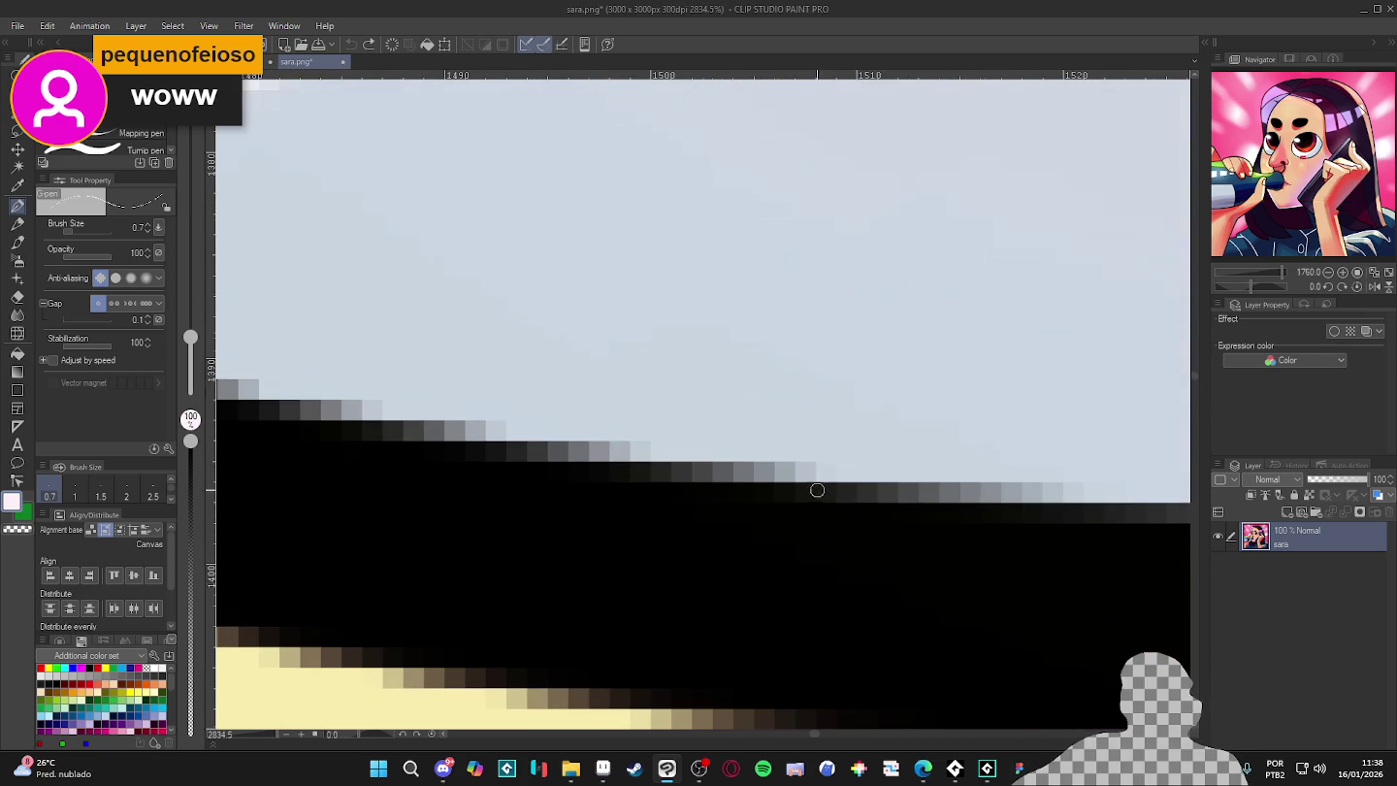
pyautogui.scroll(-3, 854, 514)
pyautogui.scroll(1, 829, 509)
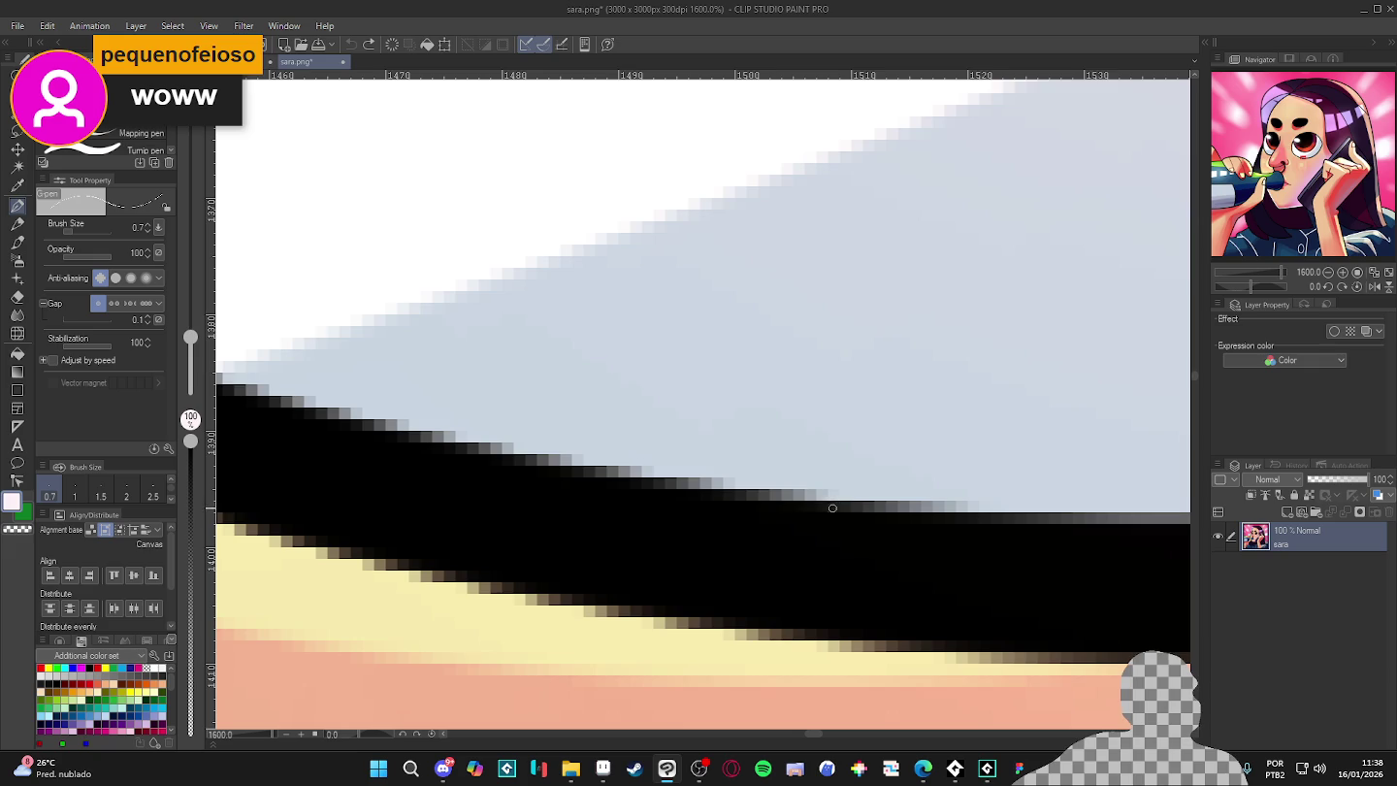
pyautogui.scroll(-1, 818, 506)
pyautogui.scroll(-1, 823, 505)
pyautogui.scroll(2, 827, 504)
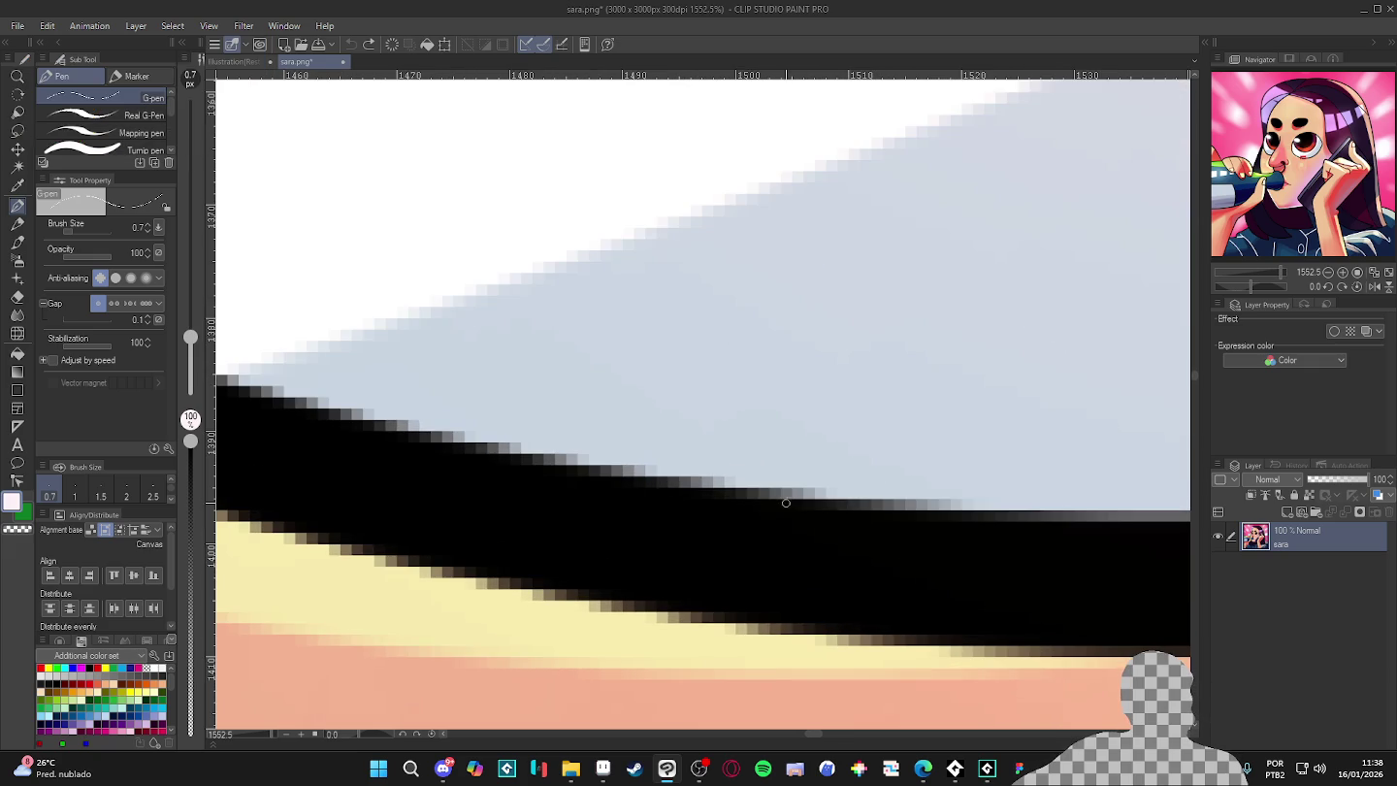
pyautogui.scroll(2, 784, 501)
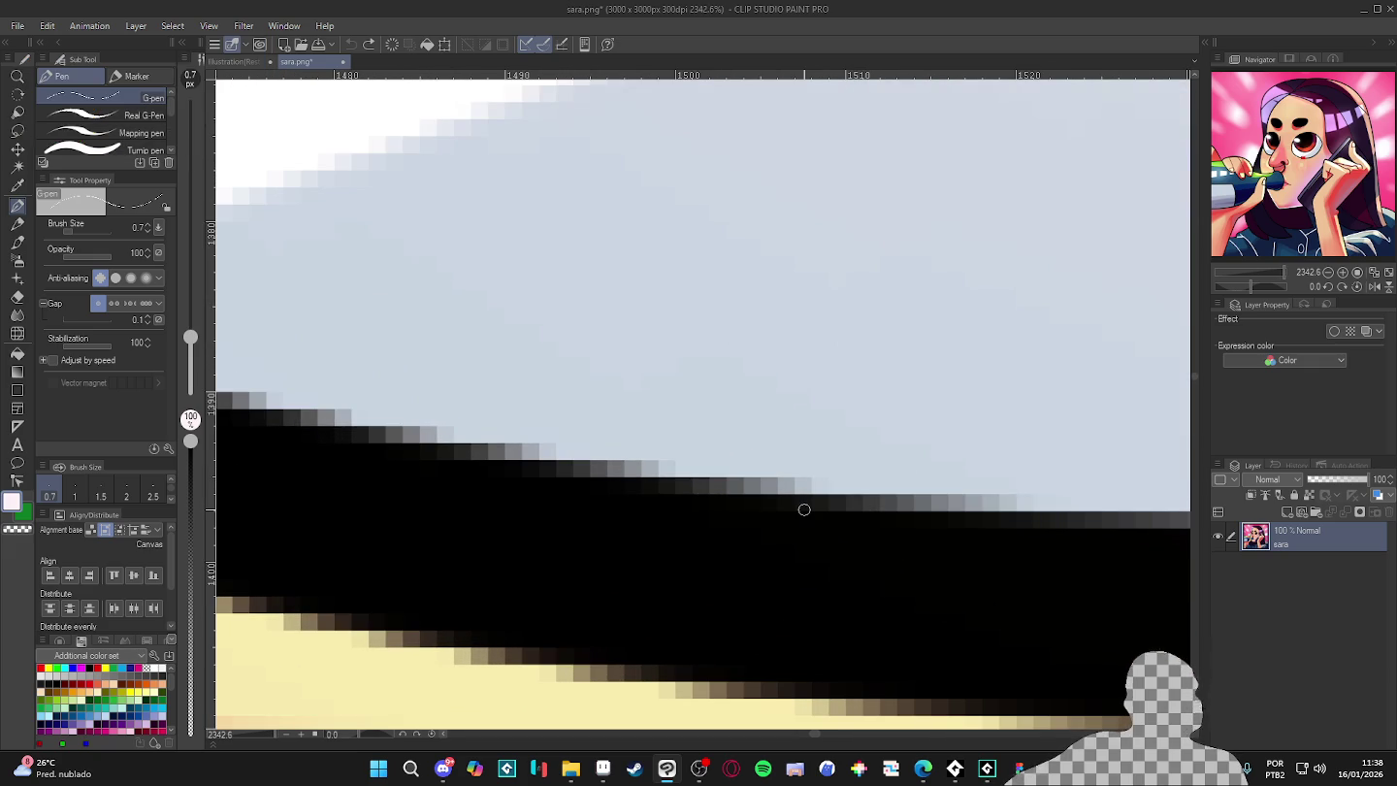
pyautogui.scroll(-1, 803, 509)
pyautogui.scroll(-2, 803, 509)
pyautogui.scroll(-3, 803, 511)
pyautogui.scroll(-3, 803, 510)
pyautogui.scroll(-2, 801, 543)
pyautogui.scroll(-1, 799, 571)
pyautogui.scroll(1, 798, 602)
pyautogui.moveTo(798, 602); pyautogui.dragTo(760, 515)
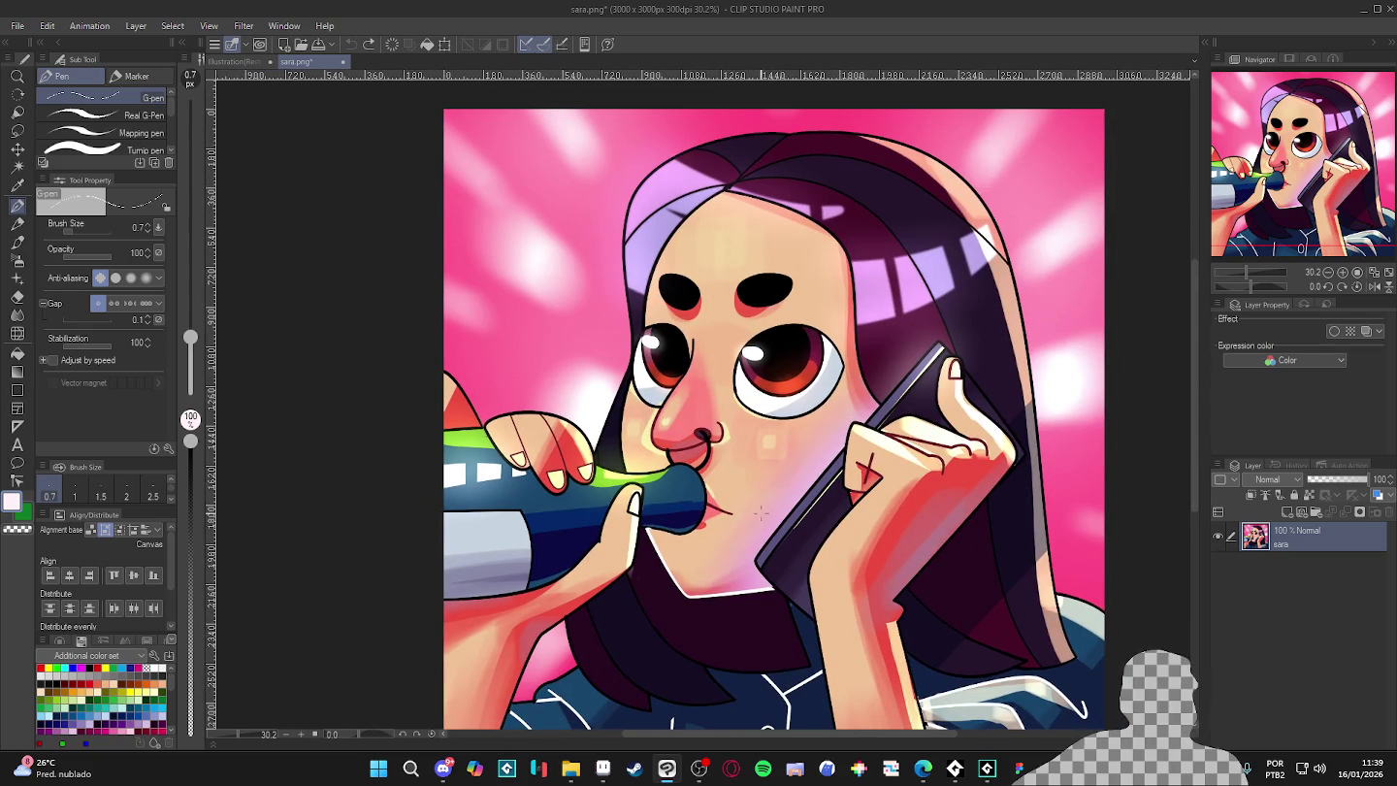
pyautogui.scroll(-1, 774, 478)
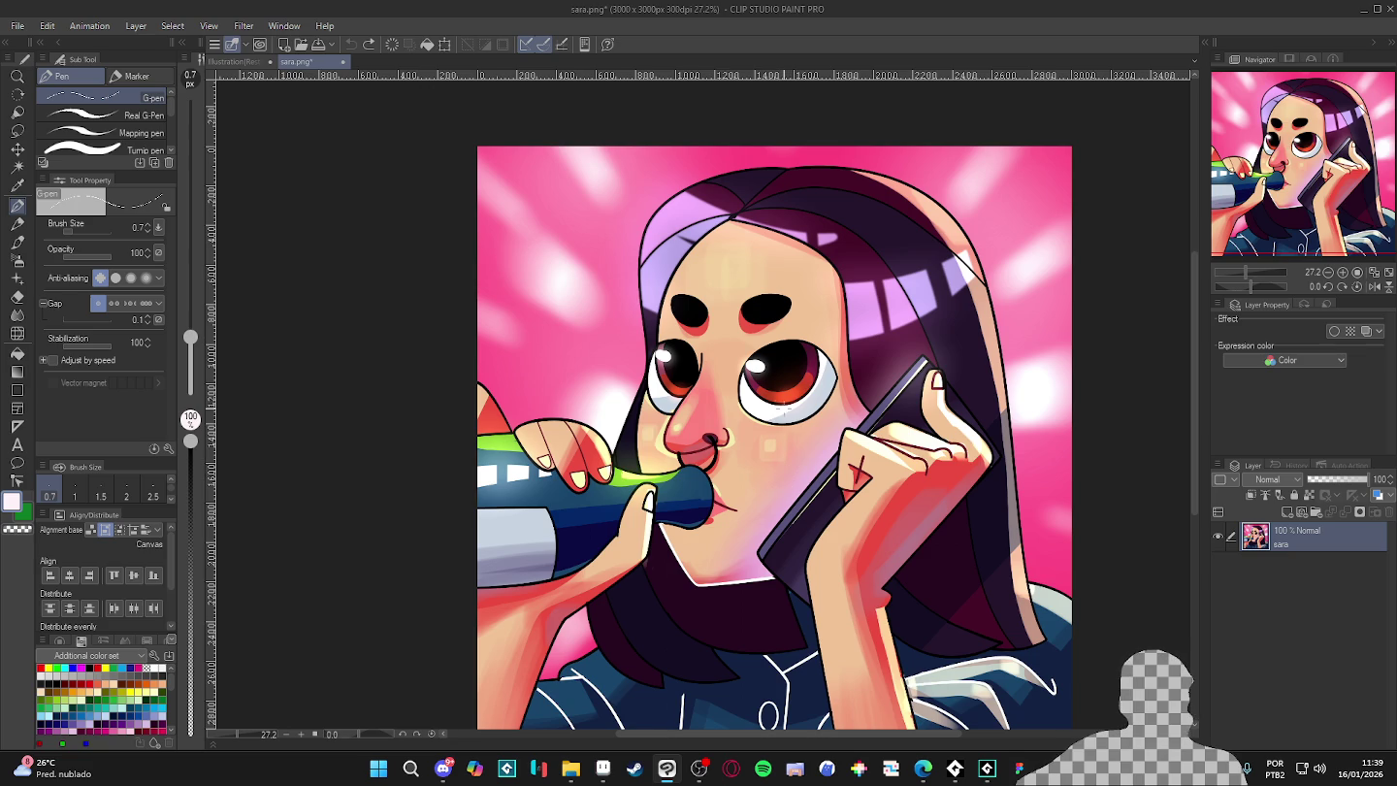
pyautogui.scroll(4, 766, 418)
pyautogui.scroll(4, 766, 417)
pyautogui.scroll(5, 771, 406)
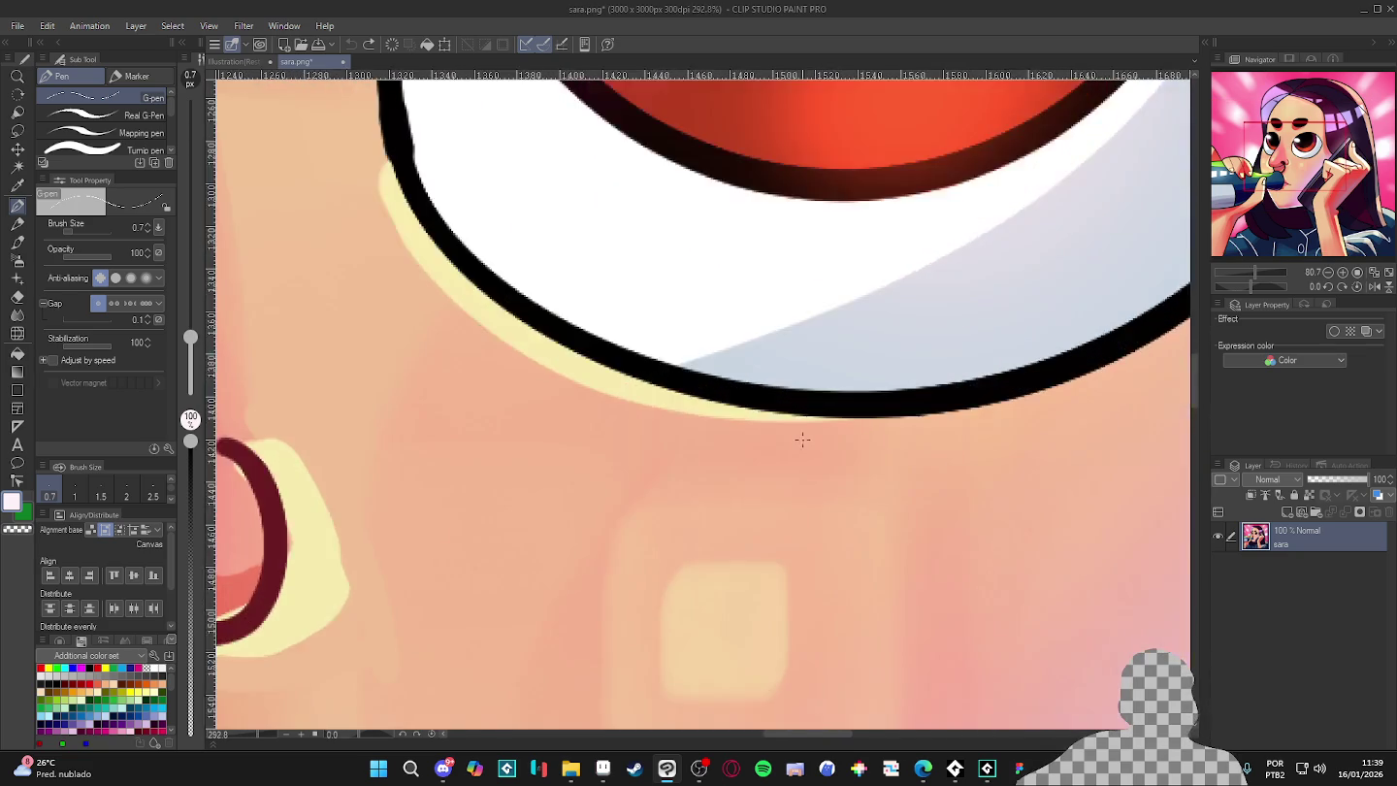
pyautogui.scroll(5, 777, 367)
pyautogui.scroll(2, 775, 388)
pyautogui.scroll(2, 679, 392)
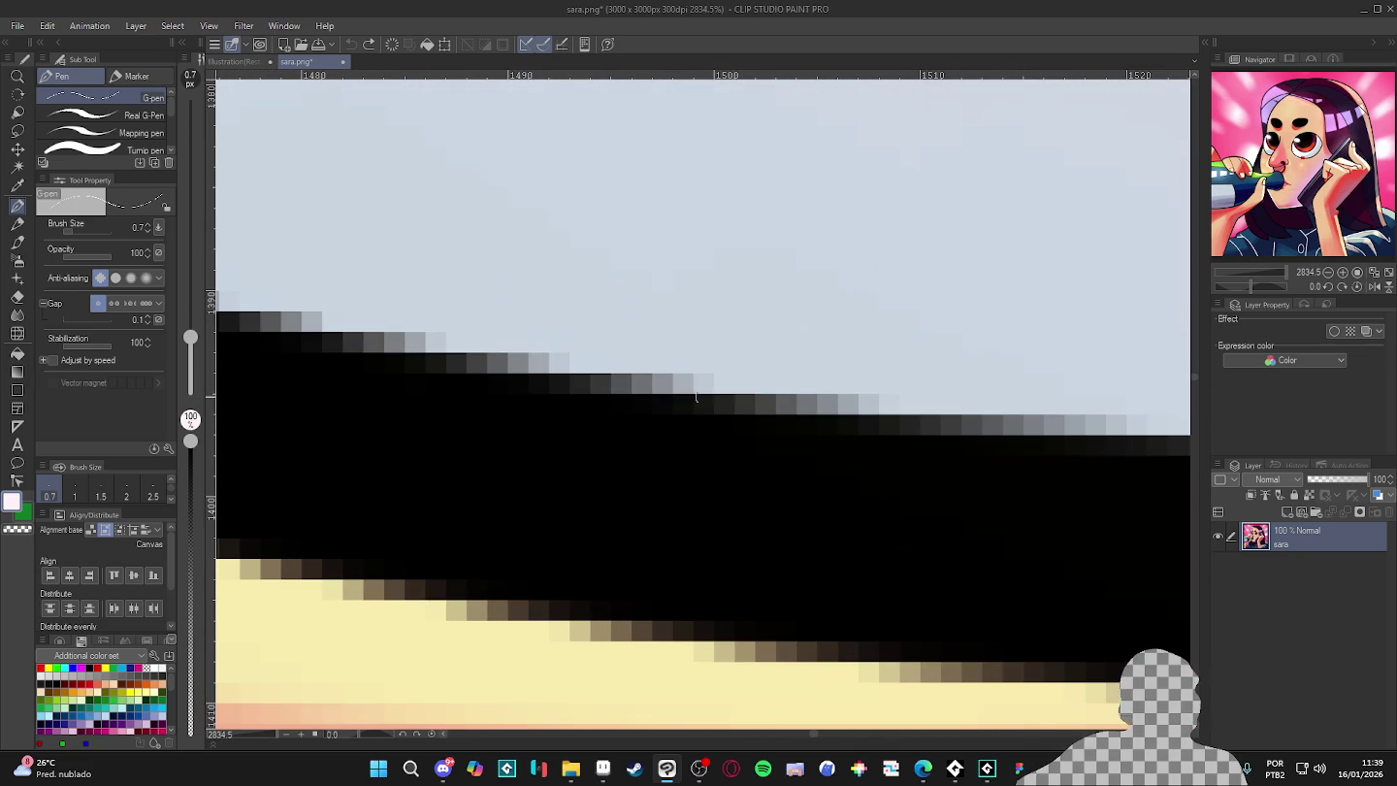
pyautogui.scroll(1, 678, 396)
pyautogui.scroll(2, 730, 395)
# - Switch to the Soft Airbrush loaded with the dark eye-outline colour
pyautogui.keyDown('alt'); pyautogui.click(709, 397); pyautogui.keyUp('alt')
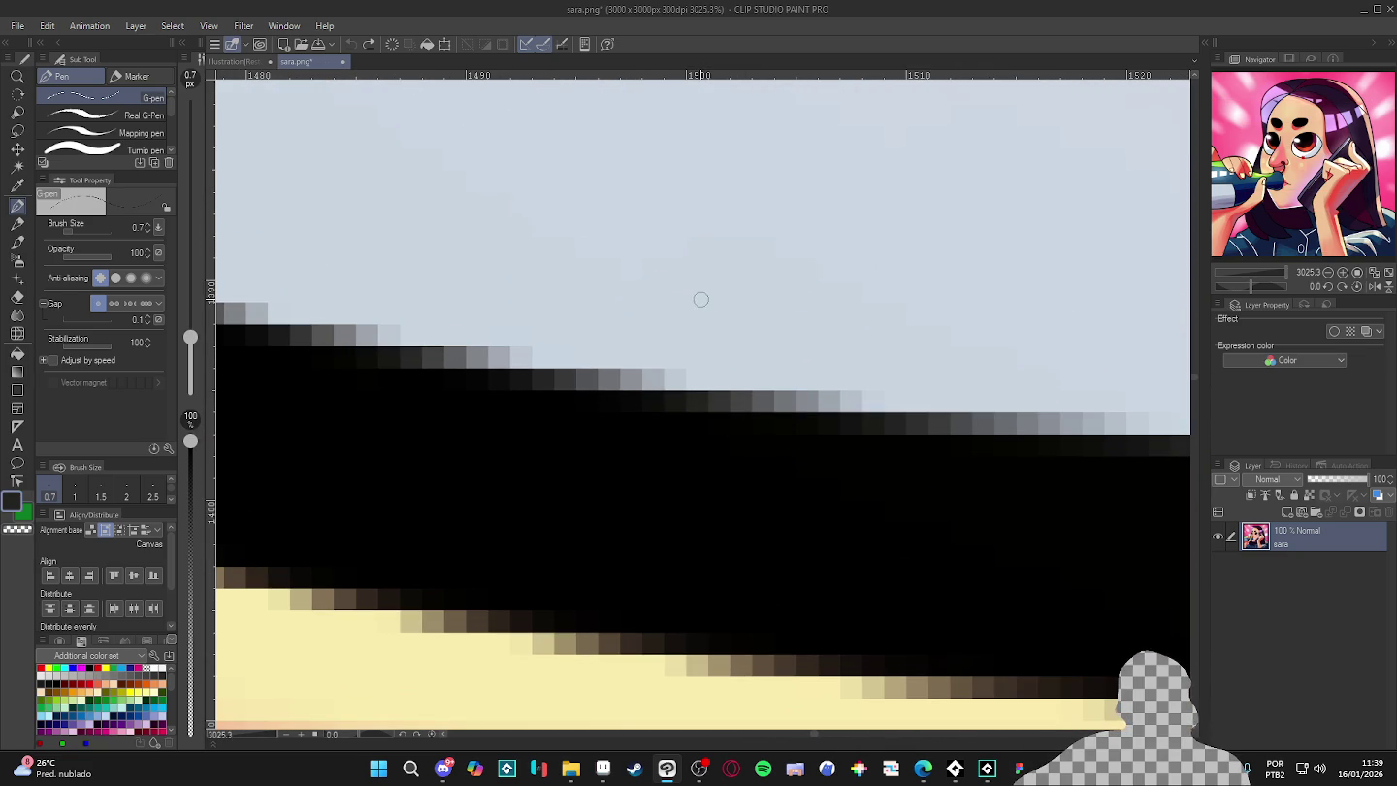
pyautogui.press('b')
pyautogui.keyDown('alt'); pyautogui.click(685, 307); pyautogui.keyUp('alt')
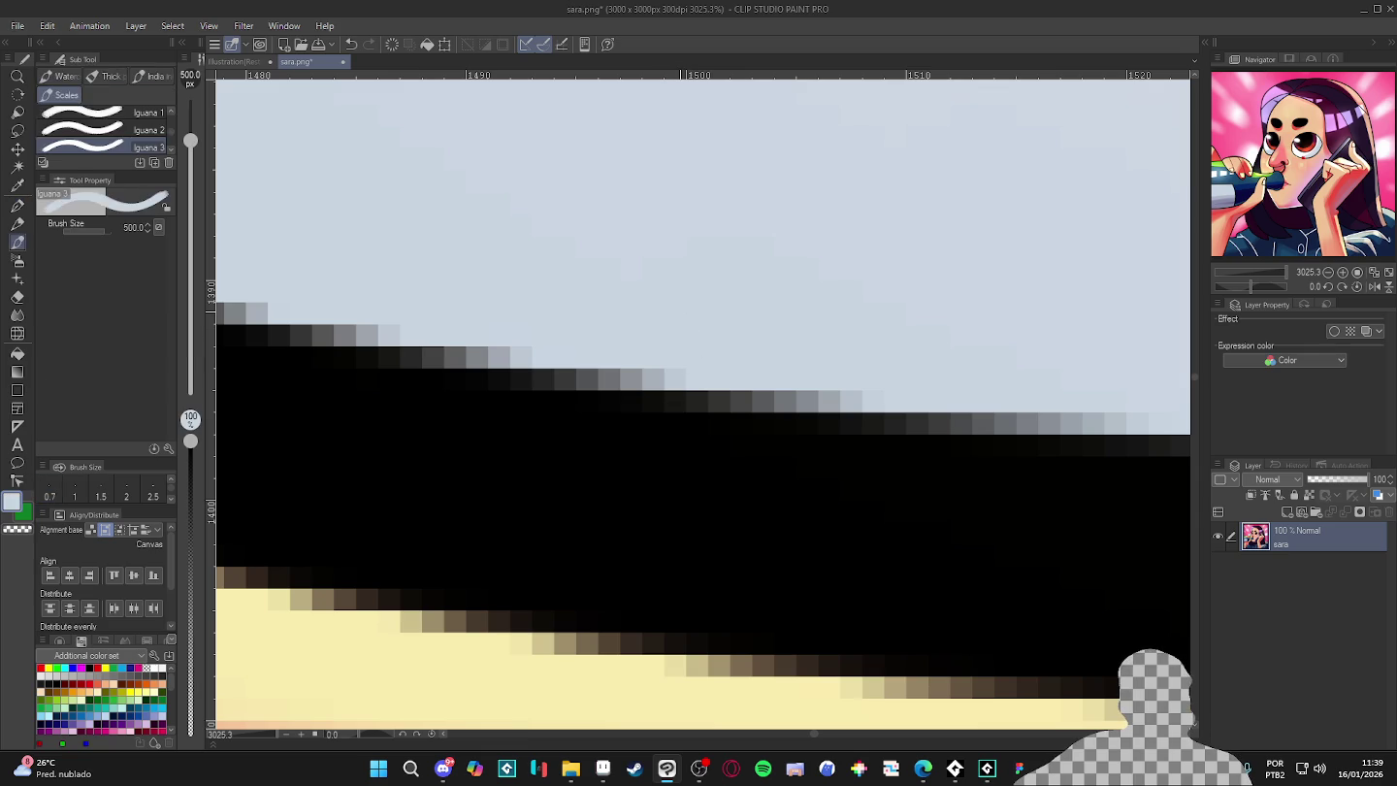
pyautogui.press('b')
pyautogui.keyDown('alt'); pyautogui.click(665, 397); pyautogui.keyUp('alt')
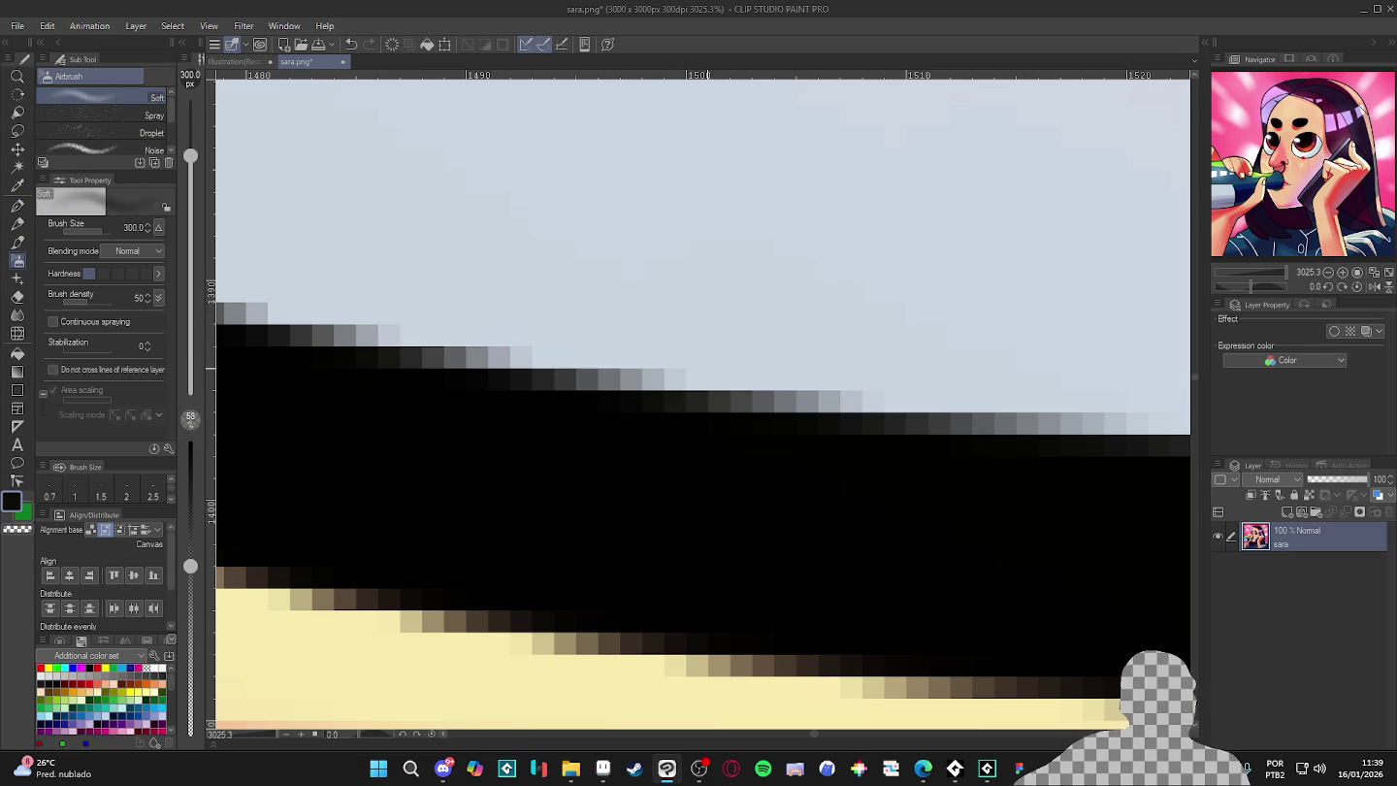
# - Zoom back out on the portrait and return to the Milotic sprite in Aseprite
pyautogui.scroll(1, 787, 397)
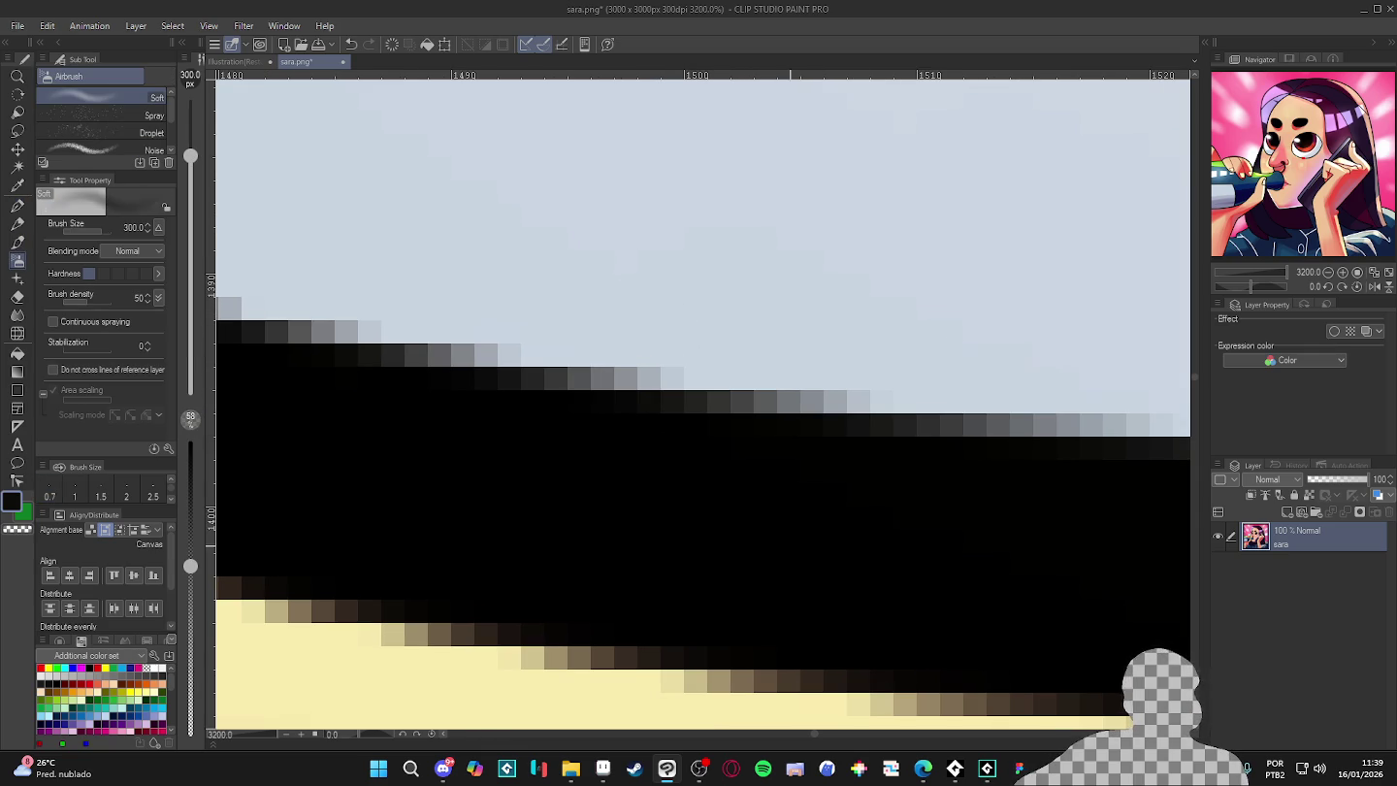
pyautogui.scroll(-5, 808, 558)
pyautogui.scroll(-4, 808, 557)
pyautogui.scroll(-5, 807, 558)
pyautogui.scroll(-3, 807, 558)
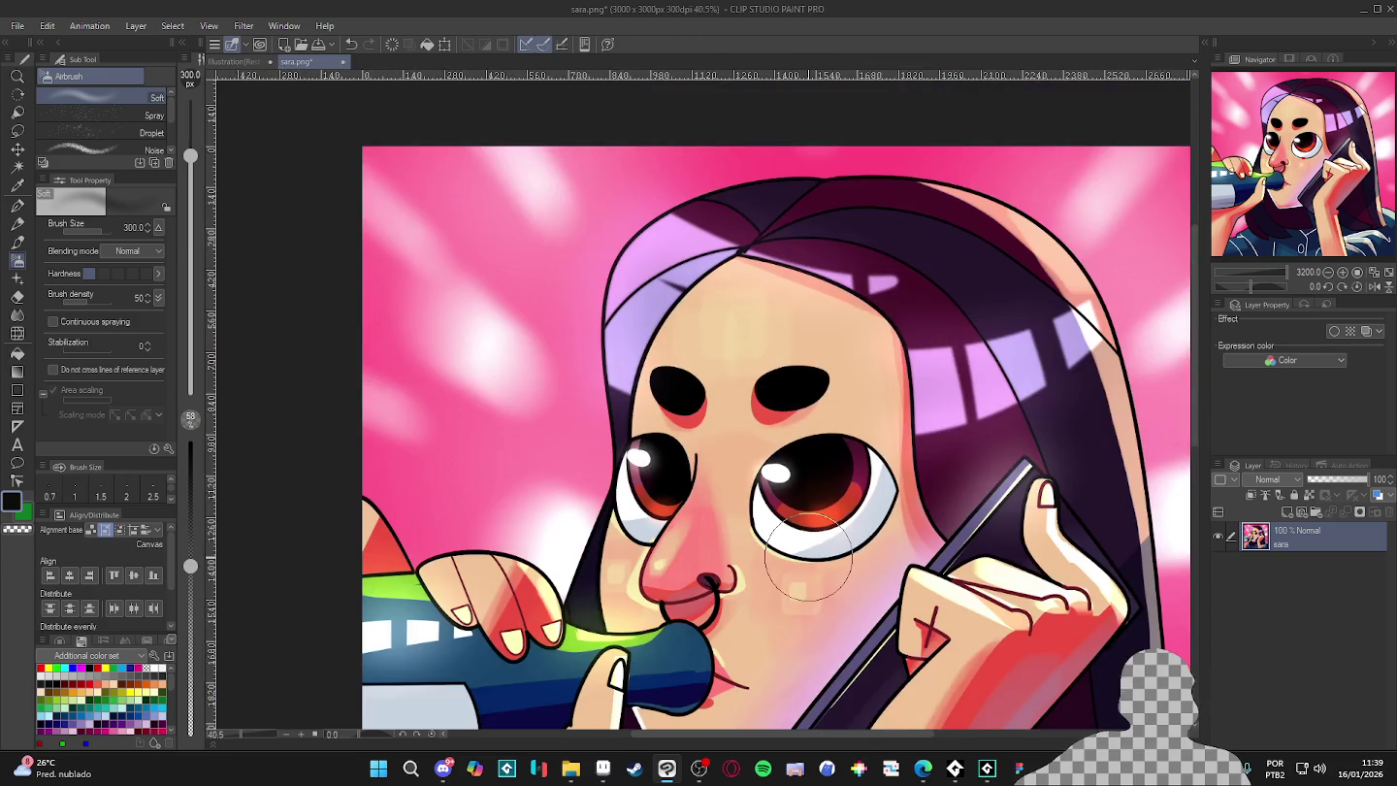
pyautogui.scroll(-1, 808, 558)
pyautogui.scroll(-1, 846, 576)
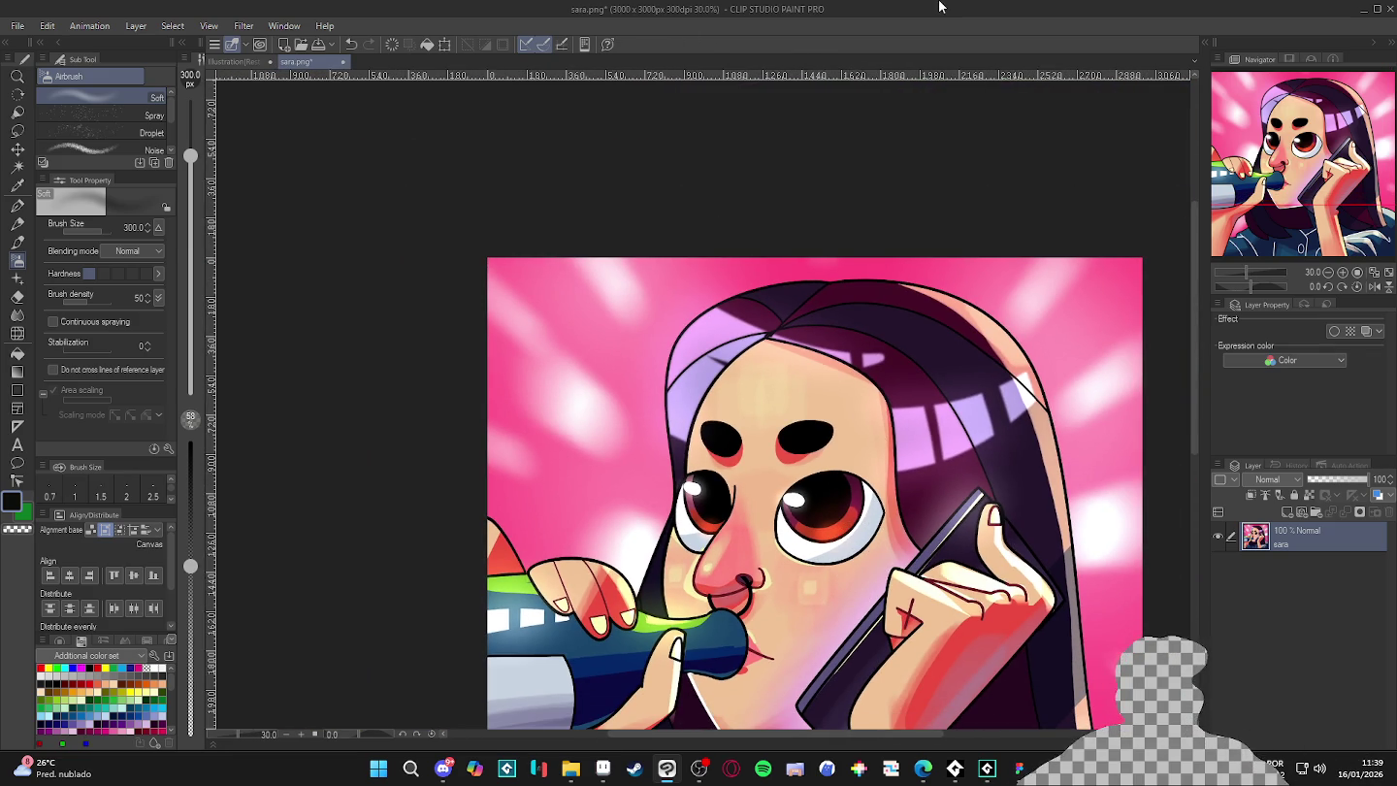
pyautogui.click(603, 770)
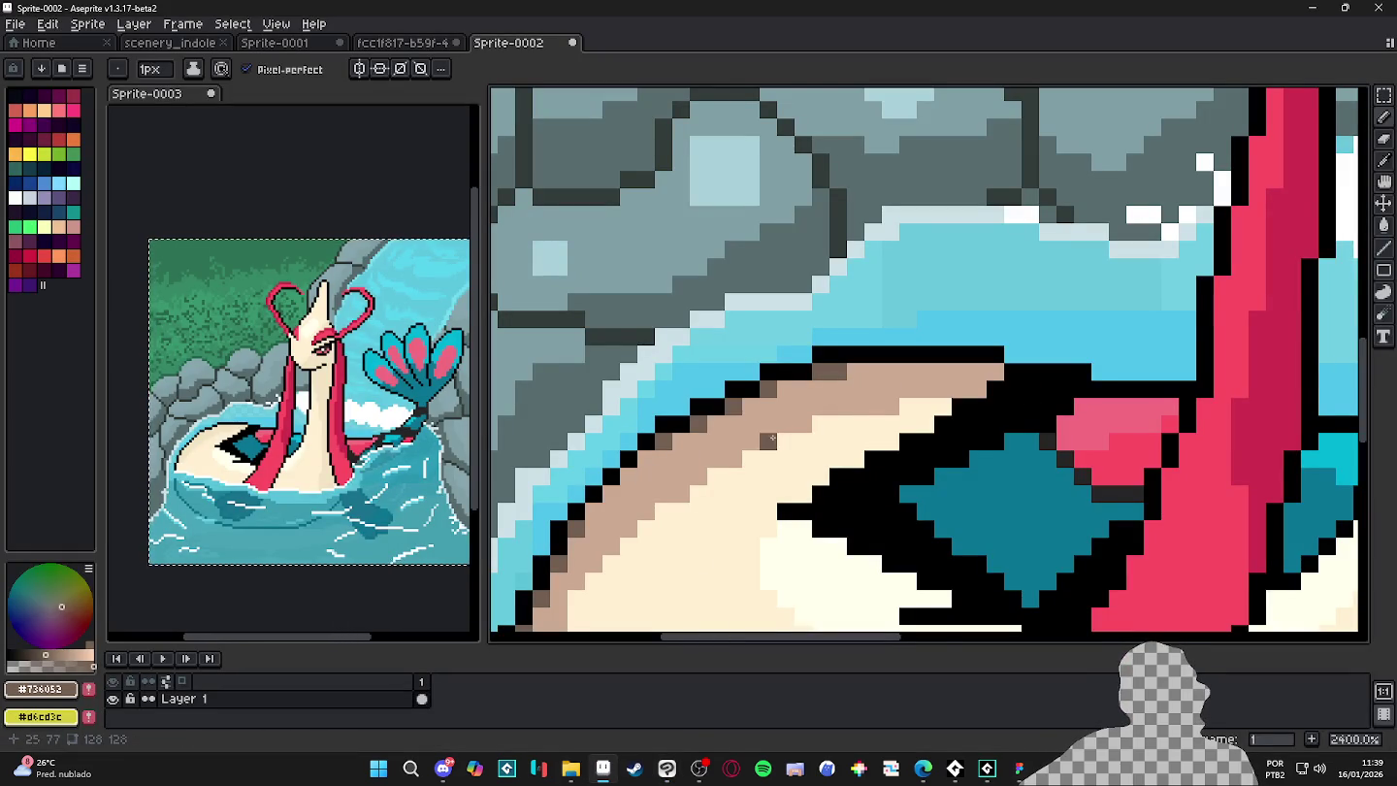
# - At 3200% zoom, paint brown and lighter brown pixels along Milotic's top body outline
pyautogui.scroll(-6, 773, 439)
pyautogui.scroll(2, 845, 415)
pyautogui.scroll(1, 845, 415)
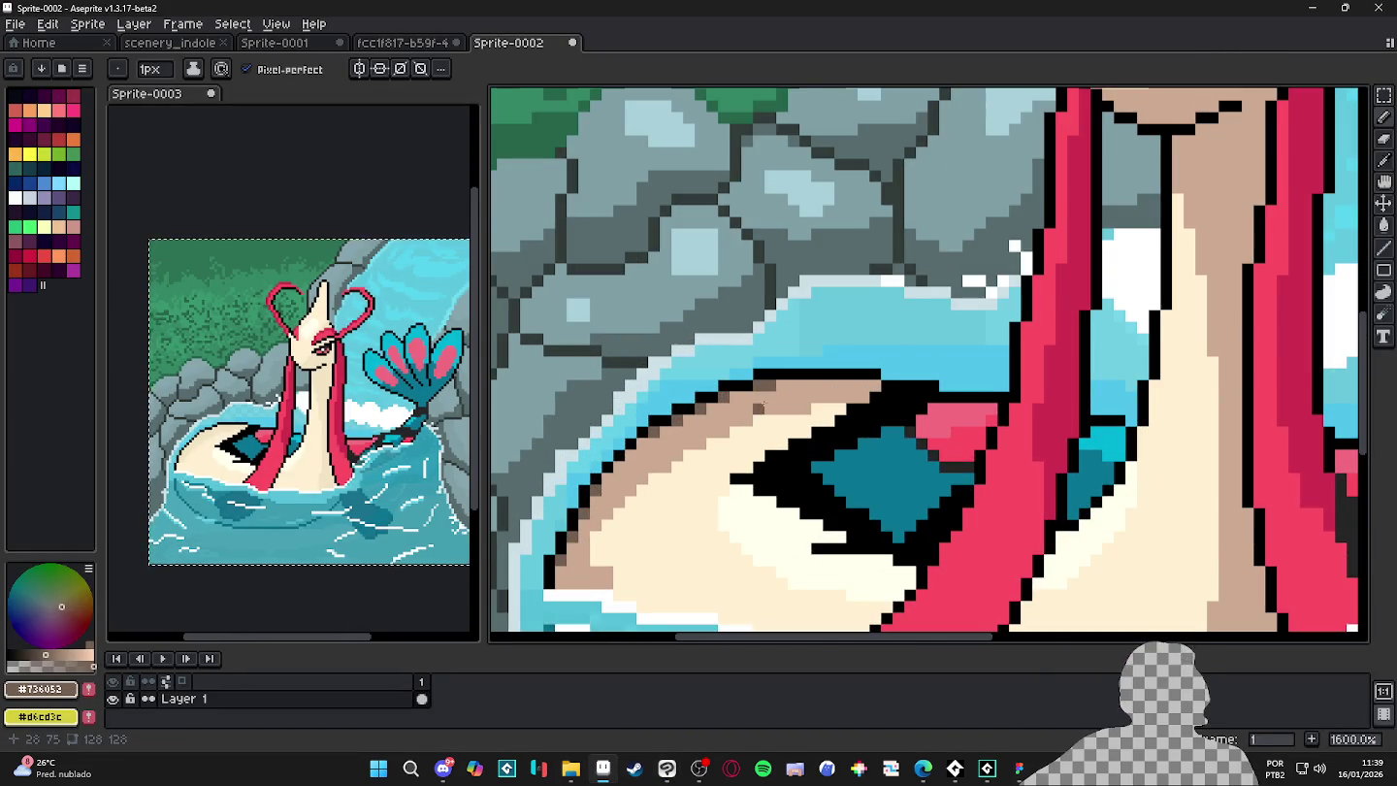
pyautogui.scroll(2, 759, 408)
pyautogui.scroll(-3, 743, 380)
pyautogui.scroll(-2, 763, 398)
pyautogui.scroll(5, 753, 418)
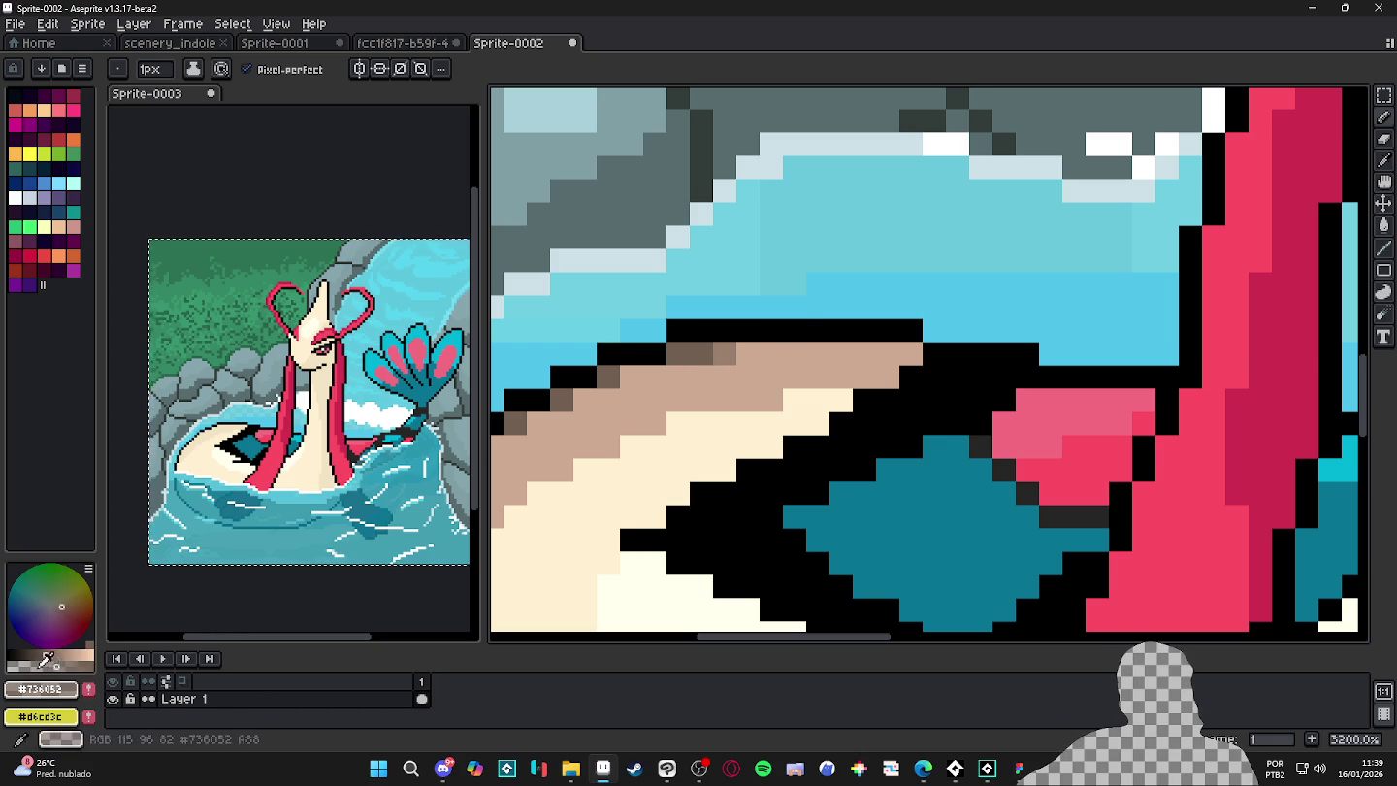
pyautogui.click(747, 354)
pyautogui.click(656, 424)
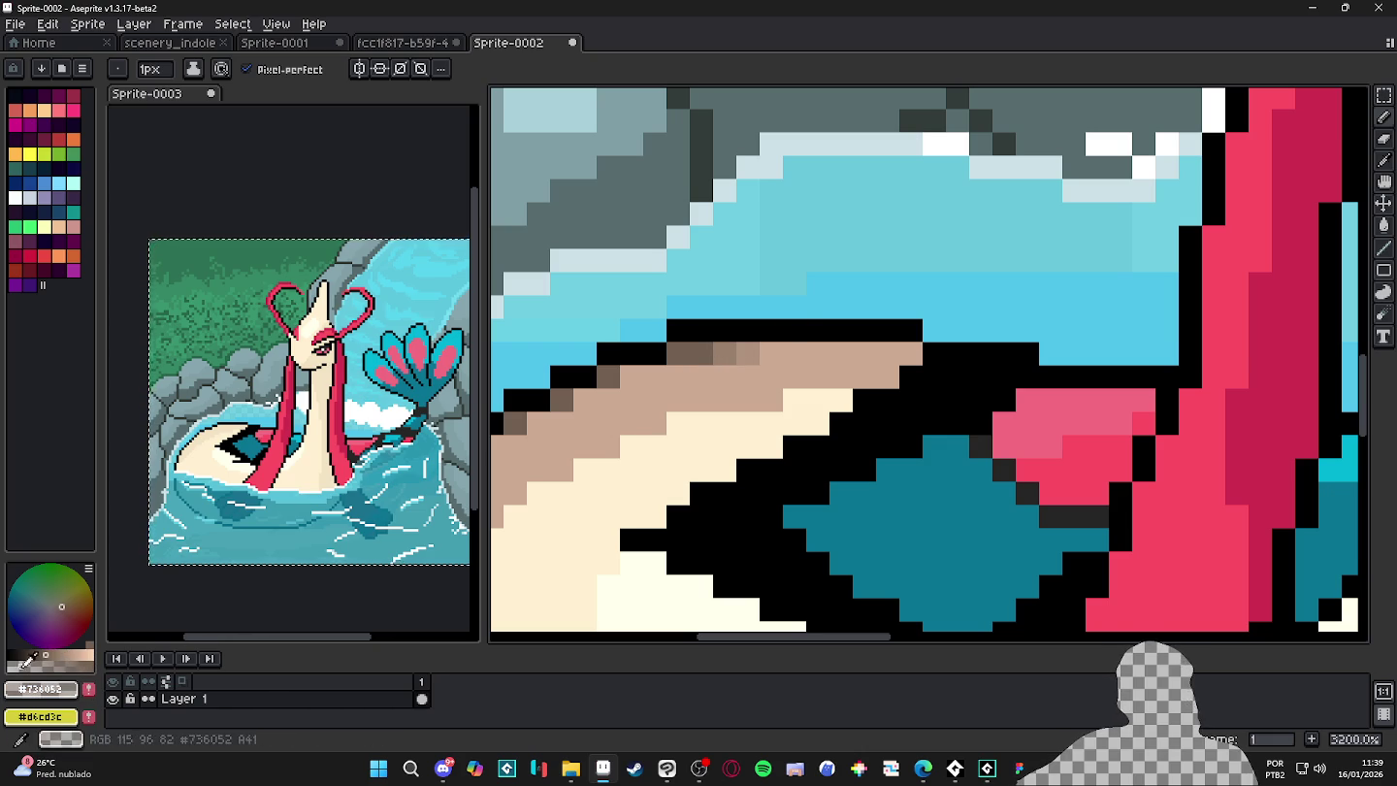
pyautogui.click(771, 353)
# - Zoom back out to 600% to review the softened outline
pyautogui.scroll(-4, 761, 421)
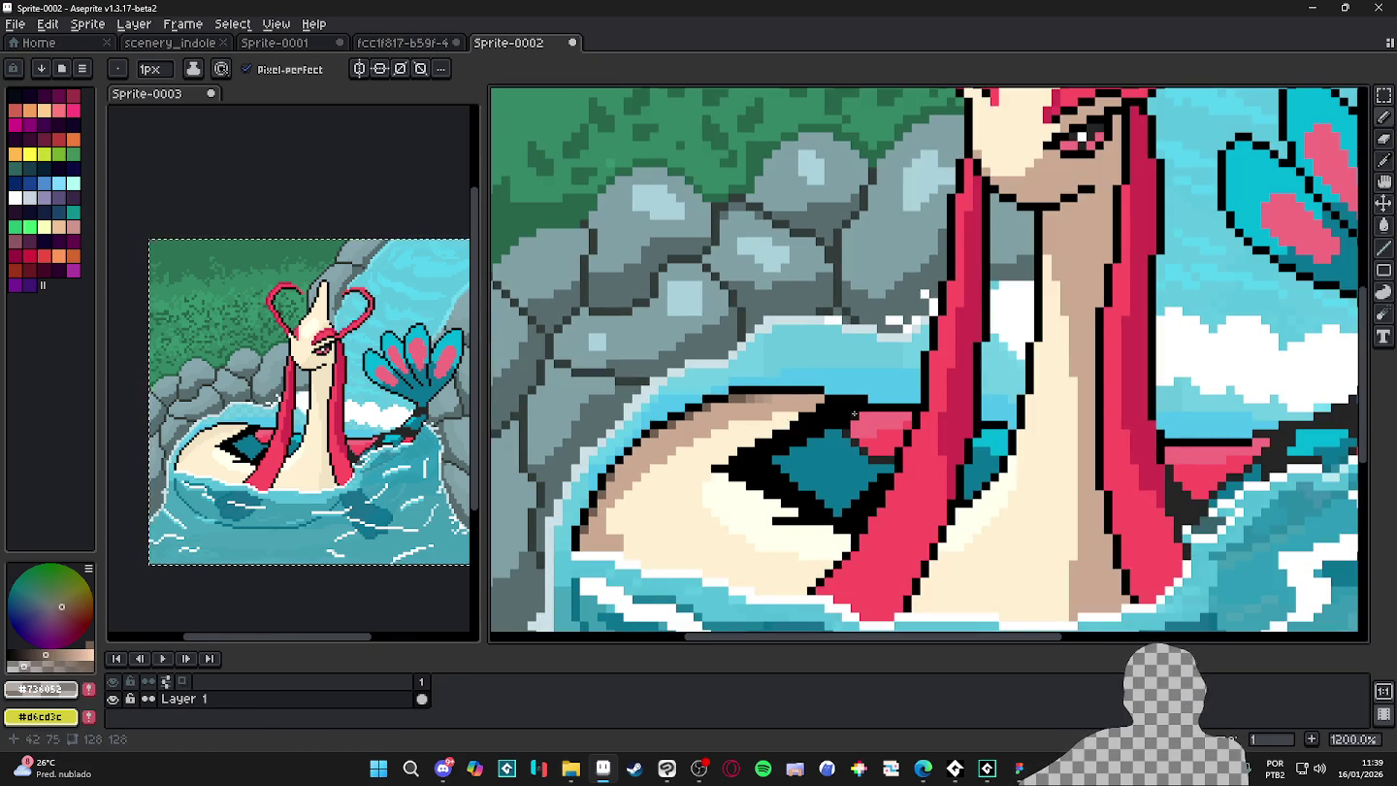
pyautogui.scroll(-4, 842, 401)
pyautogui.scroll(-1, 843, 401)
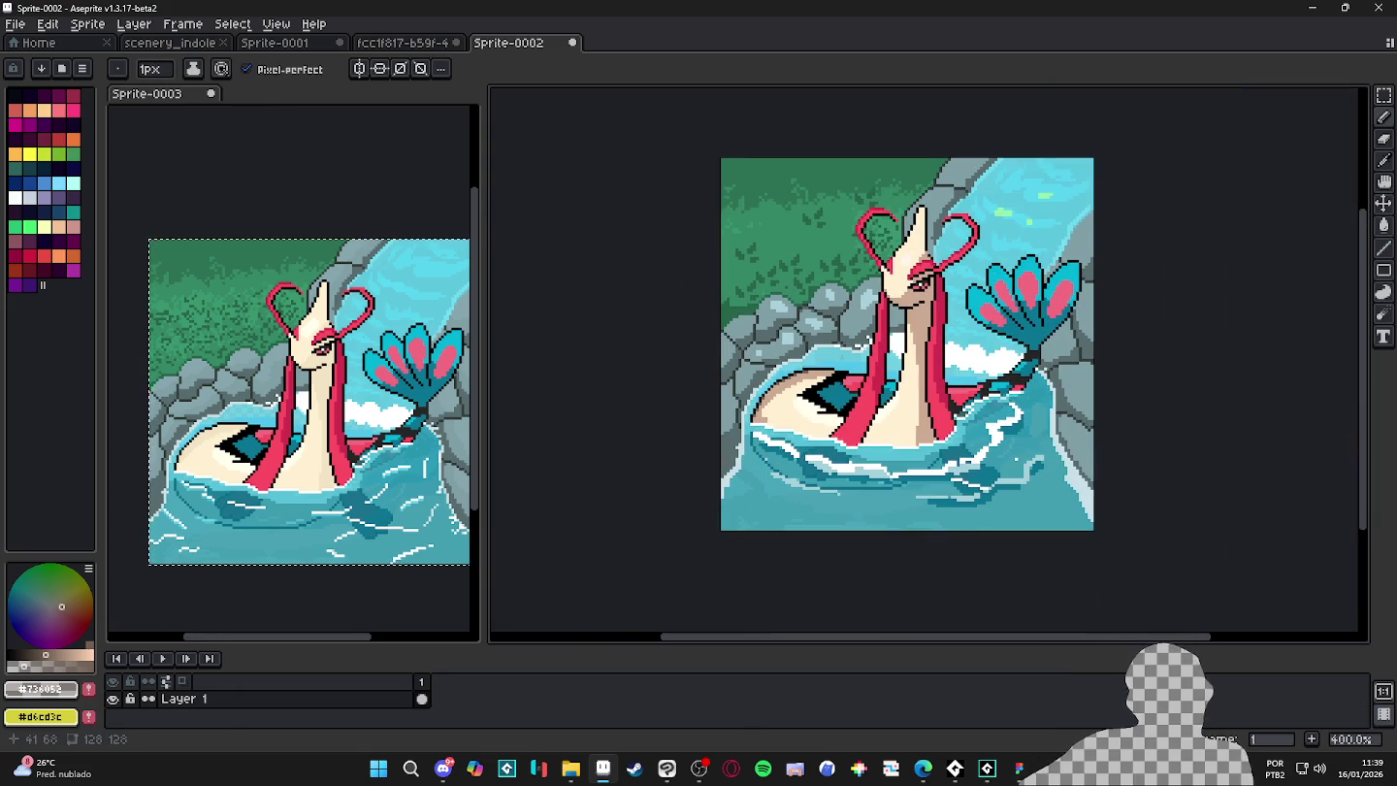
pyautogui.scroll(2, 846, 354)
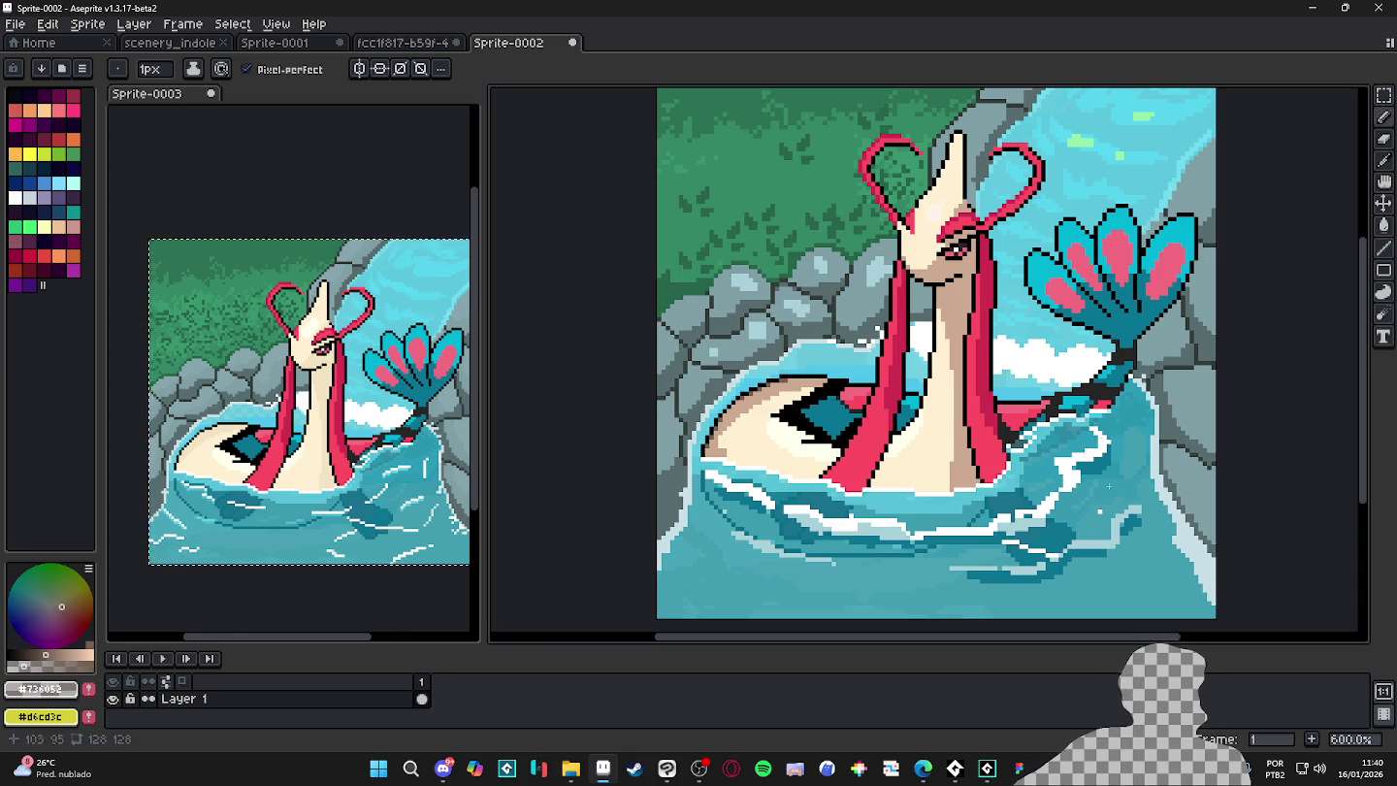
pyautogui.click(444, 768)
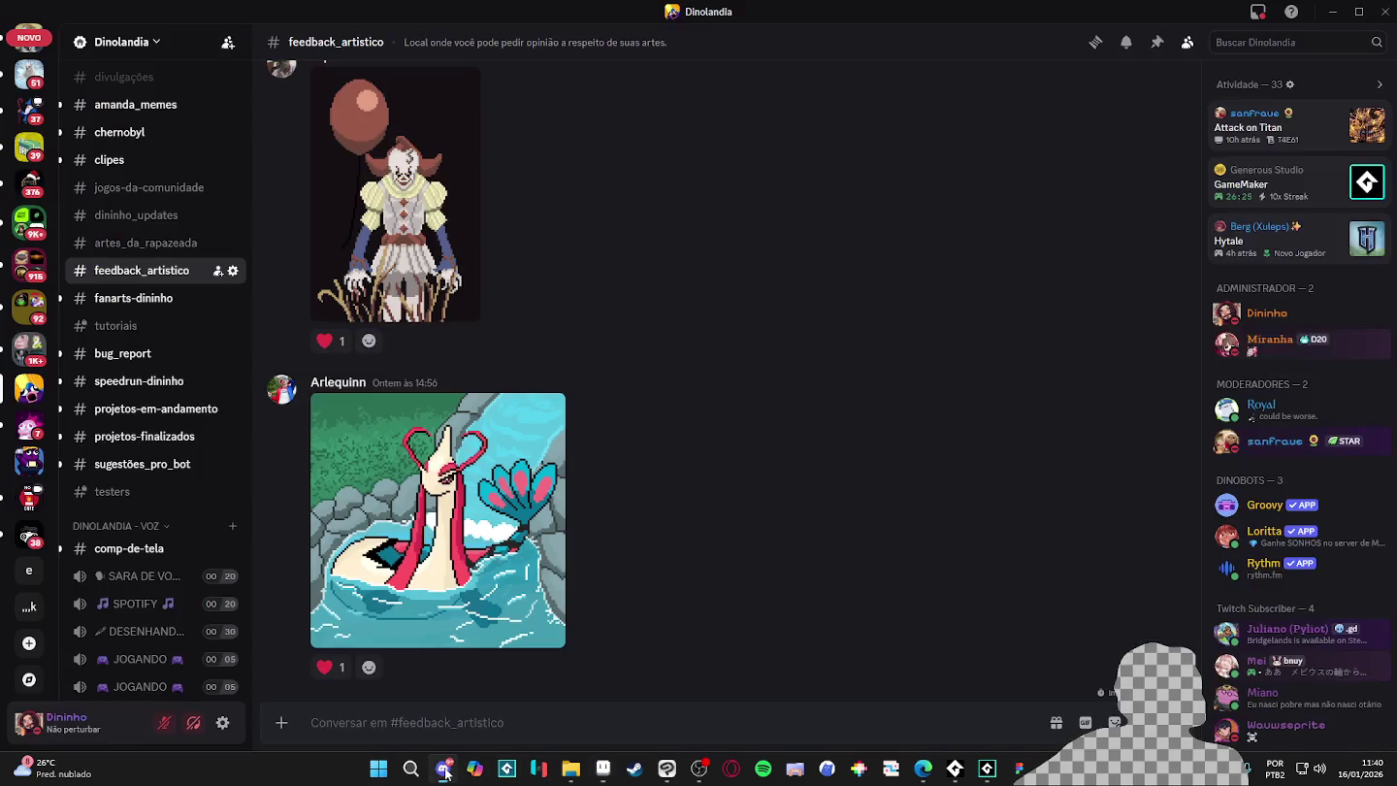
pyautogui.moveTo(677, 509)
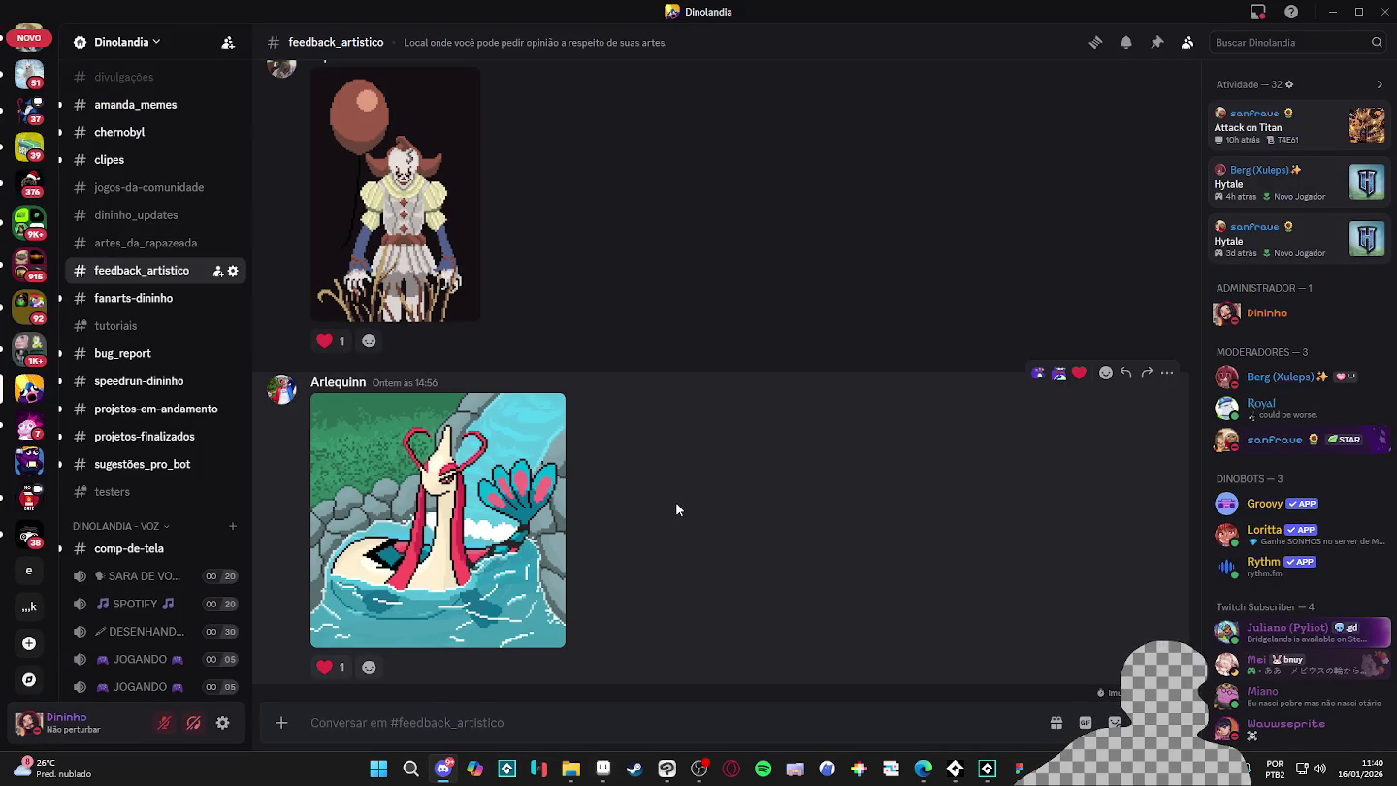
# - Scroll #feedback_artistico back to the January 1 post of the sword-wielding warrior pixel art
pyautogui.scroll(1, 698, 451)
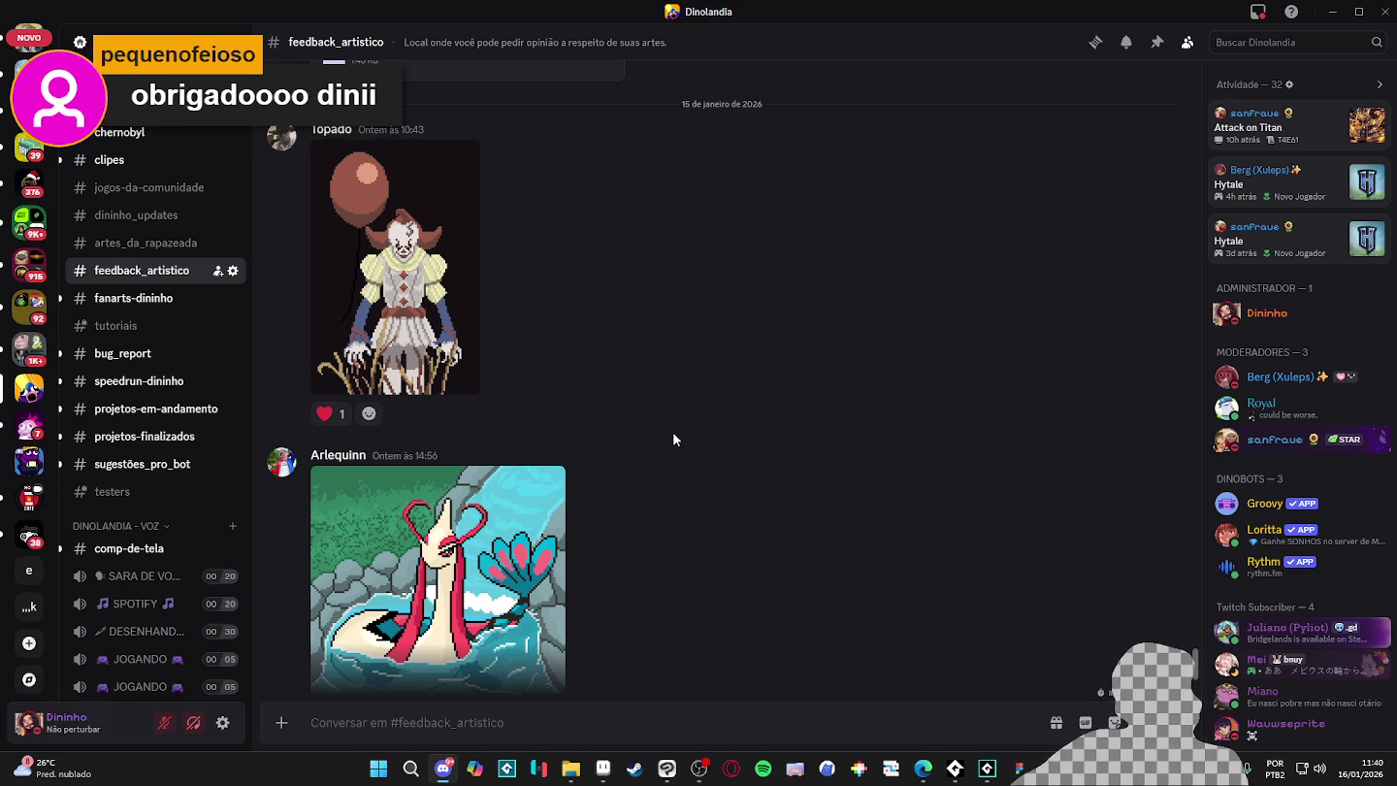
pyautogui.scroll(1, 673, 434)
pyautogui.scroll(-2, 673, 433)
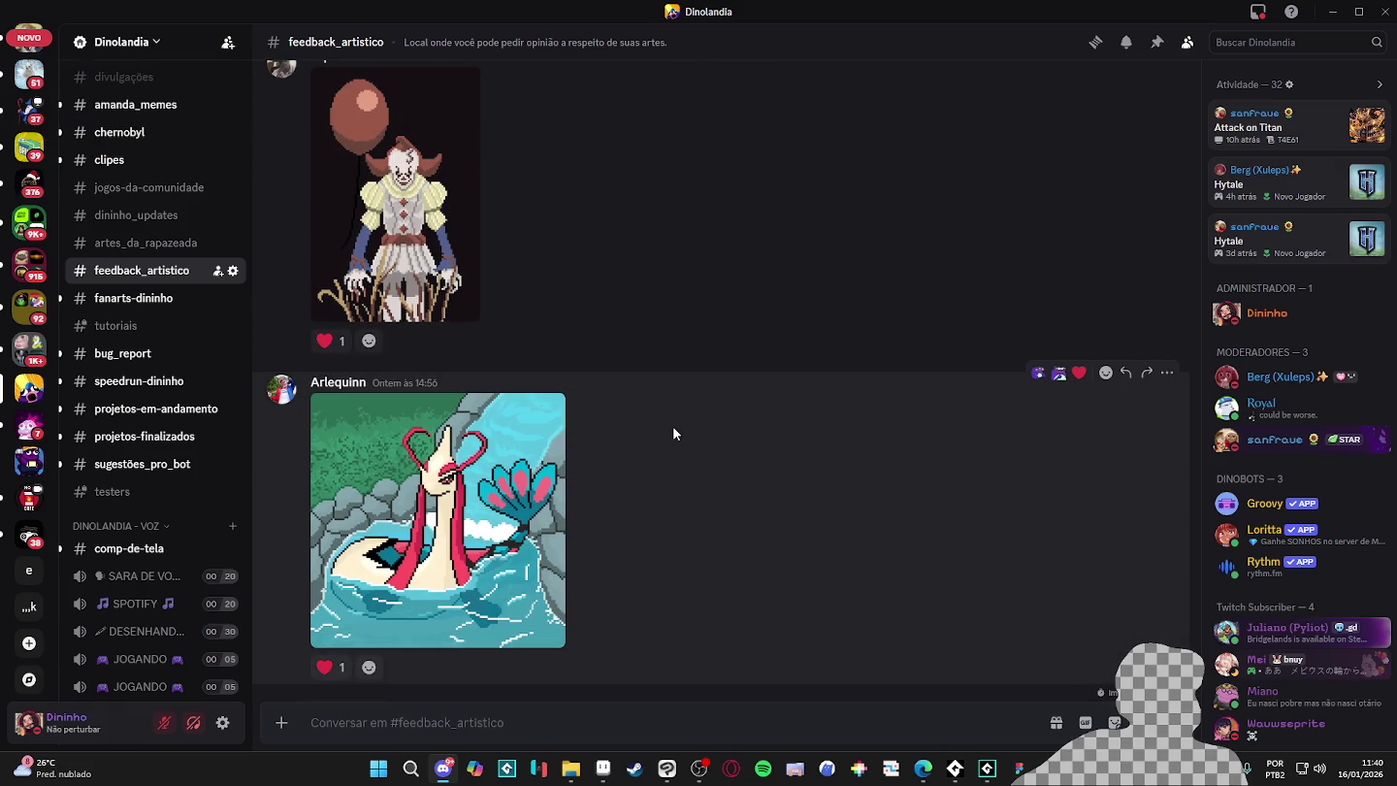
pyautogui.scroll(2, 673, 433)
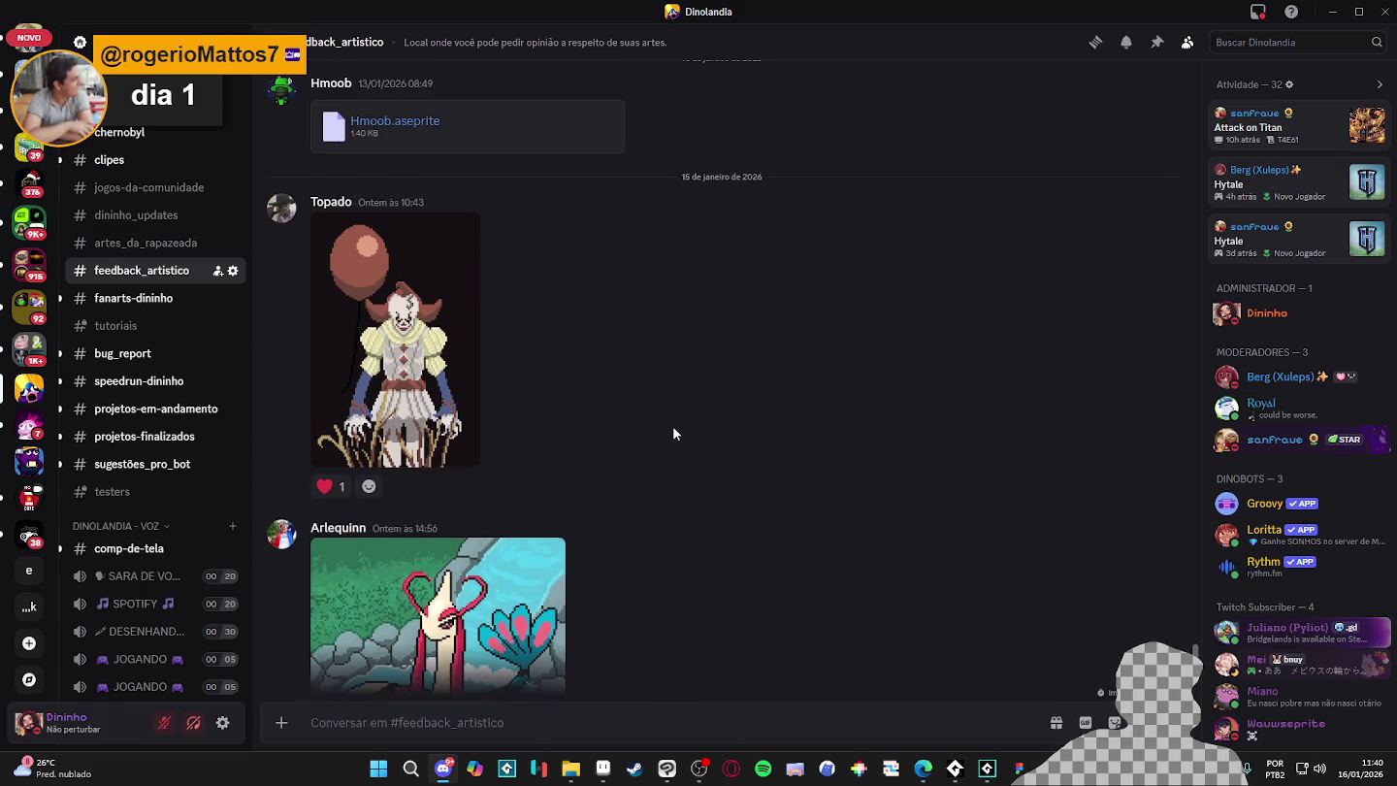
pyautogui.scroll(3, 672, 425)
pyautogui.scroll(5, 672, 426)
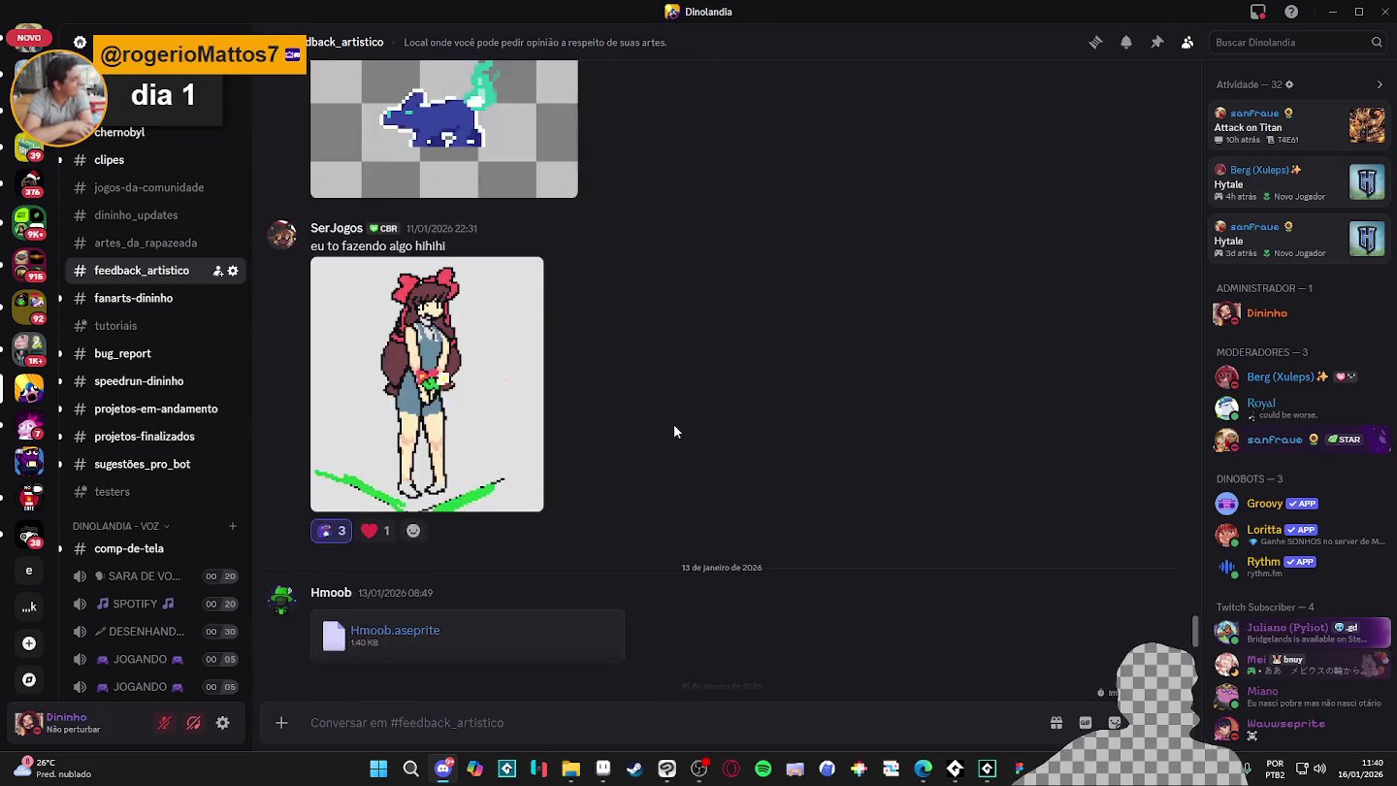
pyautogui.scroll(6, 673, 424)
pyautogui.scroll(5, 675, 427)
pyautogui.scroll(5, 675, 428)
pyautogui.scroll(4, 675, 428)
pyautogui.scroll(5, 676, 423)
pyautogui.scroll(5, 675, 422)
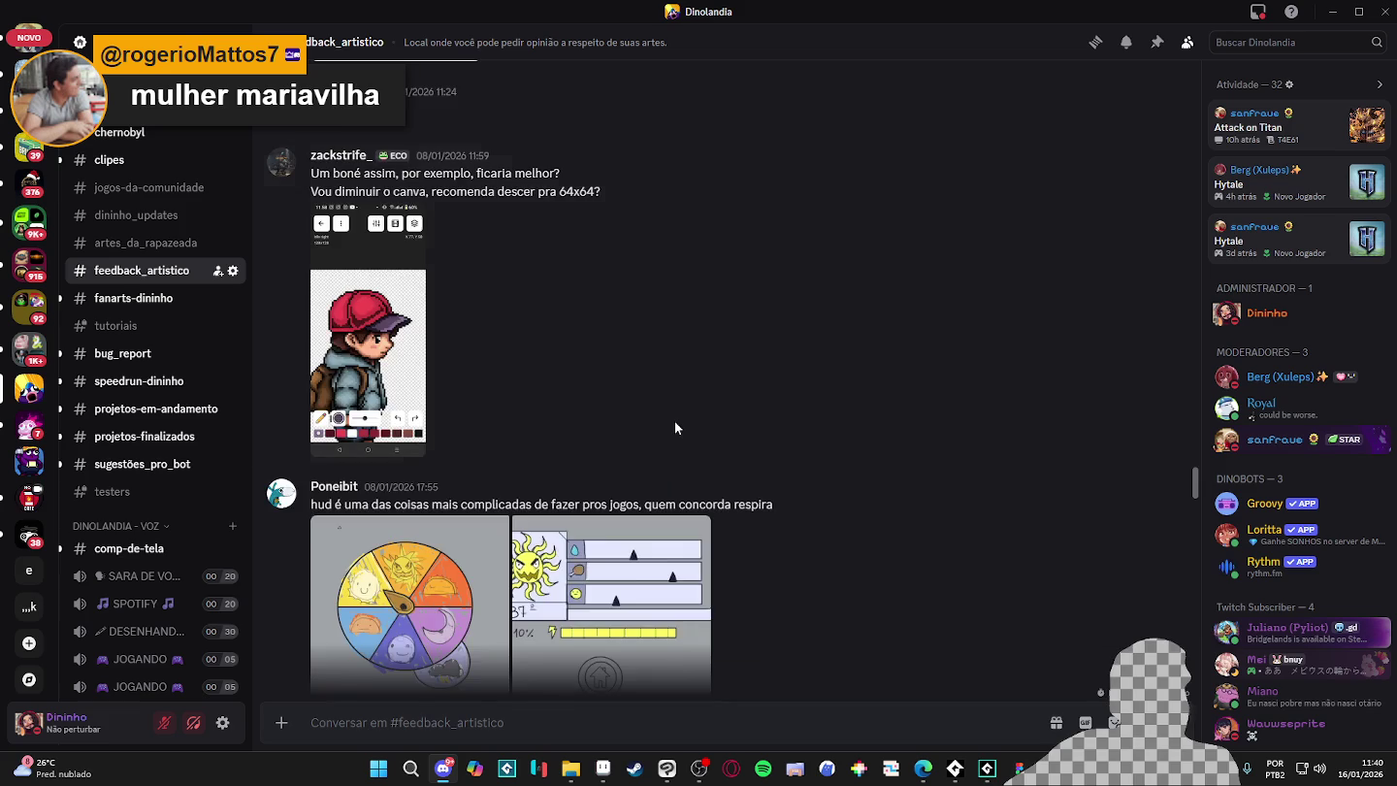
pyautogui.scroll(5, 675, 423)
pyautogui.scroll(4, 675, 422)
pyautogui.scroll(5, 675, 428)
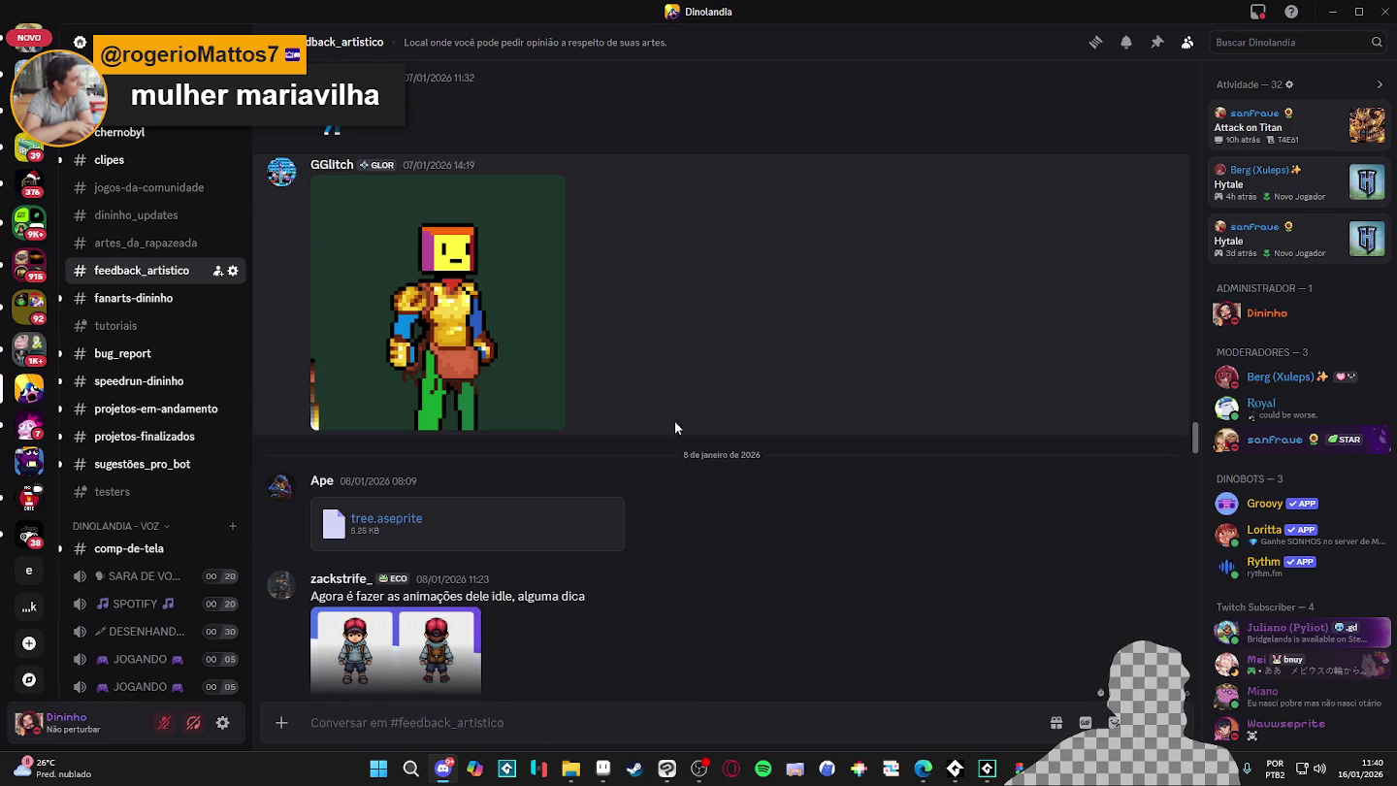
pyautogui.scroll(5, 675, 428)
pyautogui.scroll(5, 676, 428)
pyautogui.scroll(5, 676, 427)
pyautogui.scroll(5, 676, 427)
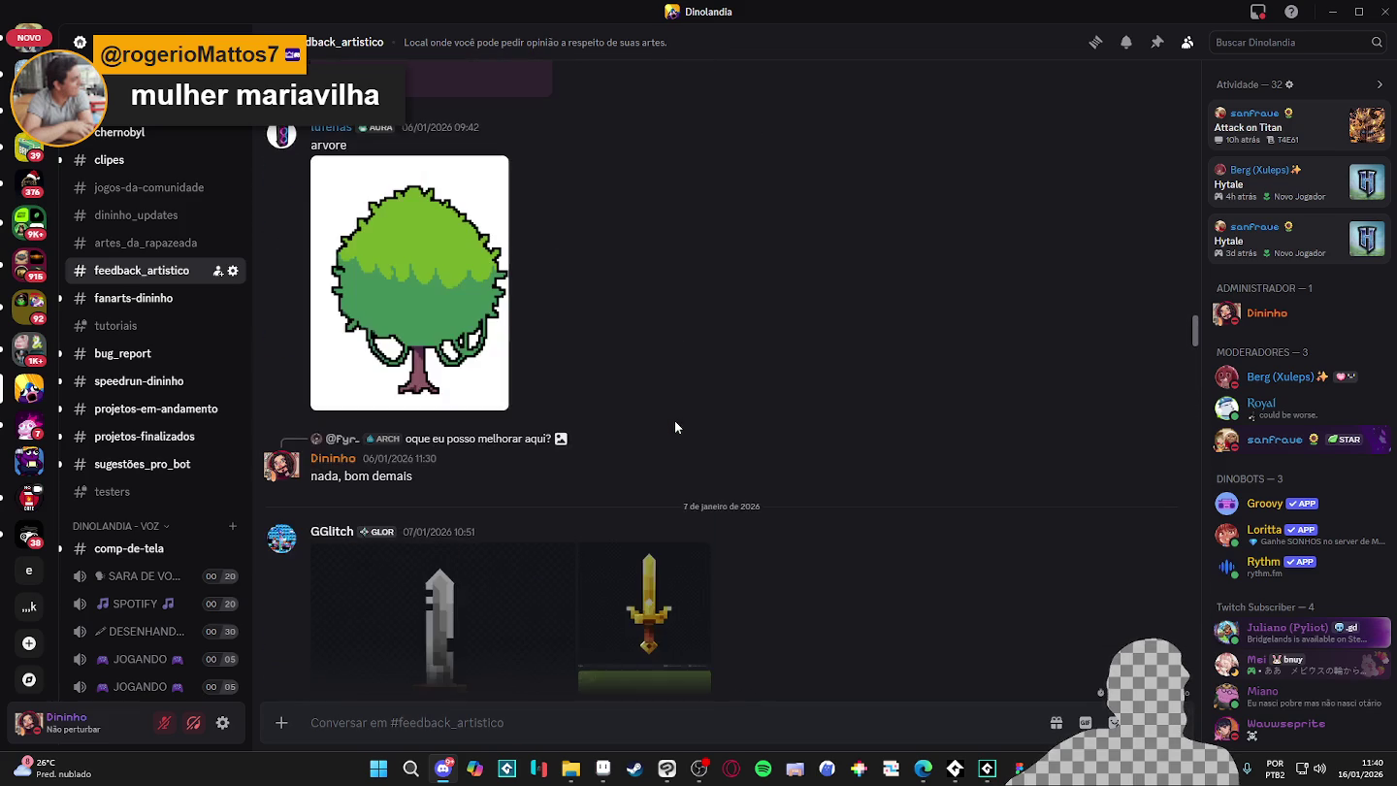
pyautogui.scroll(2, 674, 427)
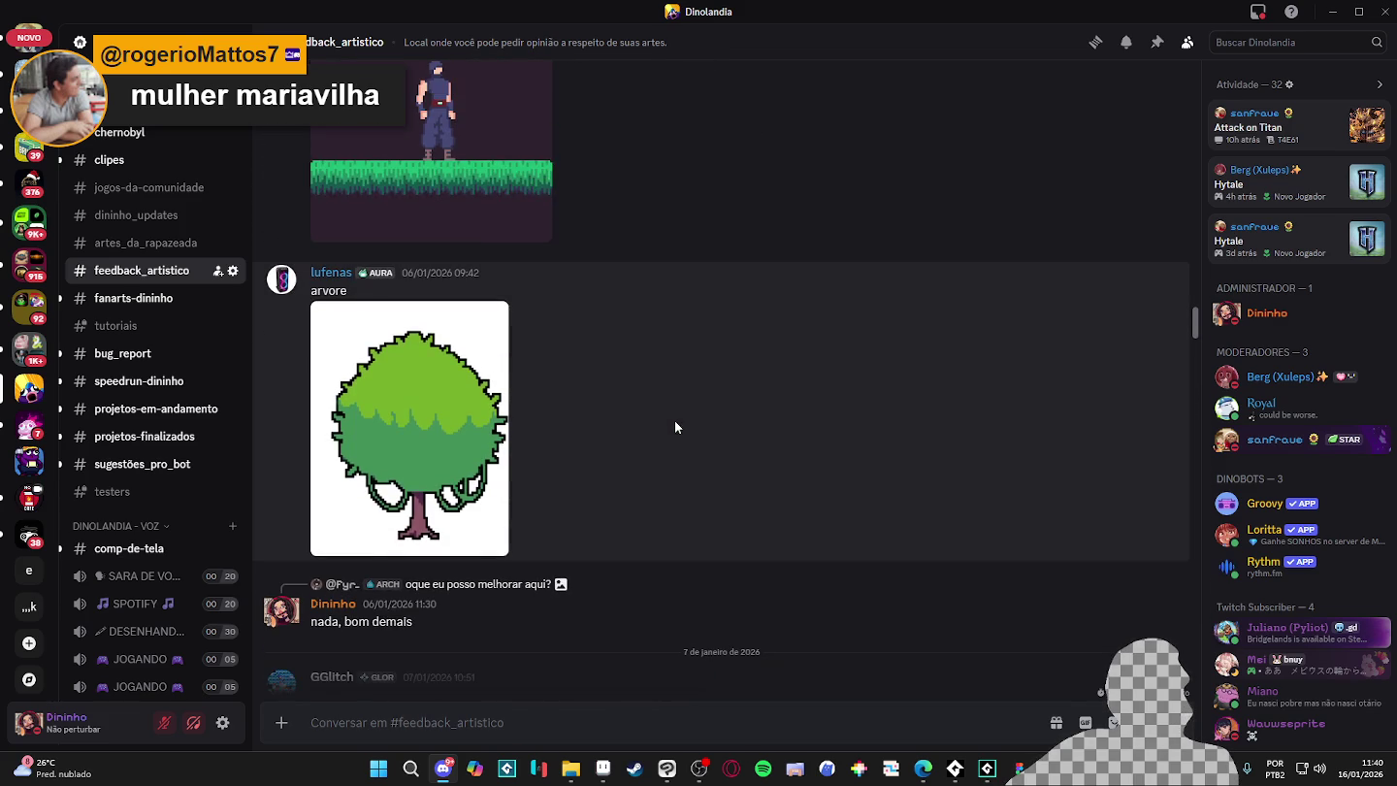
pyautogui.scroll(5, 674, 427)
pyautogui.scroll(5, 674, 427)
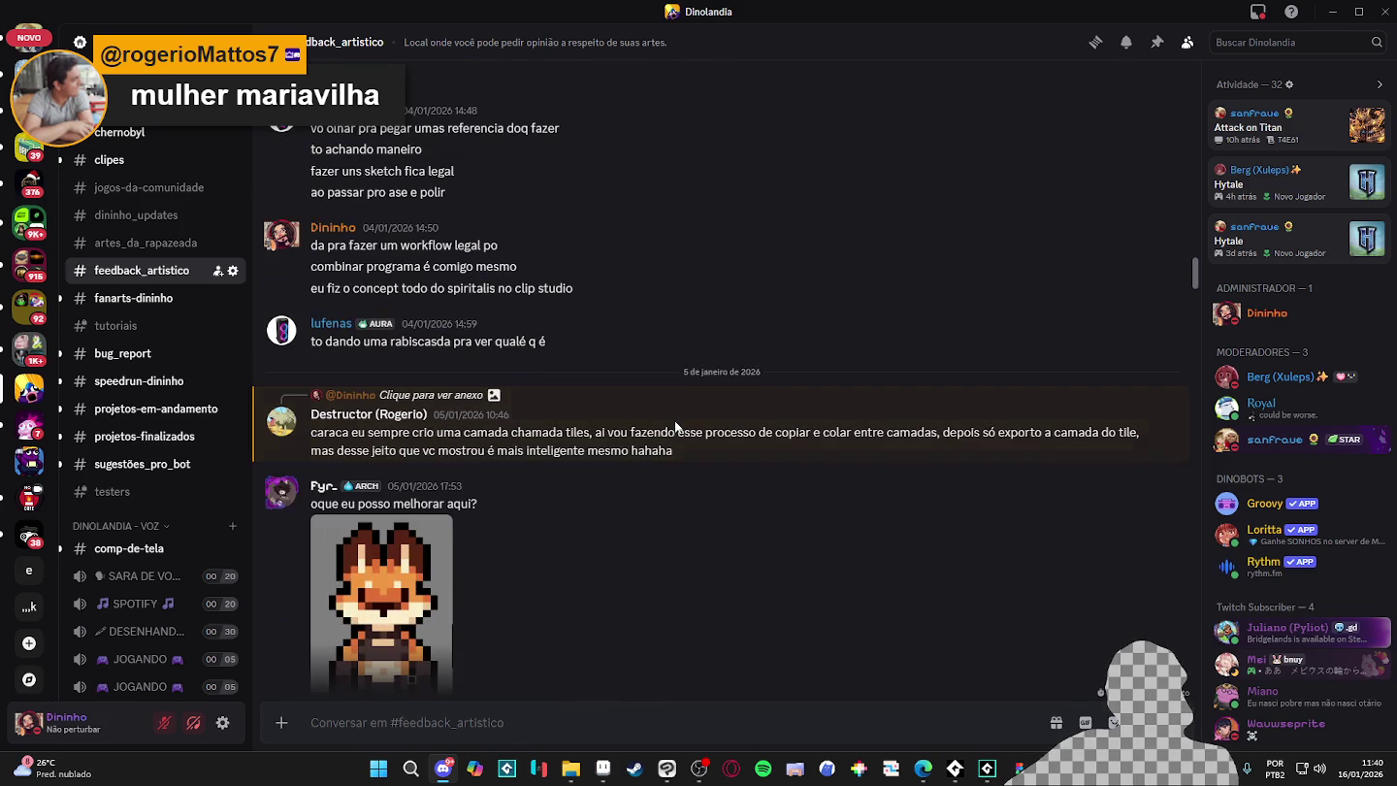
pyautogui.moveTo(676, 426)
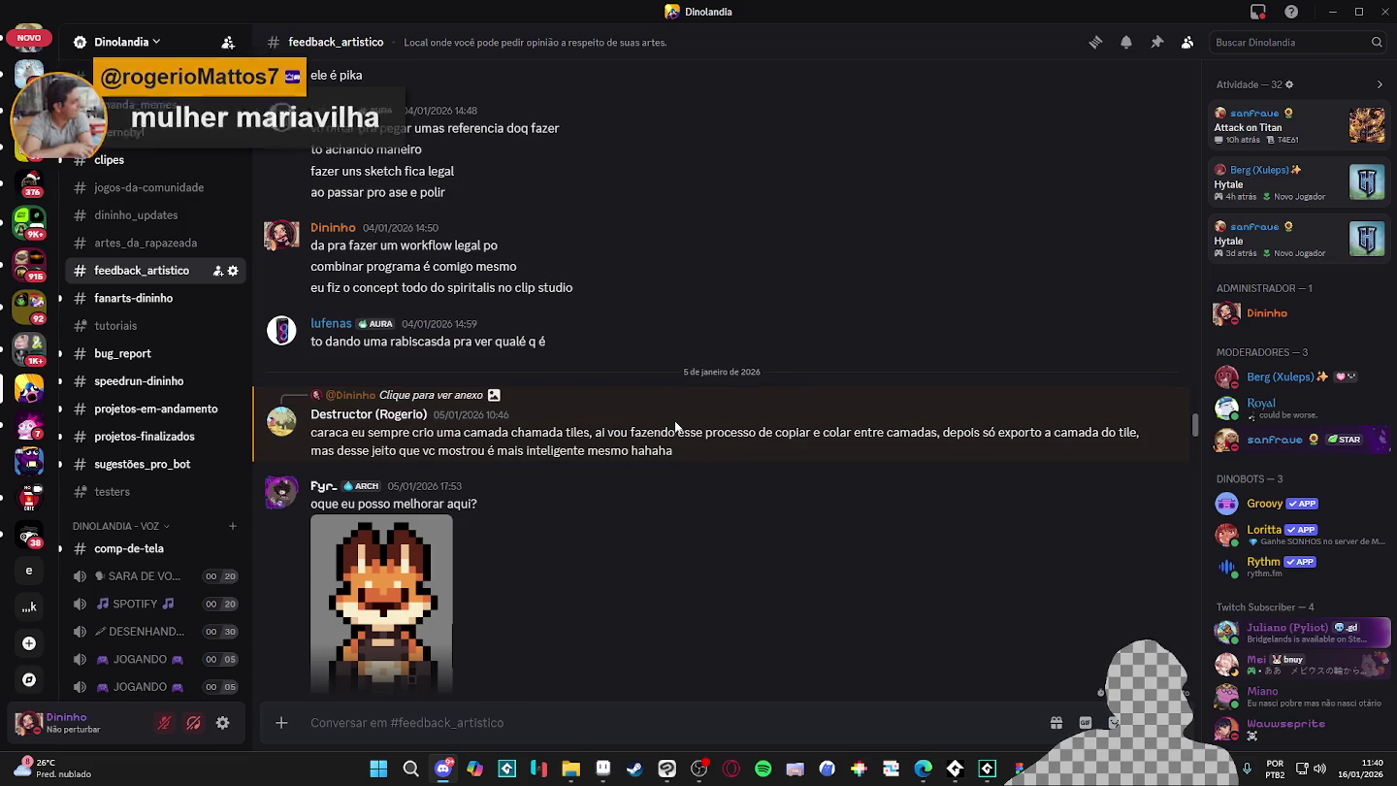
pyautogui.scroll(5, 449, 403)
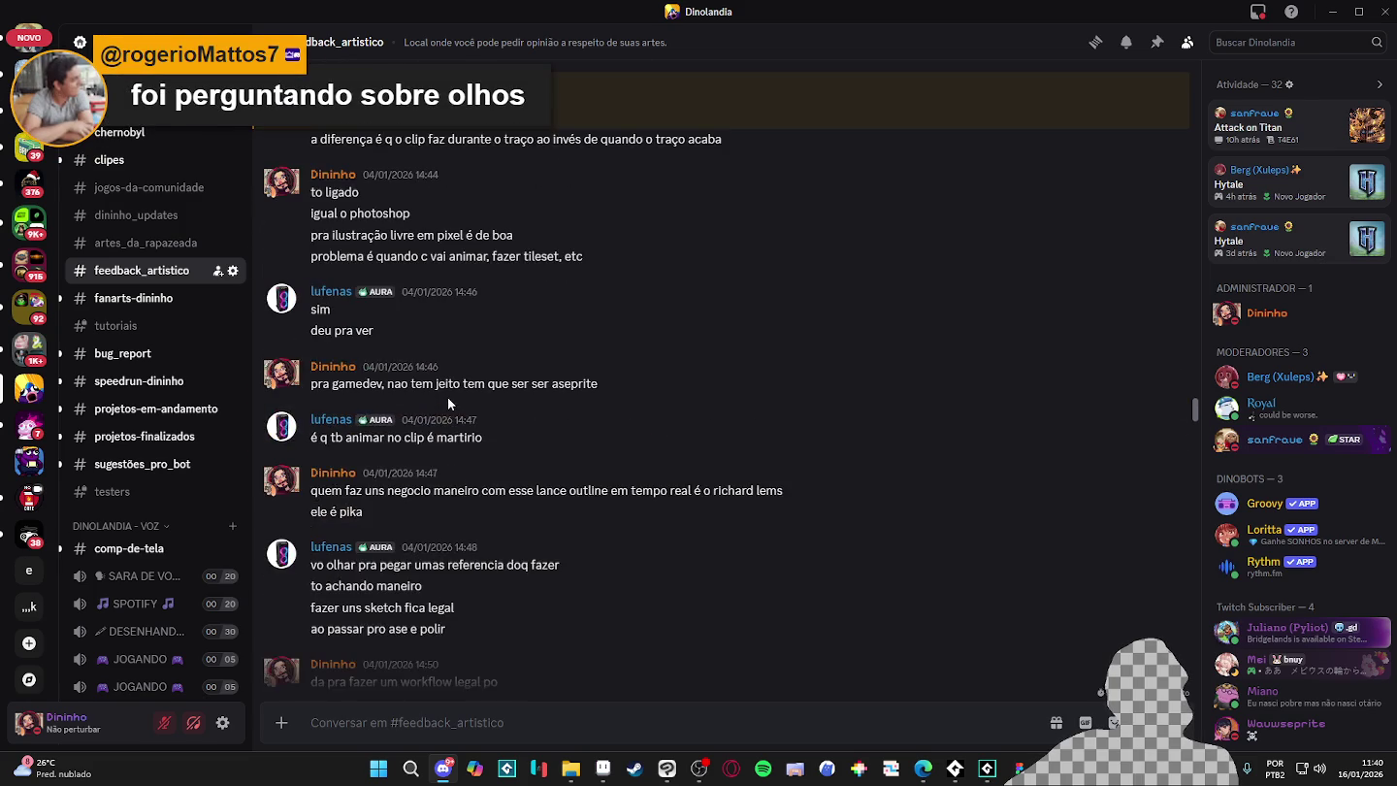
pyautogui.scroll(4, 449, 403)
pyautogui.scroll(4, 448, 403)
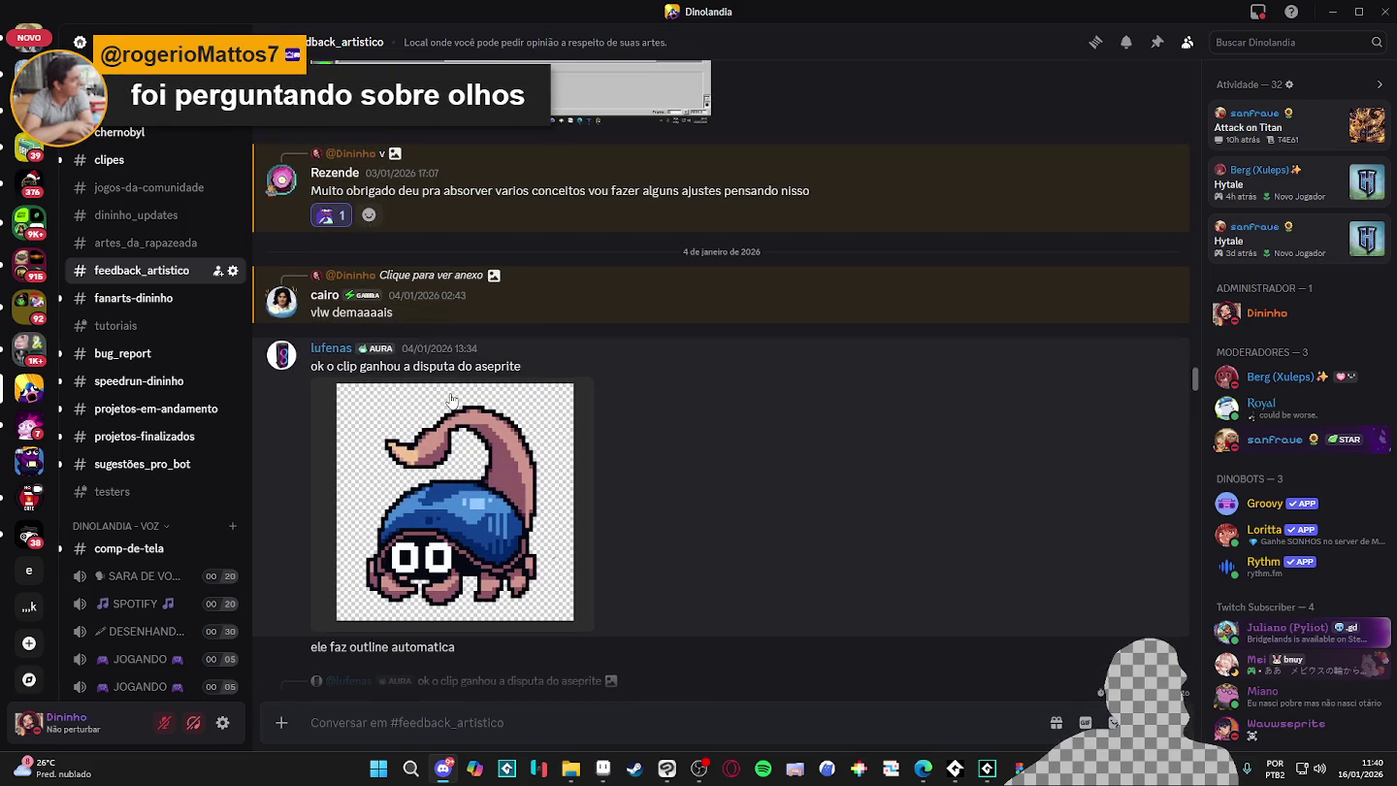
pyautogui.scroll(5, 451, 397)
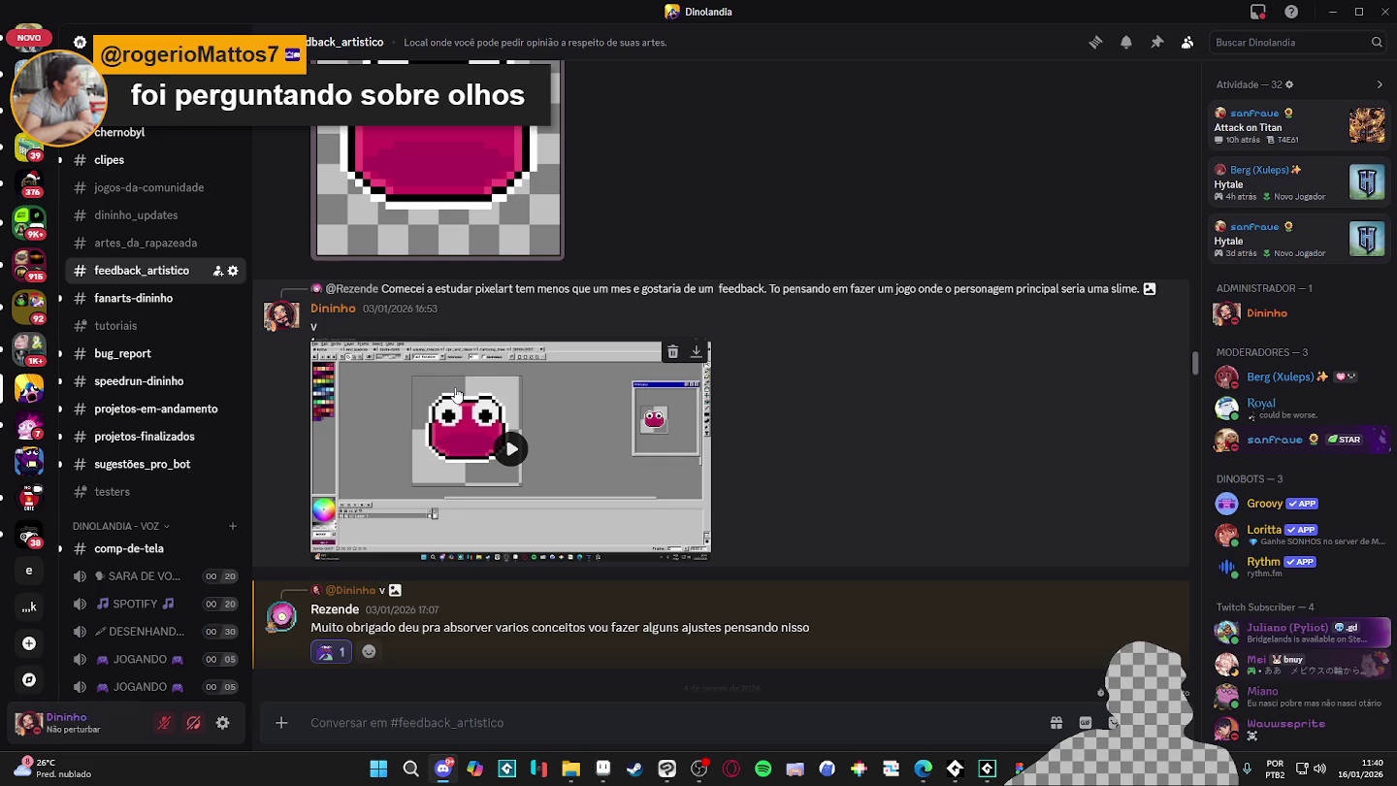
pyautogui.scroll(3, 456, 393)
pyautogui.scroll(5, 454, 386)
pyautogui.scroll(3, 455, 387)
pyautogui.scroll(1, 457, 396)
pyautogui.moveTo(399, 370)
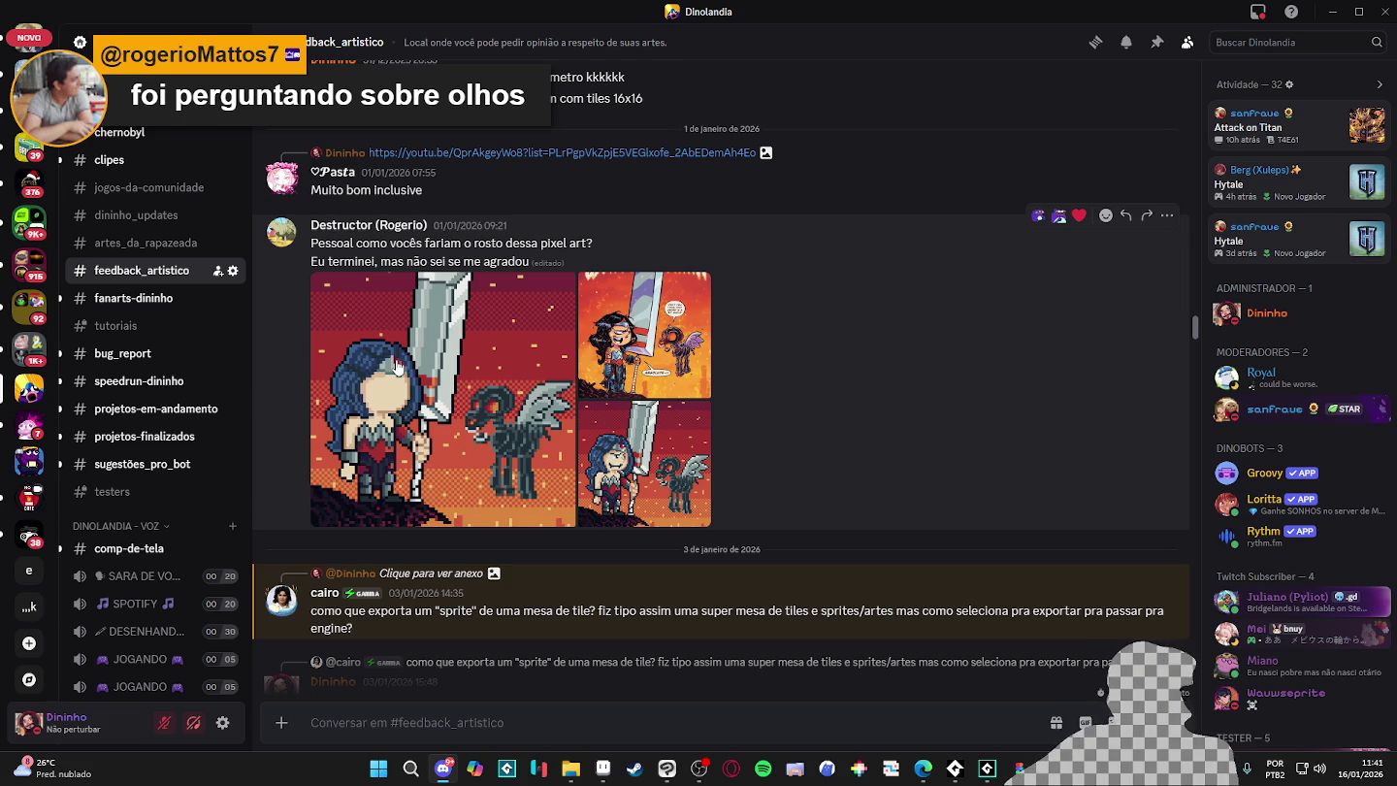
# - Copy the full-size warrior and skeletal pony image from Discord
pyautogui.click(423, 406)
pyautogui.rightClick(672, 358)
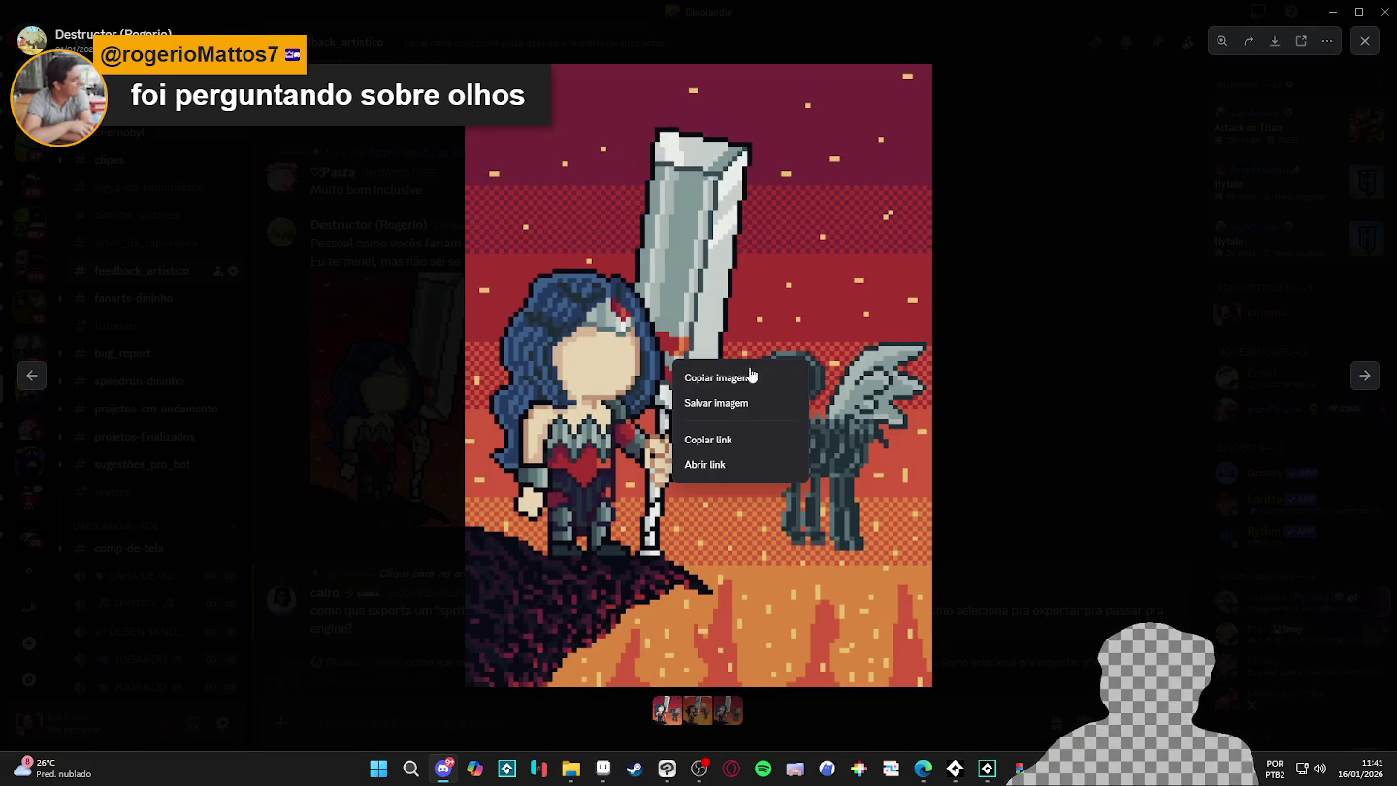
pyautogui.click(742, 380)
pyautogui.hotkey('alt', 'Tab')
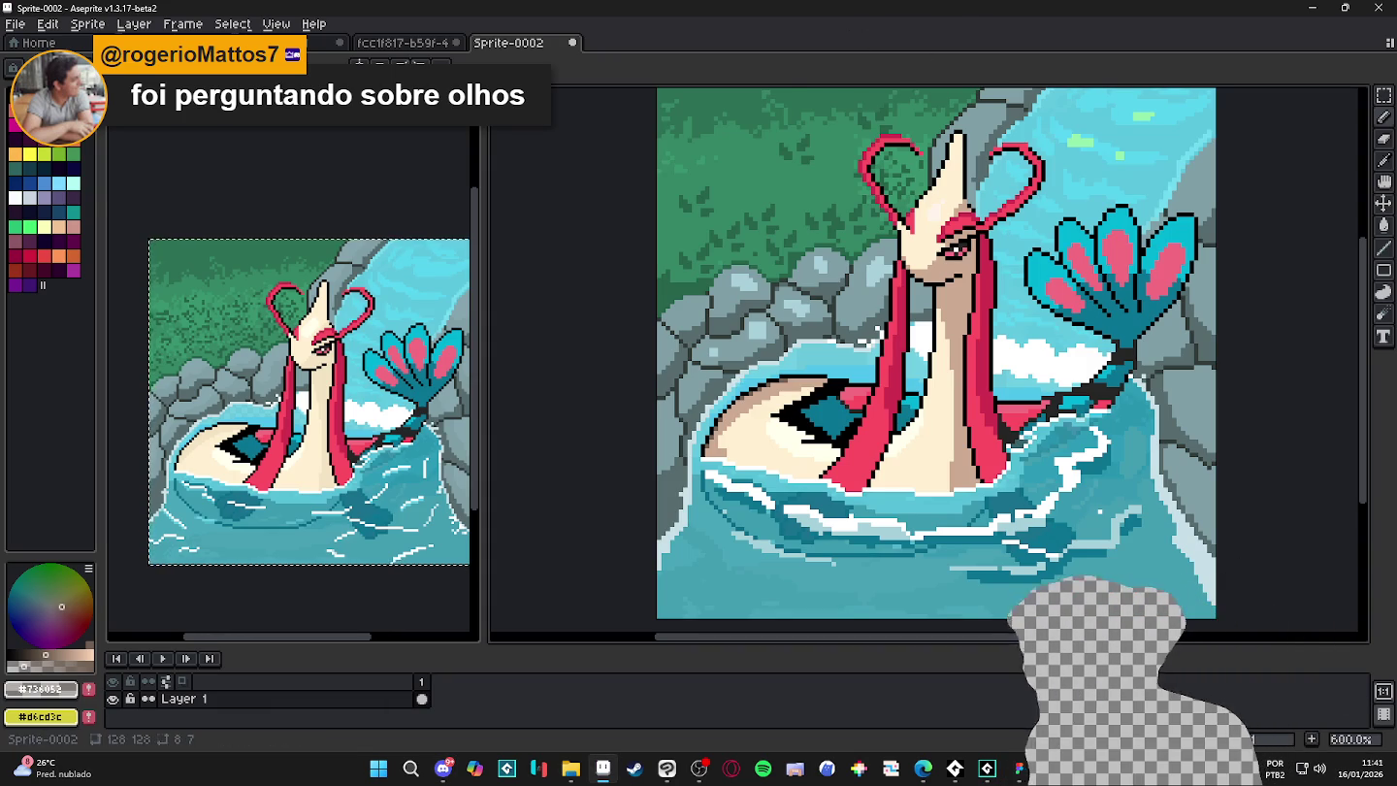
# - Create a new 768×1024 sprite in Aseprite and paste the warrior artwork into it
pyautogui.click(15, 23)
pyautogui.click(34, 42)
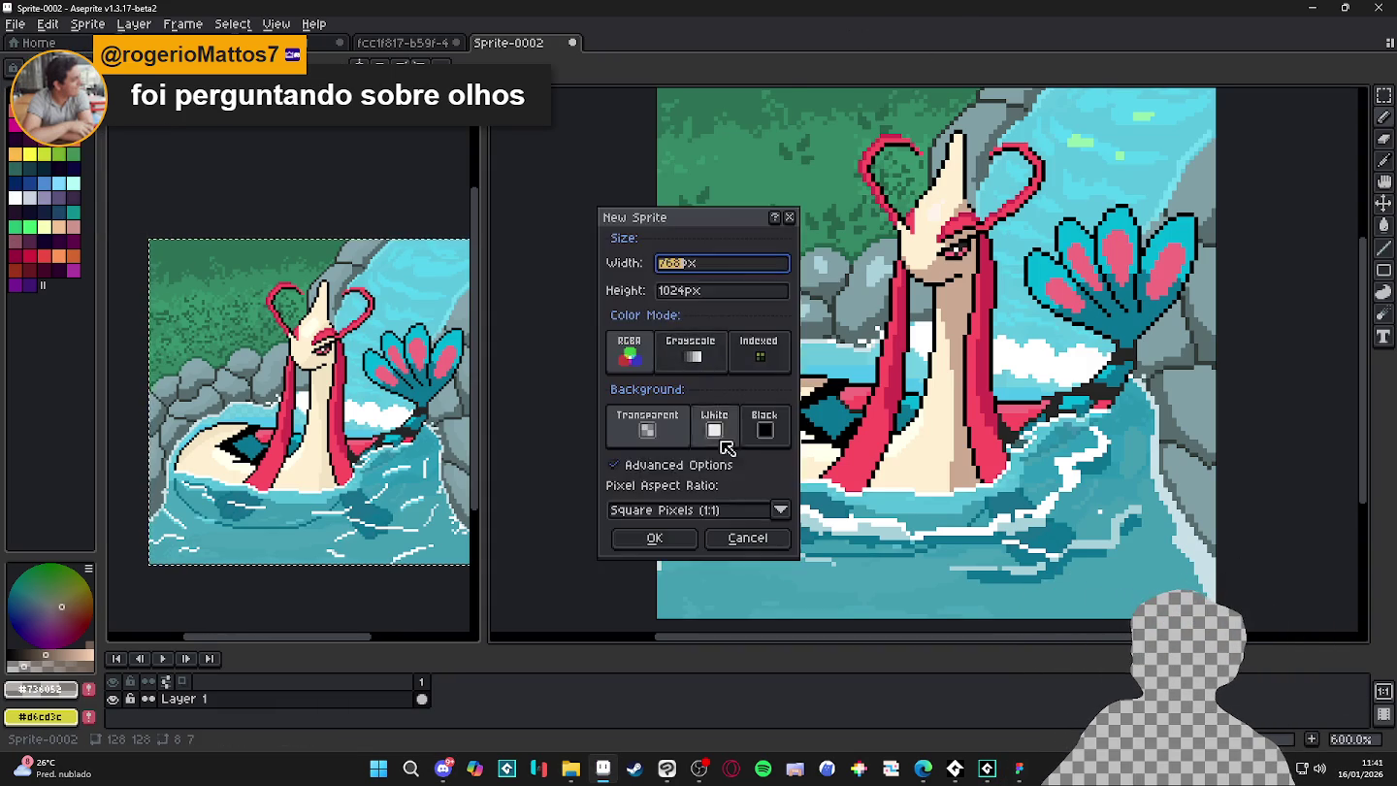
pyautogui.click(684, 544)
pyautogui.hotkey('ctrl', 'v')
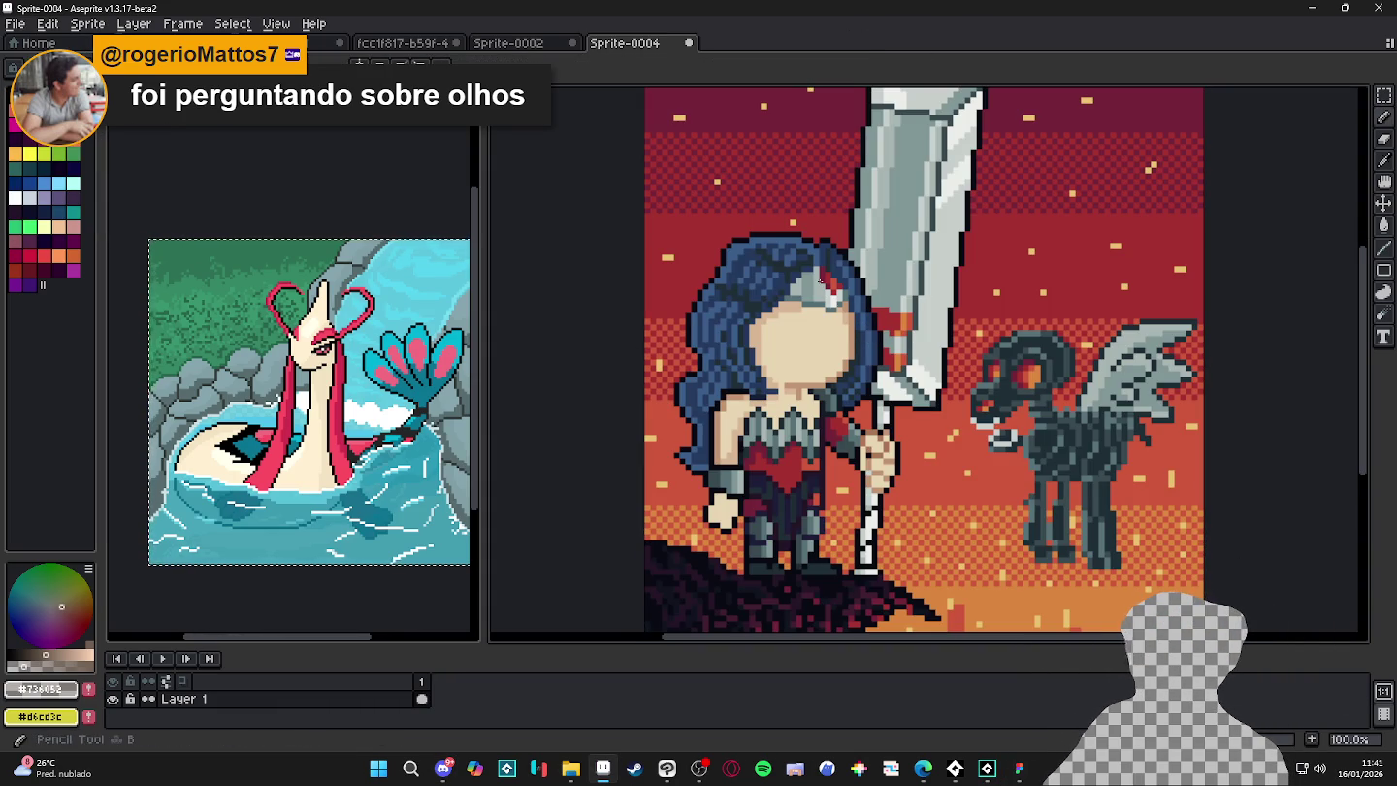
# - Measure one enlarged pixel block with a near-black rectangle, then open Sprite Size
pyautogui.scroll(3, 829, 240)
pyautogui.scroll(2, 829, 240)
pyautogui.scroll(2, 831, 240)
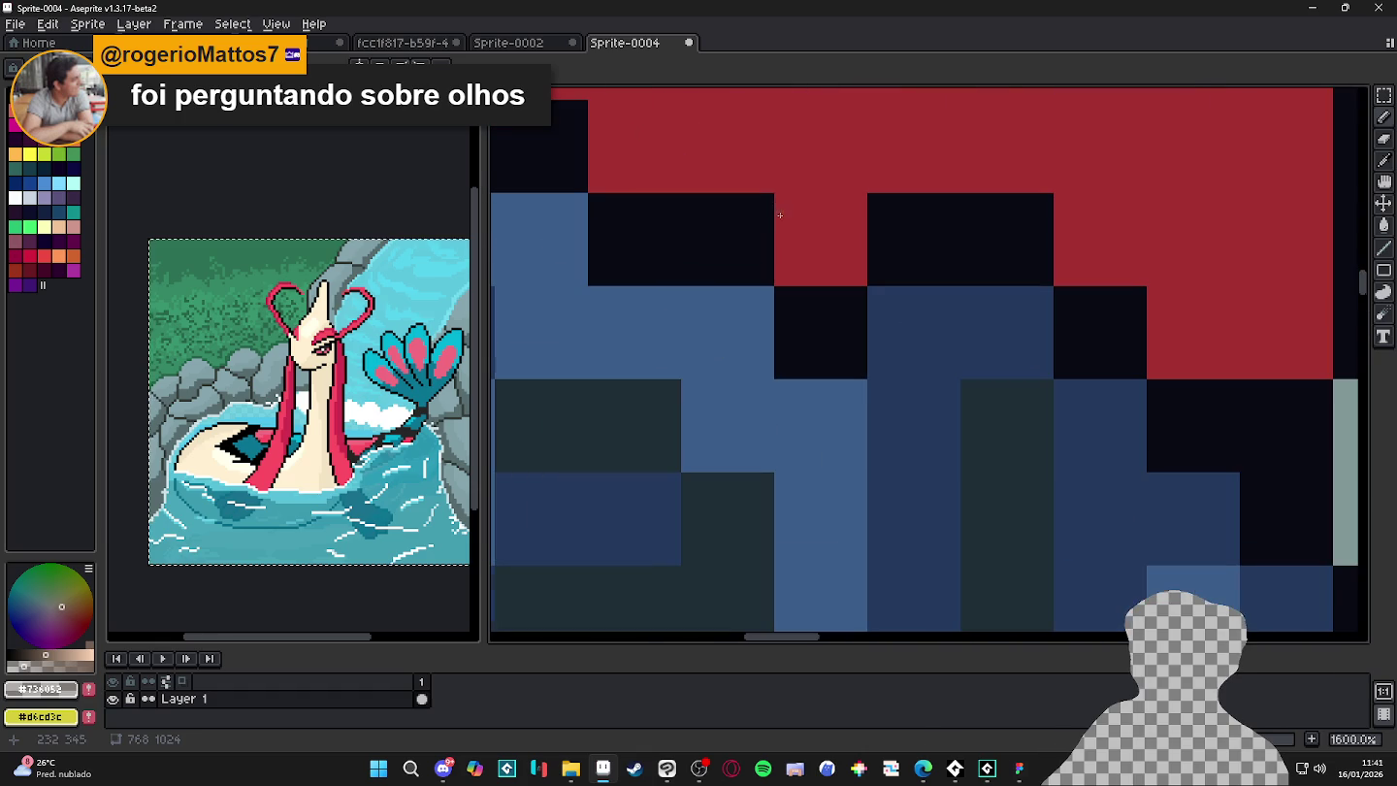
pyautogui.scroll(1, 768, 198)
pyautogui.keyDown('alt'); pyautogui.click(768, 198); pyautogui.keyUp('alt')
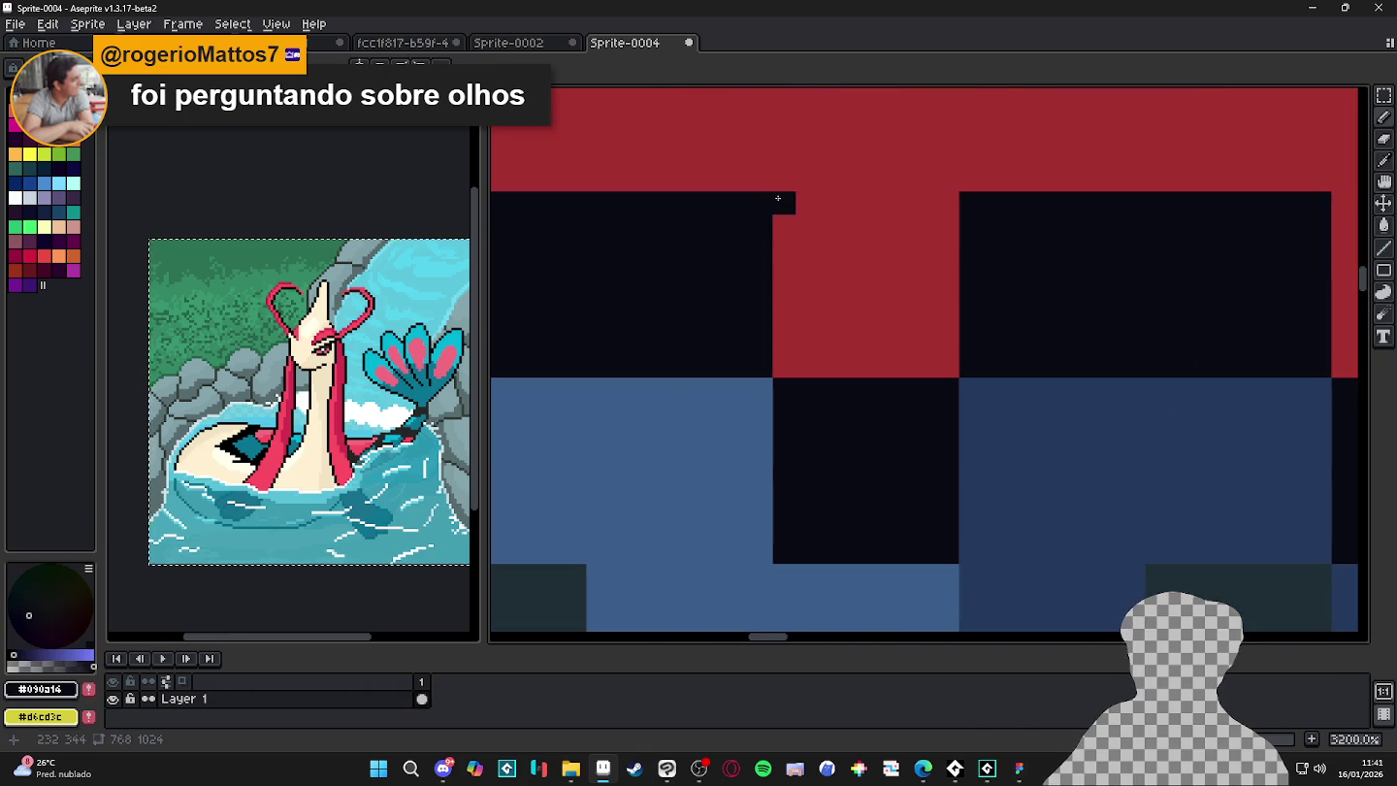
pyautogui.press('u')
pyautogui.moveTo(773, 195); pyautogui.dragTo(982, 361)
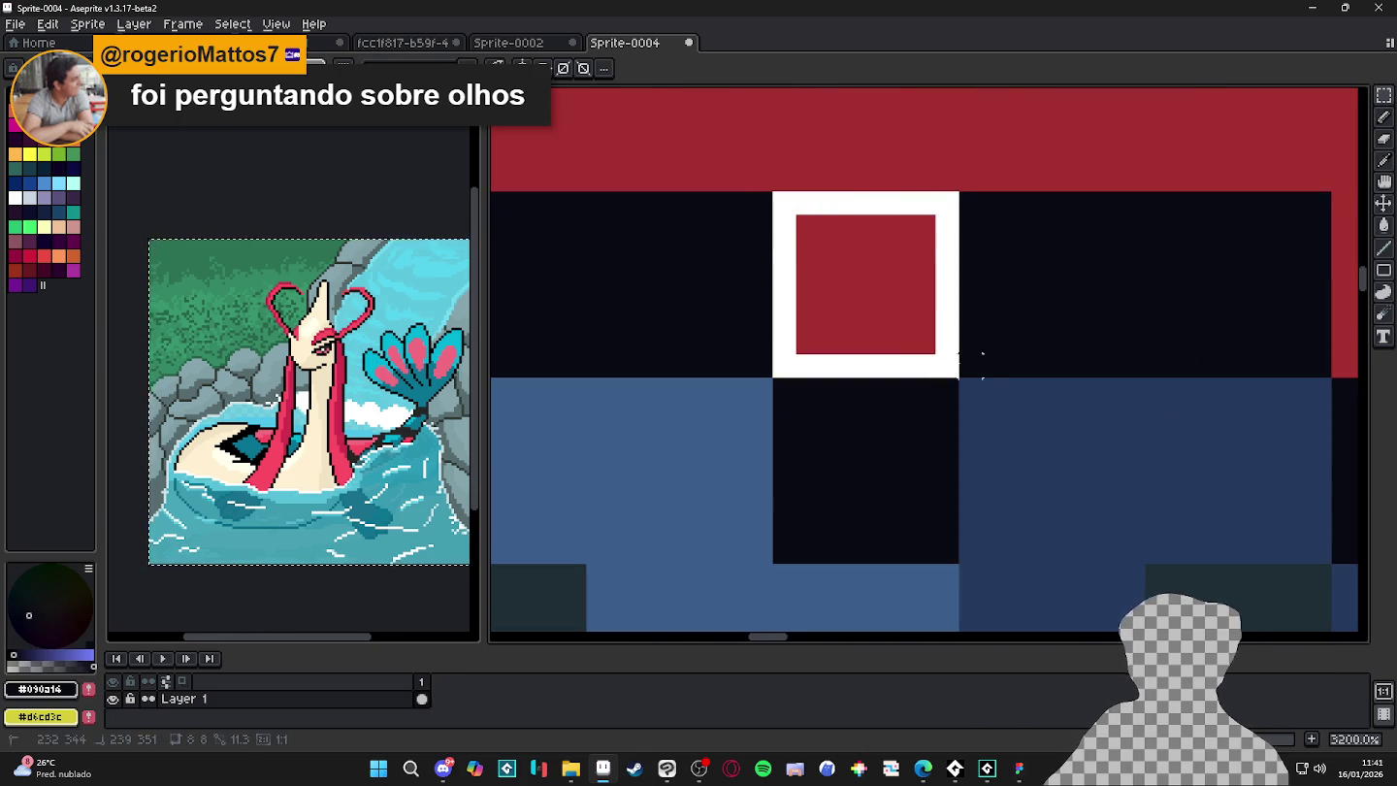
pyautogui.hotkey('ctrl', 'alt', 'i')
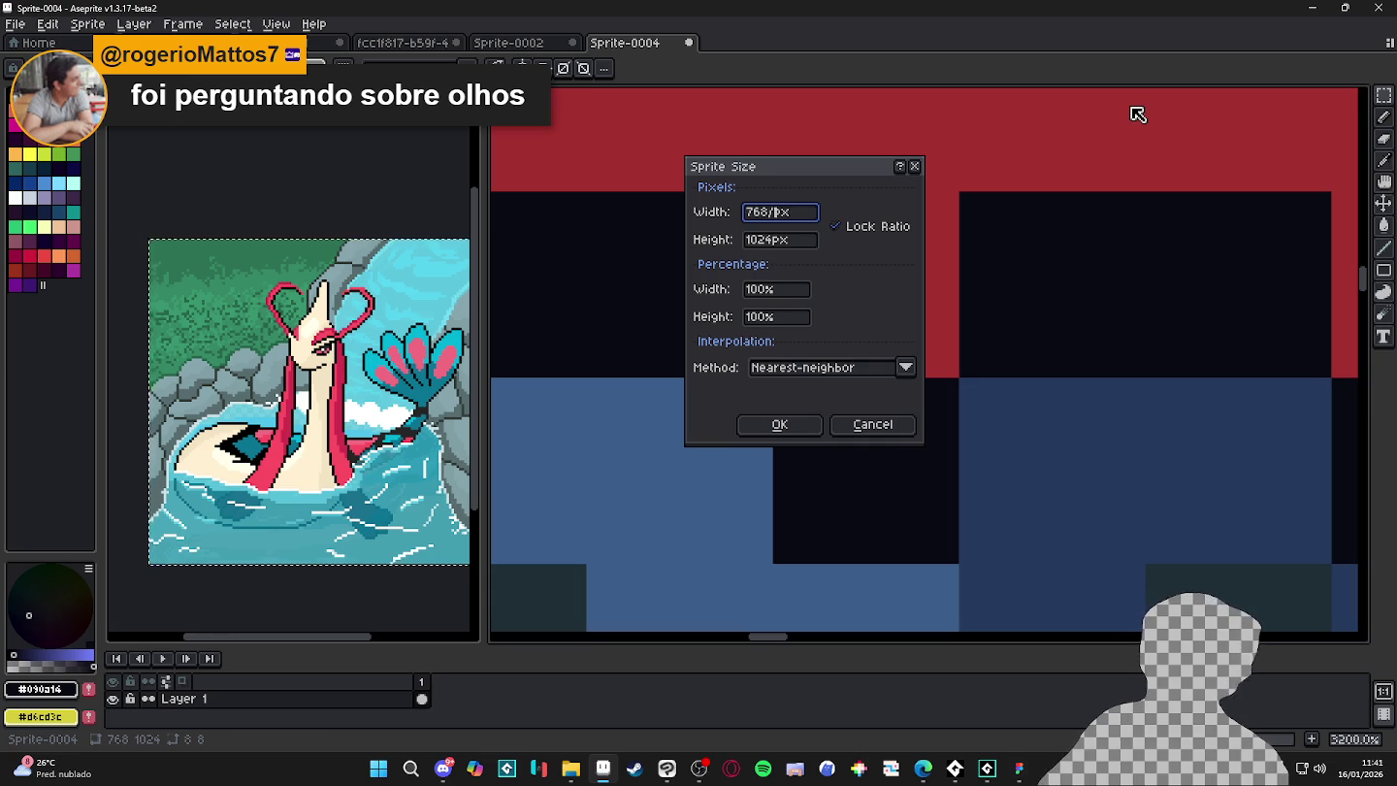
# - Scale the sprite down to 96×128 by applying a width of 768/8
pyautogui.write('8')
pyautogui.press('Return')
pyautogui.scroll(-10, 885, 389)
pyautogui.scroll(6, 854, 342)
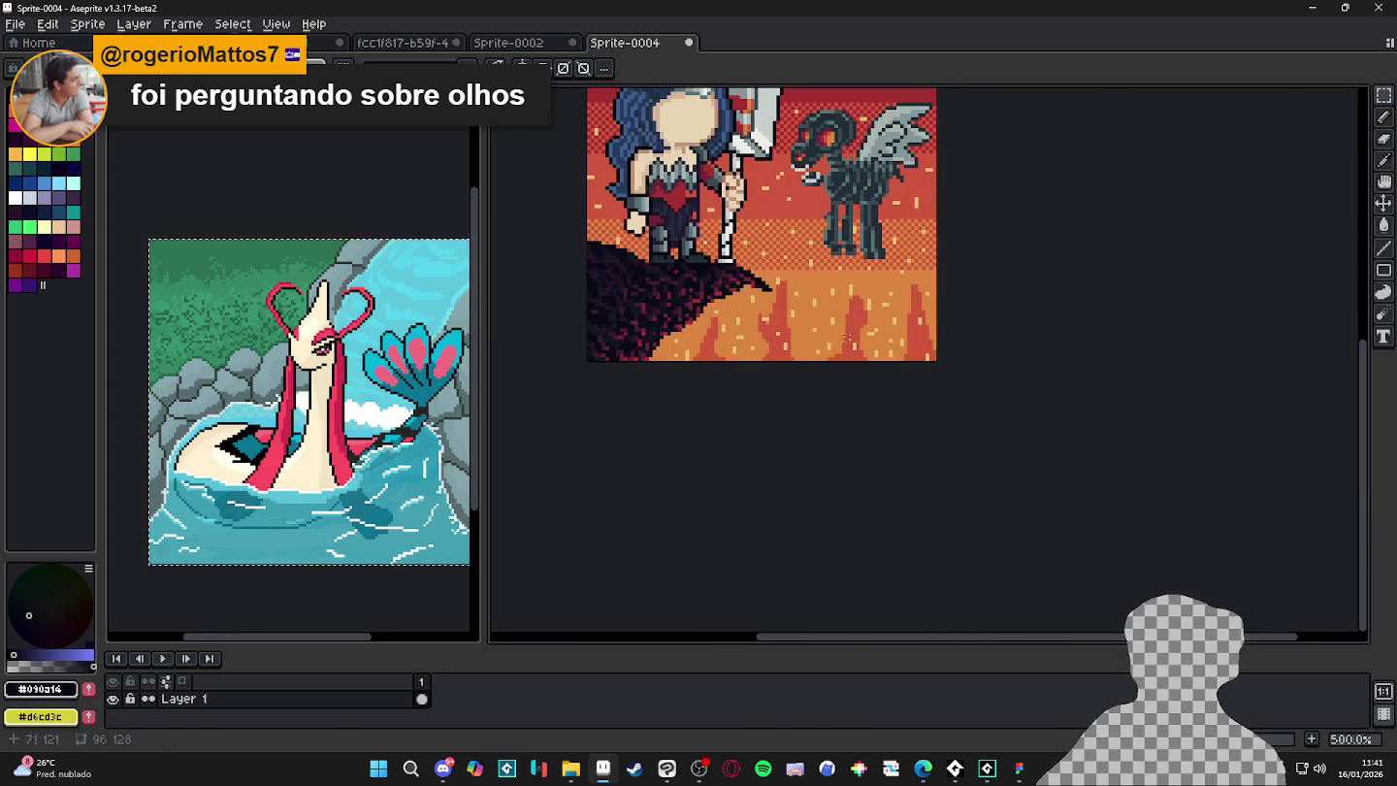
pyautogui.scroll(2, 841, 334)
pyautogui.scroll(5, 658, 377)
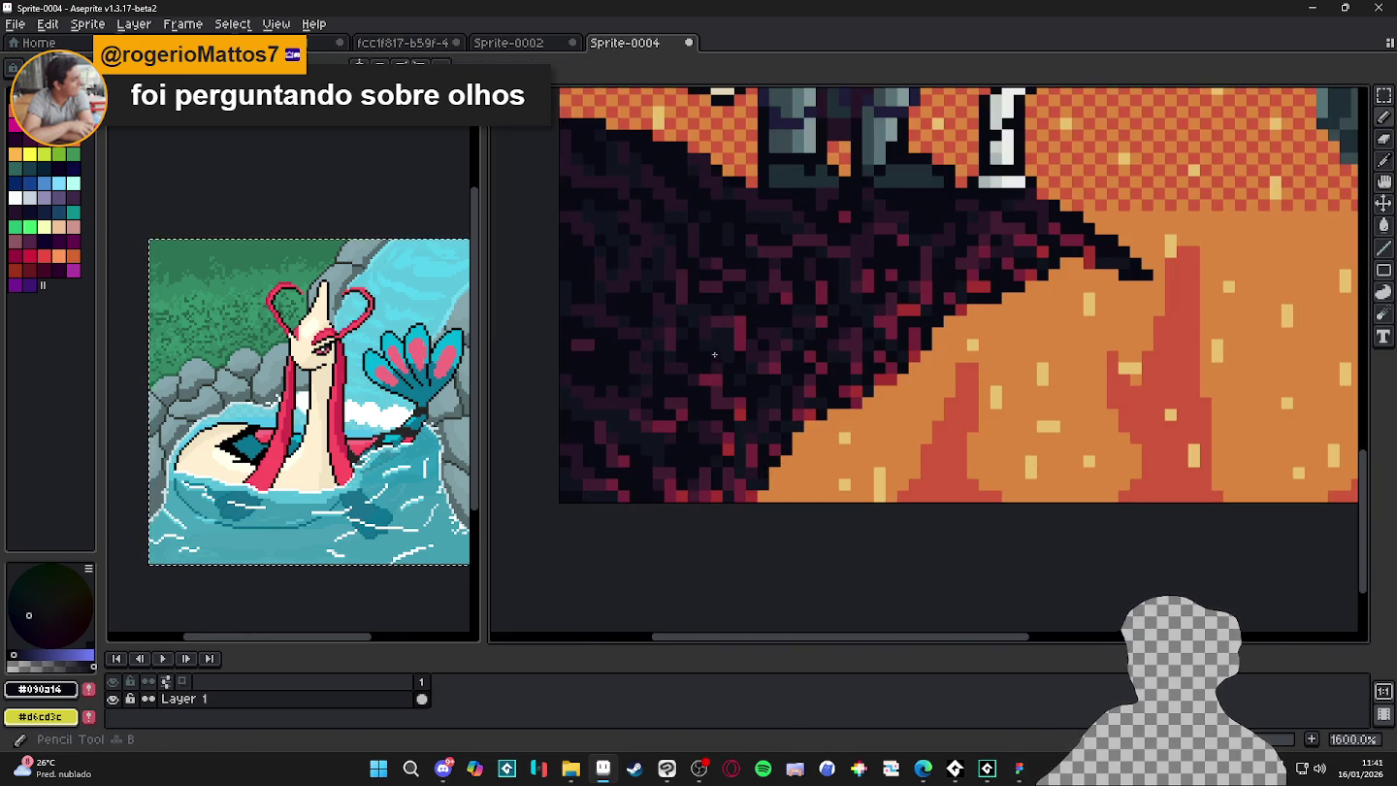
# - Sample the cliff's dark maroon and the red background, undoing a trial pencil stroke
pyautogui.keyDown('alt'); pyautogui.click(742, 316); pyautogui.keyUp('alt')
pyautogui.scroll(-1, 882, 372)
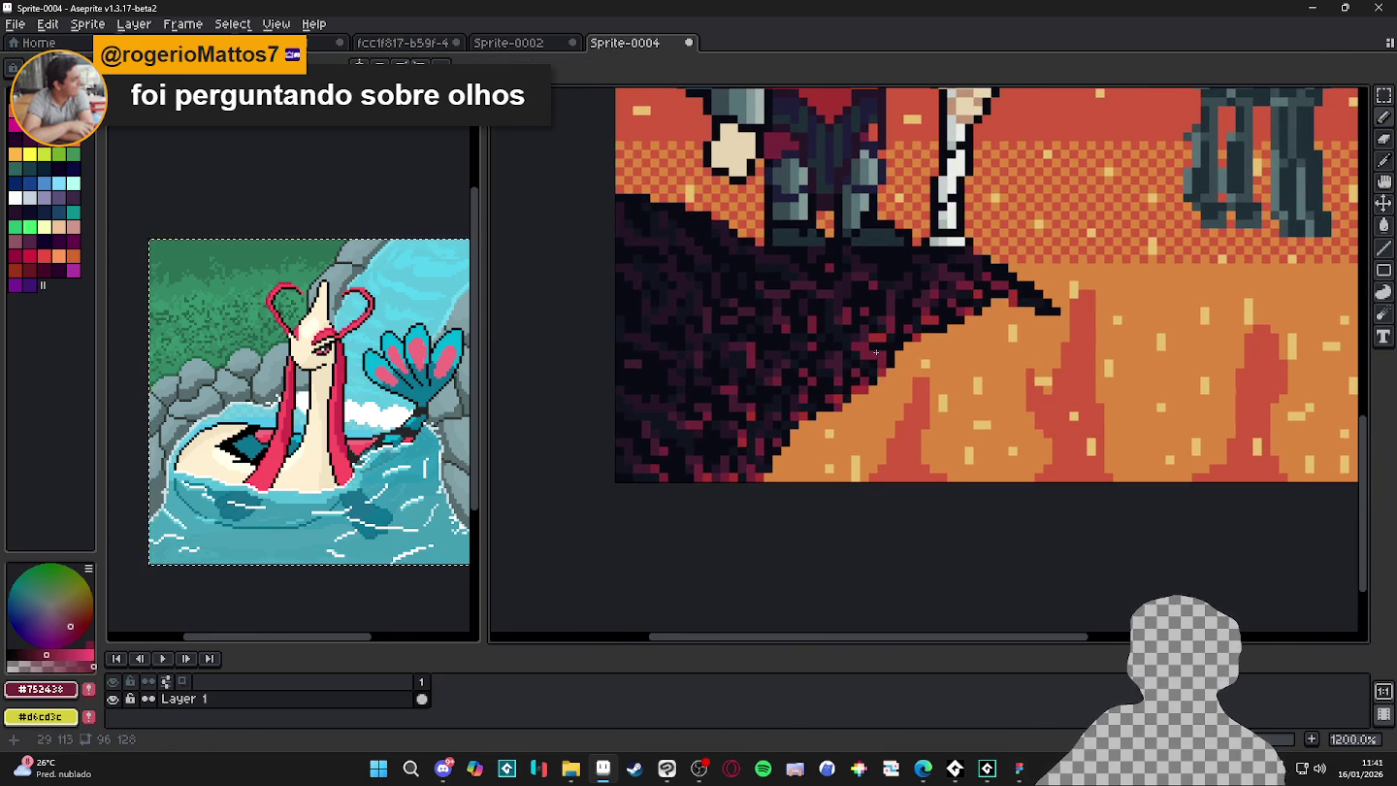
pyautogui.hscroll(2, 853, 369)
pyautogui.scroll(-1, 1037, 345)
pyautogui.click(1040, 340)
pyautogui.scroll(1, 1040, 340)
pyautogui.hotkey('ctrl', 'z')
pyautogui.keyDown('alt'); pyautogui.click(869, 350); pyautogui.keyUp('alt')
pyautogui.scroll(-2, 813, 356)
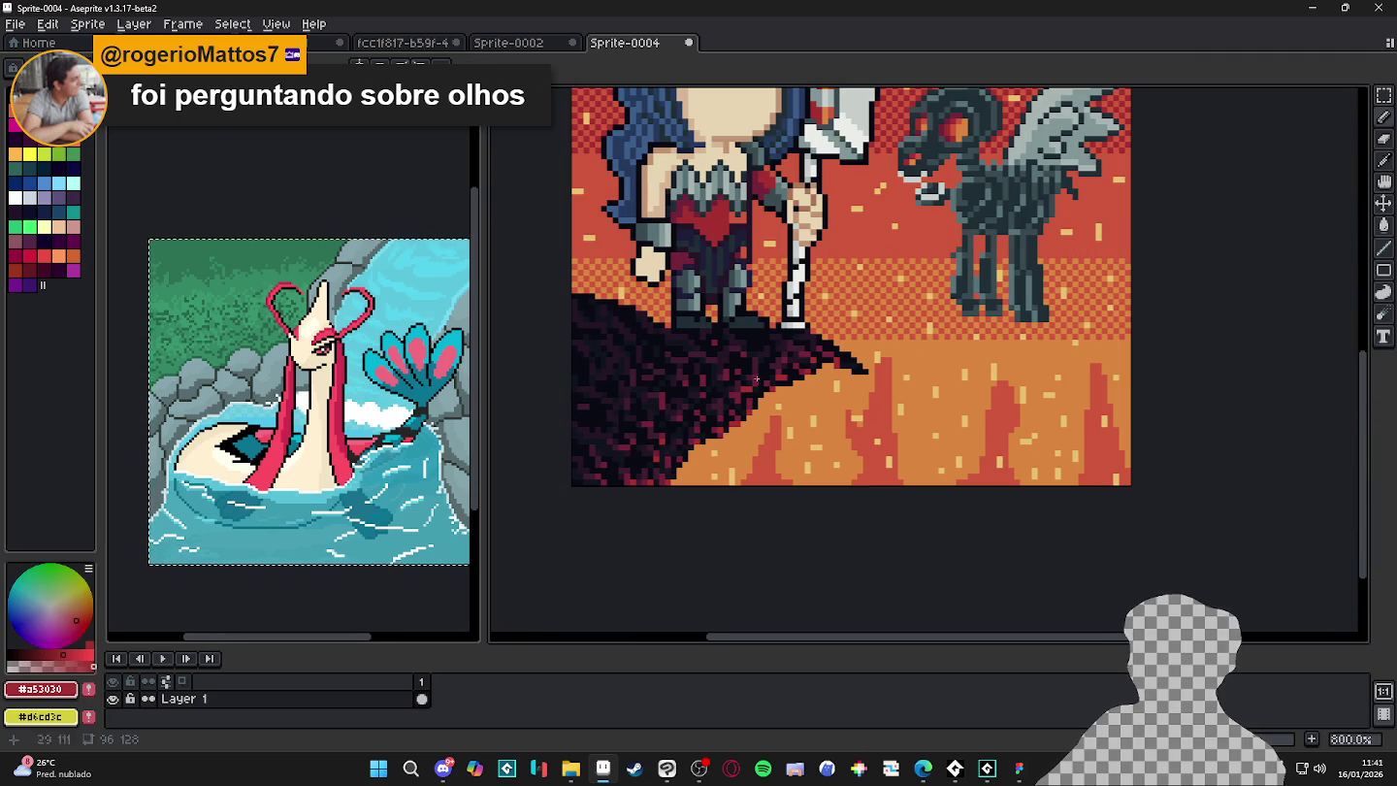
pyautogui.scroll(-1, 715, 417)
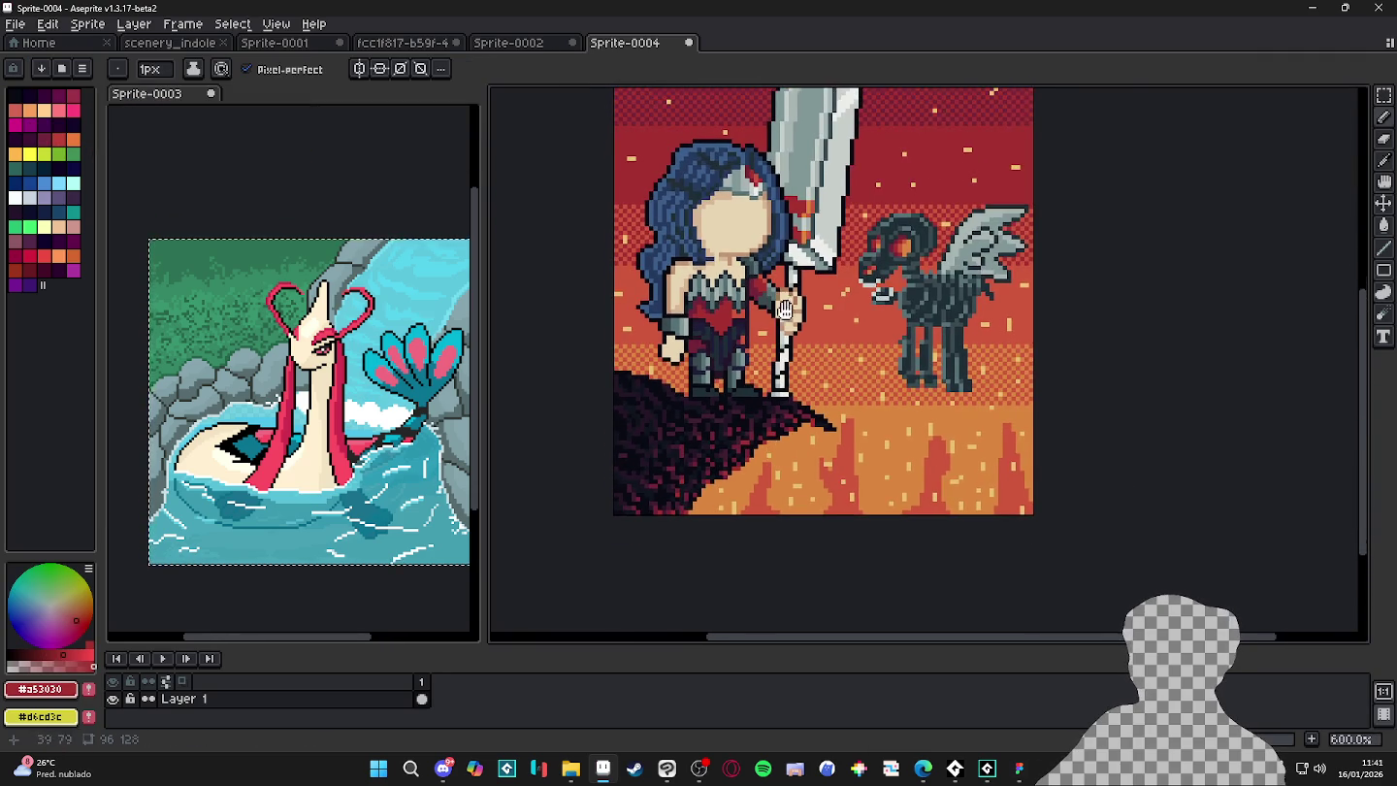
pyautogui.scroll(3, 779, 423)
pyautogui.scroll(1, 719, 299)
pyautogui.scroll(2, 747, 310)
# - Try dark-blue pixels and a dark edge beside the warrior's hair, then undo the stray pixels
pyautogui.keyDown('alt'); pyautogui.click(756, 311); pyautogui.keyUp('alt')
pyautogui.scroll(-2, 756, 325)
pyautogui.scroll(2, 752, 336)
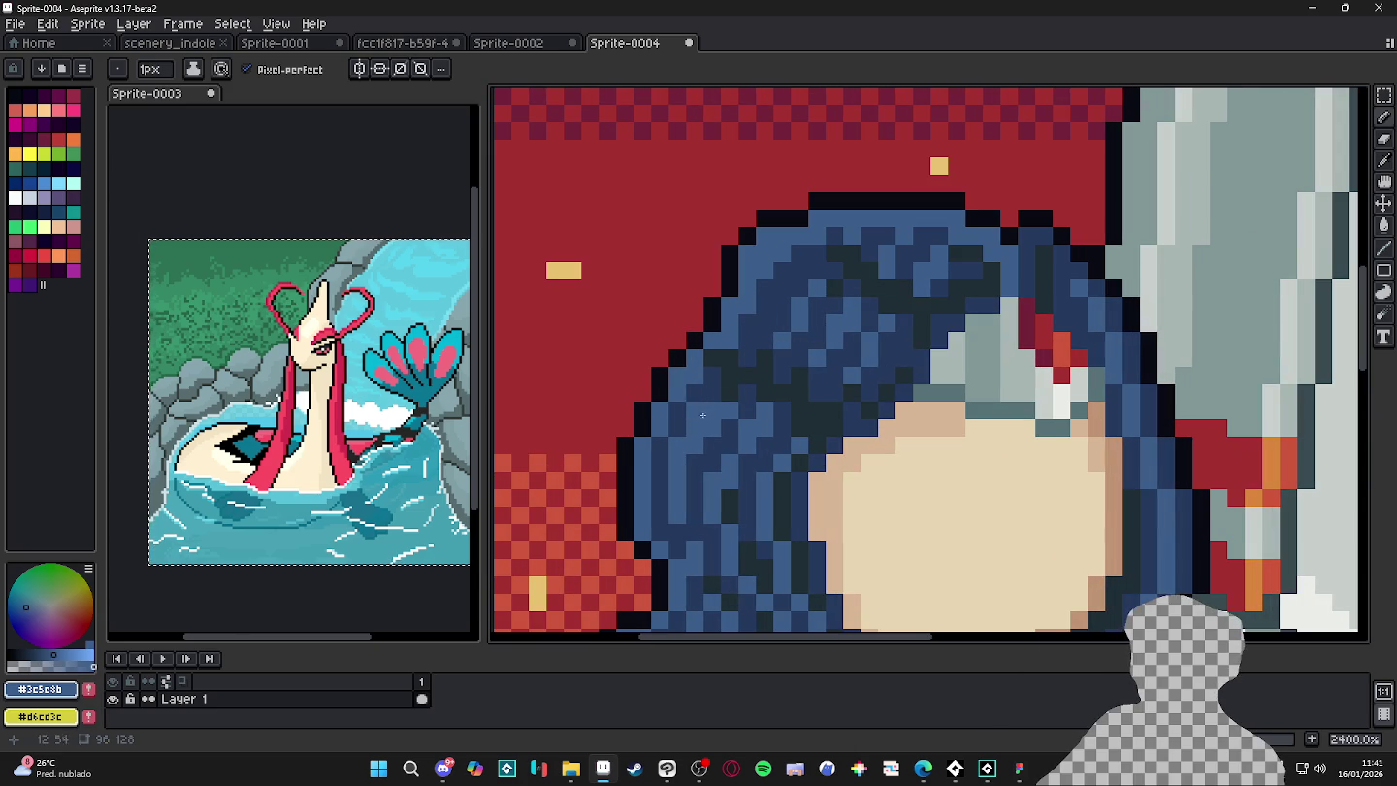
pyautogui.keyDown('alt'); pyautogui.click(657, 461); pyautogui.keyUp('alt')
pyautogui.click(584, 351)
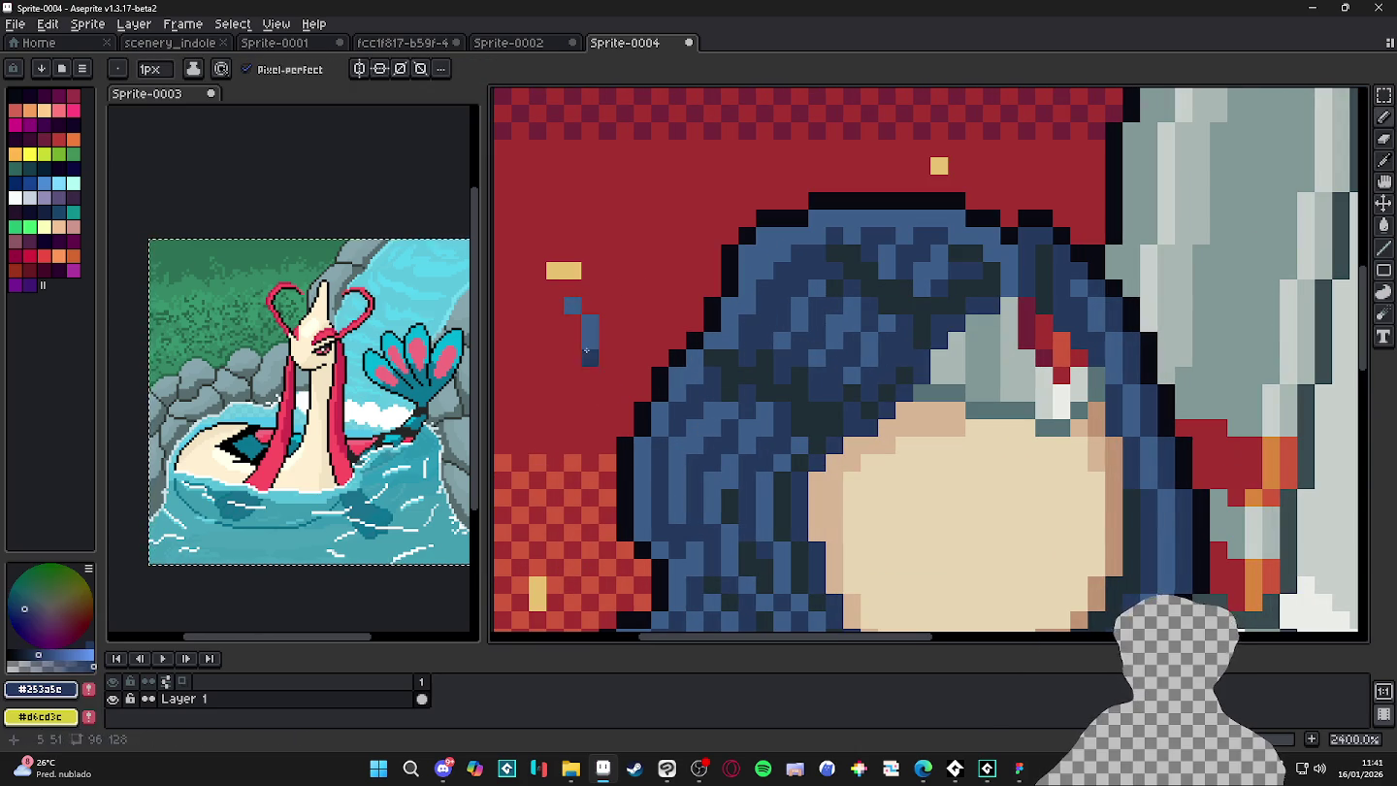
pyautogui.moveTo(573, 331)
pyautogui.mouseDown()
pyautogui.moveTo(572, 359)
pyautogui.moveTo(553, 359)
pyautogui.mouseUp()
pyautogui.keyDown('alt'); pyautogui.click(642, 428); pyautogui.keyUp('alt')
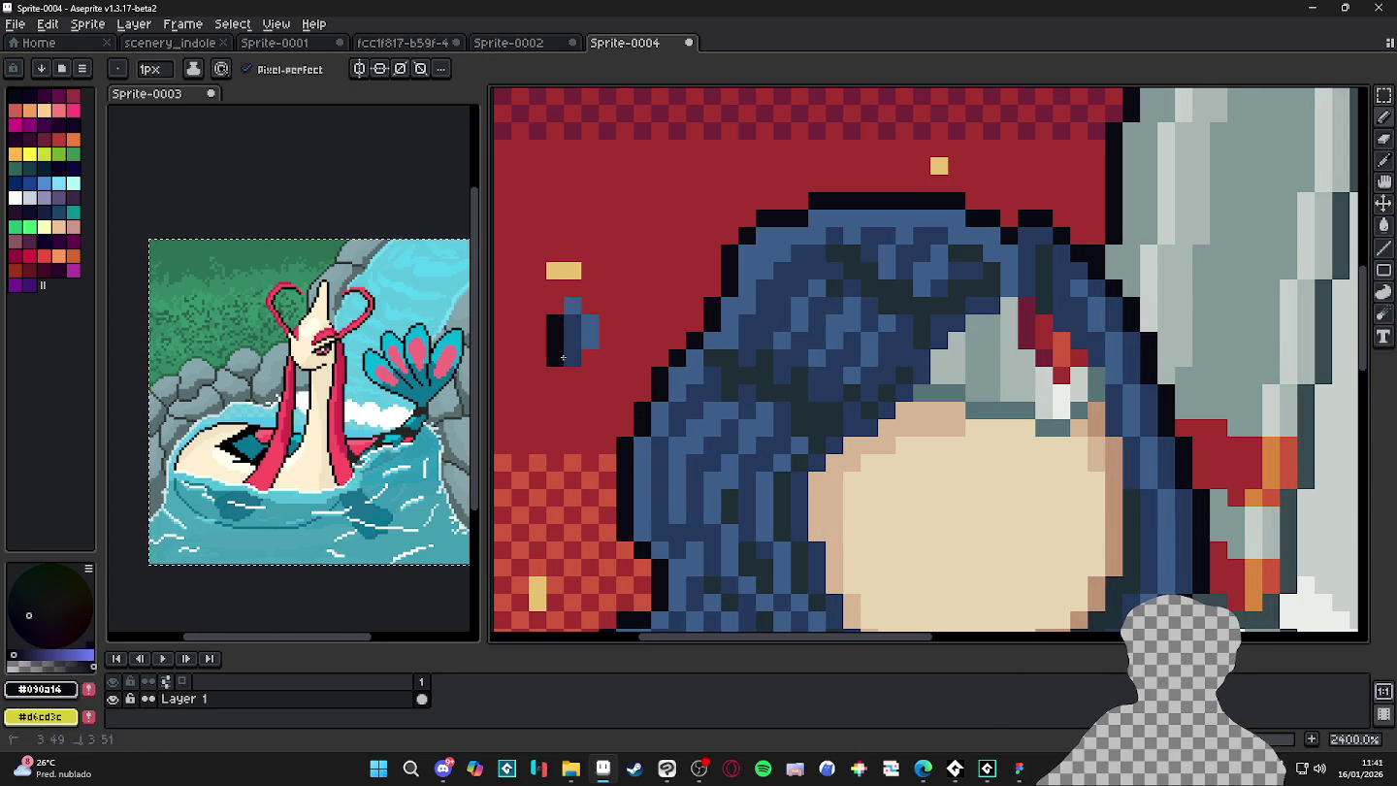
pyautogui.keyDown('alt'); pyautogui.click(585, 334); pyautogui.keyUp('alt')
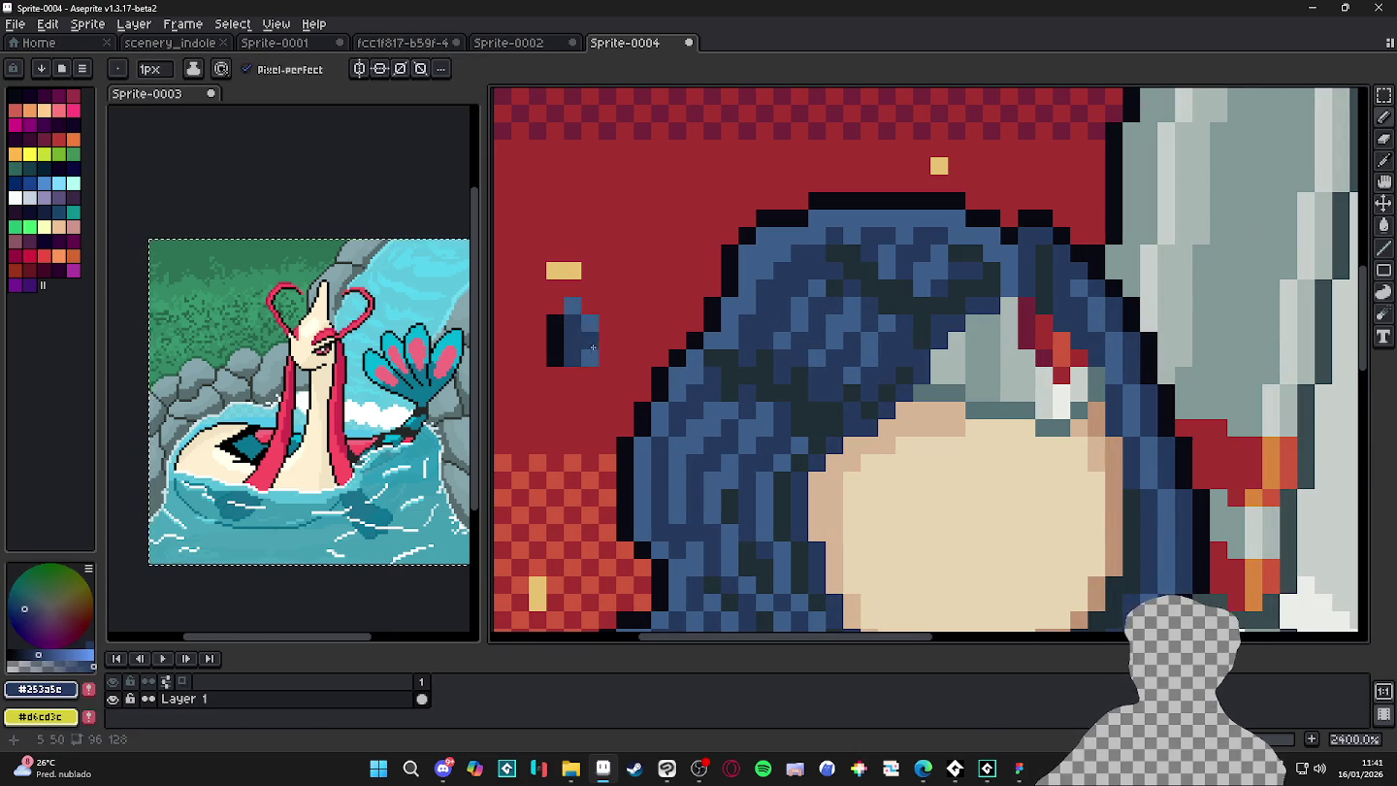
pyautogui.click(618, 335)
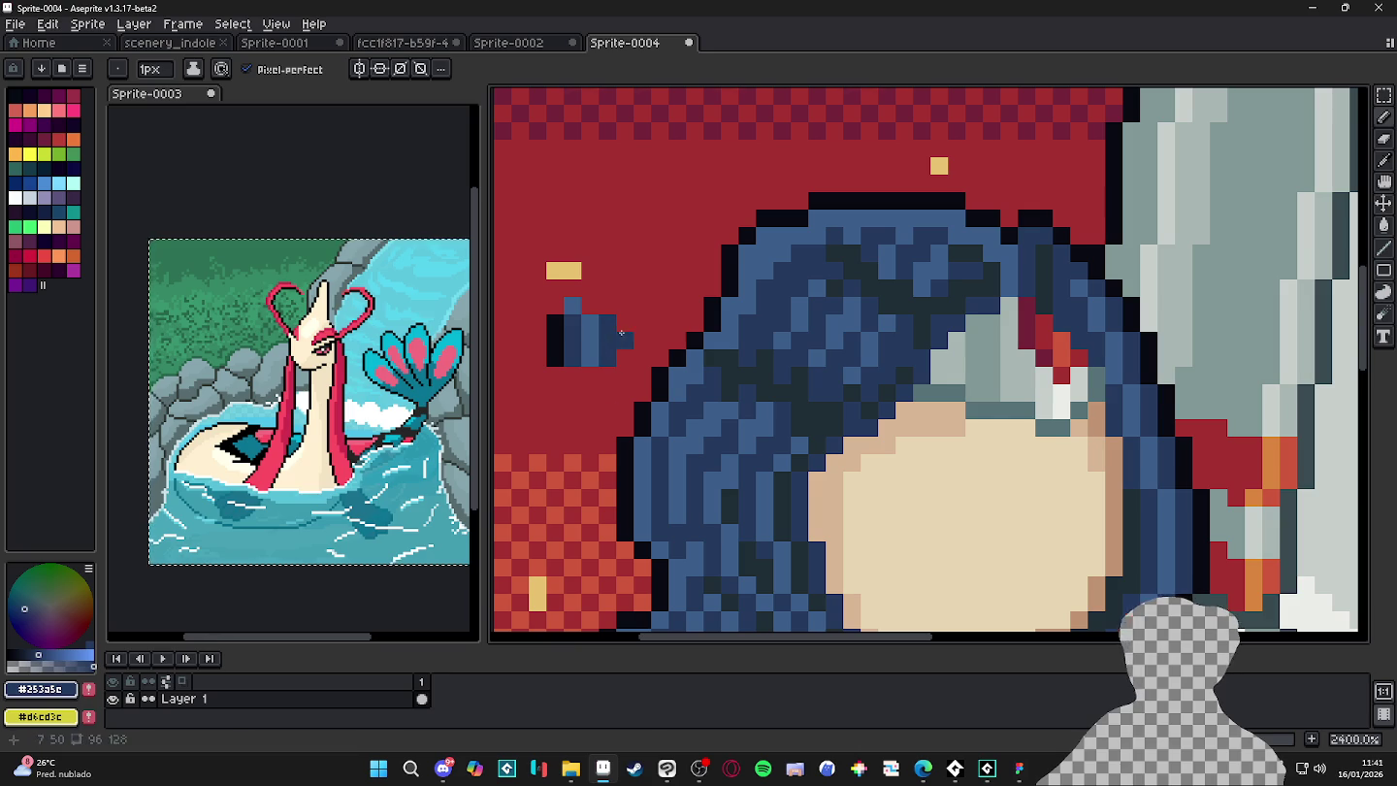
pyautogui.scroll(-5, 622, 333)
pyautogui.hotkey('ctrl', 'z')
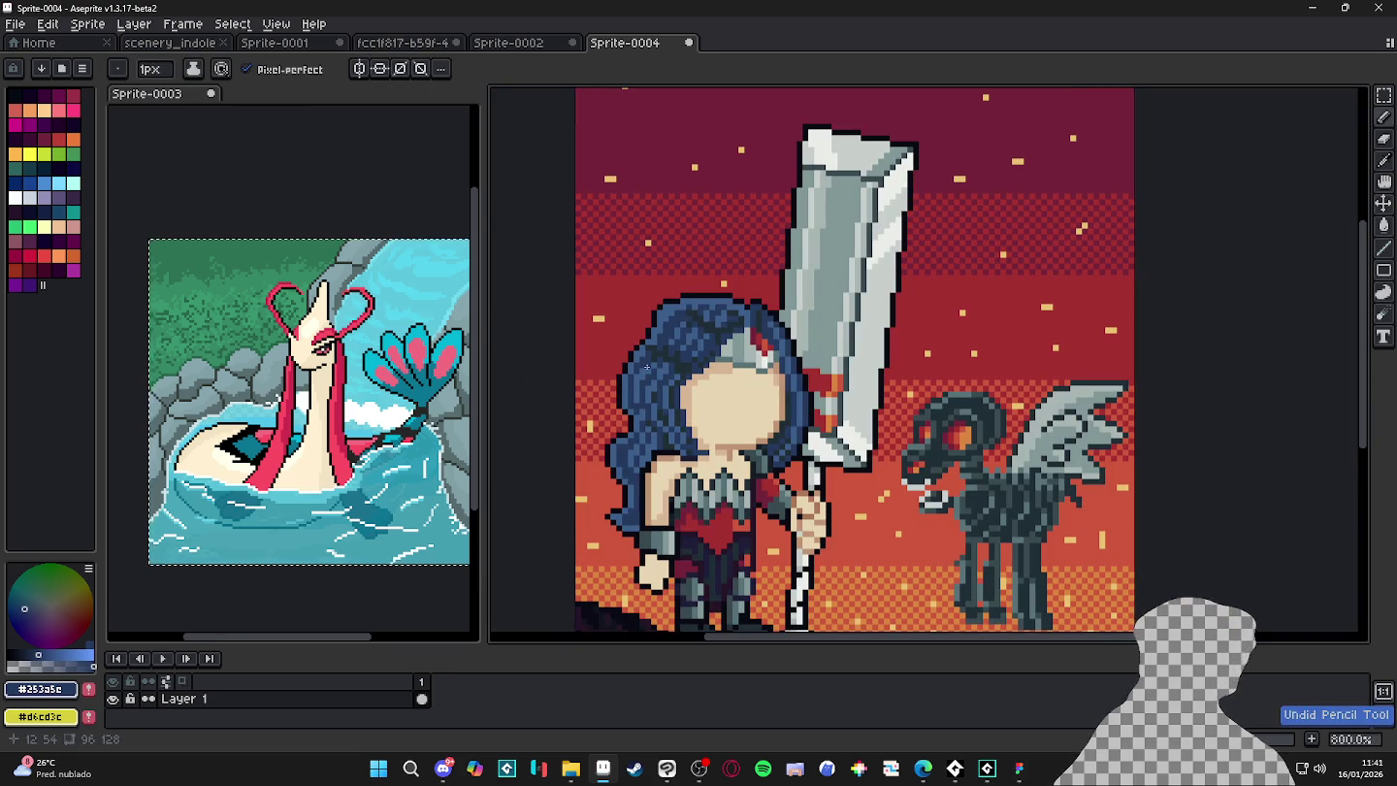
pyautogui.scroll(-1, 955, 456)
pyautogui.scroll(6, 955, 457)
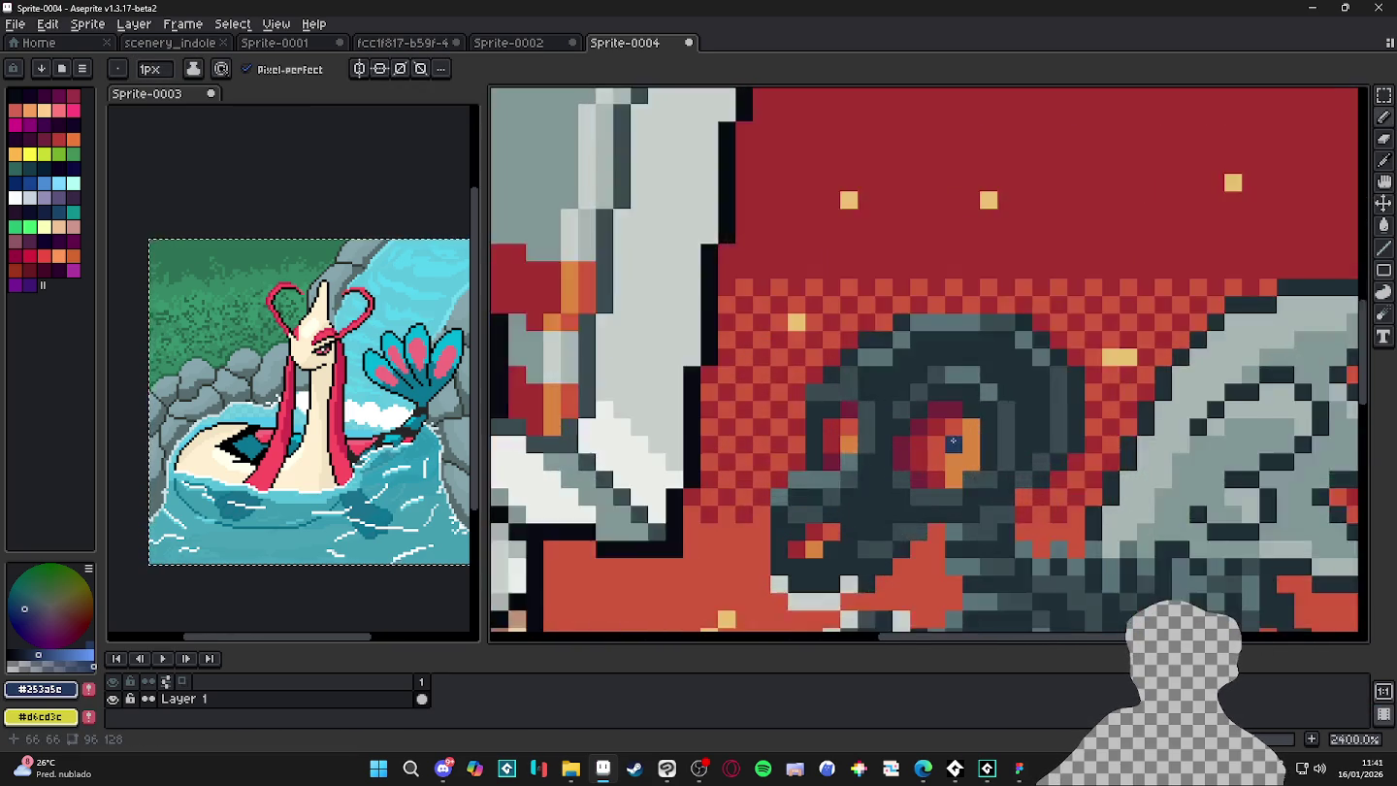
# - Paint one of the pony's eye pixels orange-red after trying blue and maroon
pyautogui.click(955, 446)
pyautogui.hotkey('ctrl', 'z')
pyautogui.keyDown('alt'); pyautogui.click(898, 452); pyautogui.keyUp('alt')
pyautogui.click(860, 480)
pyautogui.keyDown('alt'); pyautogui.click(853, 476); pyautogui.keyUp('alt')
pyautogui.click(836, 500)
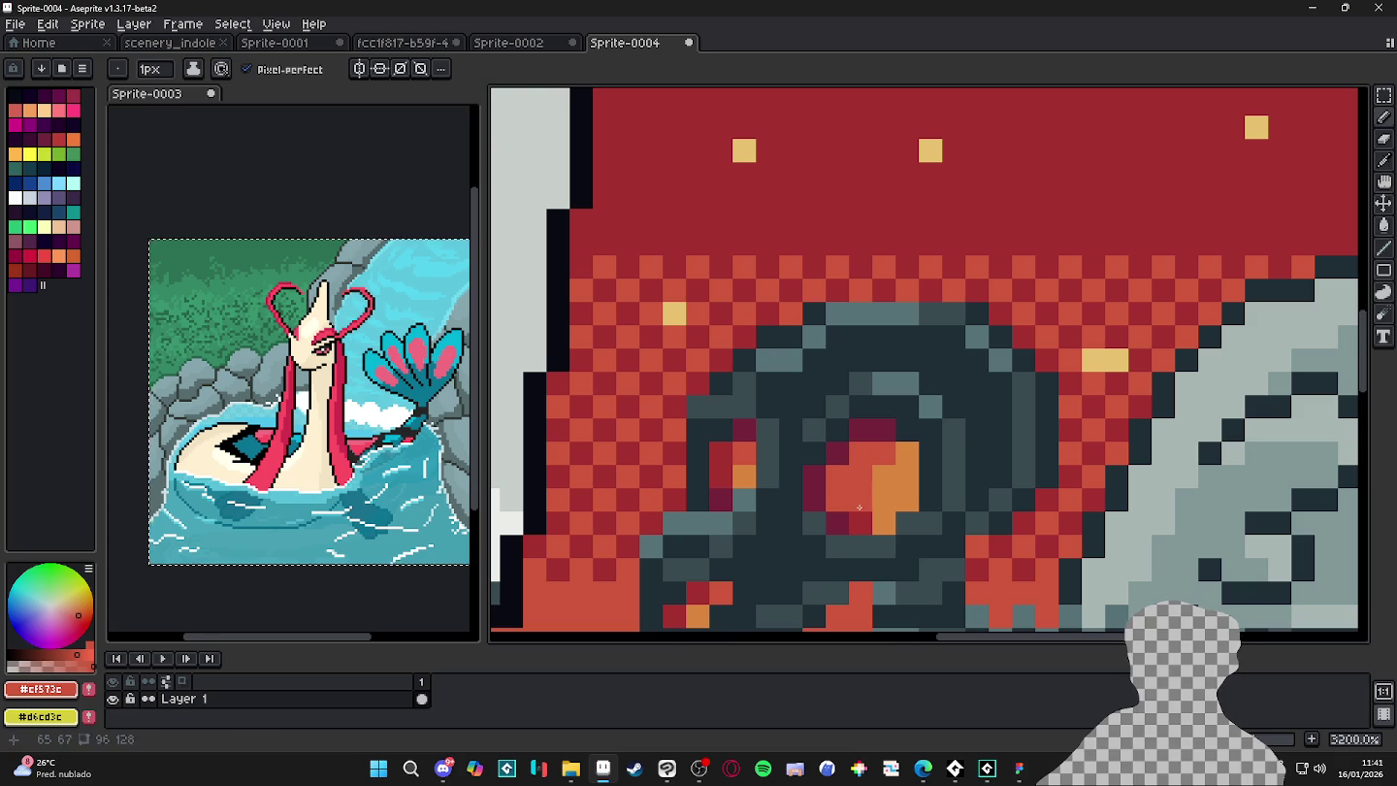
pyautogui.scroll(-5, 874, 469)
pyautogui.scroll(5, 873, 468)
pyautogui.scroll(-5, 957, 563)
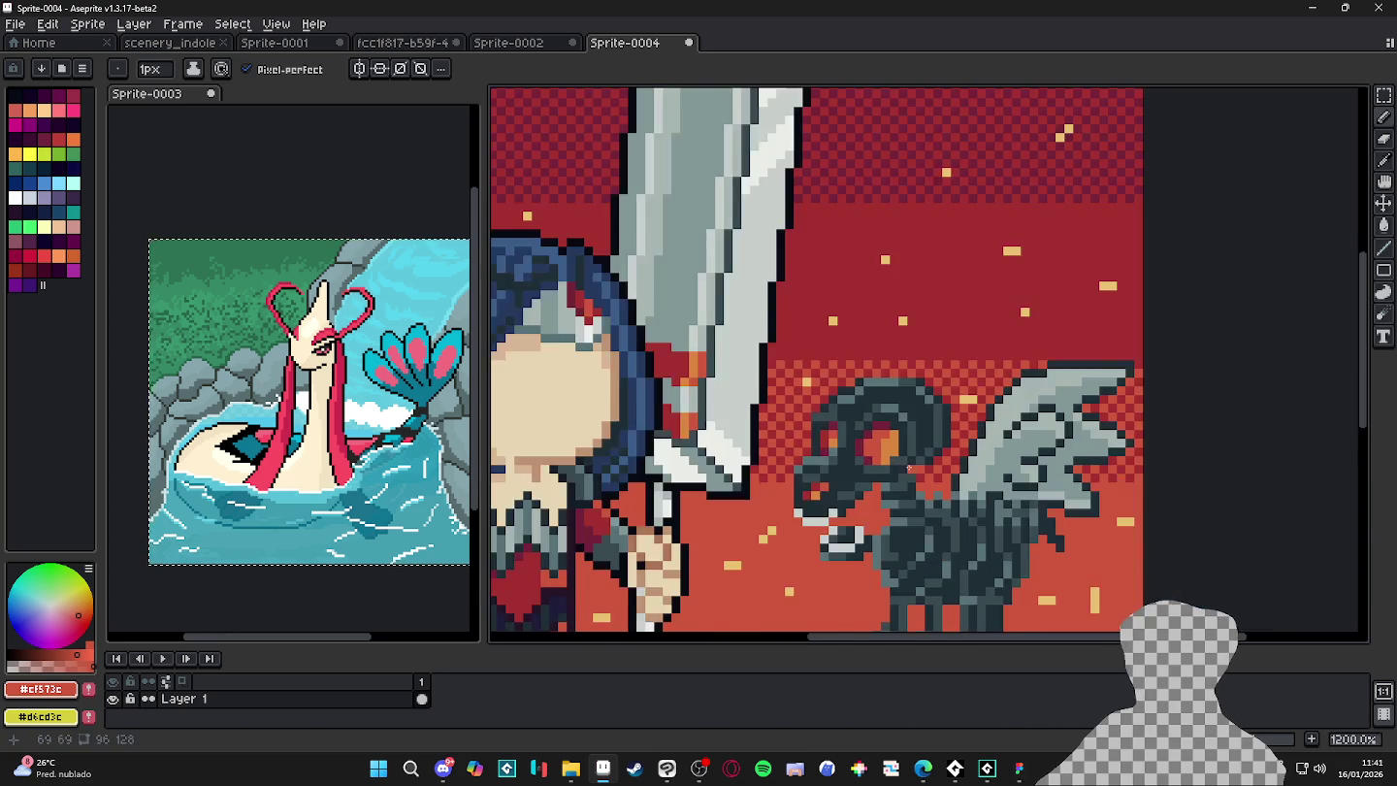
# - Shift the view toward the warrior and sample the pale yellow spark colour
pyautogui.moveTo(956, 564); pyautogui.dragTo(878, 459)
pyautogui.scroll(-2, 885, 433)
pyautogui.scroll(-2, 885, 432)
pyautogui.scroll(5, 903, 417)
pyautogui.scroll(2, 913, 409)
pyautogui.scroll(-3, 913, 407)
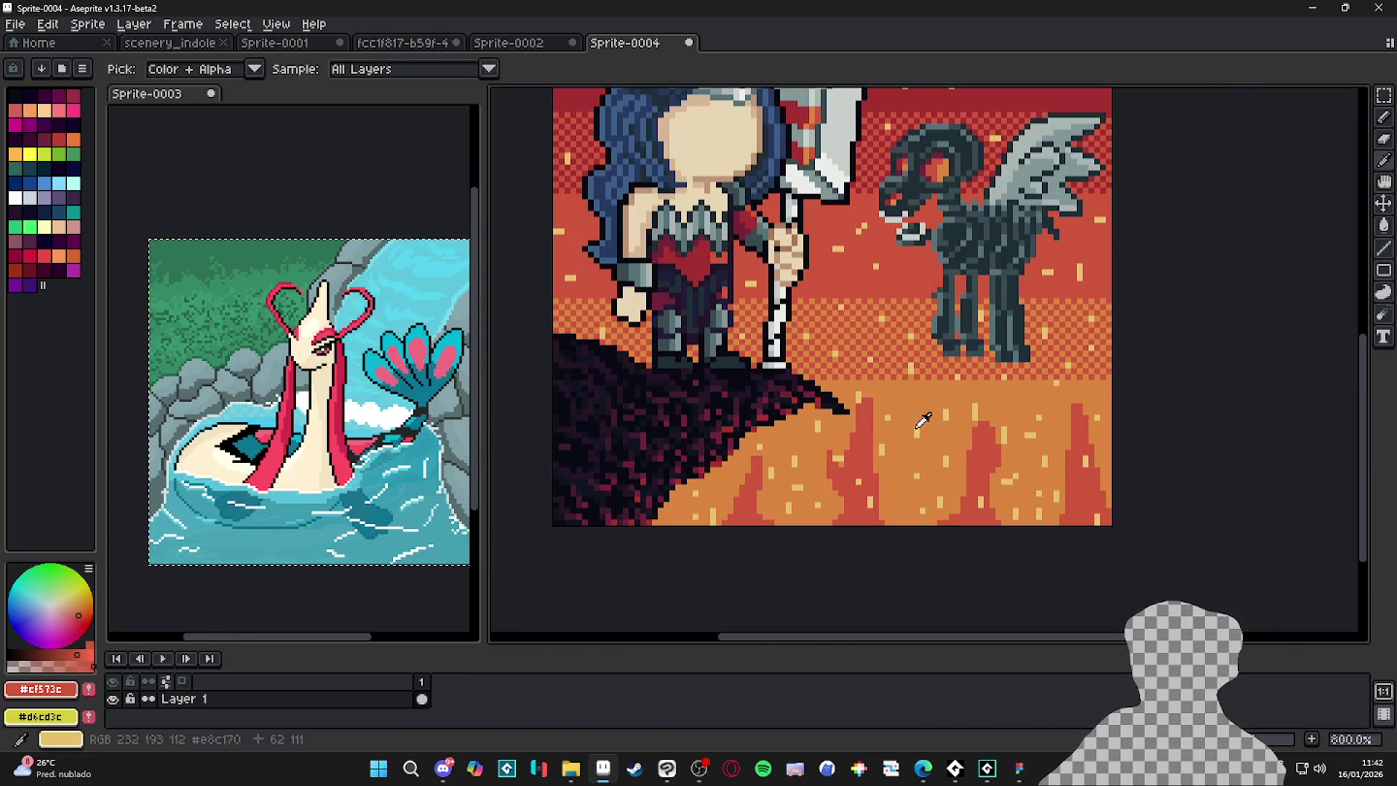
pyautogui.keyDown('alt'); pyautogui.click(921, 414); pyautogui.keyUp('alt')
pyautogui.scroll(-2, 923, 414)
pyautogui.scroll(-1, 948, 540)
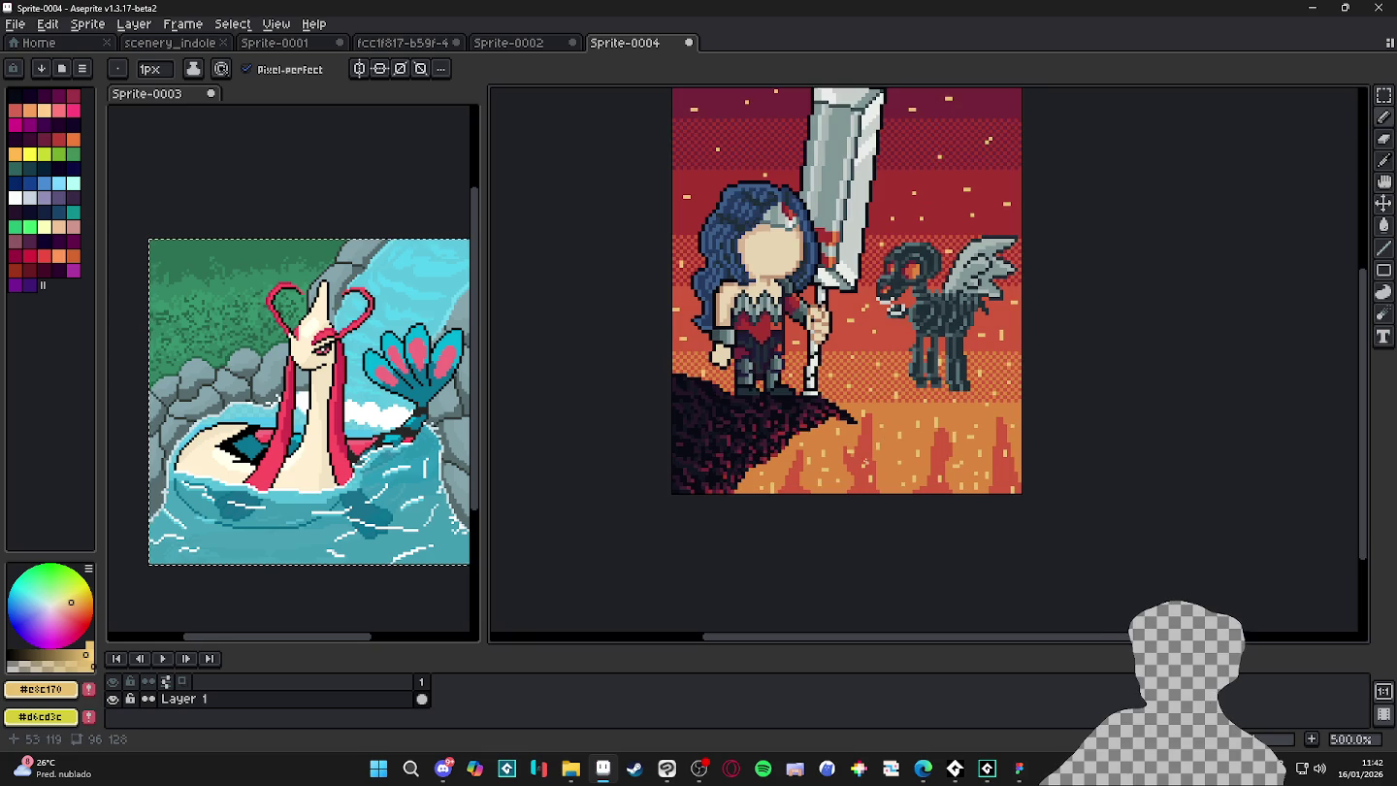
pyautogui.scroll(2, 903, 397)
pyautogui.scroll(2, 728, 371)
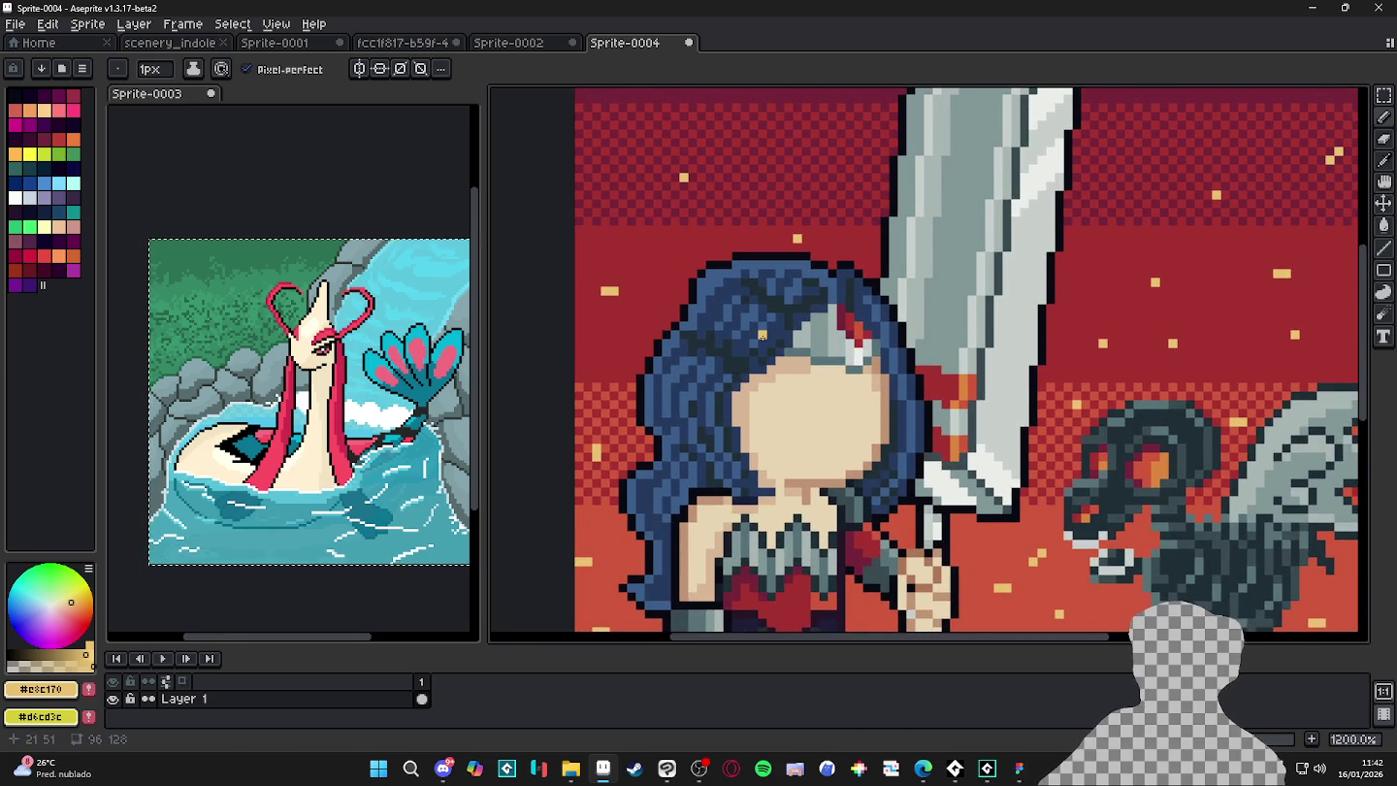
pyautogui.scroll(-3, 764, 335)
pyautogui.scroll(6, 762, 335)
# - Bucket-fill the warrior's hair flat dark blue #253a5e, then choose a lighter hair blue
pyautogui.keyDown('alt'); pyautogui.click(742, 332); pyautogui.keyUp('alt')
pyautogui.press('g')
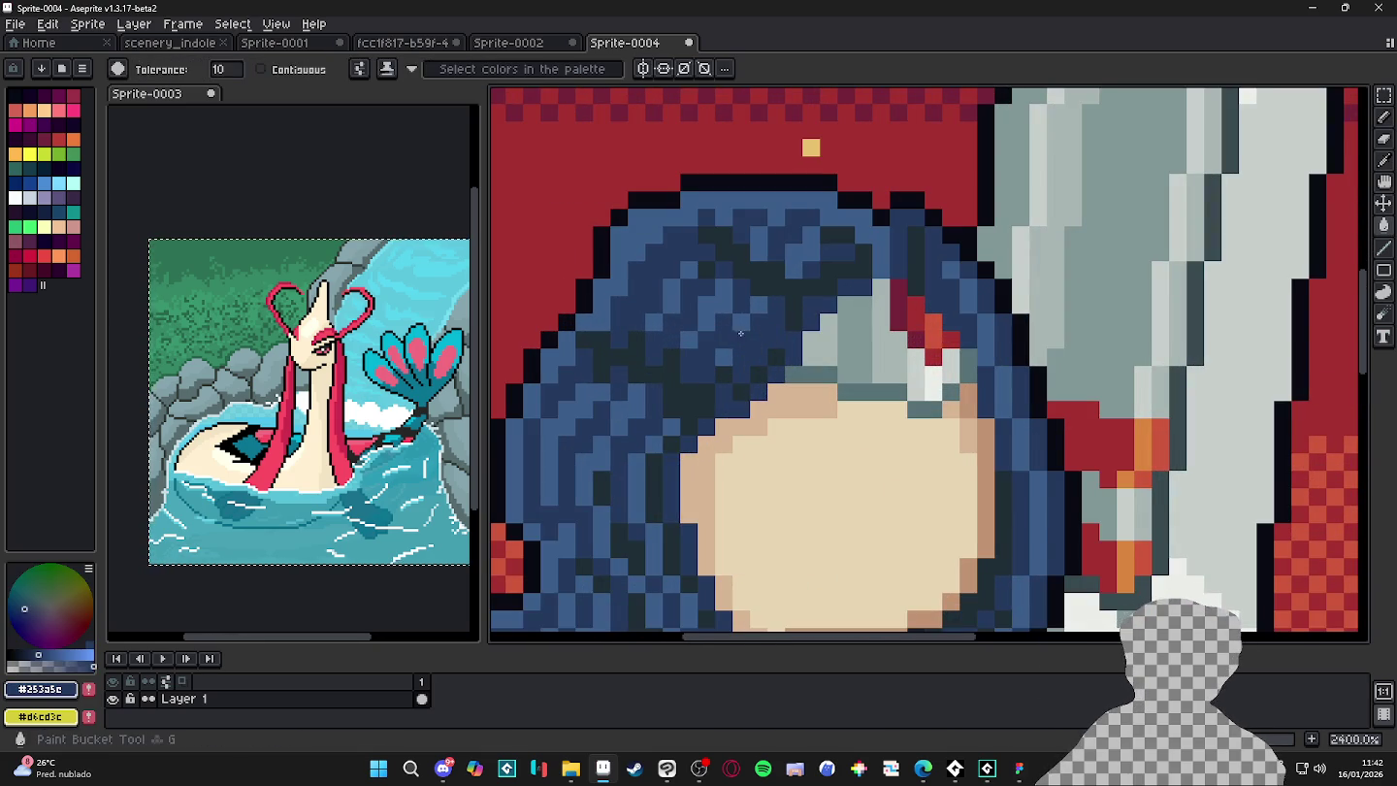
pyautogui.click(741, 333)
pyautogui.scroll(-4, 742, 333)
pyautogui.scroll(4, 730, 301)
pyautogui.press('b')
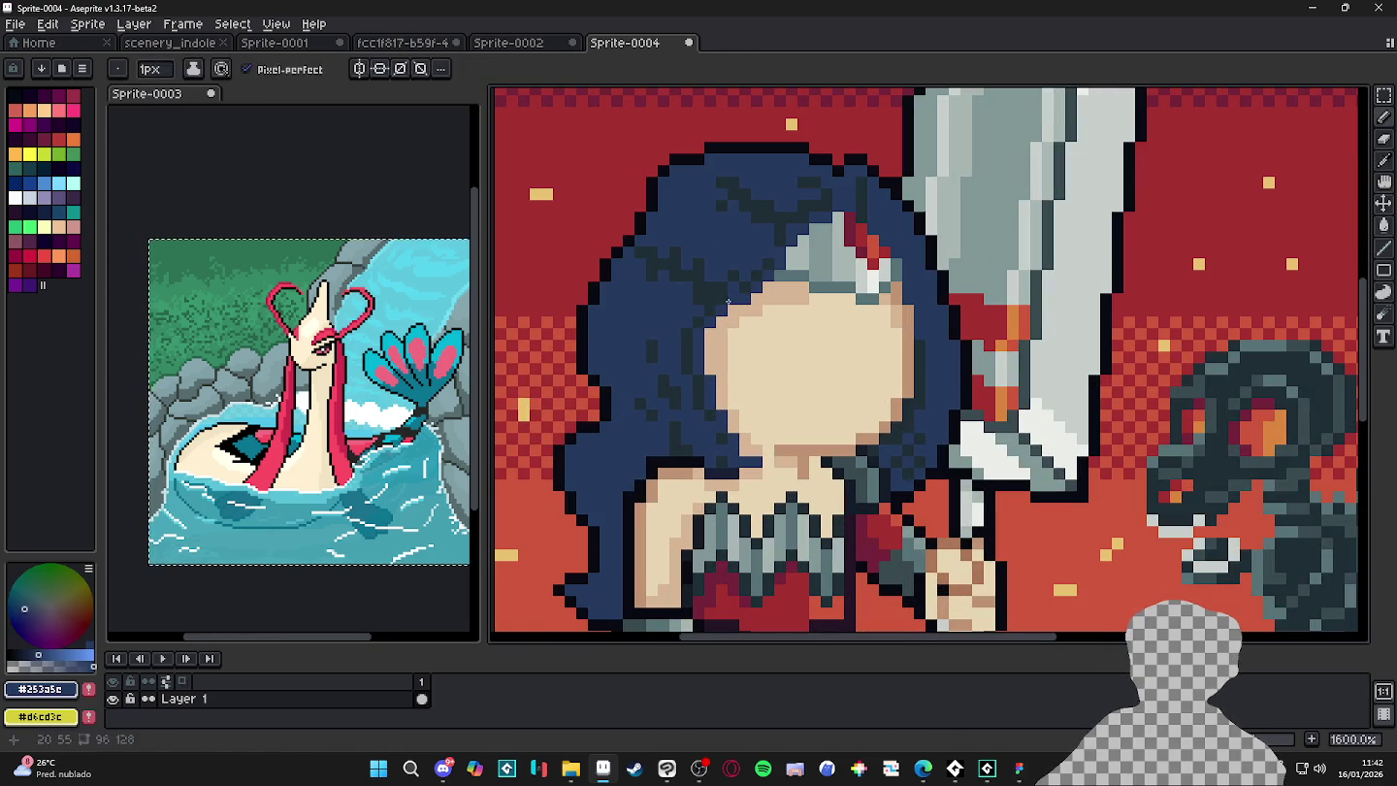
pyautogui.scroll(-2, 729, 302)
pyautogui.scroll(-1, 722, 310)
pyautogui.scroll(-1, 713, 320)
pyautogui.scroll(3, 702, 333)
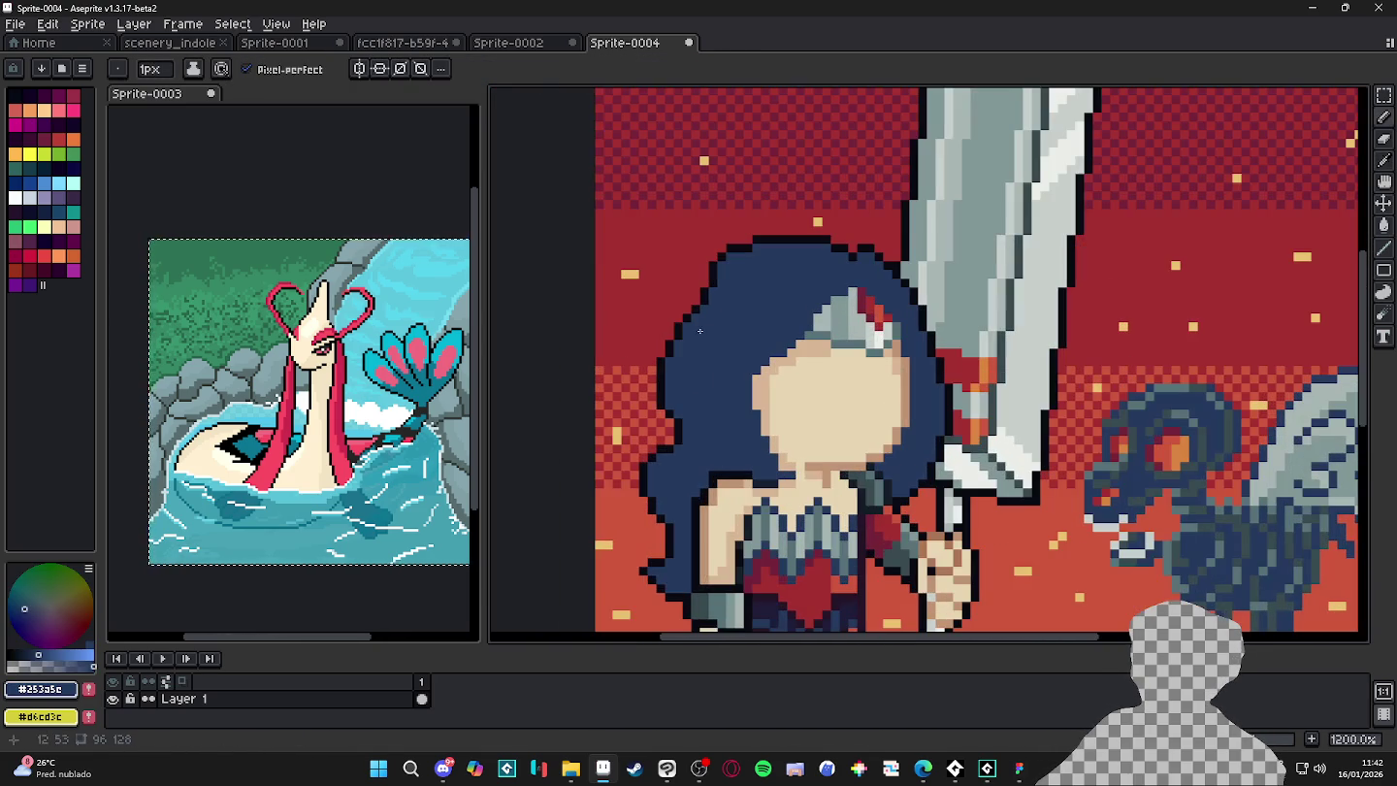
pyautogui.click(60, 653)
pyautogui.press('+')
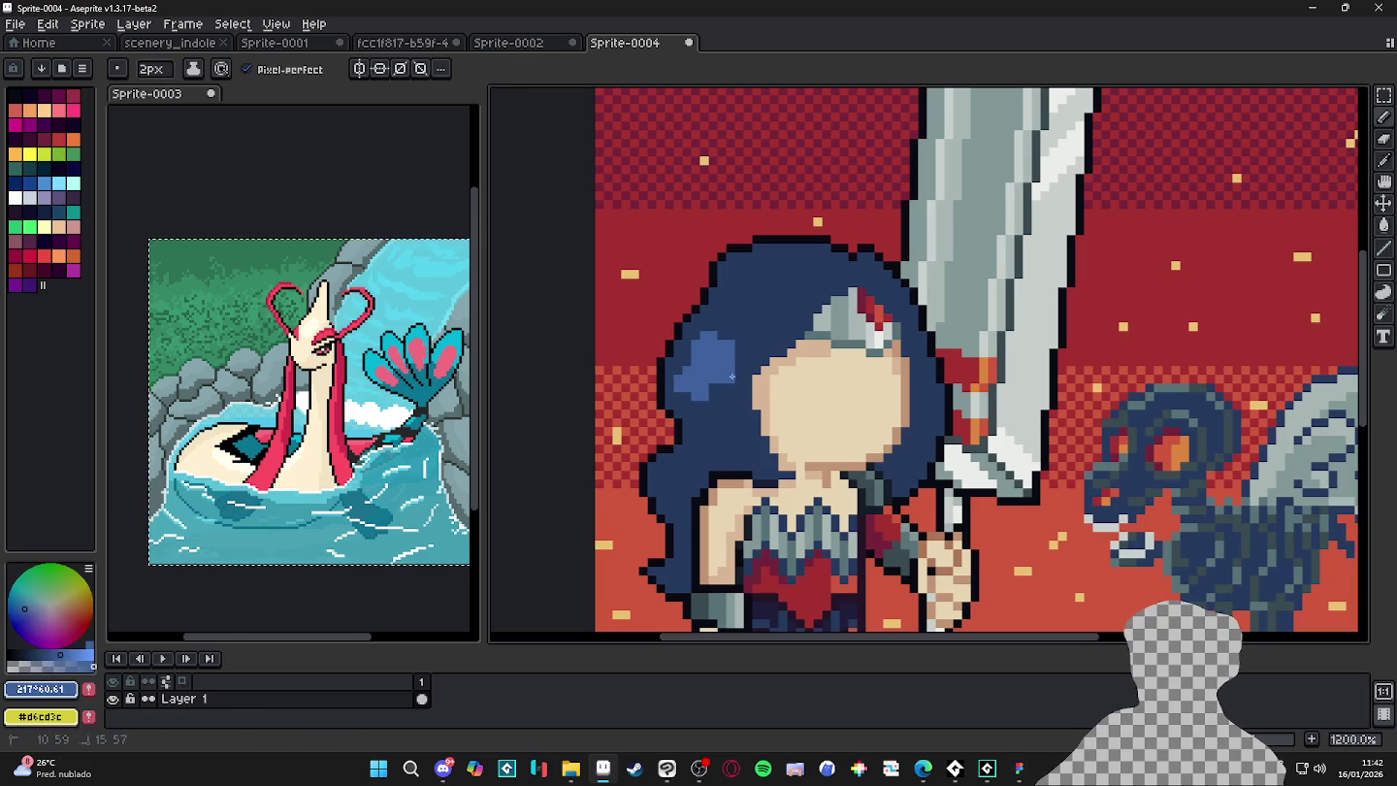
pyautogui.press('+')
pyautogui.moveTo(766, 290); pyautogui.dragTo(796, 284)
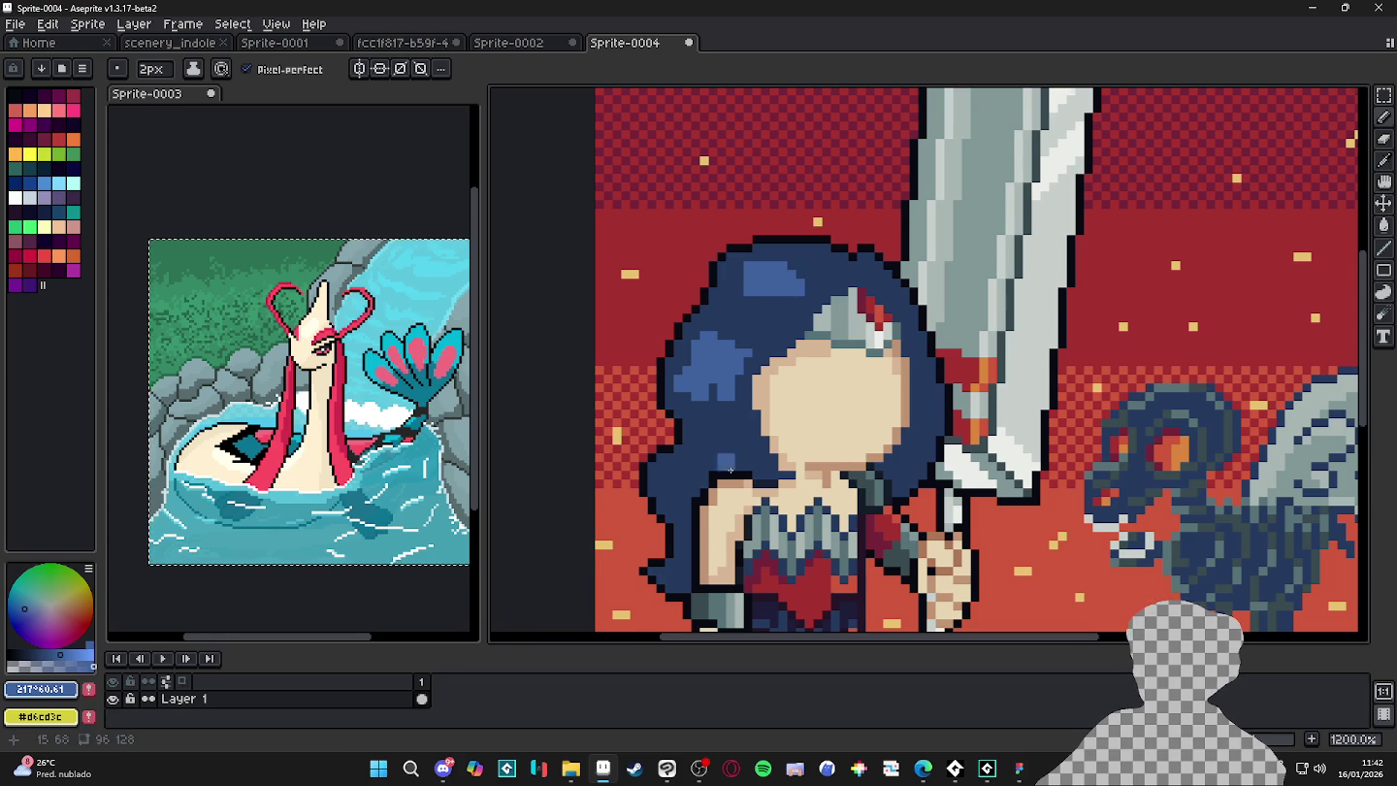
pyautogui.scroll(-2, 733, 466)
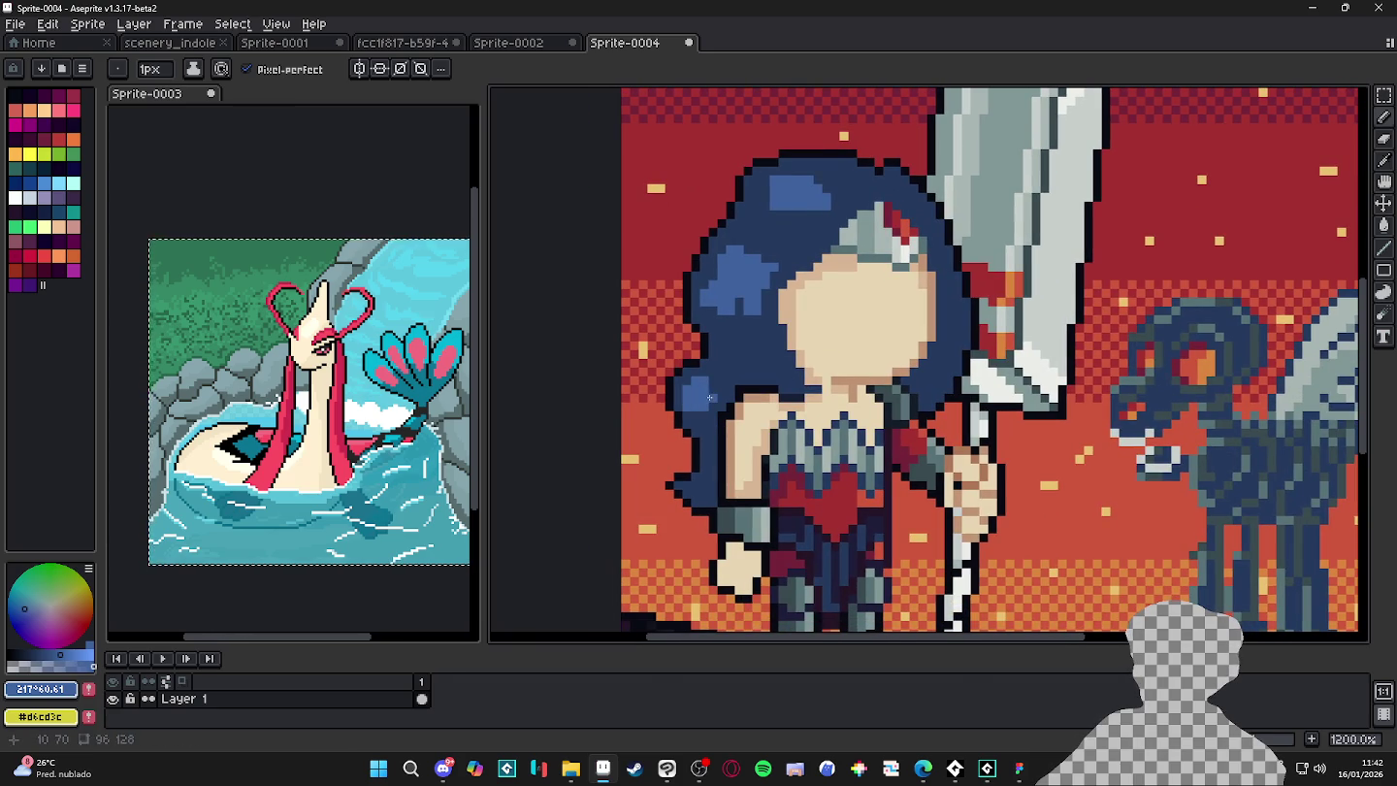
pyautogui.scroll(1, 730, 371)
pyautogui.click(31, 652)
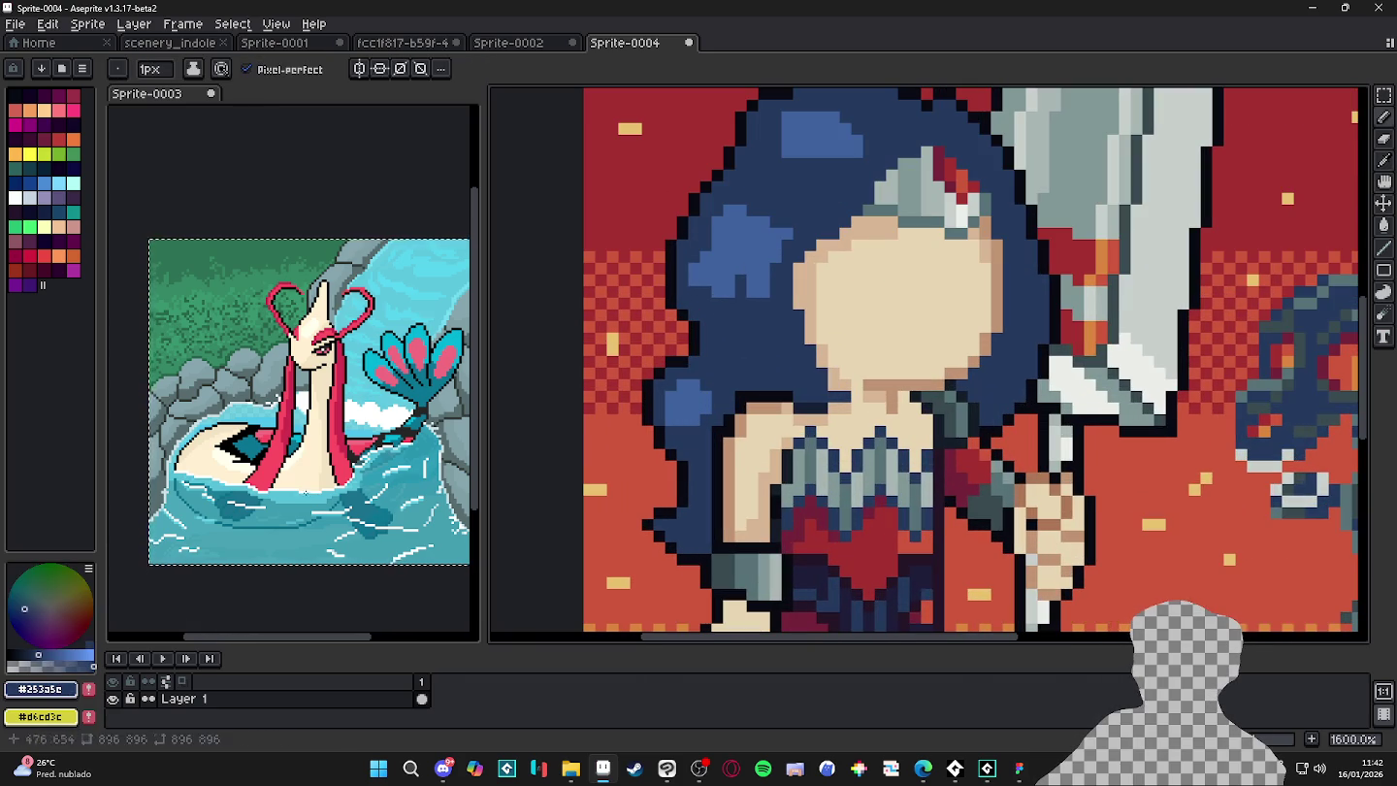
pyautogui.click(35, 615)
pyautogui.press('+')
pyautogui.scroll(-1, 739, 355)
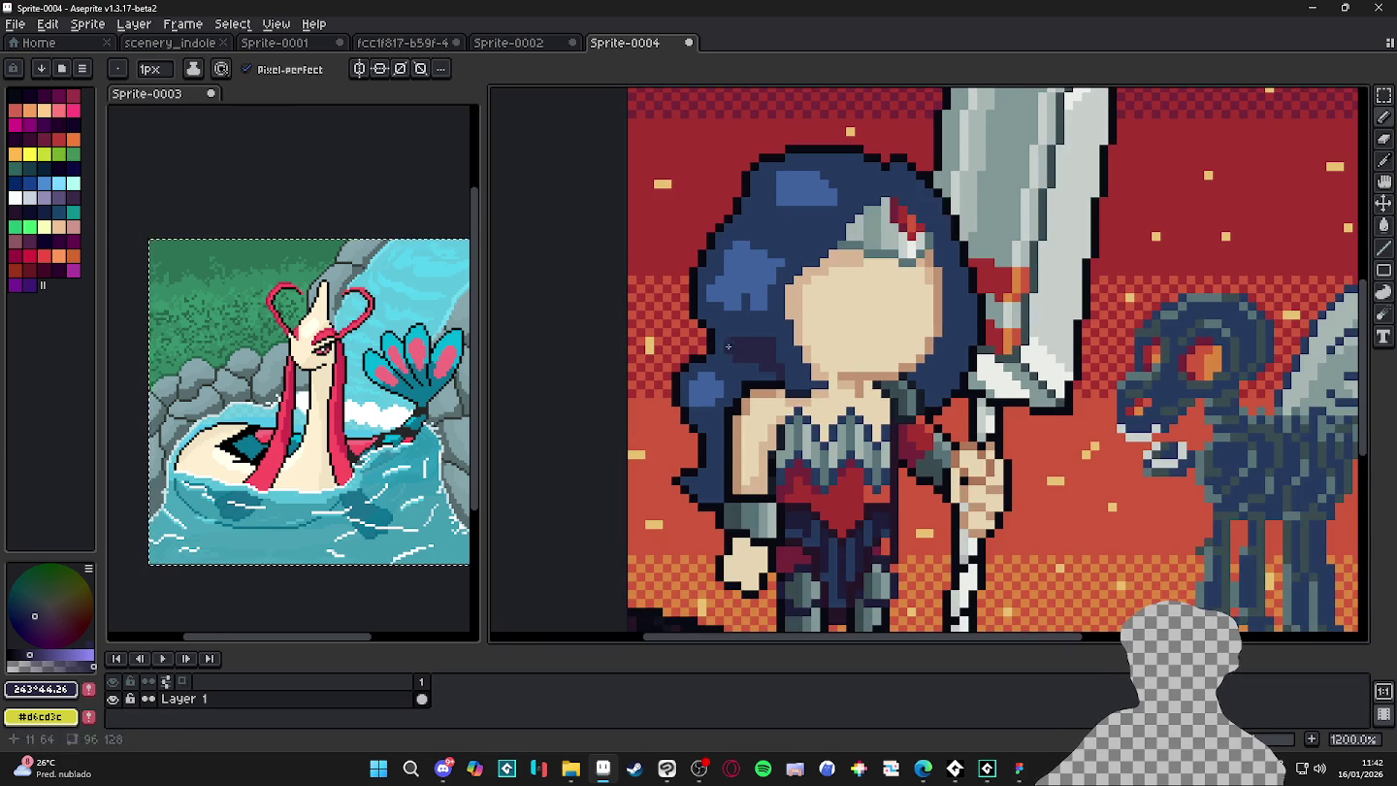
pyautogui.scroll(3, 716, 327)
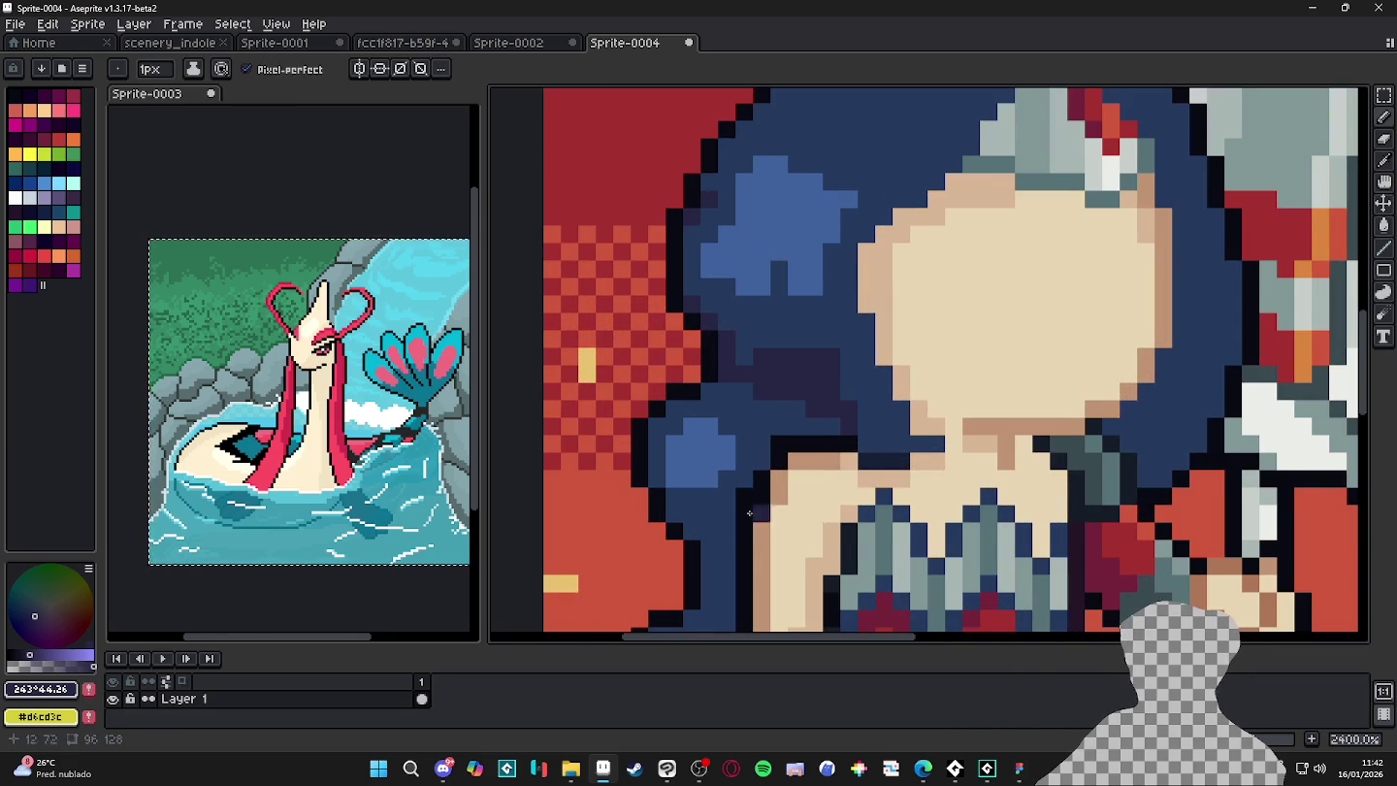
pyautogui.scroll(-2, 779, 479)
pyautogui.press('+')
pyautogui.keyDown('alt'); pyautogui.click(704, 393); pyautogui.keyUp('alt')
pyautogui.scroll(-3, 744, 376)
pyautogui.scroll(1, 766, 415)
pyautogui.scroll(1, 765, 415)
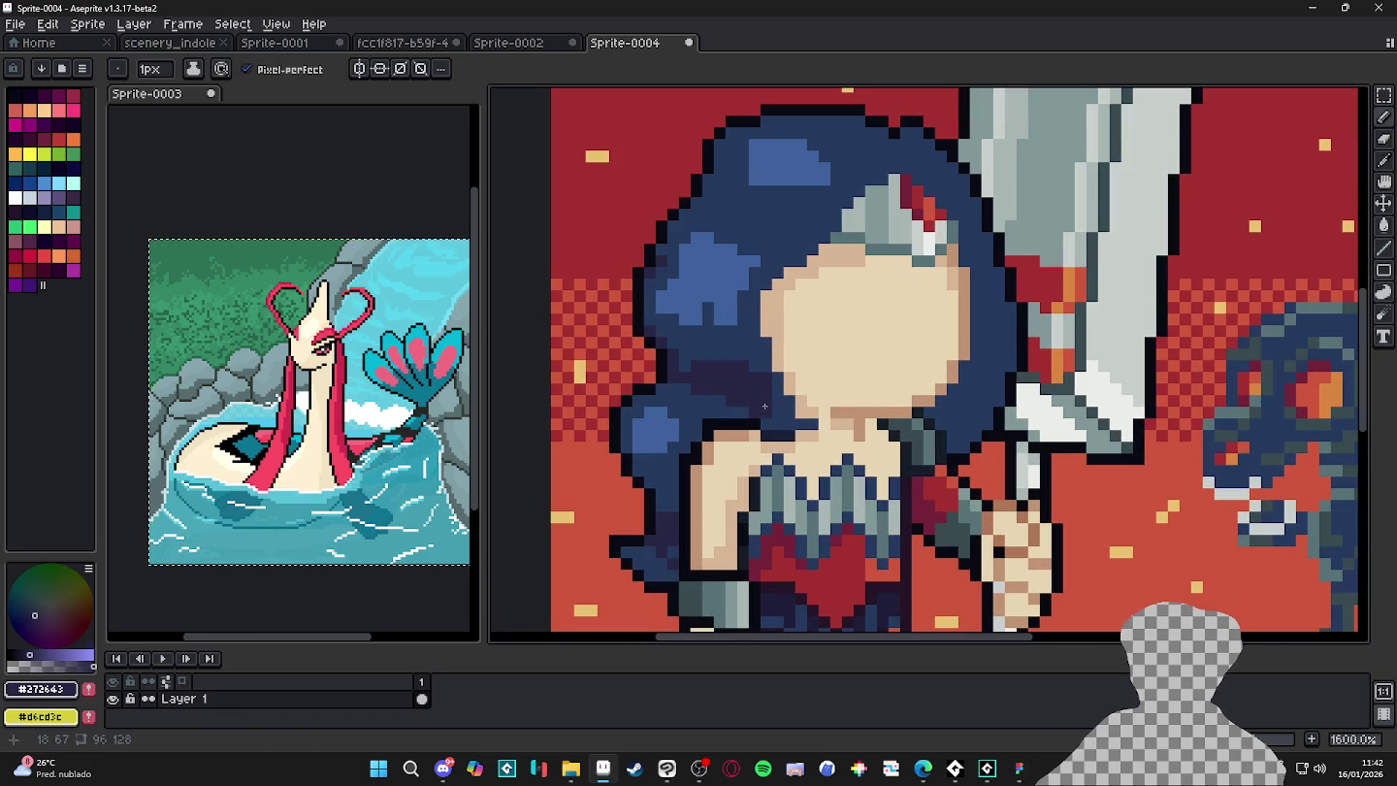
pyautogui.scroll(-5, 806, 420)
pyautogui.scroll(4, 805, 389)
pyautogui.scroll(1, 804, 374)
pyautogui.press('+')
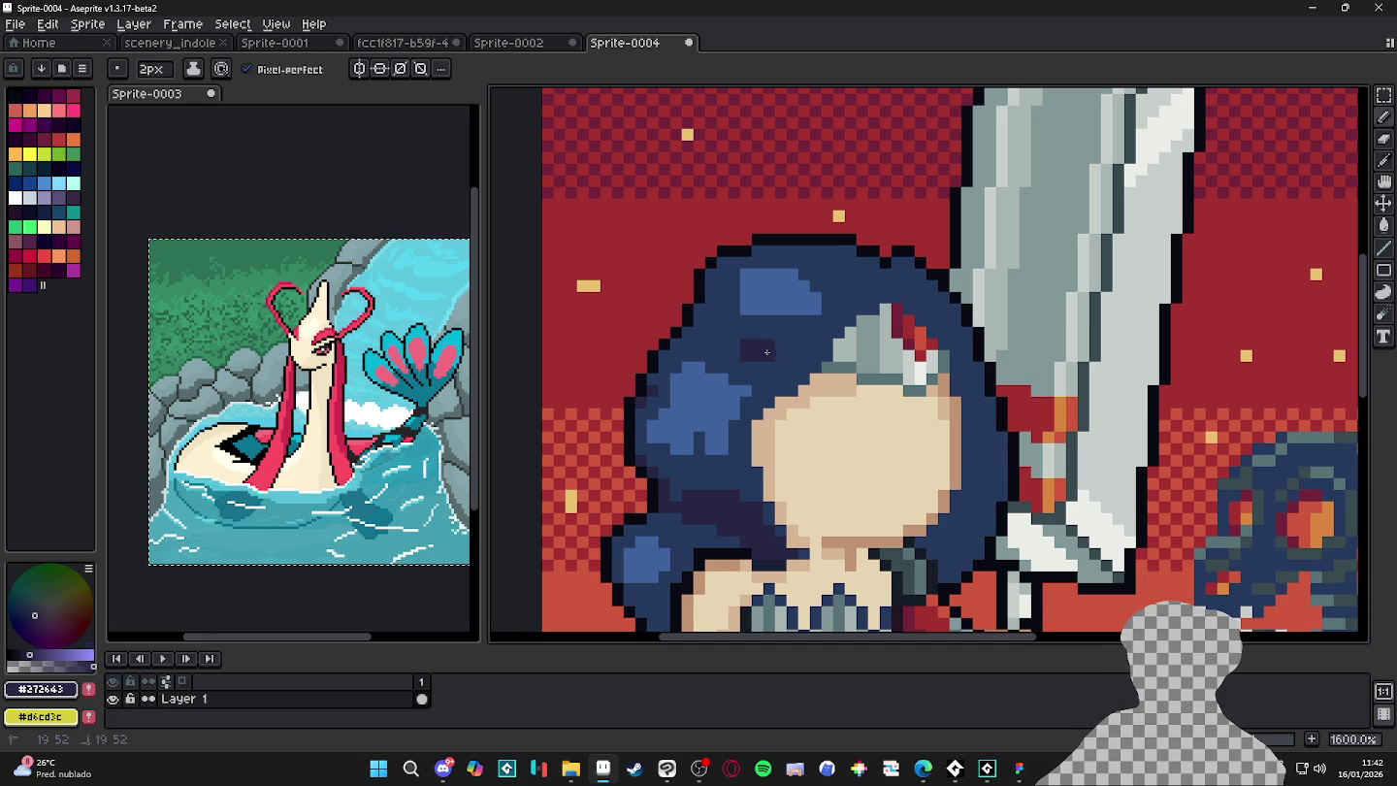
pyautogui.moveTo(890, 443); pyautogui.dragTo(810, 360)
pyautogui.press('-')
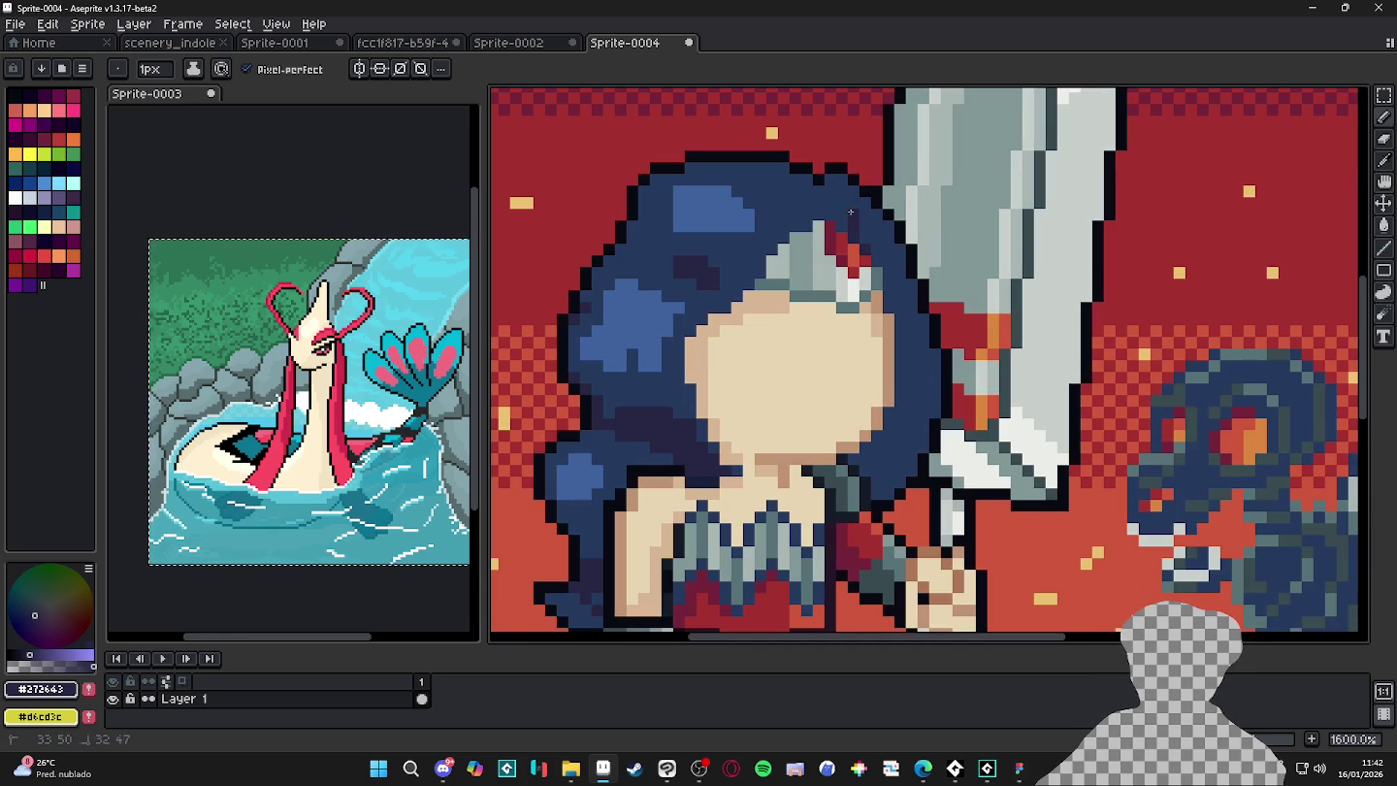
pyautogui.press('g')
pyautogui.click(853, 291)
pyautogui.hotkey('ctrl', 'z')
pyautogui.click(902, 308)
pyautogui.hotkey('ctrl', 'z')
pyautogui.press('b')
pyautogui.scroll(-3, 894, 443)
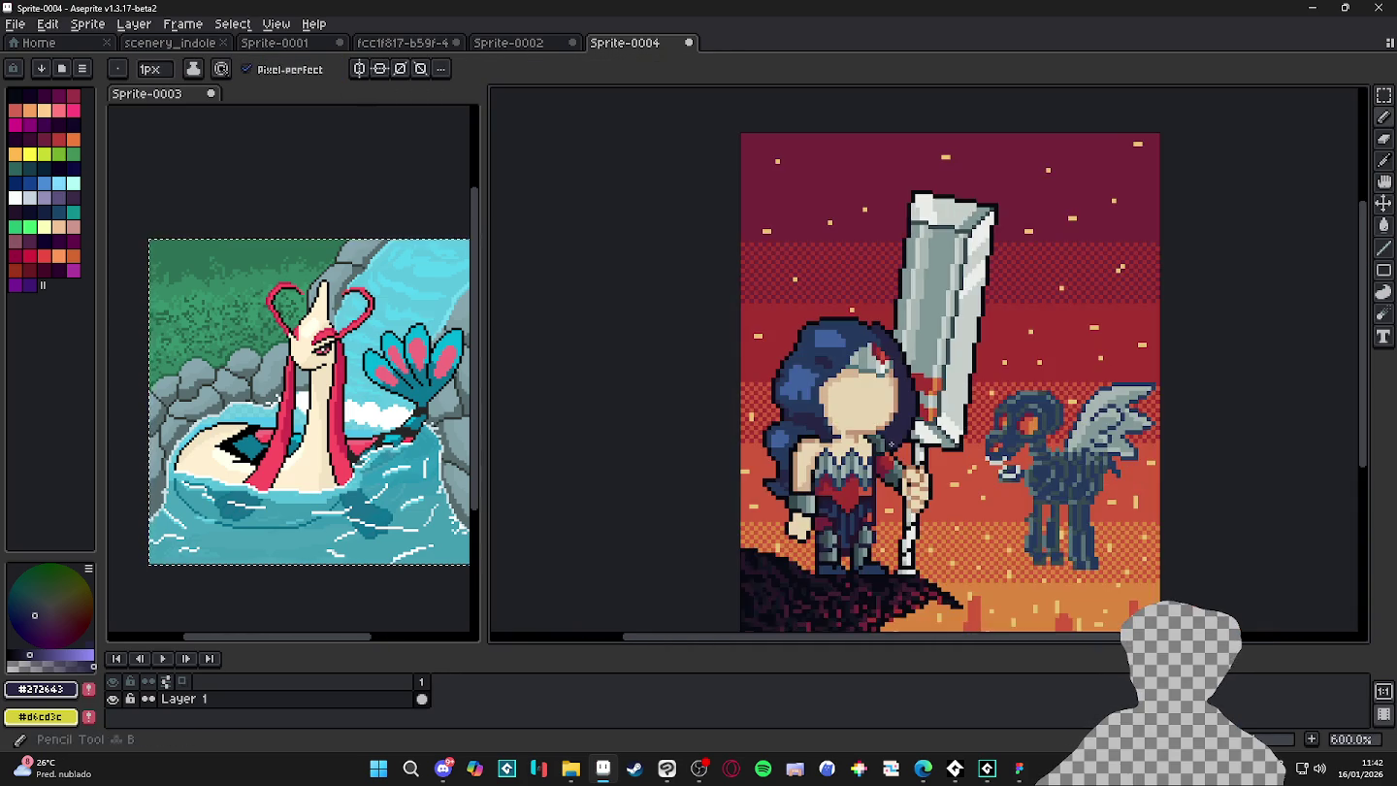
pyautogui.scroll(3, 882, 348)
pyautogui.scroll(-3, 882, 349)
pyautogui.moveTo(932, 605)
pyautogui.mouseDown()
pyautogui.moveTo(841, 321)
pyautogui.moveTo(873, 483)
pyautogui.moveTo(869, 549)
pyautogui.mouseUp()
pyautogui.scroll(1, 700, 337)
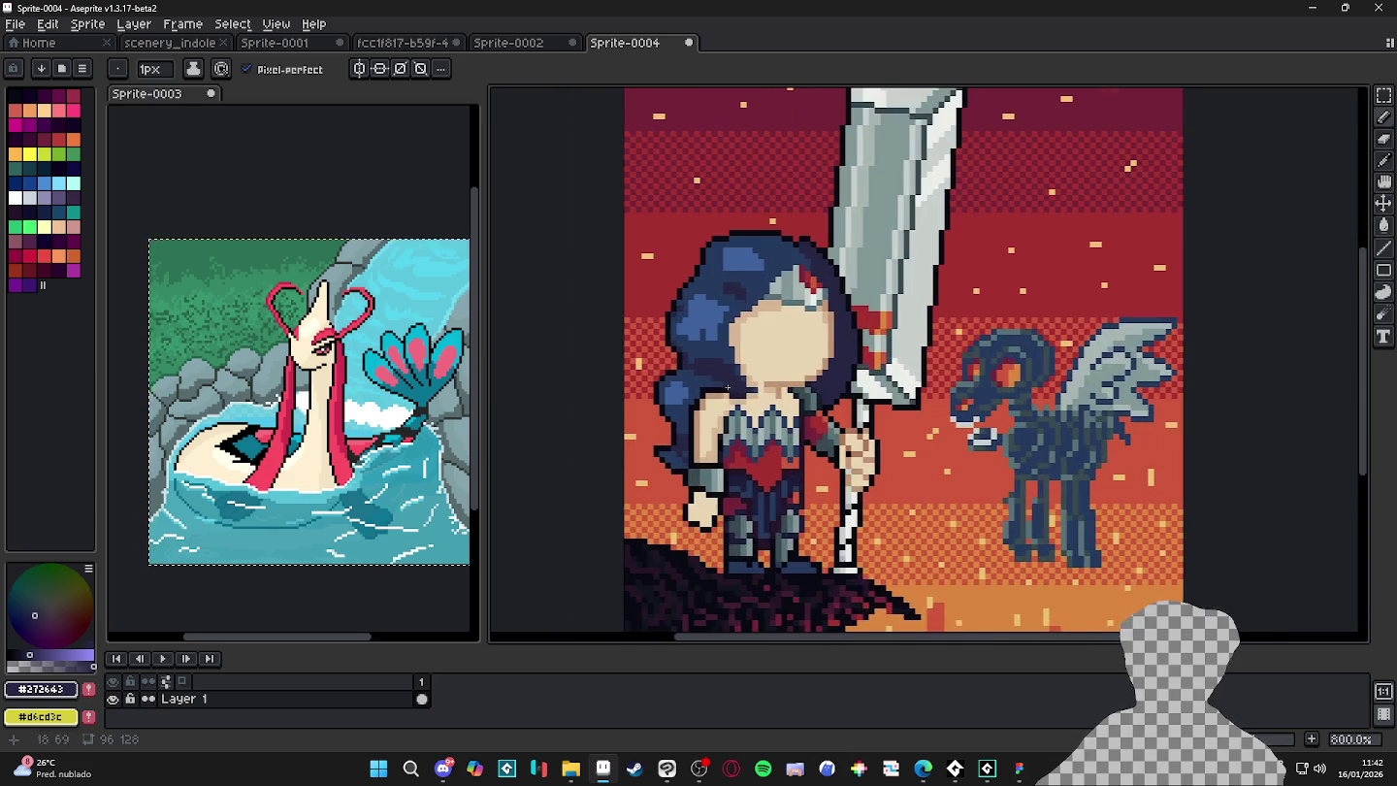
pyautogui.scroll(3, 700, 336)
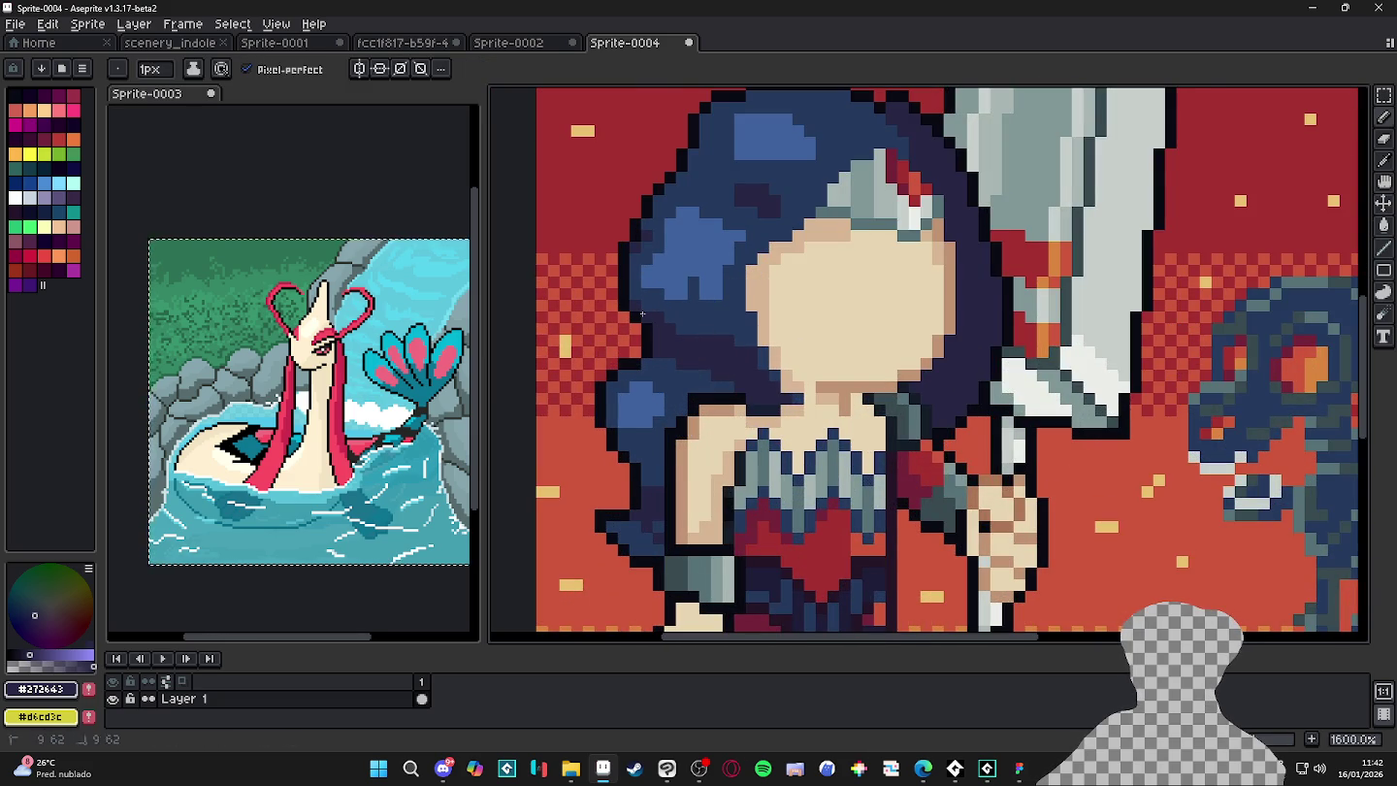
pyautogui.scroll(-3, 642, 313)
pyautogui.scroll(-2, 641, 313)
pyautogui.scroll(6, 942, 301)
pyautogui.keyDown('alt'); pyautogui.click(942, 300); pyautogui.keyUp('alt')
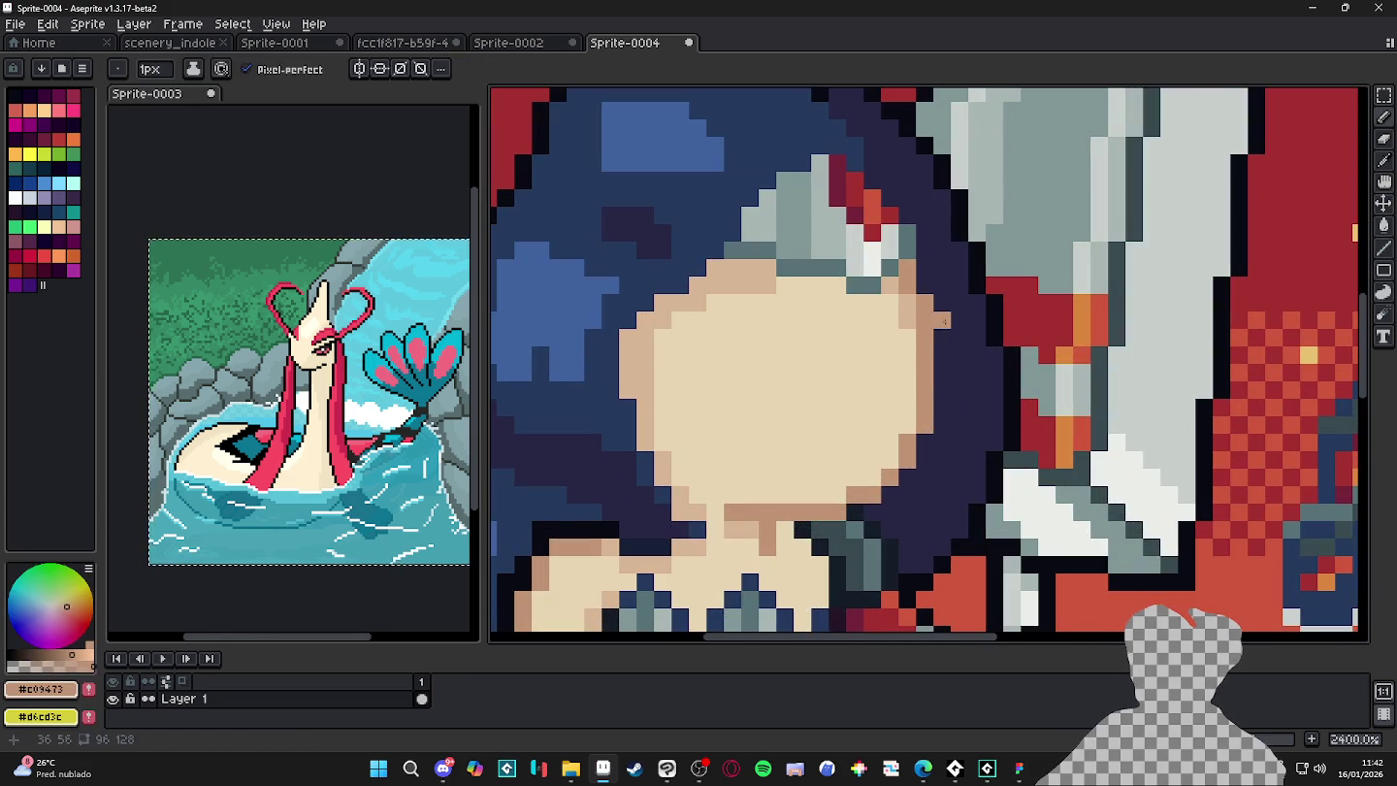
# - Repaint the face's right and upper-right edge pixels in the light skin tone
pyautogui.keyDown('alt'); pyautogui.click(914, 402); pyautogui.keyUp('alt')
pyautogui.click(925, 426)
pyautogui.keyDown('shift'); pyautogui.click(919, 307); pyautogui.keyUp('shift')
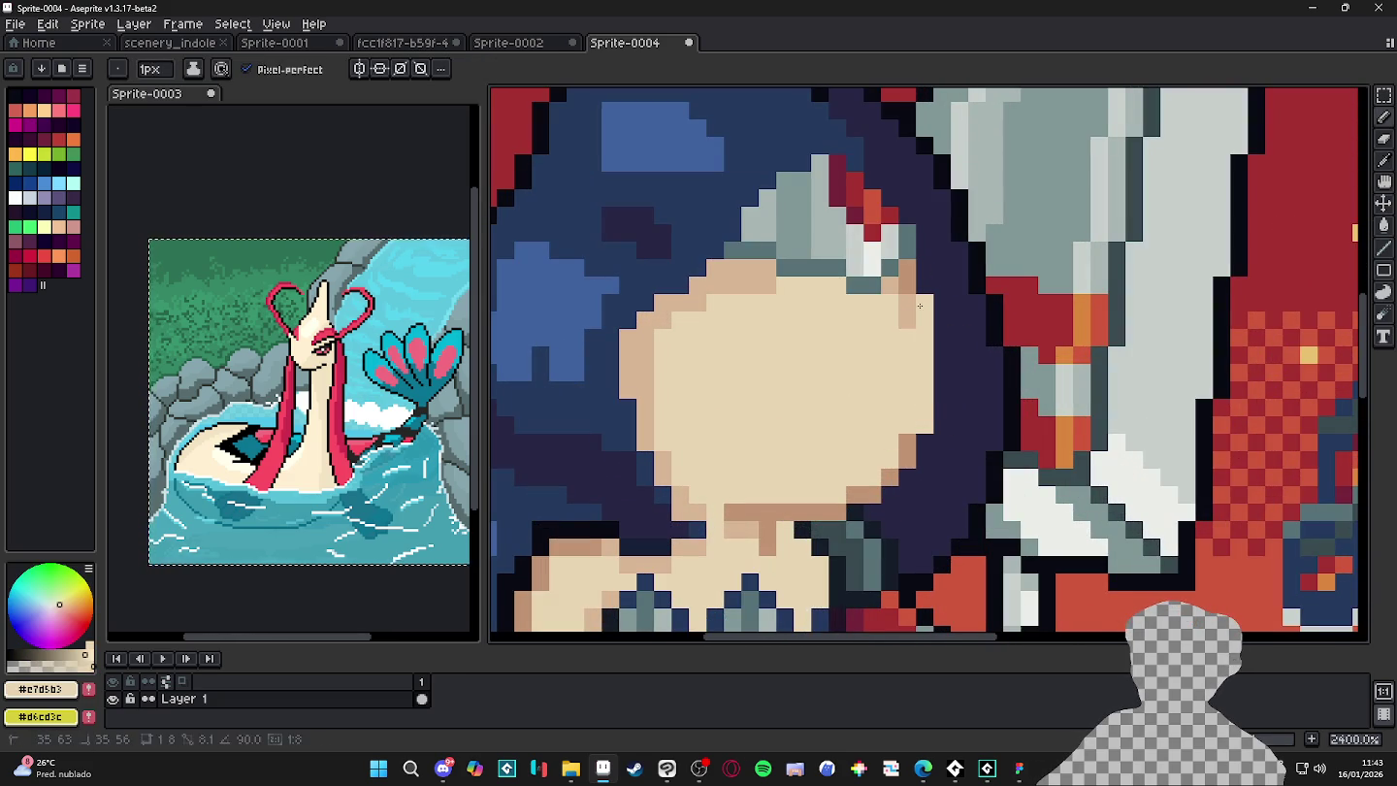
pyautogui.moveTo(911, 310); pyautogui.dragTo(904, 269)
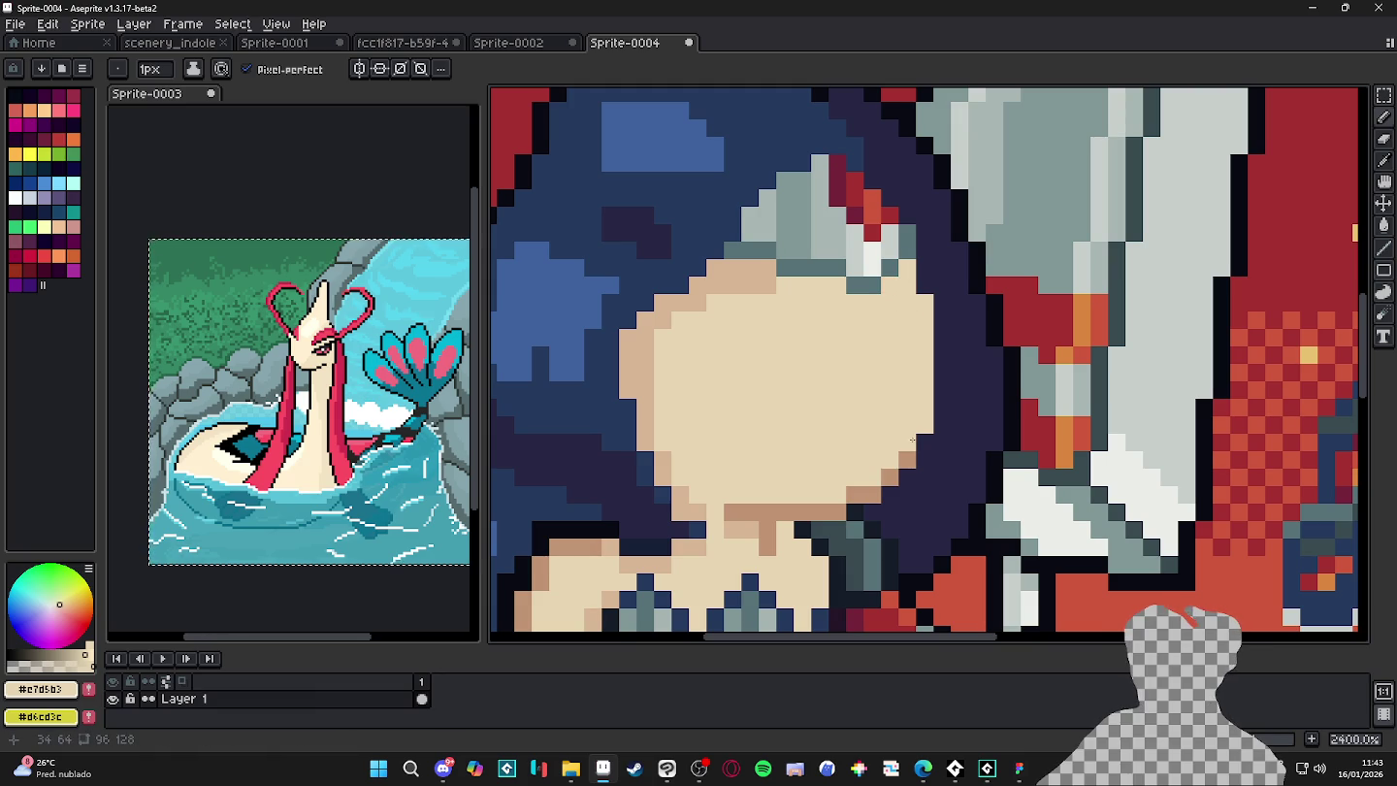
pyautogui.click(735, 509)
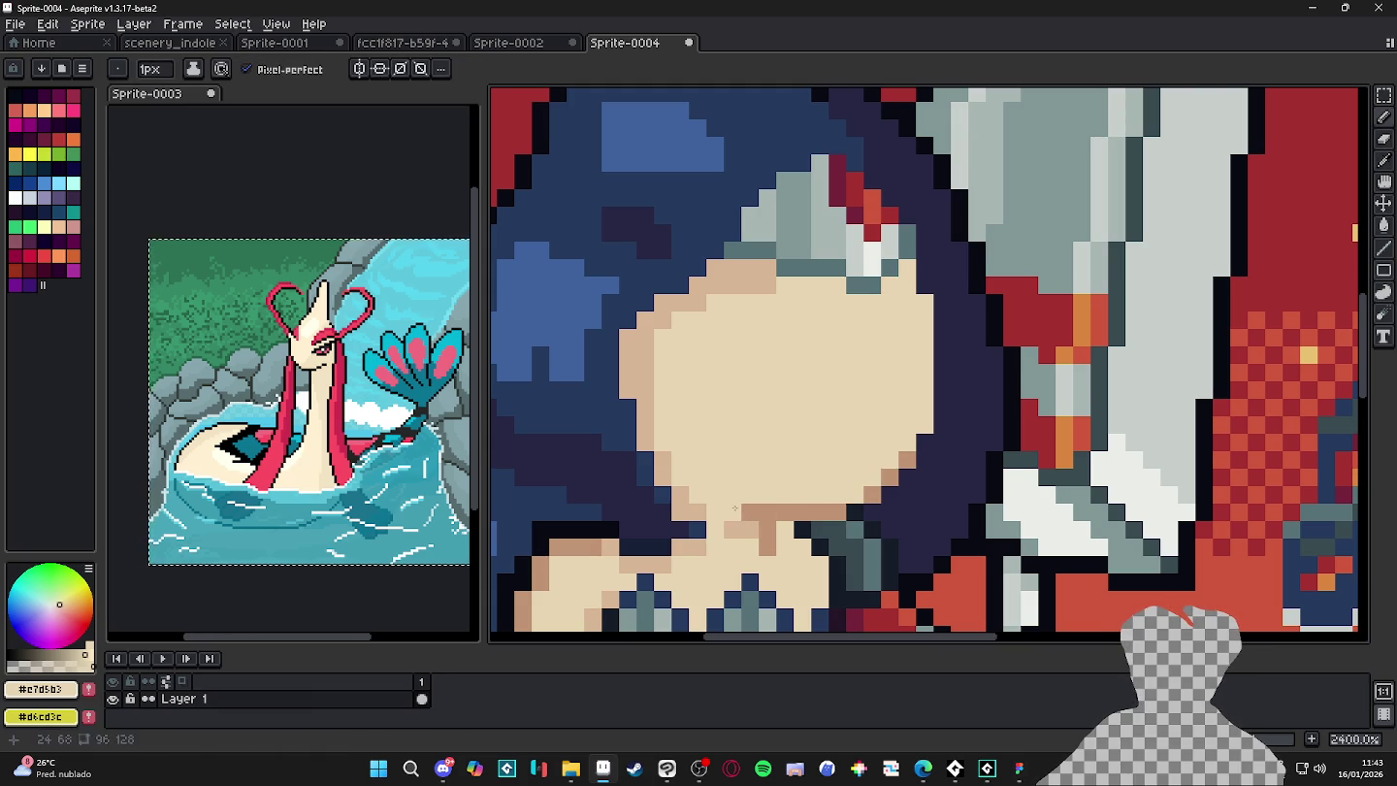
# - Add tan pixels on the face's right edge and a tan shadow along its lower edge
pyautogui.keyDown('alt'); pyautogui.click(774, 505); pyautogui.keyUp('alt')
pyautogui.click(922, 407)
pyautogui.click(925, 301)
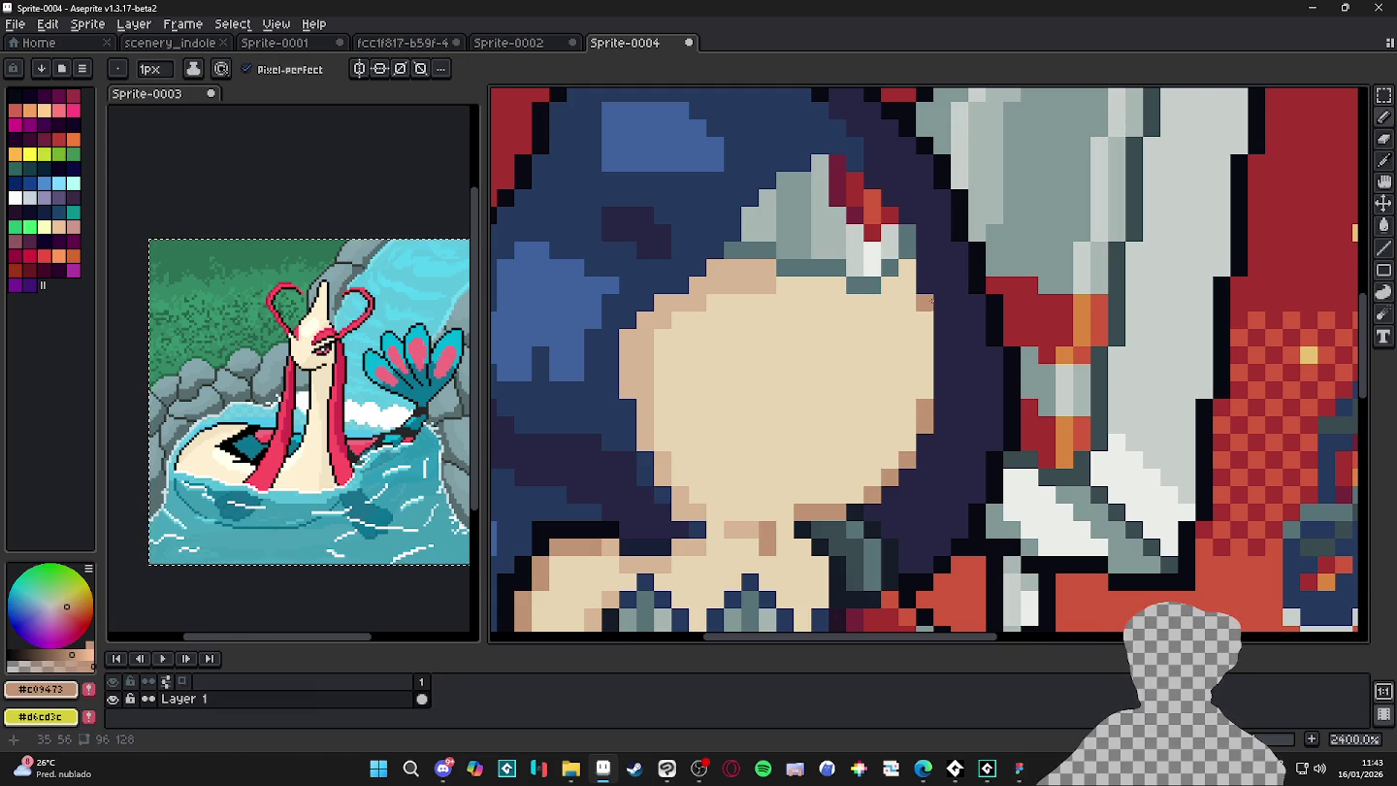
pyautogui.scroll(-3, 906, 389)
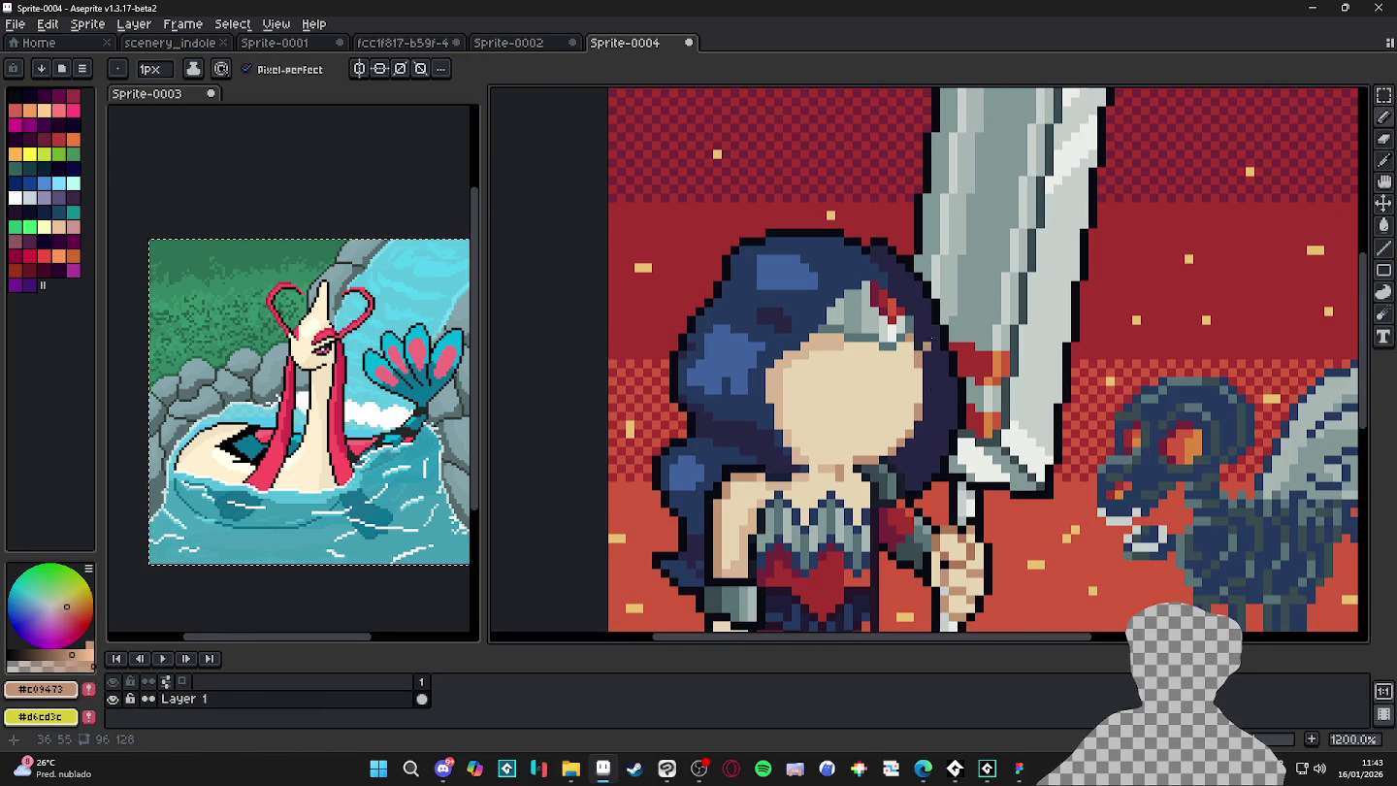
pyautogui.scroll(1, 948, 310)
pyautogui.scroll(2, 922, 295)
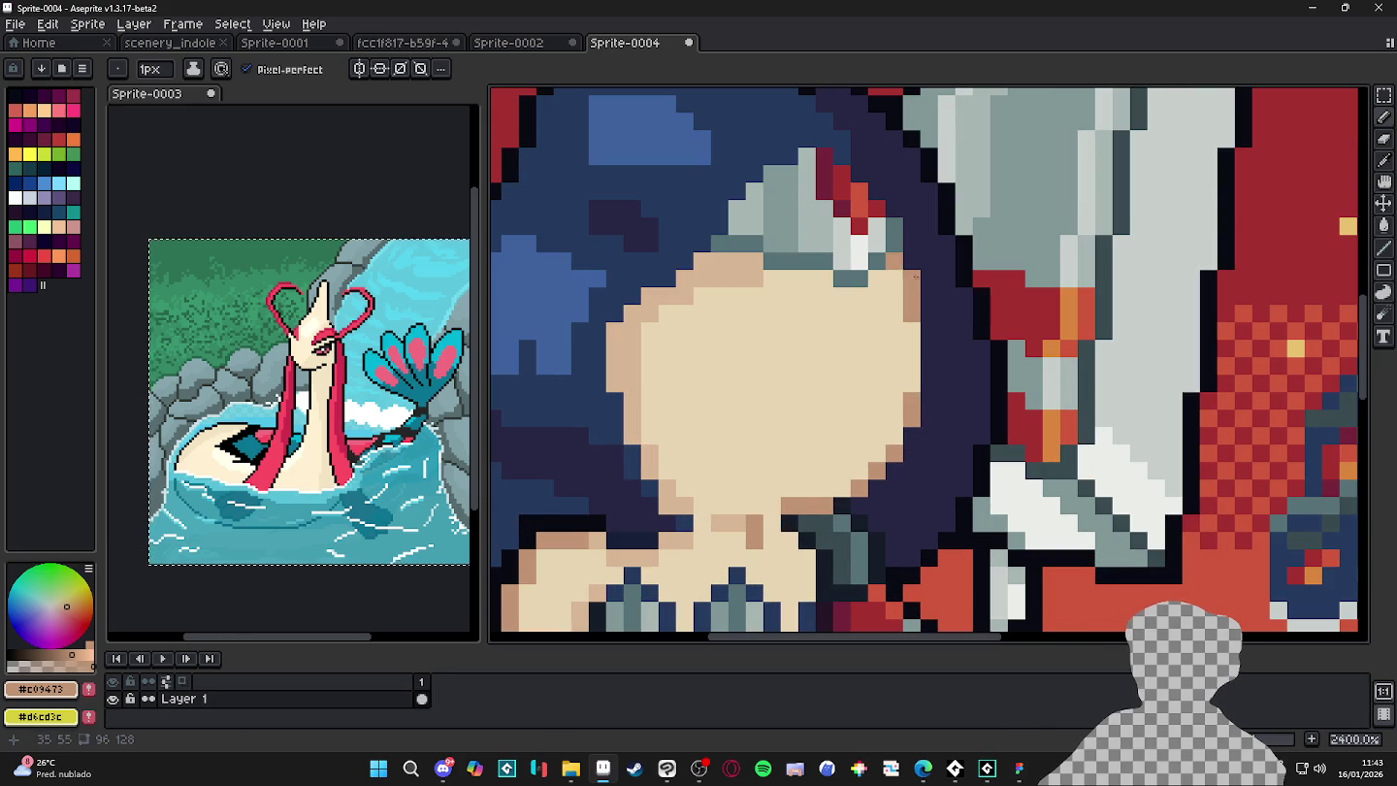
pyautogui.moveTo(736, 523); pyautogui.dragTo(765, 506)
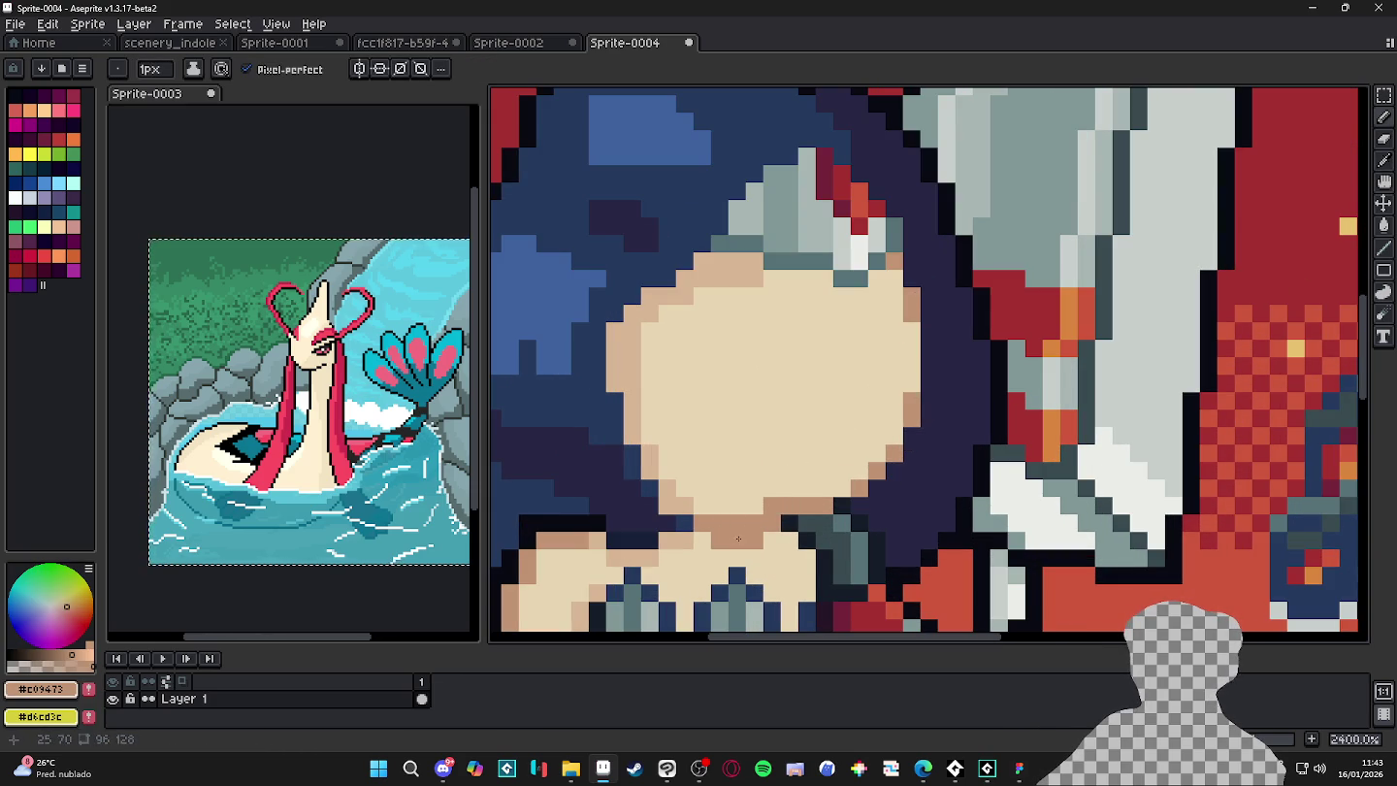
# - Sample the light face tone, then the mid skin tone #d7b594
pyautogui.keyDown('alt'); pyautogui.click(767, 484); pyautogui.keyUp('alt')
pyautogui.scroll(-3, 785, 438)
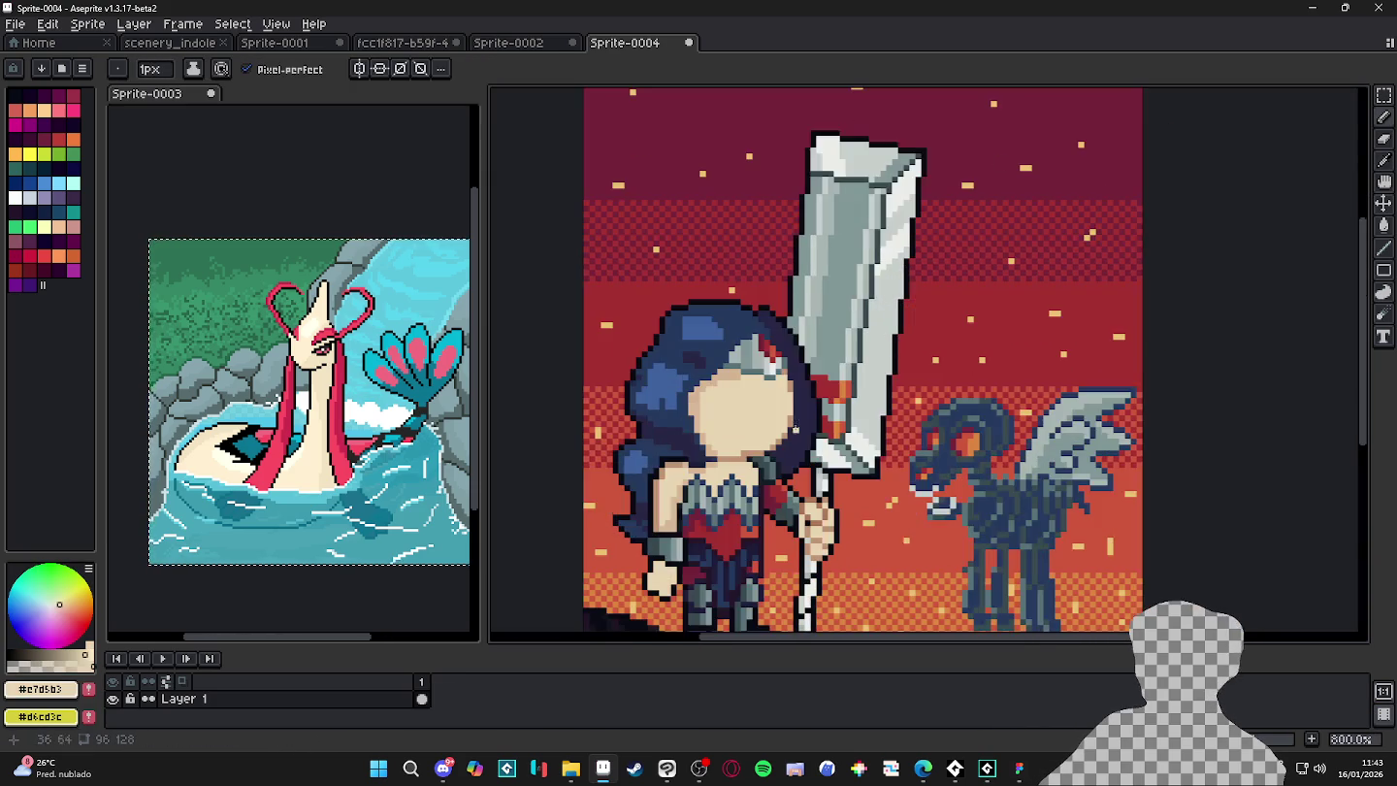
pyautogui.scroll(3, 751, 450)
pyautogui.keyDown('alt'); pyautogui.click(630, 320); pyautogui.keyUp('alt')
pyautogui.scroll(-1, 679, 388)
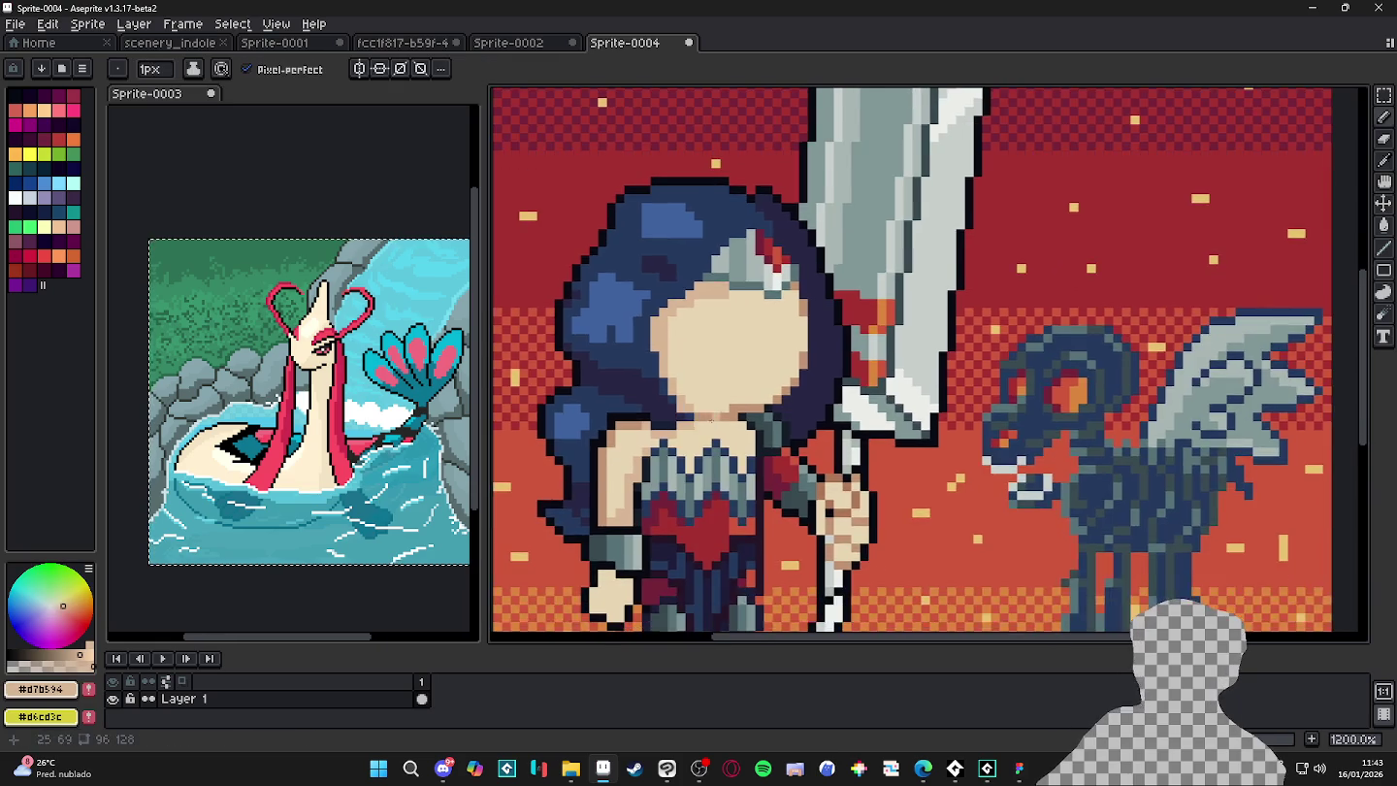
pyautogui.scroll(-2, 697, 467)
pyautogui.scroll(3, 679, 466)
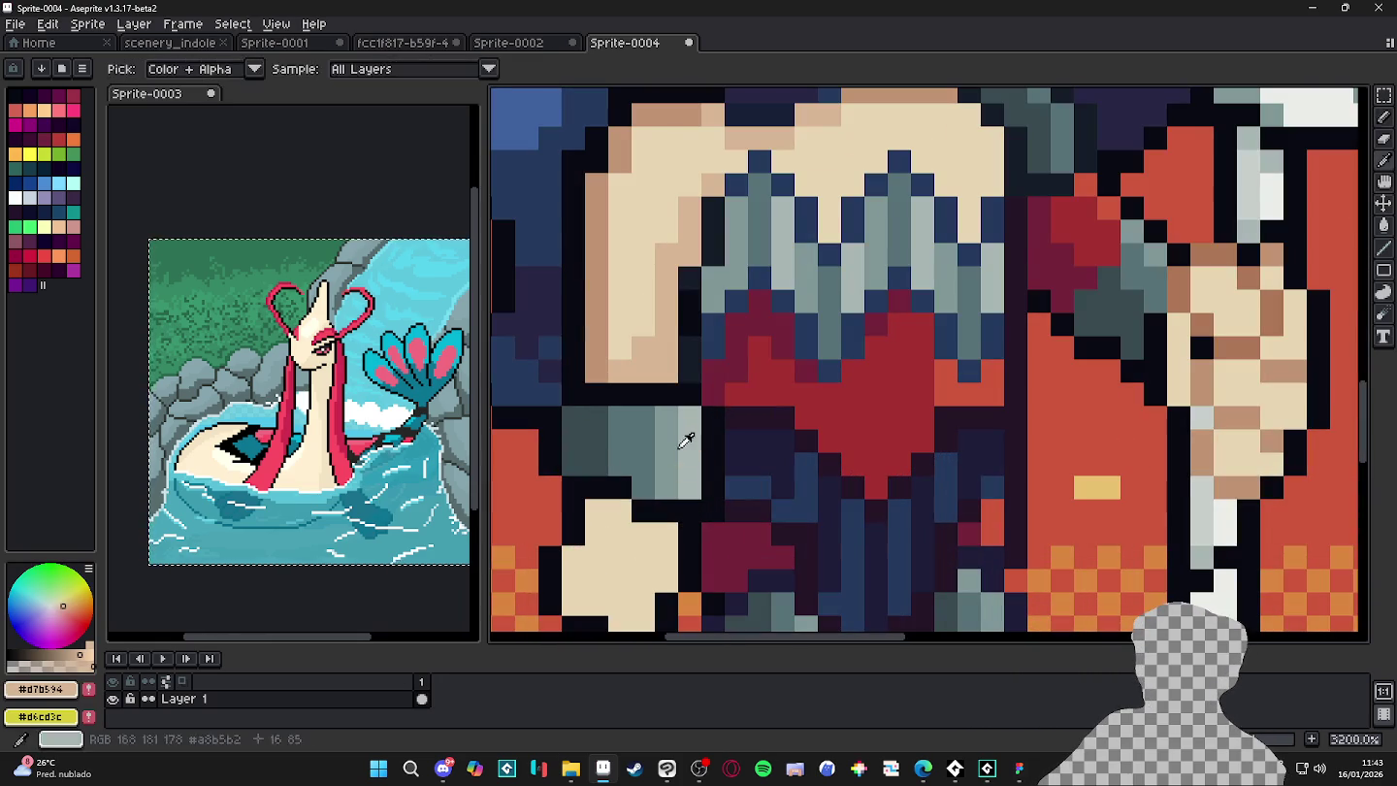
# - Repaint the bracer in greys #819796 and #a8b5b2, using a 2px brush for the dabs
pyautogui.keyDown('alt'); pyautogui.click(653, 464); pyautogui.keyUp('alt')
pyautogui.moveTo(653, 411)
pyautogui.mouseDown()
pyautogui.moveTo(641, 484)
pyautogui.moveTo(574, 414)
pyautogui.mouseUp()
pyautogui.press('+')
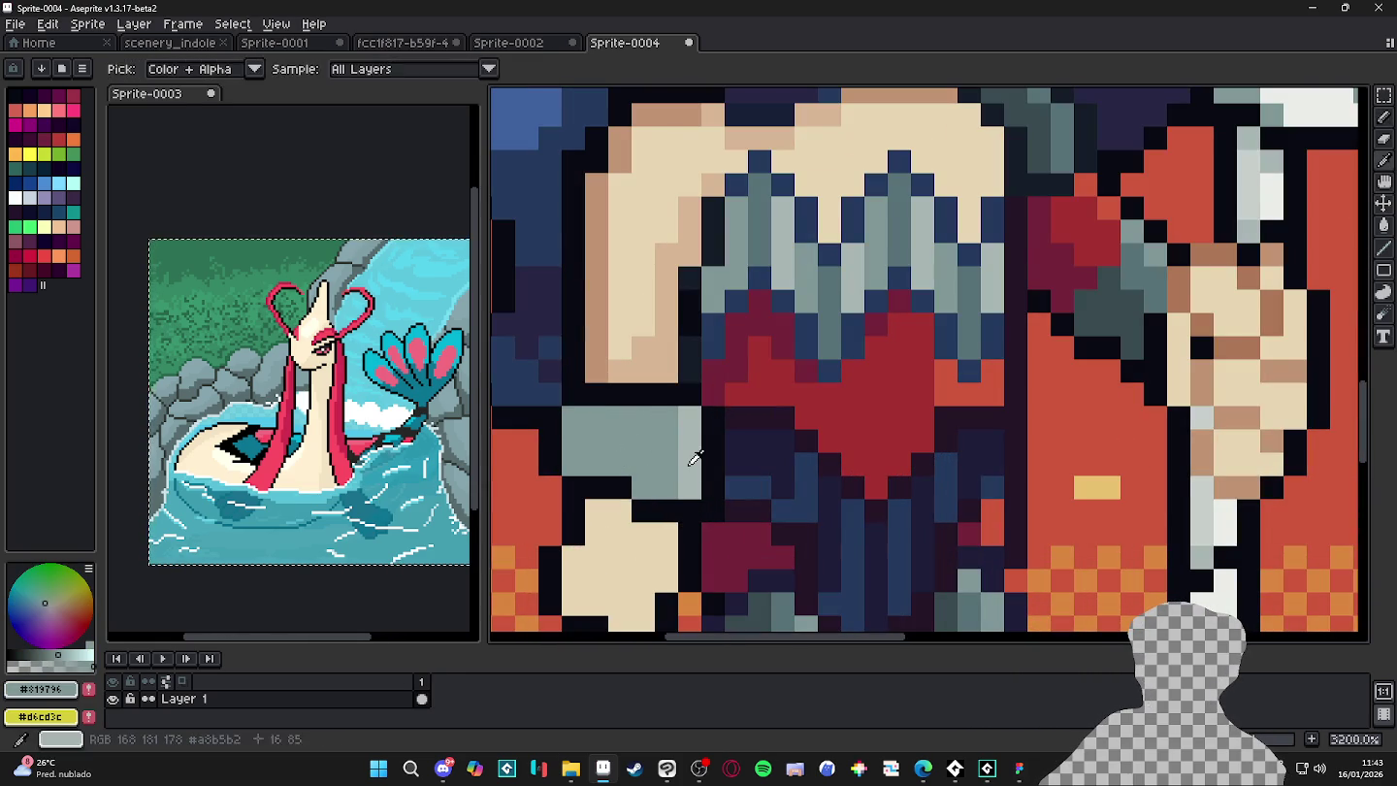
pyautogui.keyDown('alt'); pyautogui.click(690, 462); pyautogui.keyUp('alt')
pyautogui.moveTo(678, 432); pyautogui.dragTo(651, 480)
pyautogui.click(642, 440)
pyautogui.scroll(-3, 679, 467)
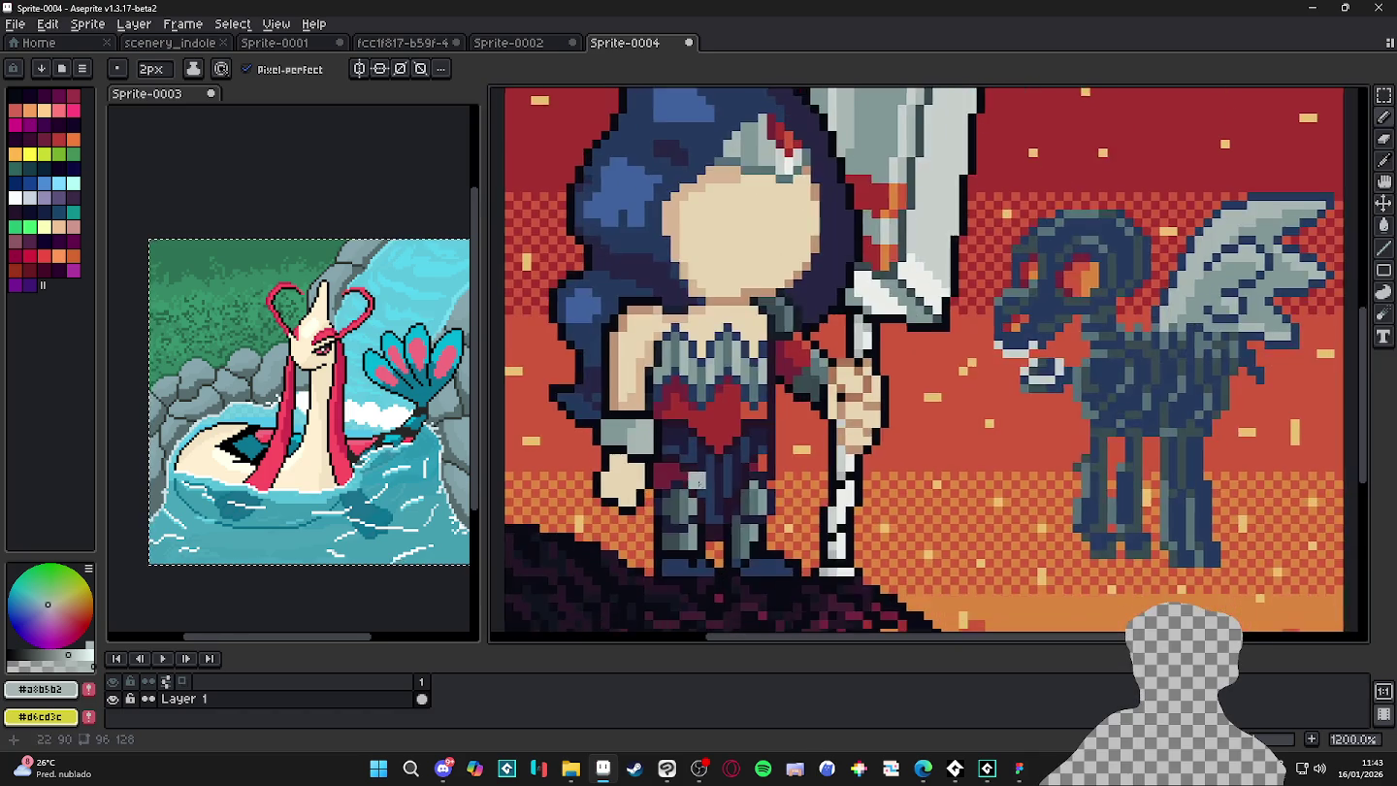
pyautogui.scroll(1, 763, 489)
# - Sample red #cf573c, warm yellow #e8c170 and dark blue #253a5e, then switch to Discord
pyautogui.keyDown('alt'); pyautogui.click(985, 594); pyautogui.keyUp('alt')
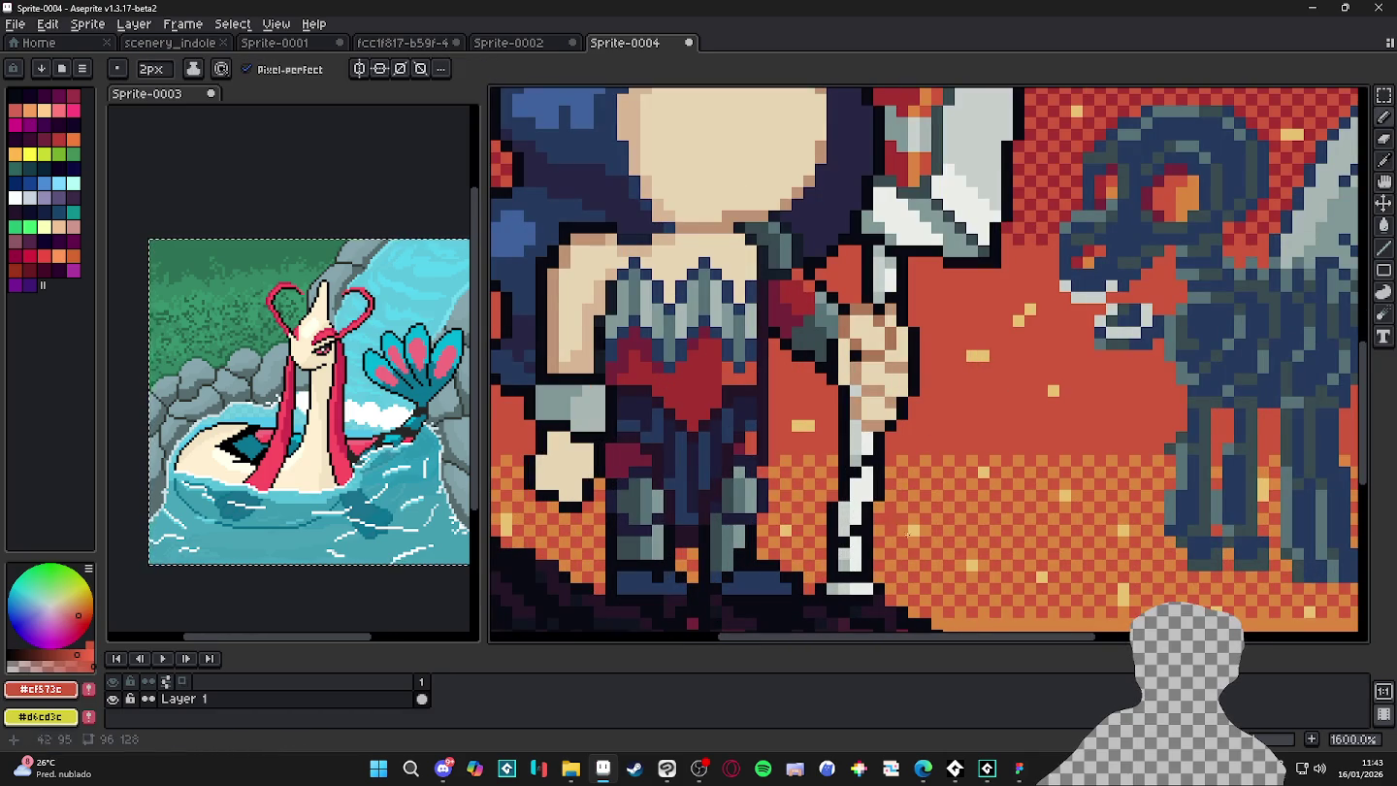
pyautogui.keyDown('alt'); pyautogui.click(919, 527); pyautogui.keyUp('alt')
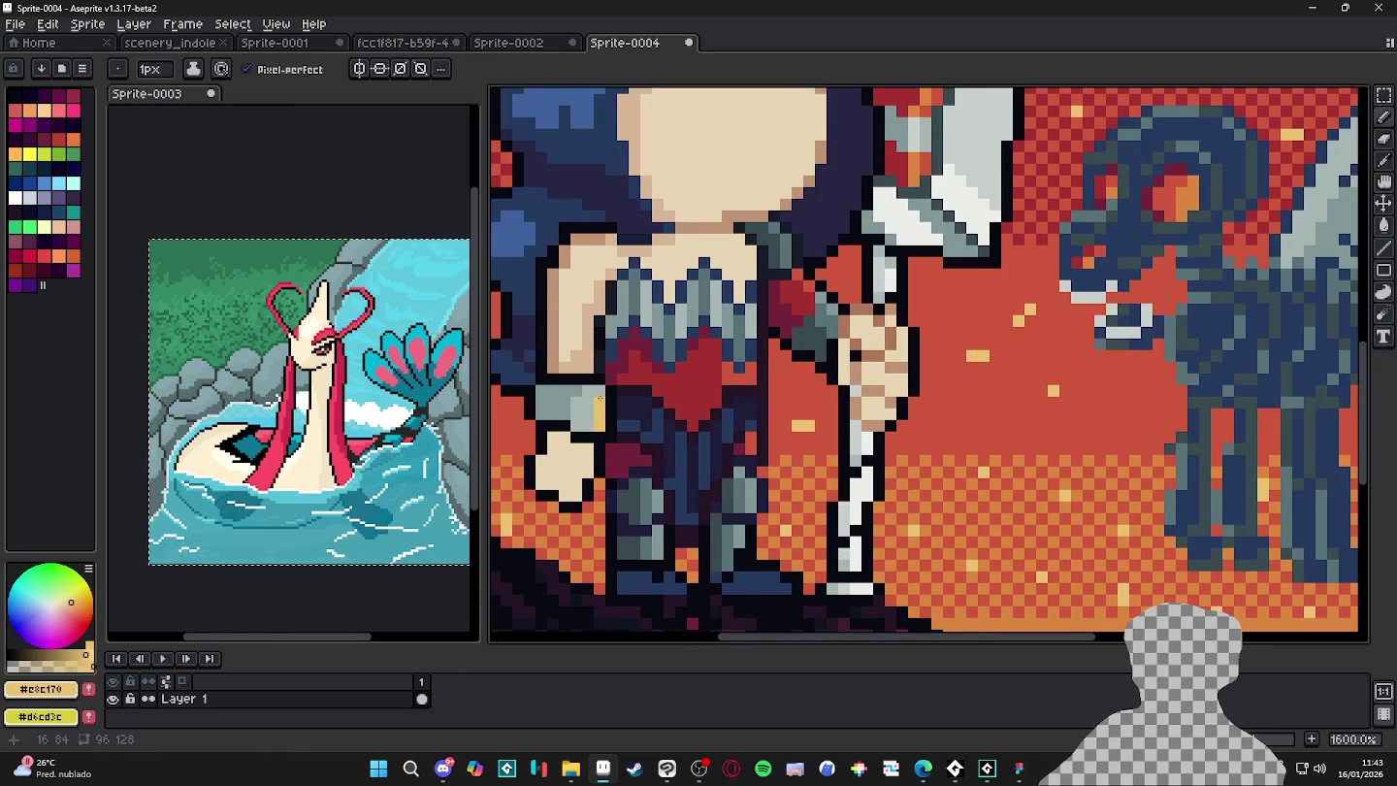
pyautogui.scroll(-2, 757, 482)
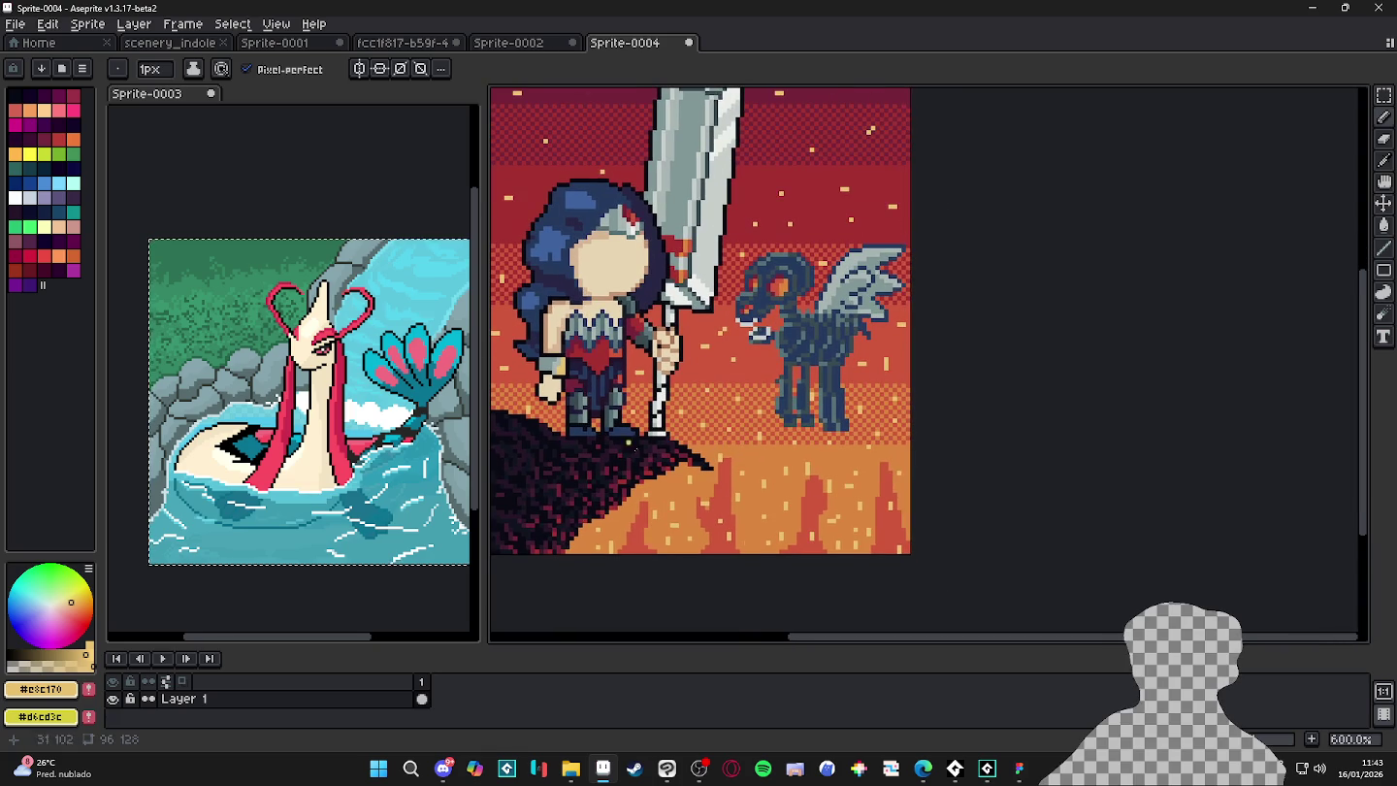
pyautogui.scroll(1, 737, 436)
pyautogui.scroll(3, 842, 359)
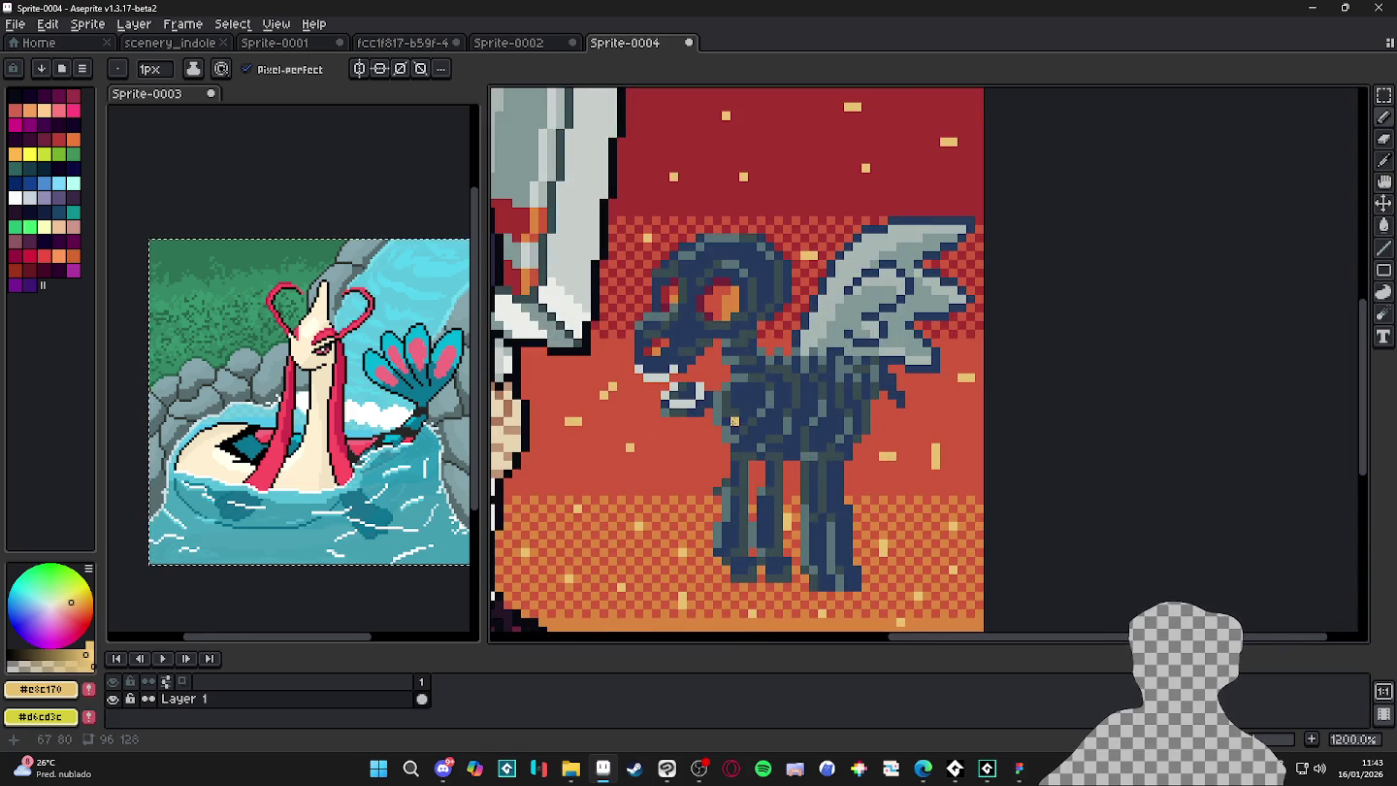
pyautogui.scroll(1, 766, 396)
pyautogui.keyDown('alt'); pyautogui.click(803, 378); pyautogui.keyUp('alt')
pyautogui.scroll(-1, 805, 378)
pyautogui.scroll(-1, 807, 376)
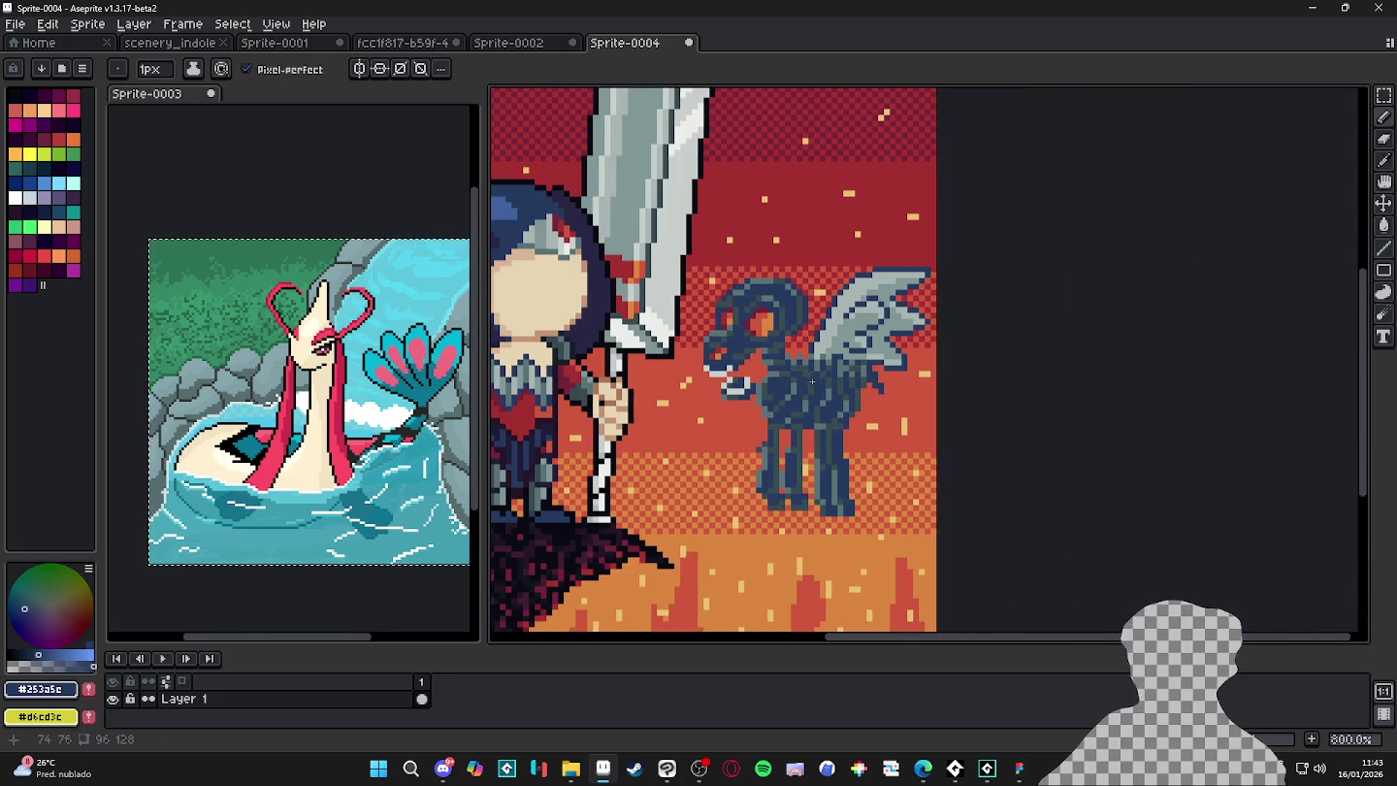
pyautogui.scroll(-1, 808, 376)
pyautogui.scroll(3, 795, 368)
pyautogui.scroll(-4, 732, 366)
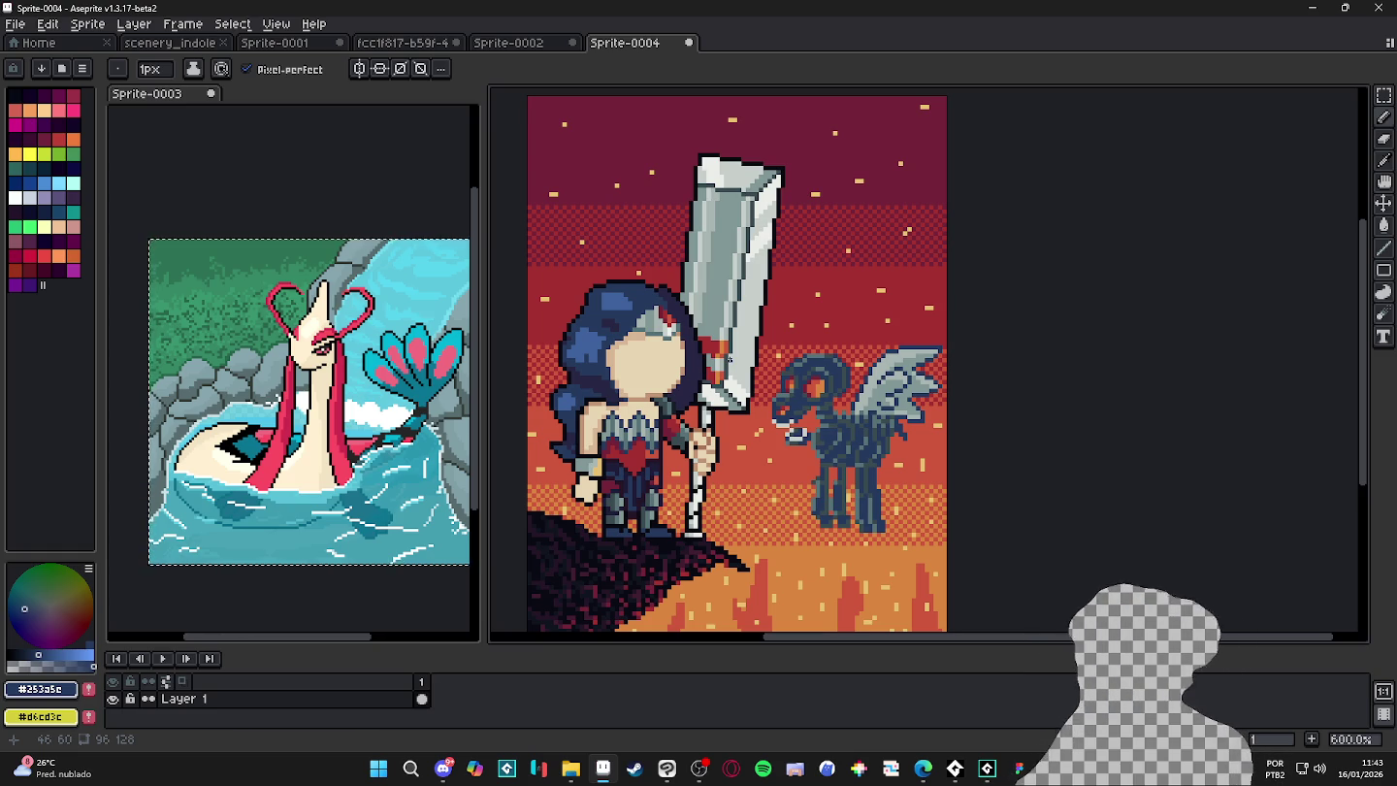
pyautogui.hotkey('alt', 'Tab')
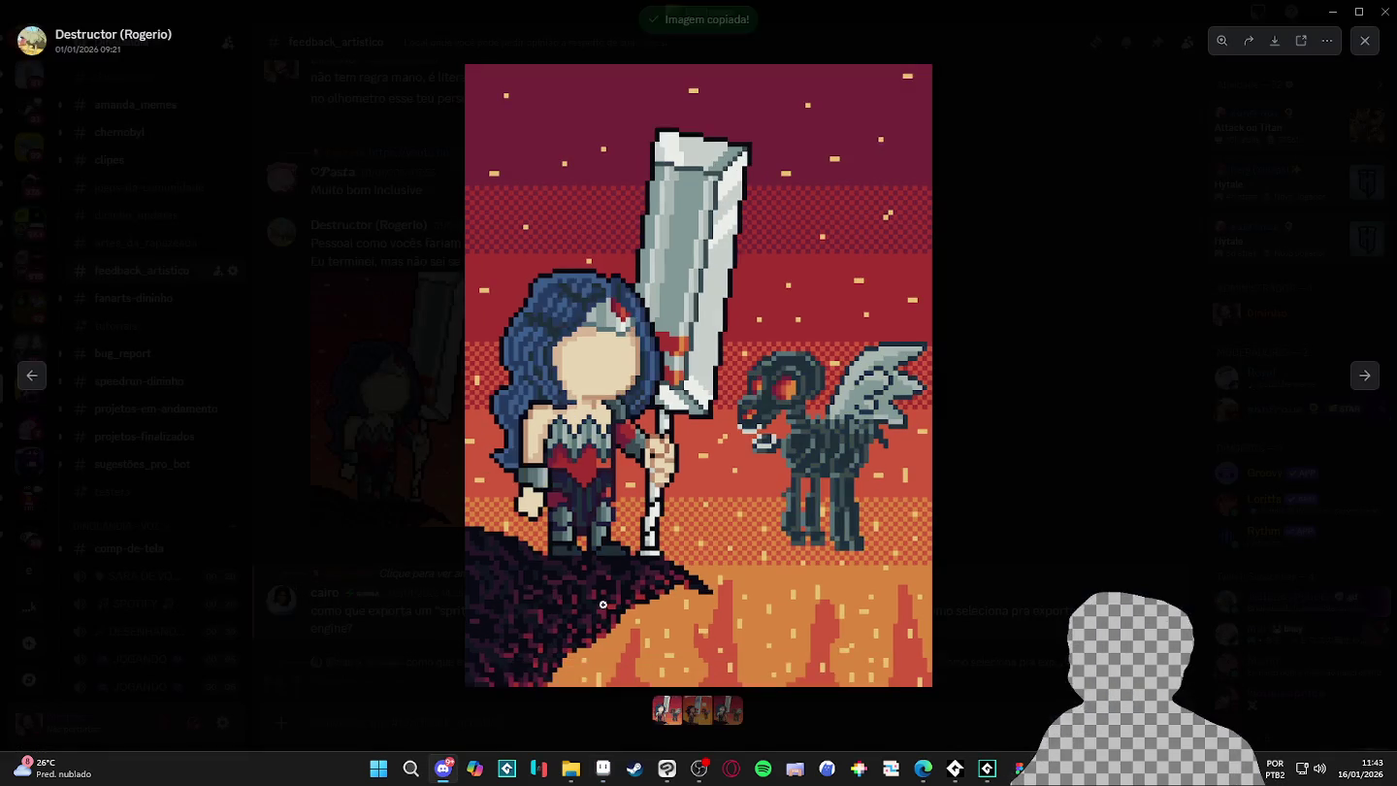
# - Browse the post's images, zoom into the Wonder Woman comic cover, and close the viewer
pyautogui.click(1145, 442)
pyautogui.click(653, 371)
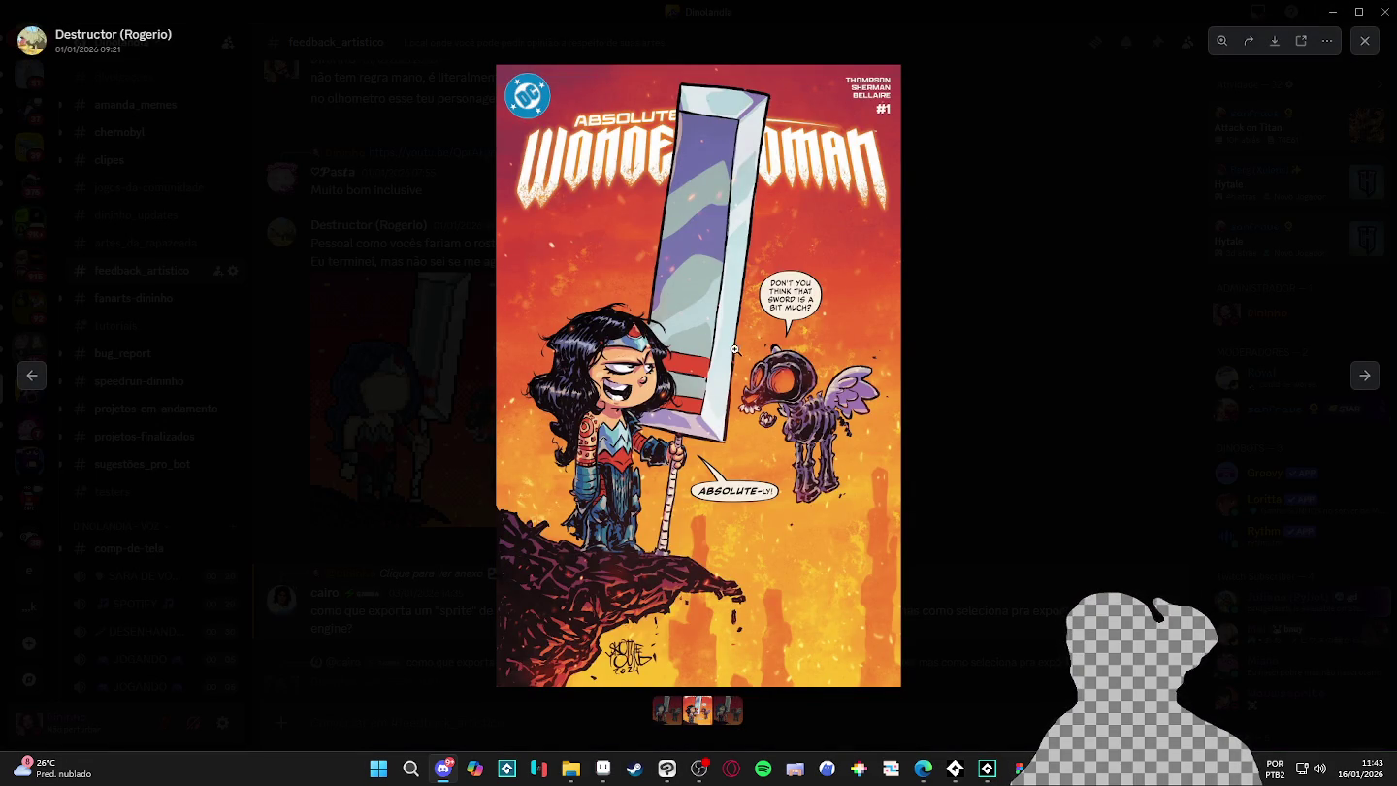
pyautogui.click(903, 332)
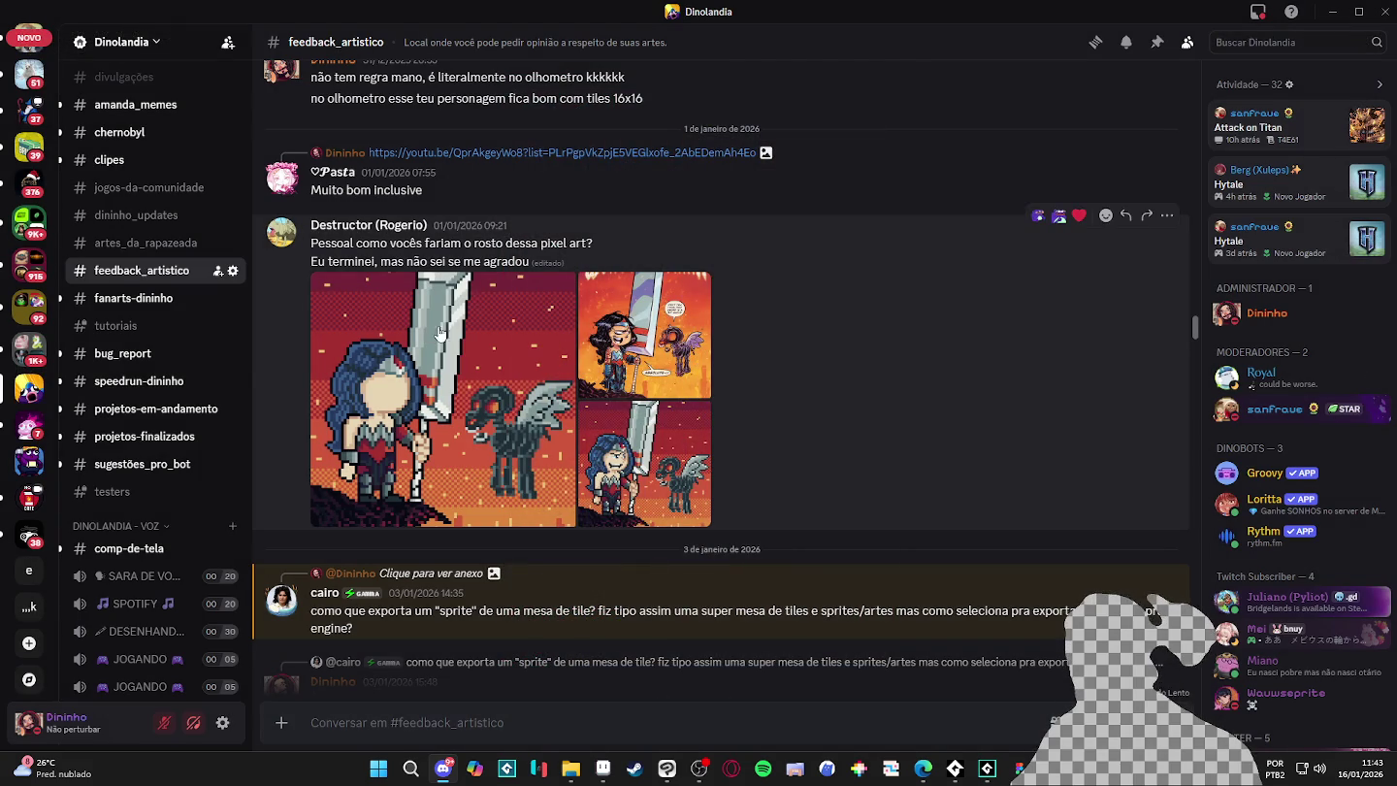
pyautogui.click(433, 336)
pyautogui.click(988, 393)
pyautogui.click(685, 379)
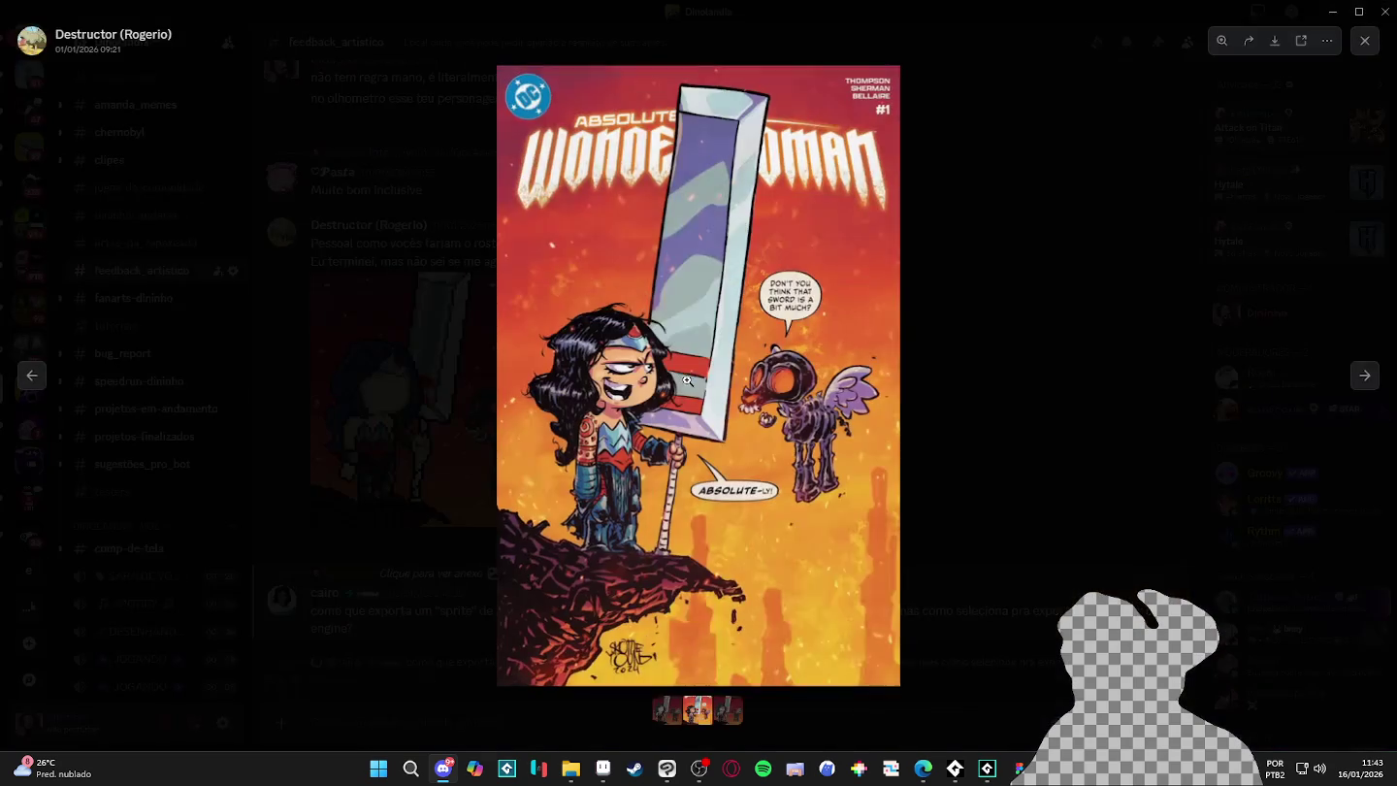
pyautogui.click(887, 449)
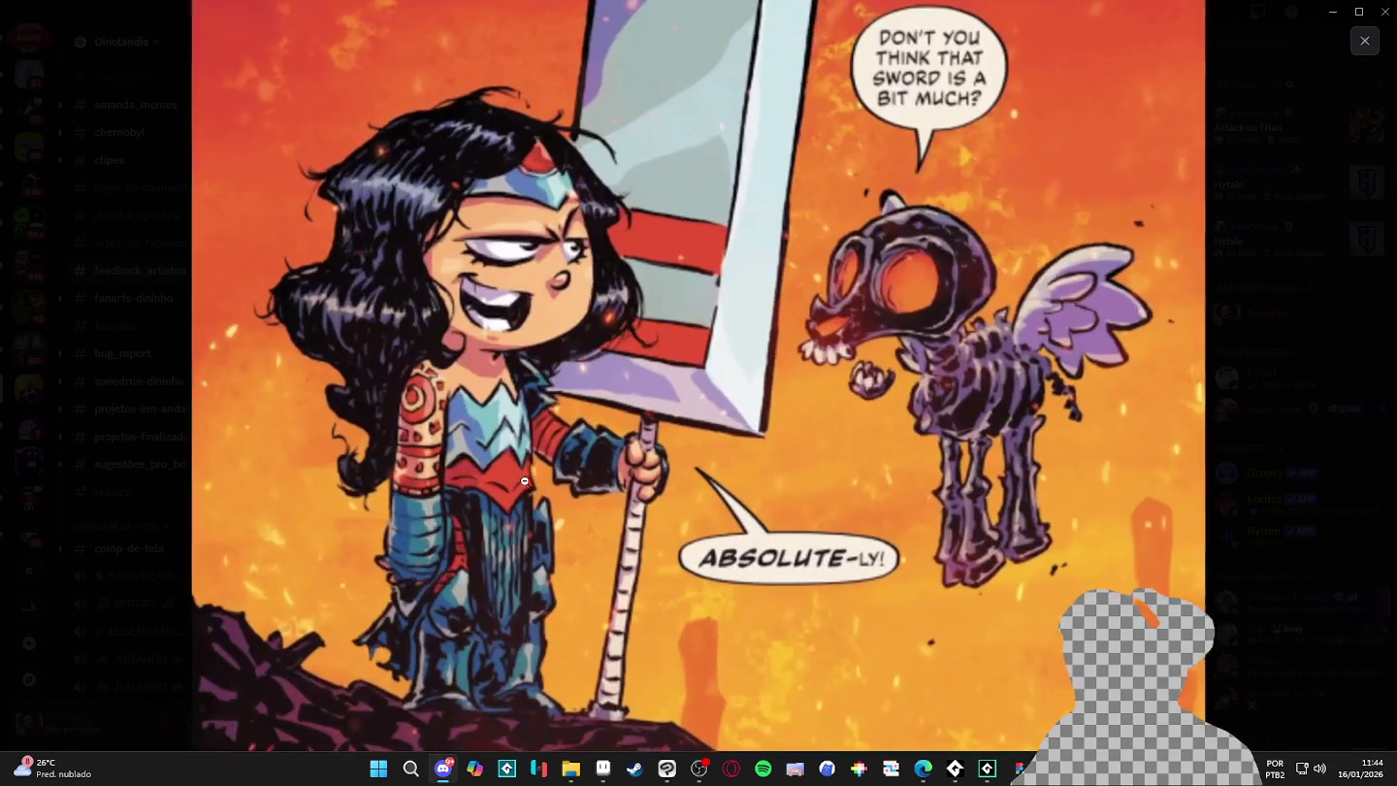
pyautogui.press('Escape')
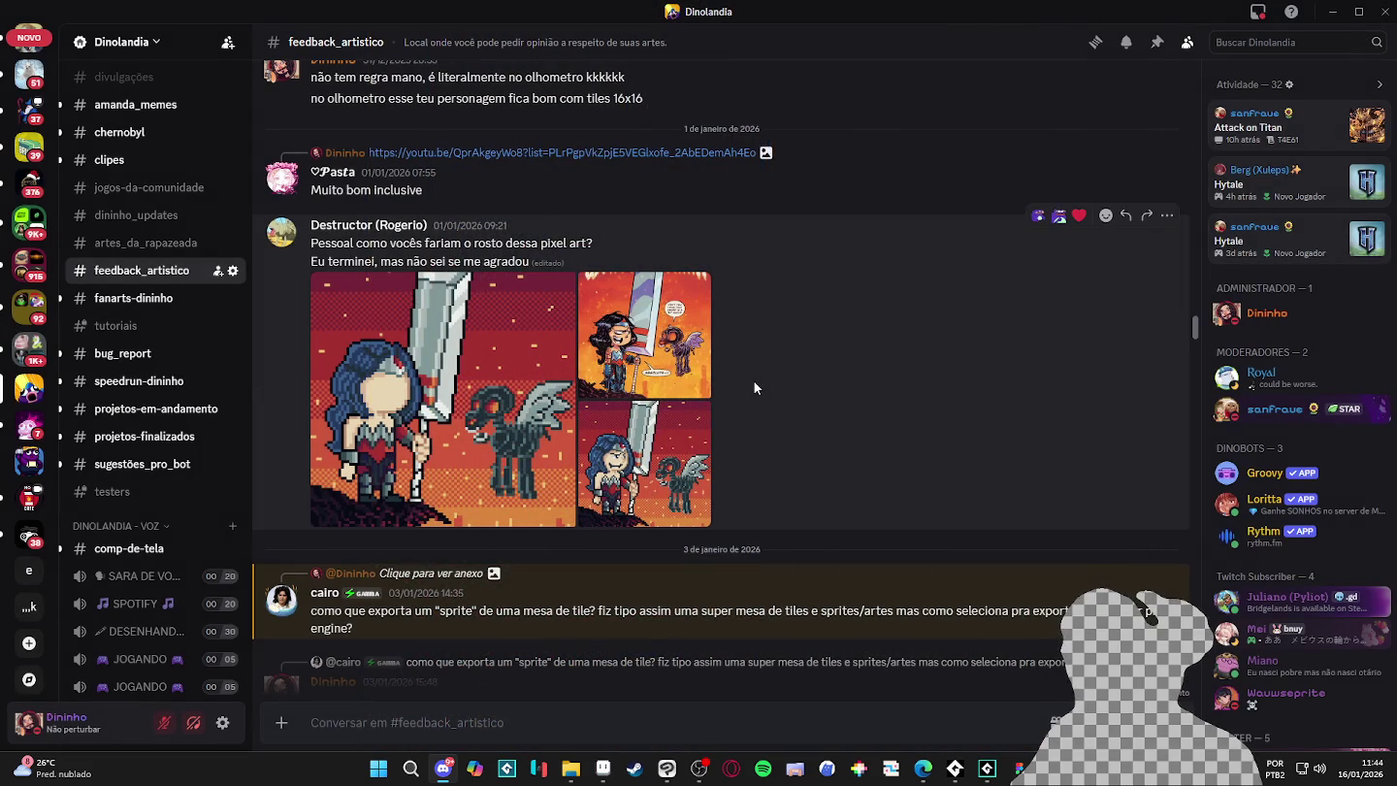
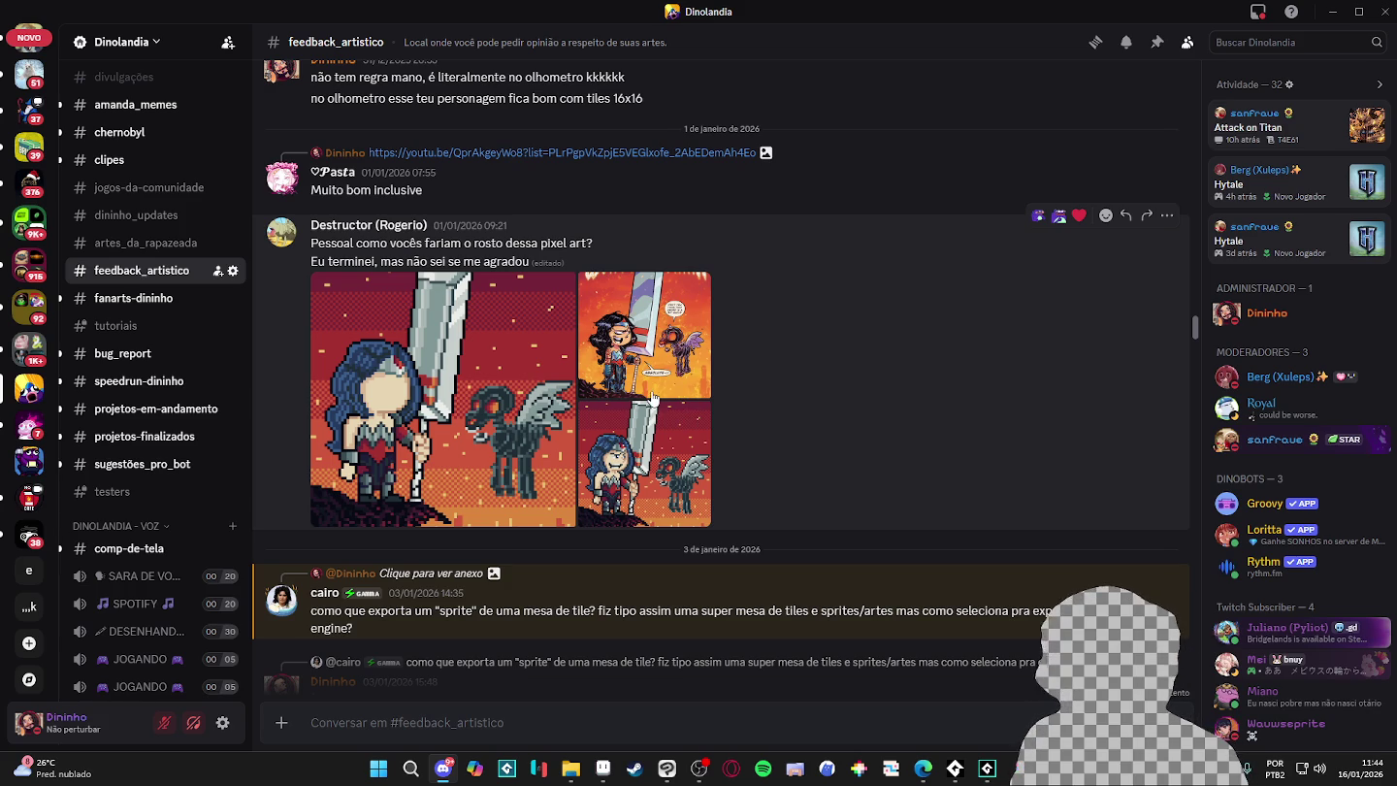
# - Enlarge the Wonder Woman comic cover in Discord twice, then return to the Sprite-0004 scene
pyautogui.scroll(1, 616, 380)
pyautogui.scroll(-1, 613, 380)
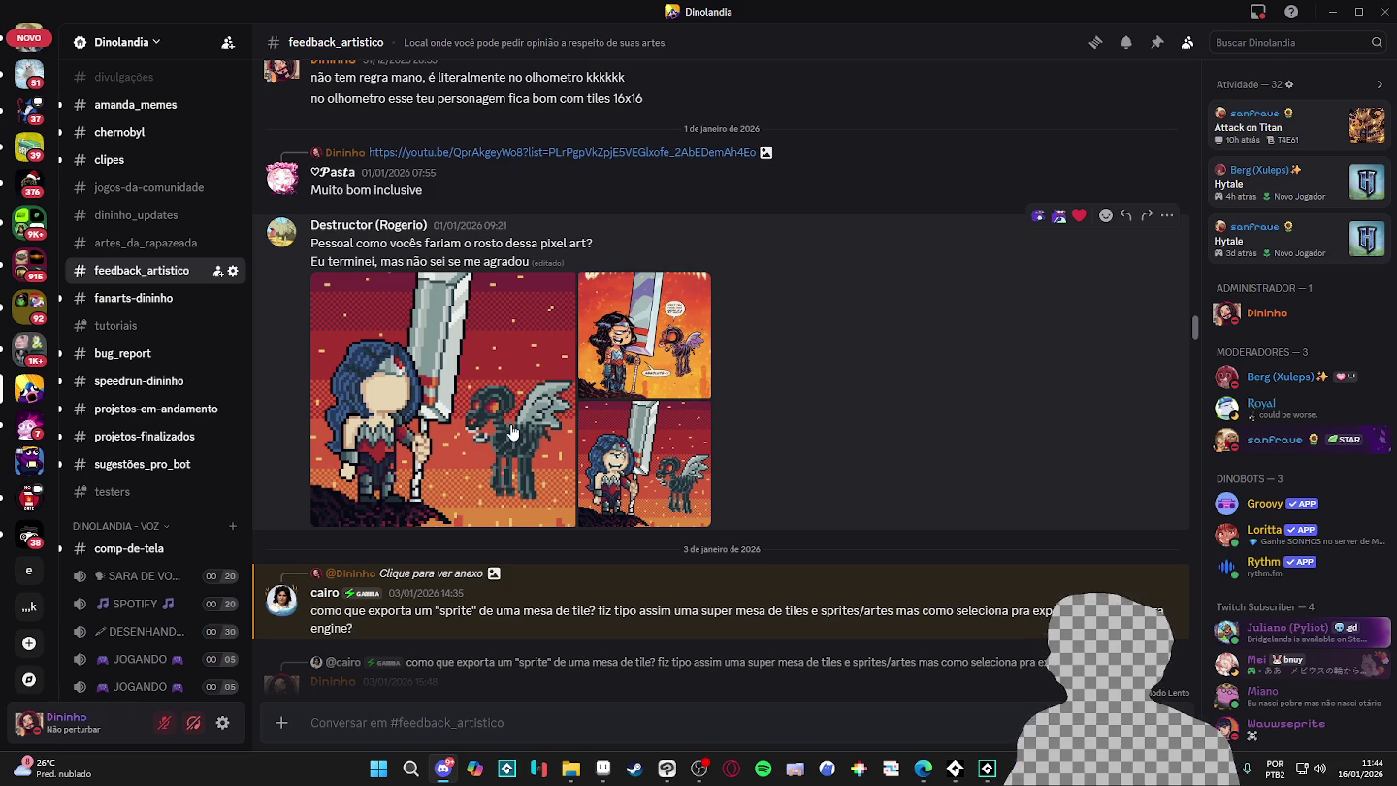
pyautogui.click(586, 357)
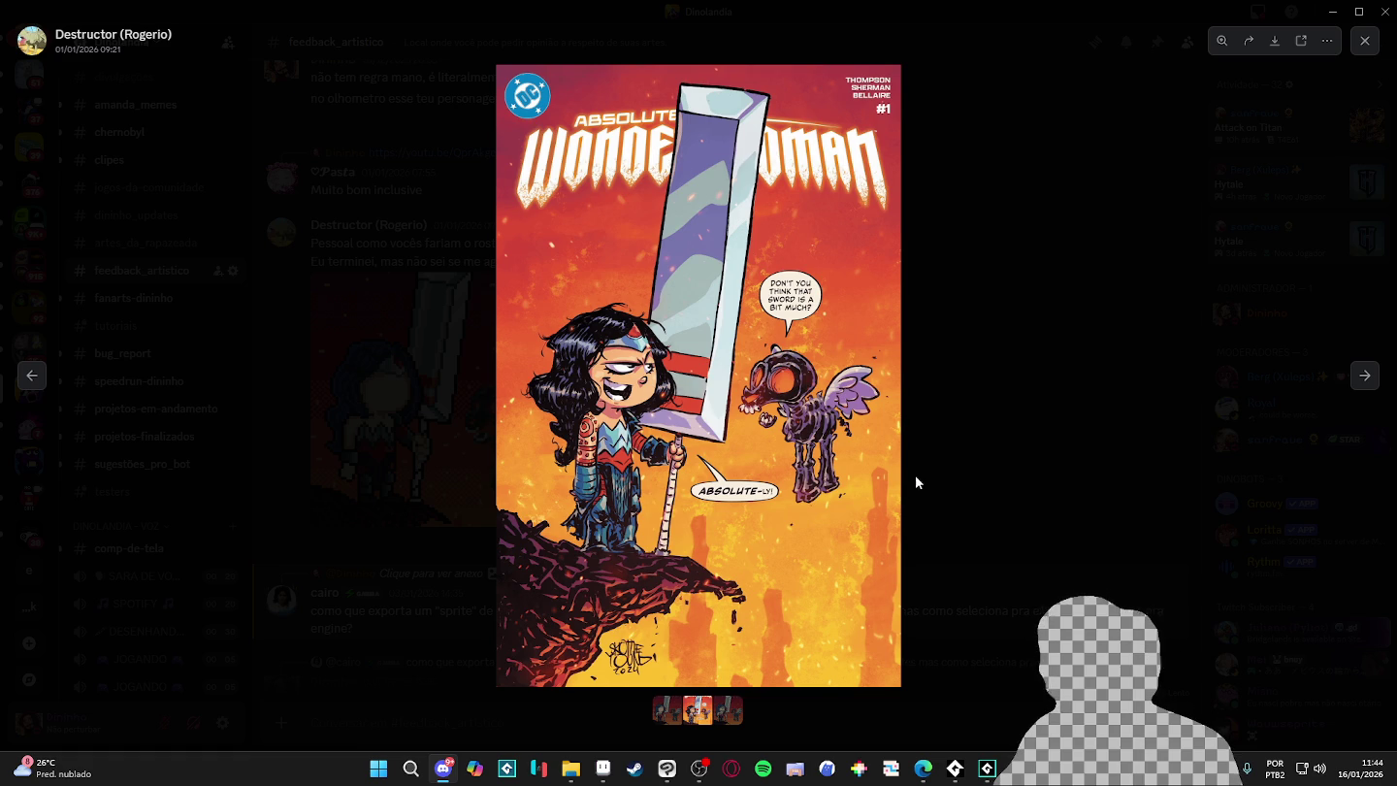
pyautogui.click(962, 321)
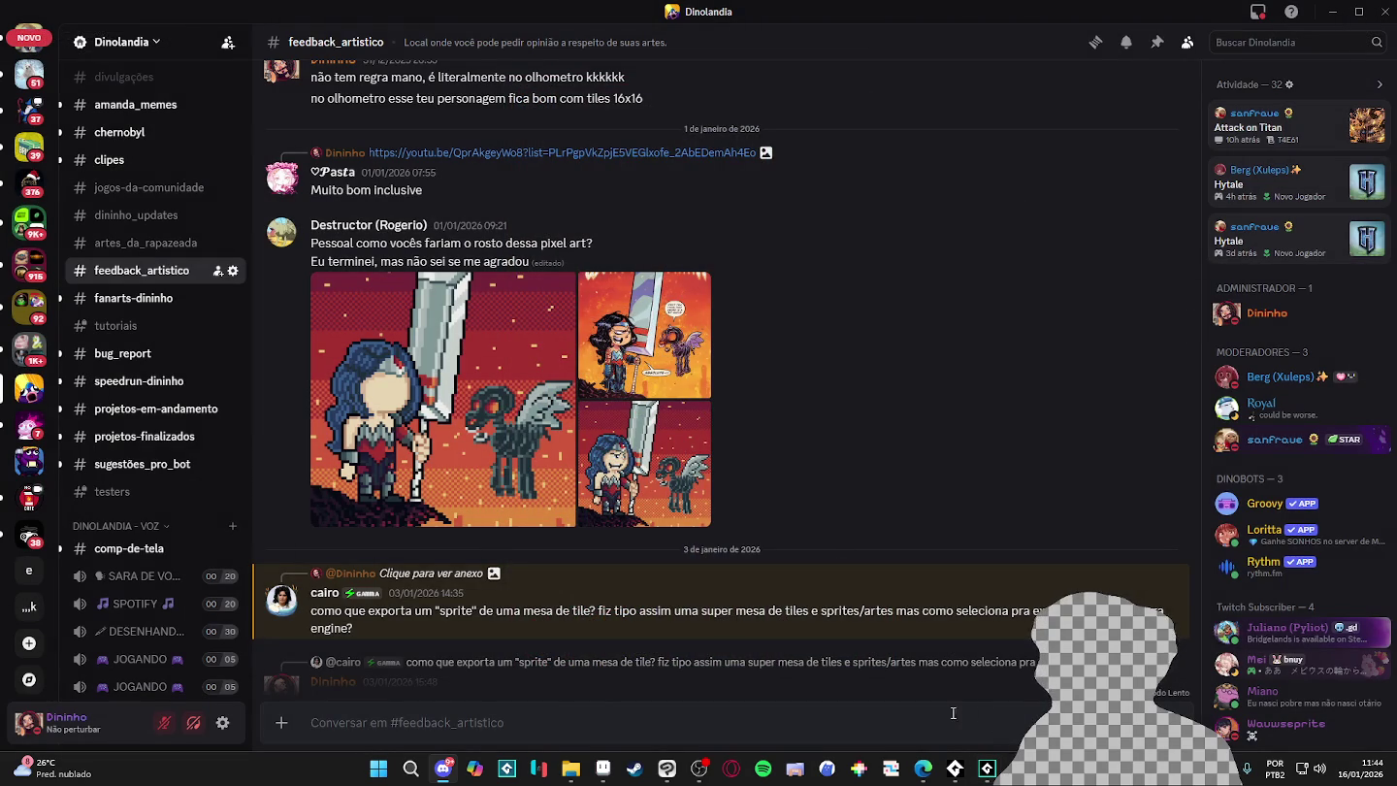
pyautogui.moveTo(883, 318)
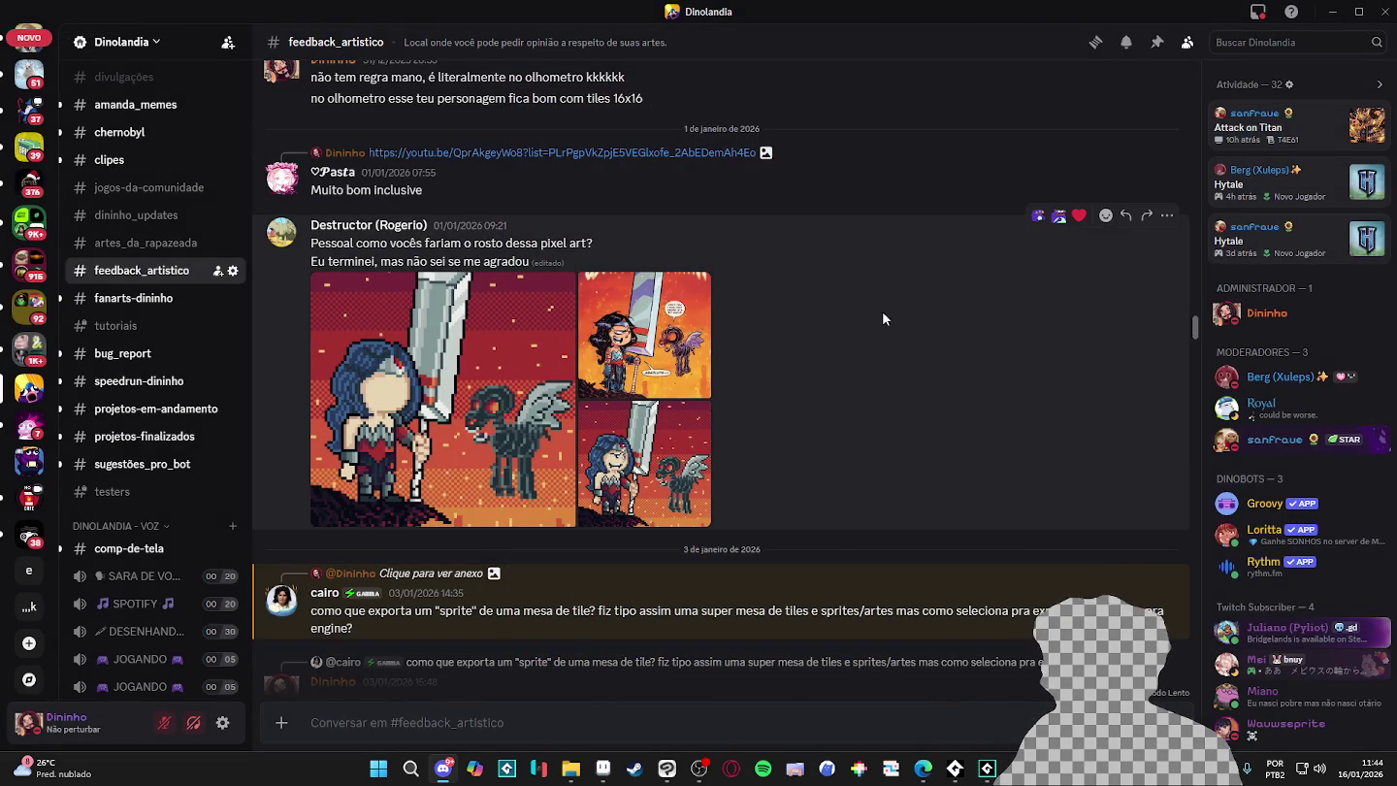
pyautogui.scroll(2, 708, 368)
pyautogui.scroll(-3, 694, 358)
pyautogui.click(661, 301)
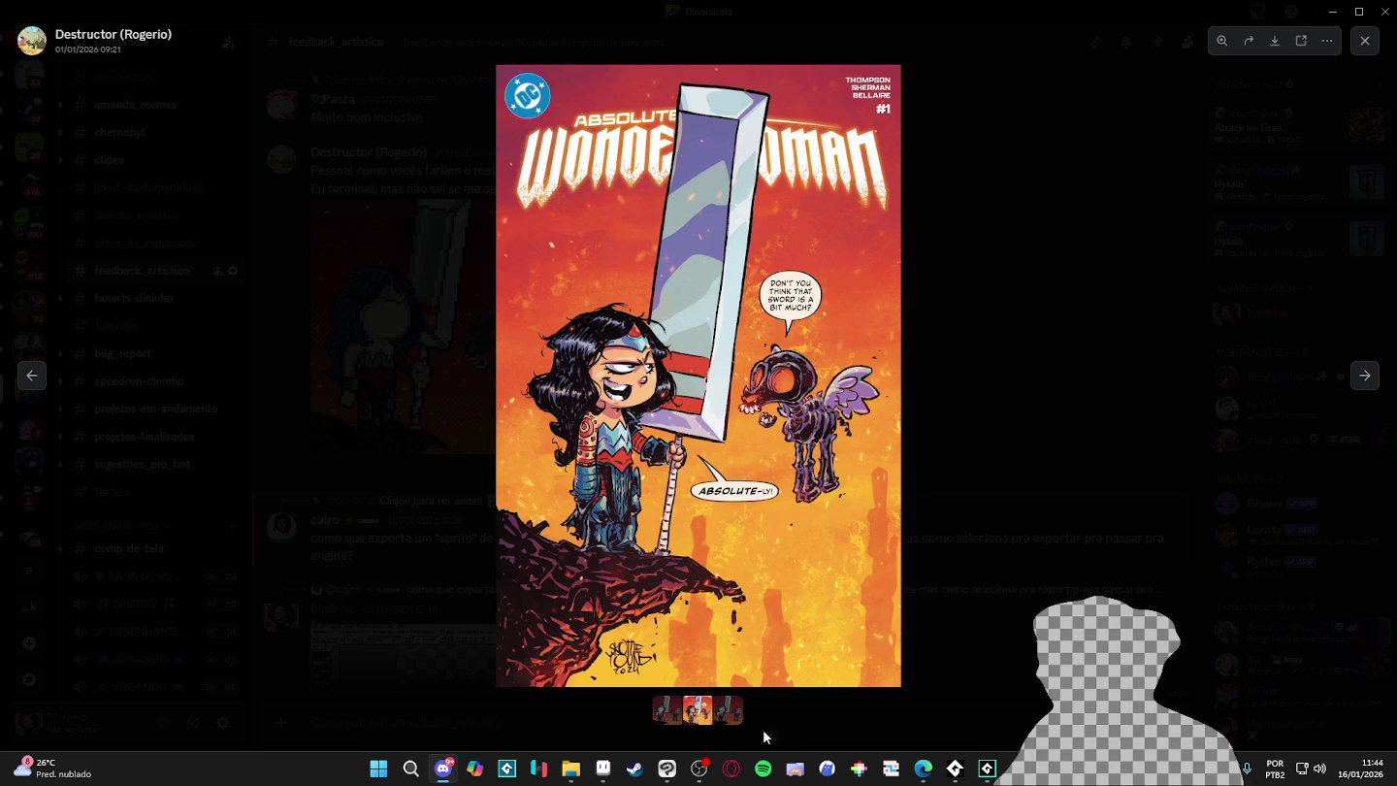
pyautogui.click(603, 768)
pyautogui.scroll(2, 824, 347)
pyautogui.scroll(2, 825, 348)
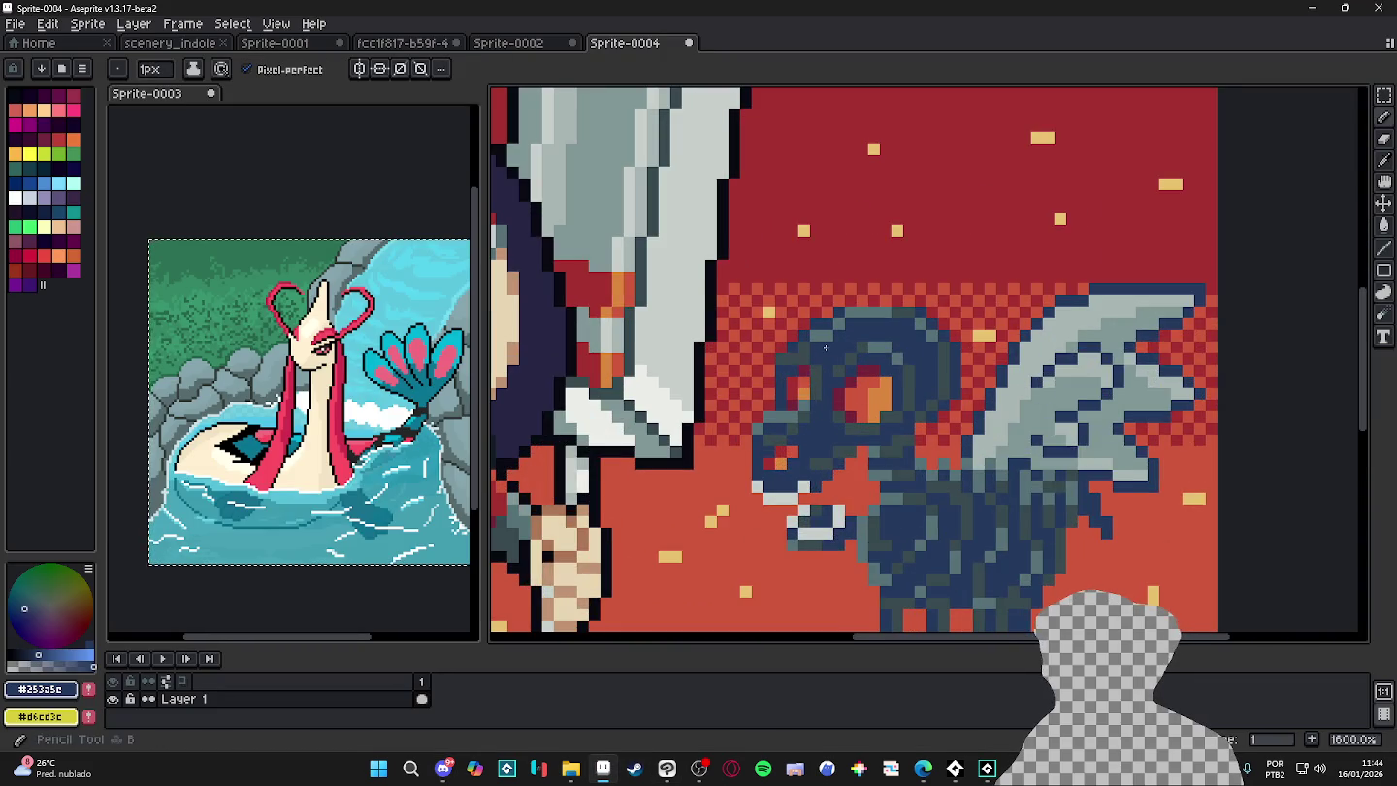
# - Compare the lava area against the Wonder Woman comic cover reference
pyautogui.scroll(-2, 824, 348)
pyautogui.scroll(-1, 824, 348)
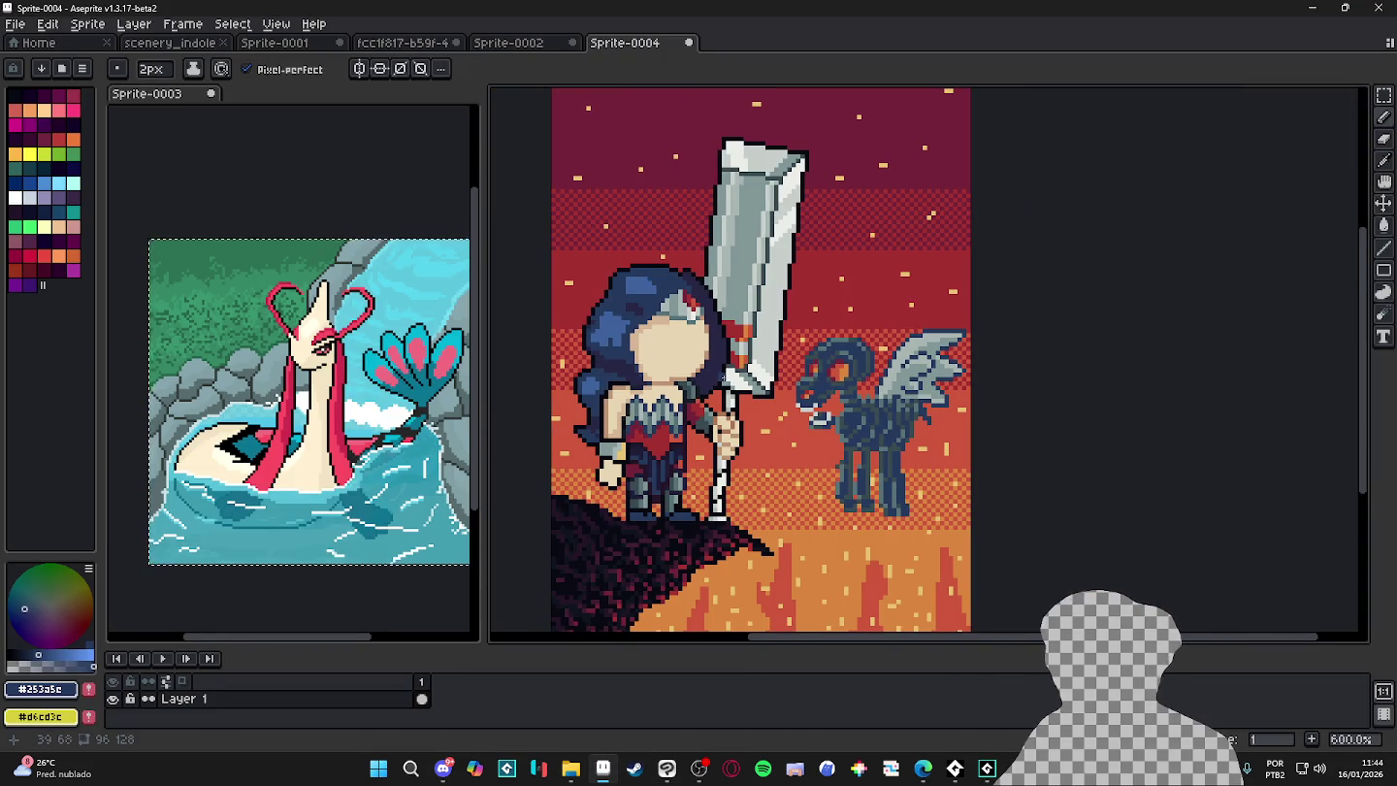
pyautogui.hotkey('alt', 'Tab')
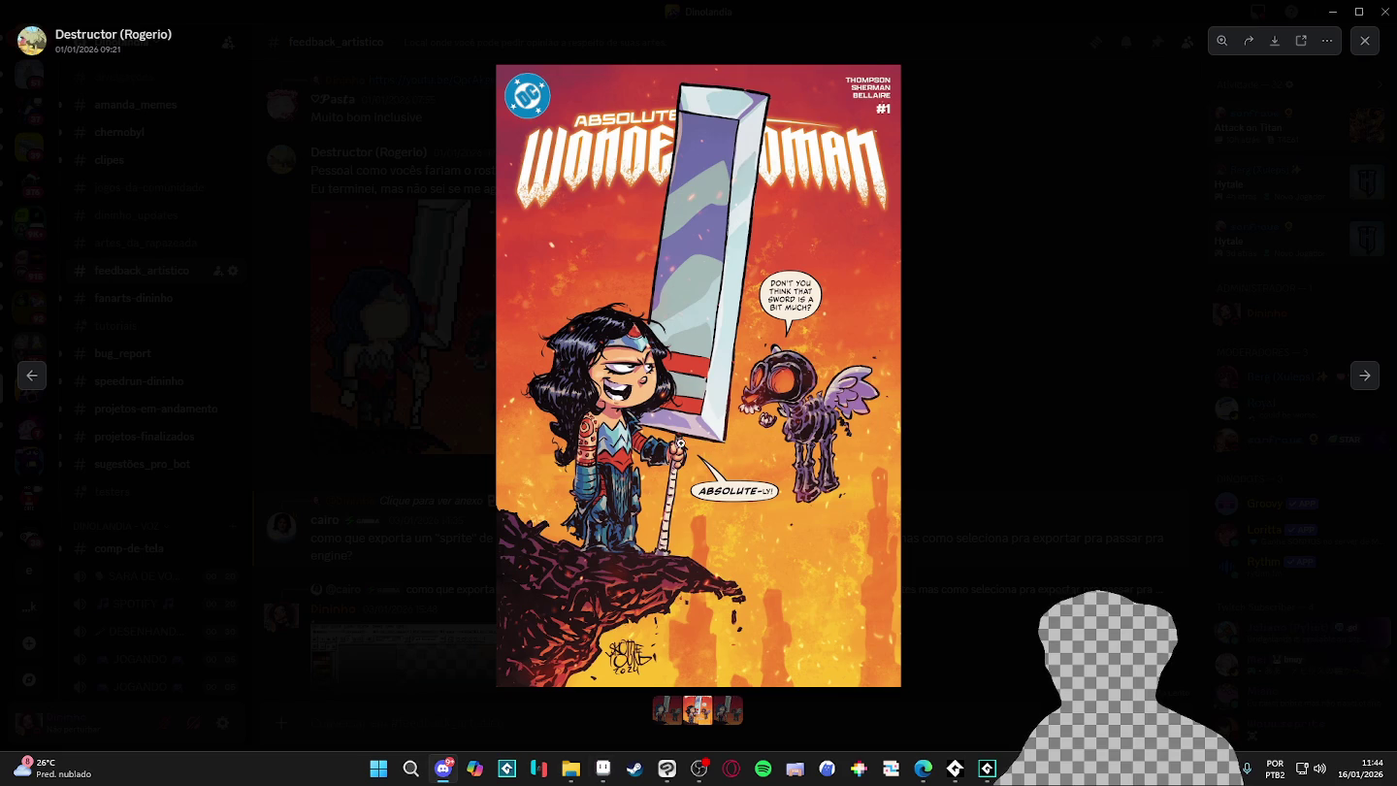
pyautogui.hotkey('alt', 'Tab')
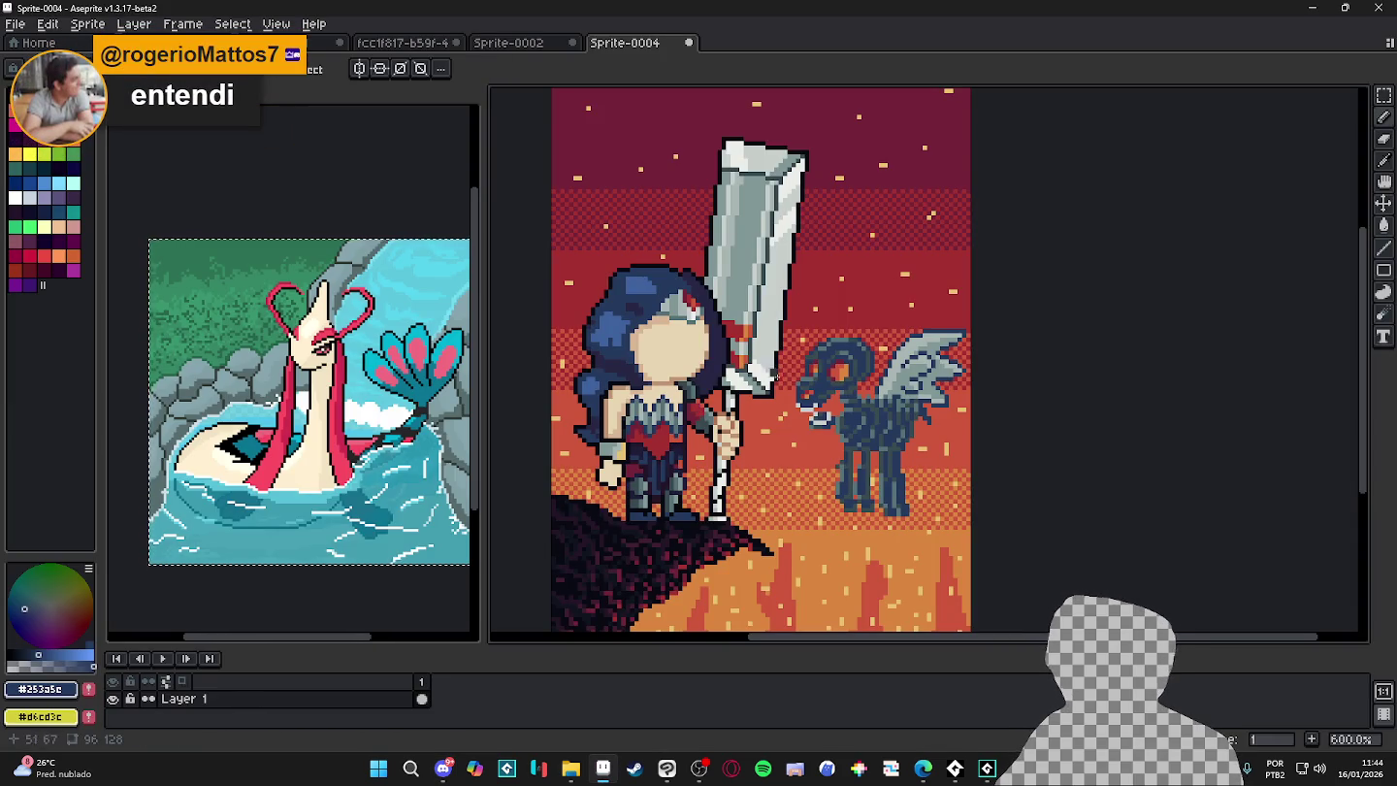
pyautogui.scroll(-2, 952, 282)
pyautogui.hotkey('alt', 'Tab')
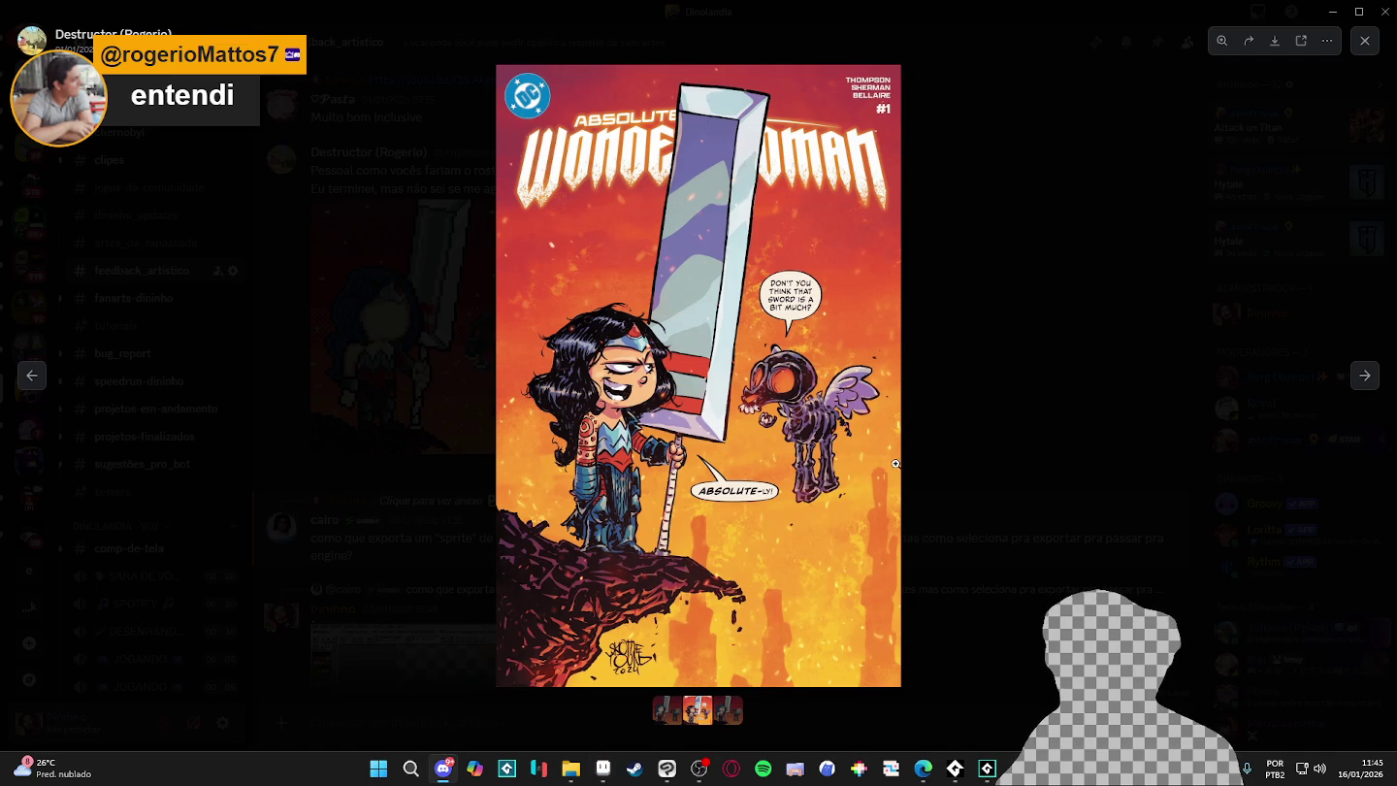
pyautogui.hotkey('alt', 'Tab')
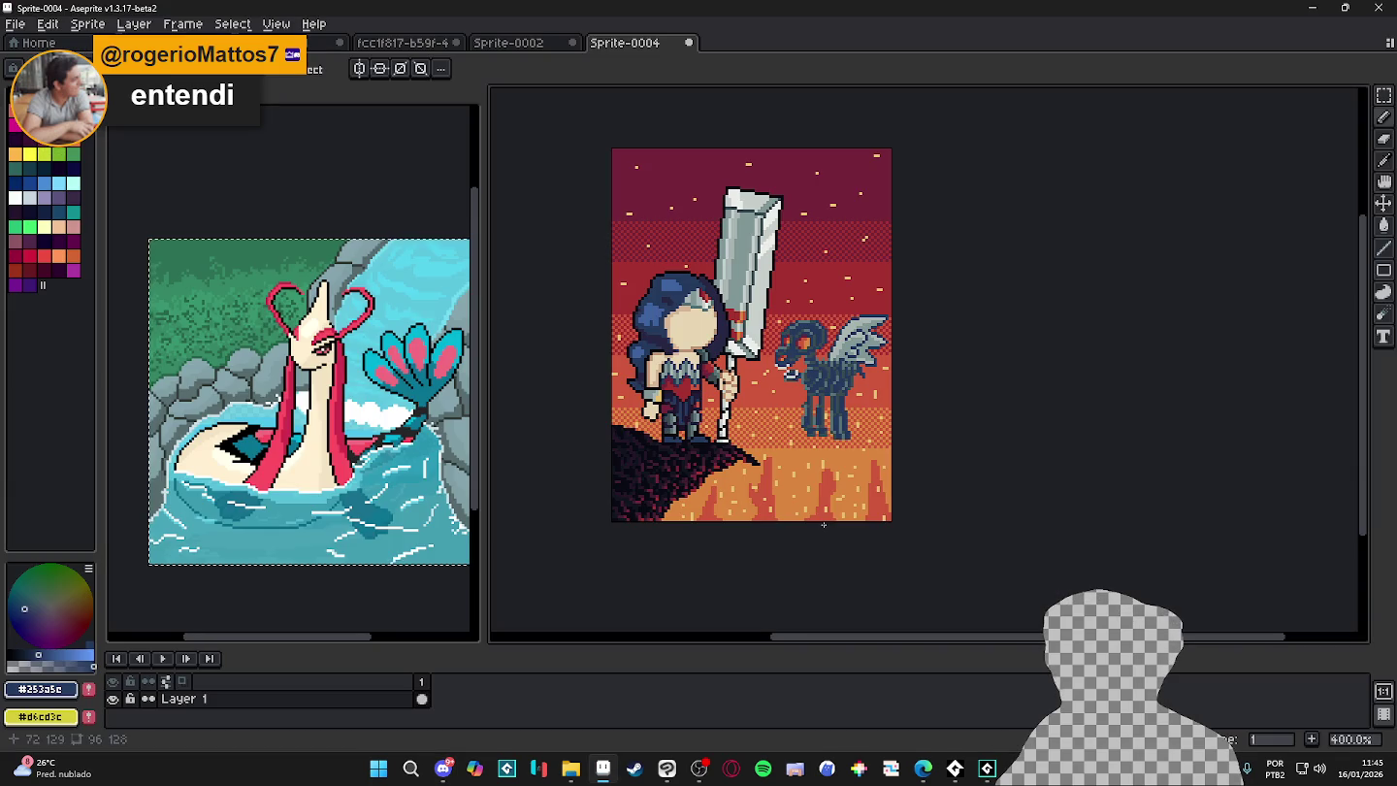
pyautogui.scroll(4, 797, 479)
pyautogui.scroll(3, 781, 469)
# - Paint four light-yellow specks in the lava over with the lava orange
pyautogui.keyDown('alt'); pyautogui.click(797, 460); pyautogui.keyUp('alt')
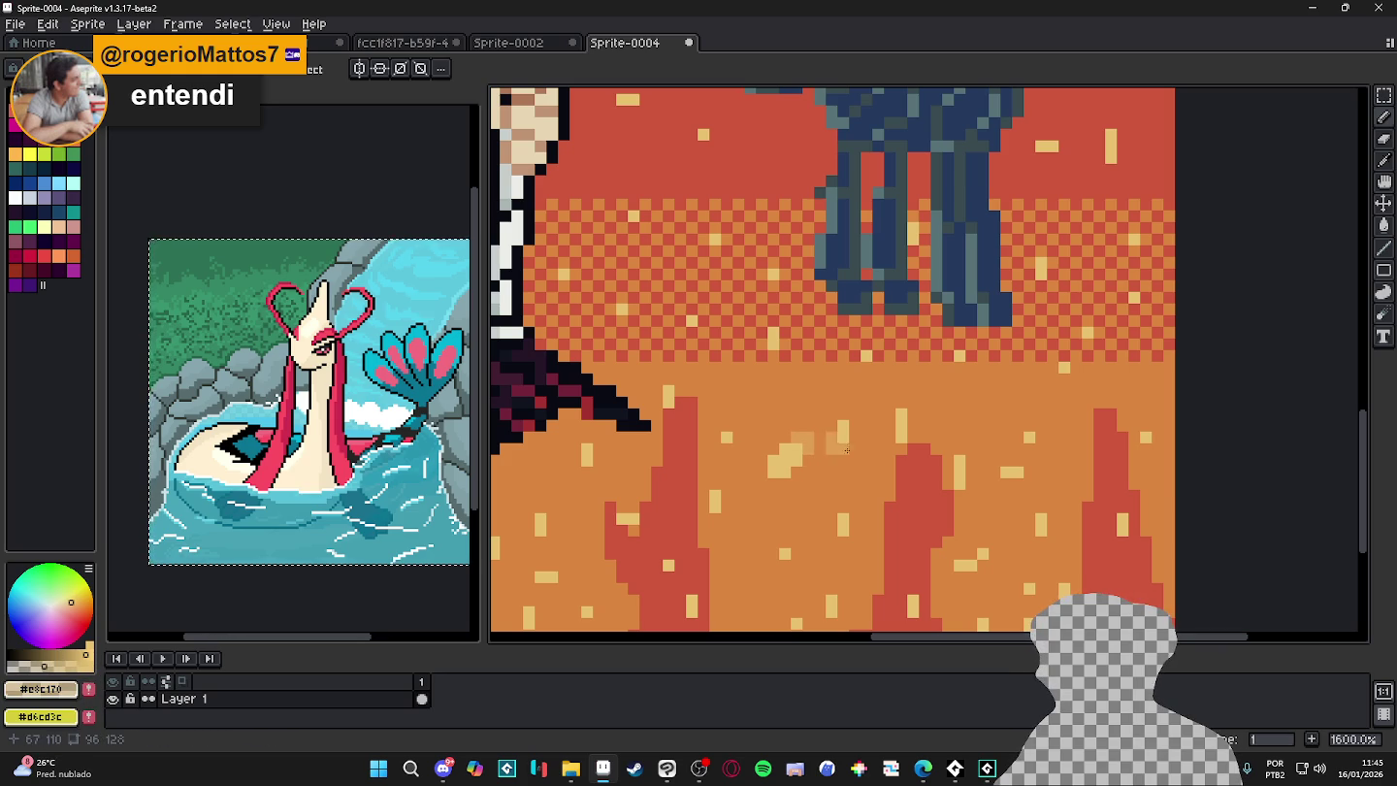
pyautogui.keyDown('alt'); pyautogui.click(845, 439); pyautogui.keyUp('alt')
pyautogui.click(715, 491)
pyautogui.click(727, 432)
pyautogui.click(715, 503)
pyautogui.click(669, 392)
# - Add one lighter-orange speck in the lava
pyautogui.keyDown('alt'); pyautogui.click(803, 436); pyautogui.keyUp('alt')
pyautogui.click(836, 508)
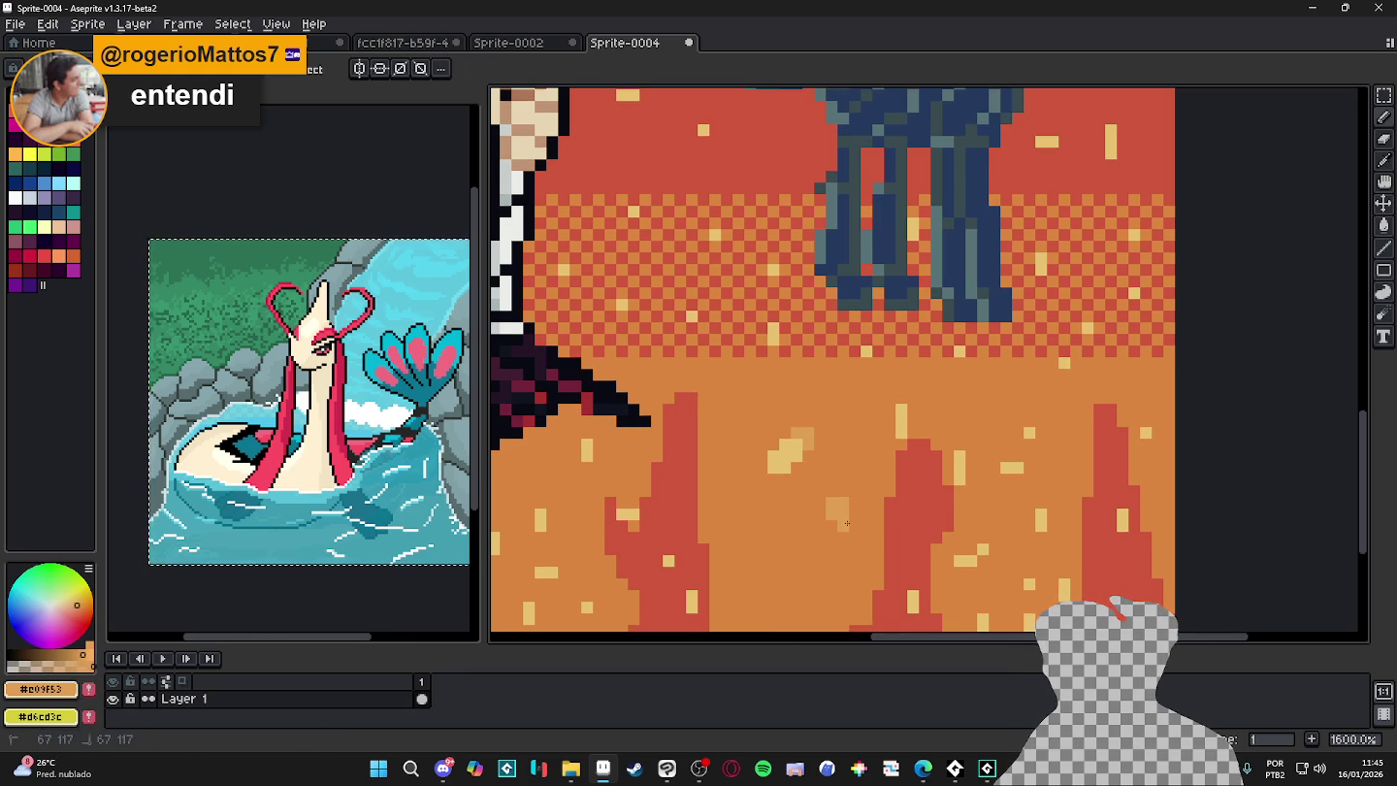
pyautogui.scroll(-3, 853, 518)
pyautogui.scroll(3, 850, 518)
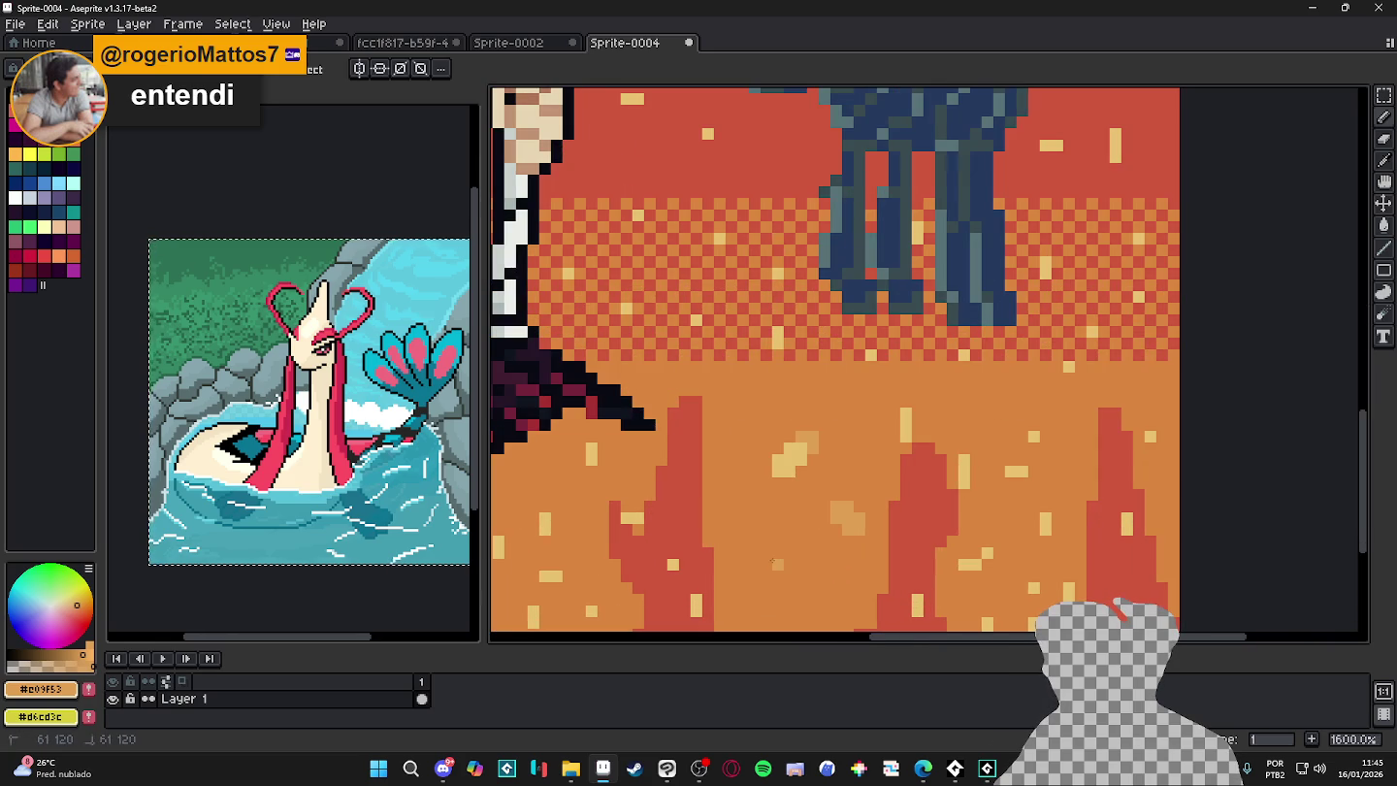
pyautogui.scroll(-3, 774, 555)
pyautogui.scroll(-1, 762, 529)
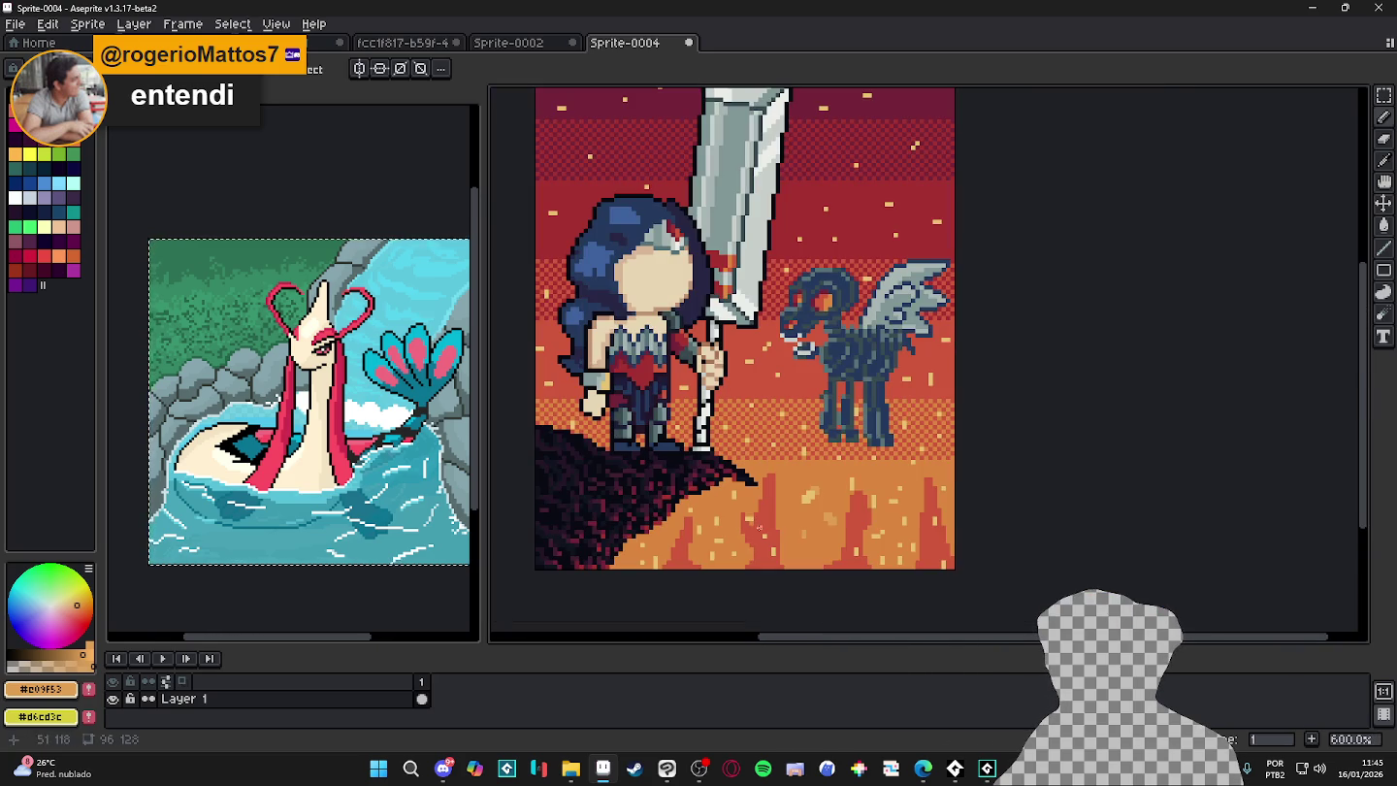
# - Recheck the lava scene against the comic cover reference
pyautogui.hotkey('alt', 'Tab')
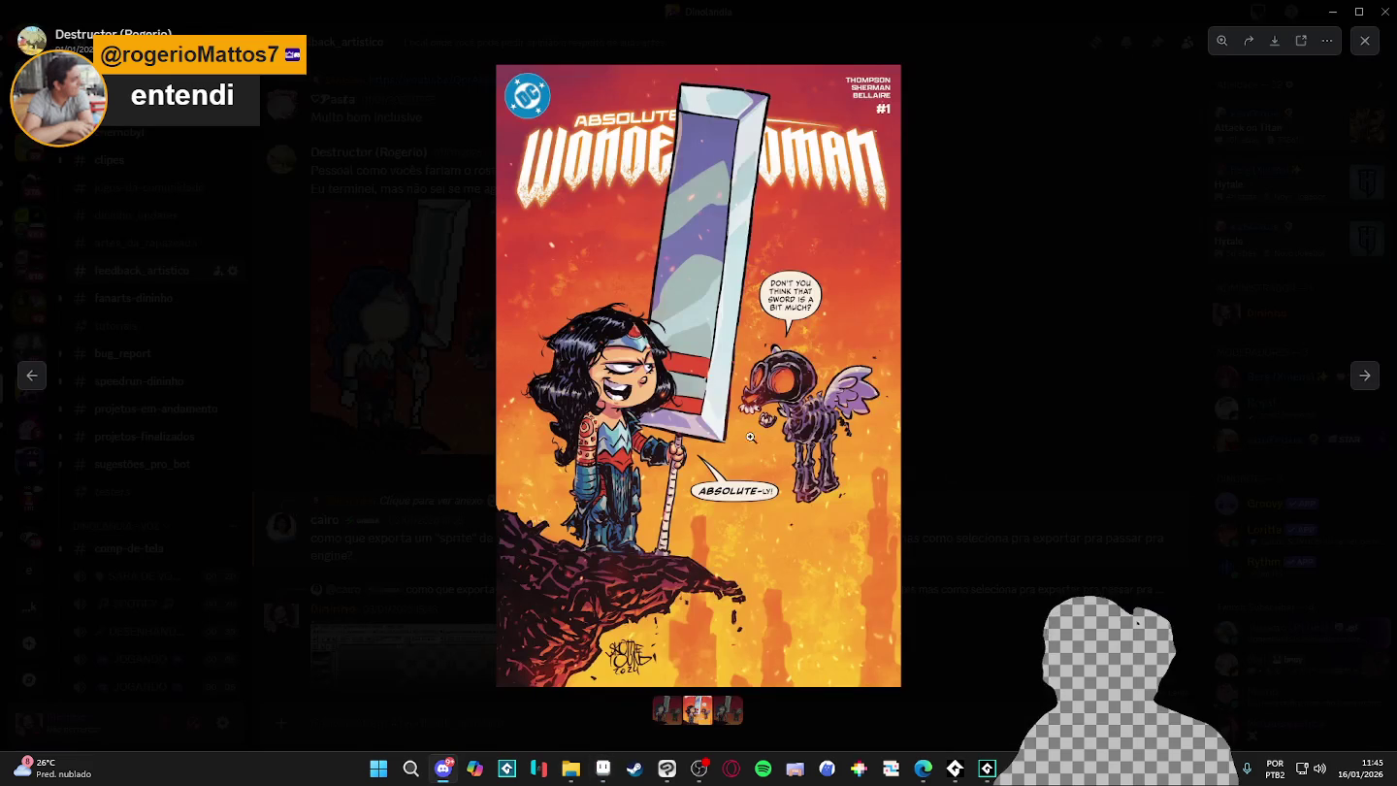
pyautogui.hotkey('alt', 'Tab')
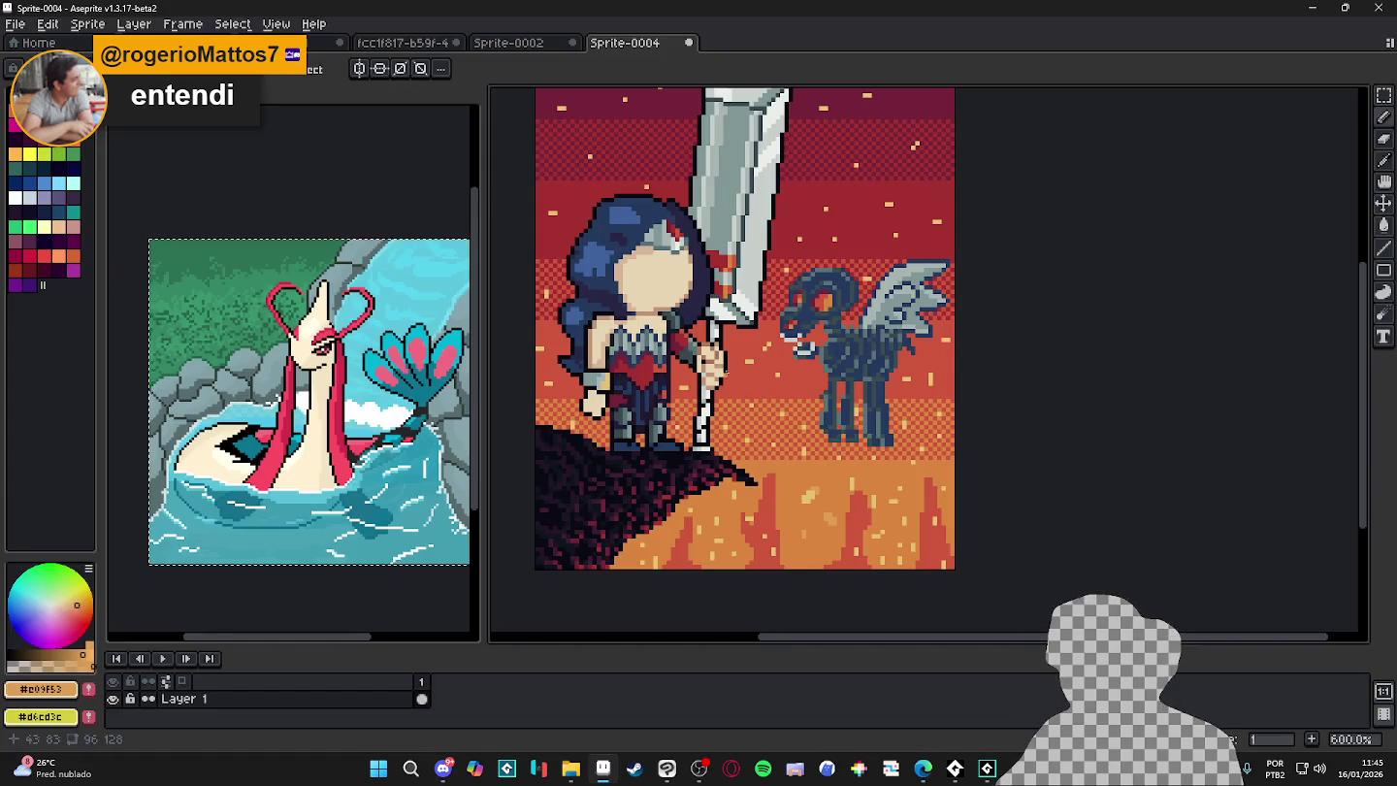
pyautogui.scroll(-3, 667, 302)
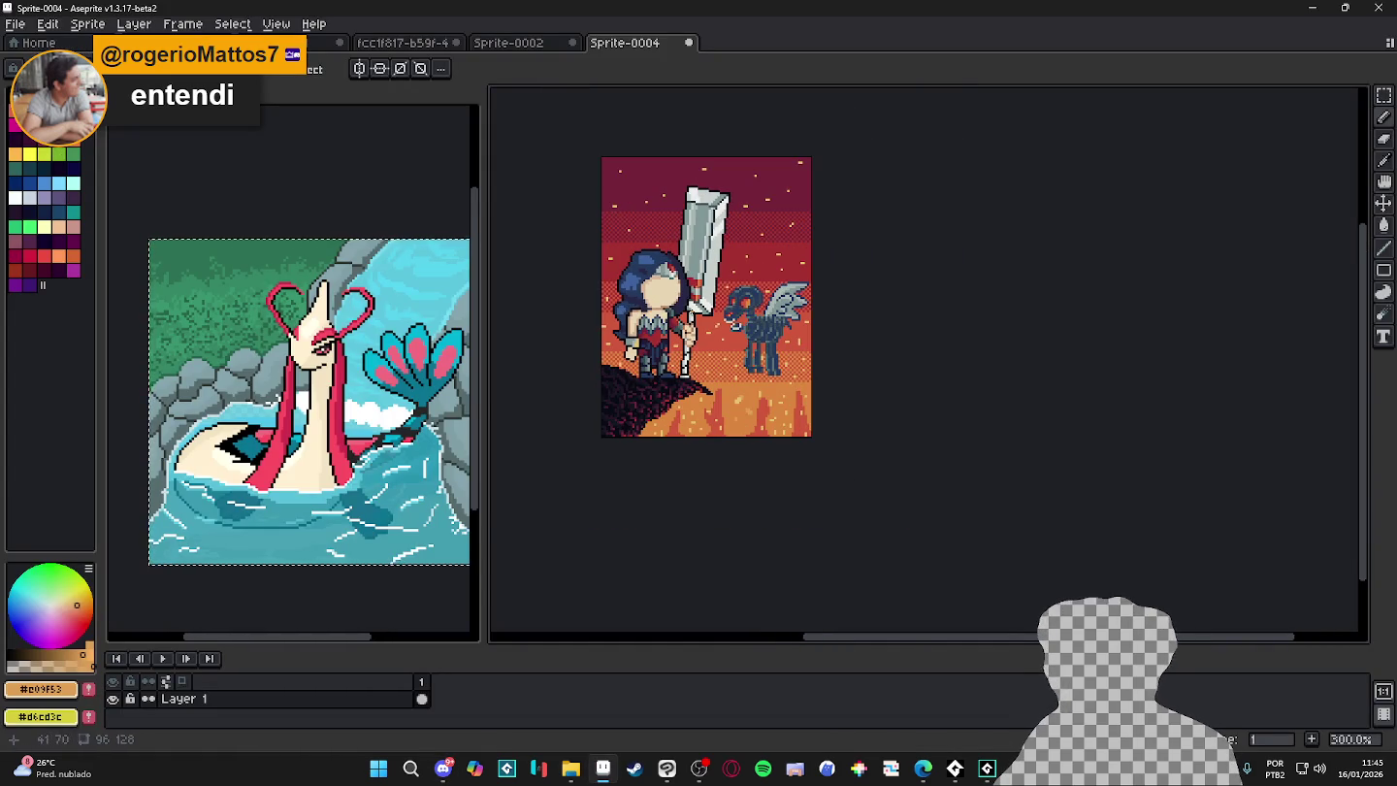
pyautogui.scroll(3, 666, 242)
pyautogui.hotkey('alt', 'Tab')
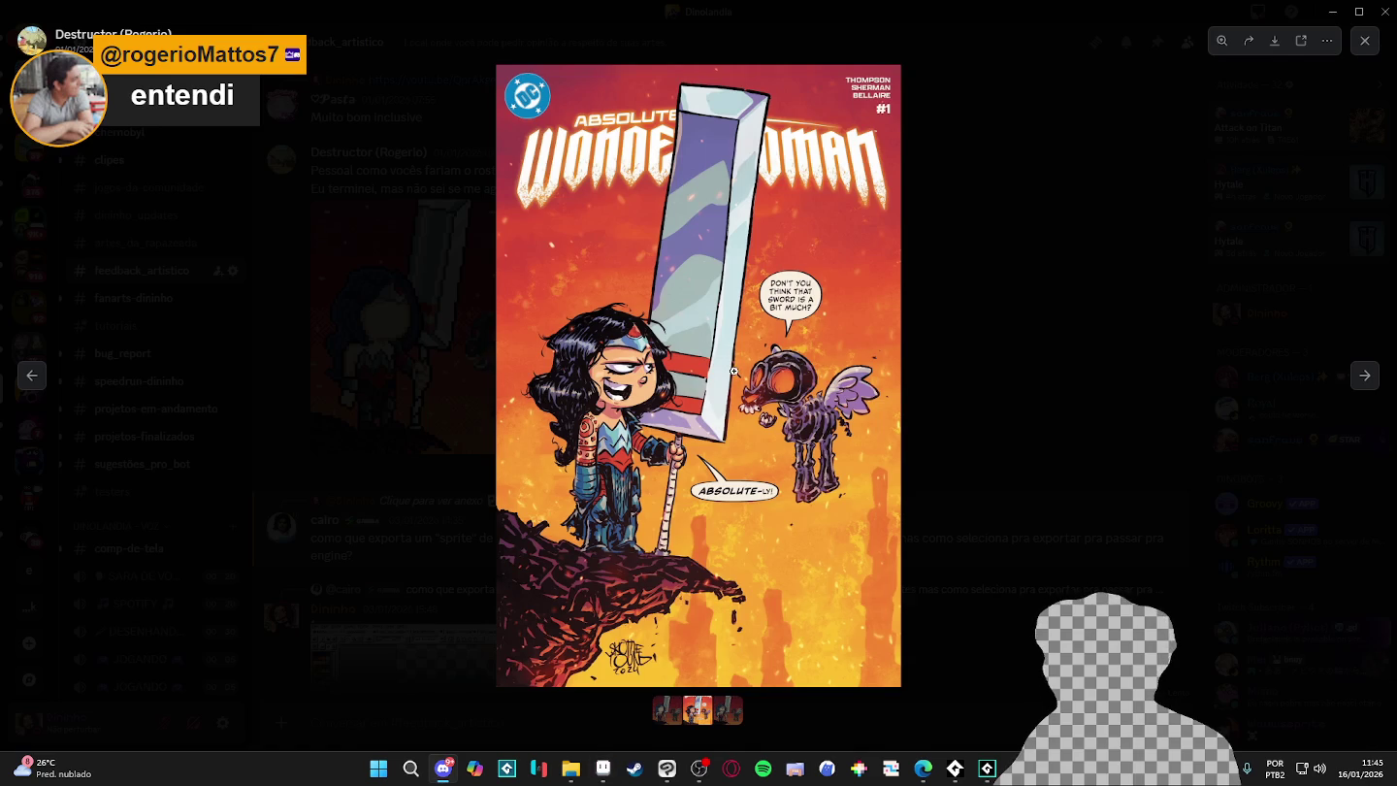
pyautogui.hotkey('alt', 'Tab')
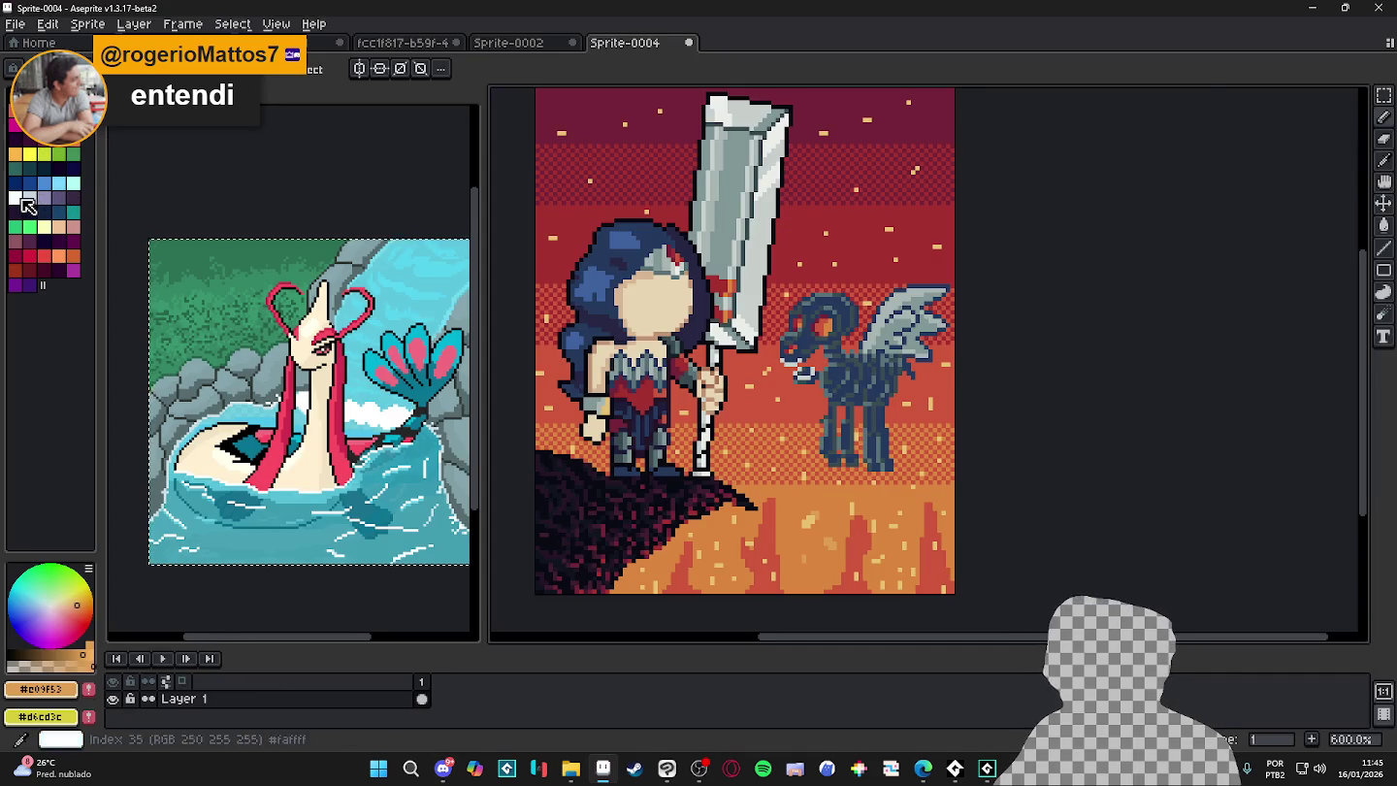
# - Draw white eyes on the heroine's blank face
pyautogui.click(27, 203)
pyautogui.scroll(2, 698, 308)
pyautogui.moveTo(582, 278)
pyautogui.mouseDown()
pyautogui.moveTo(622, 289)
pyautogui.moveTo(584, 291)
pyautogui.mouseUp()
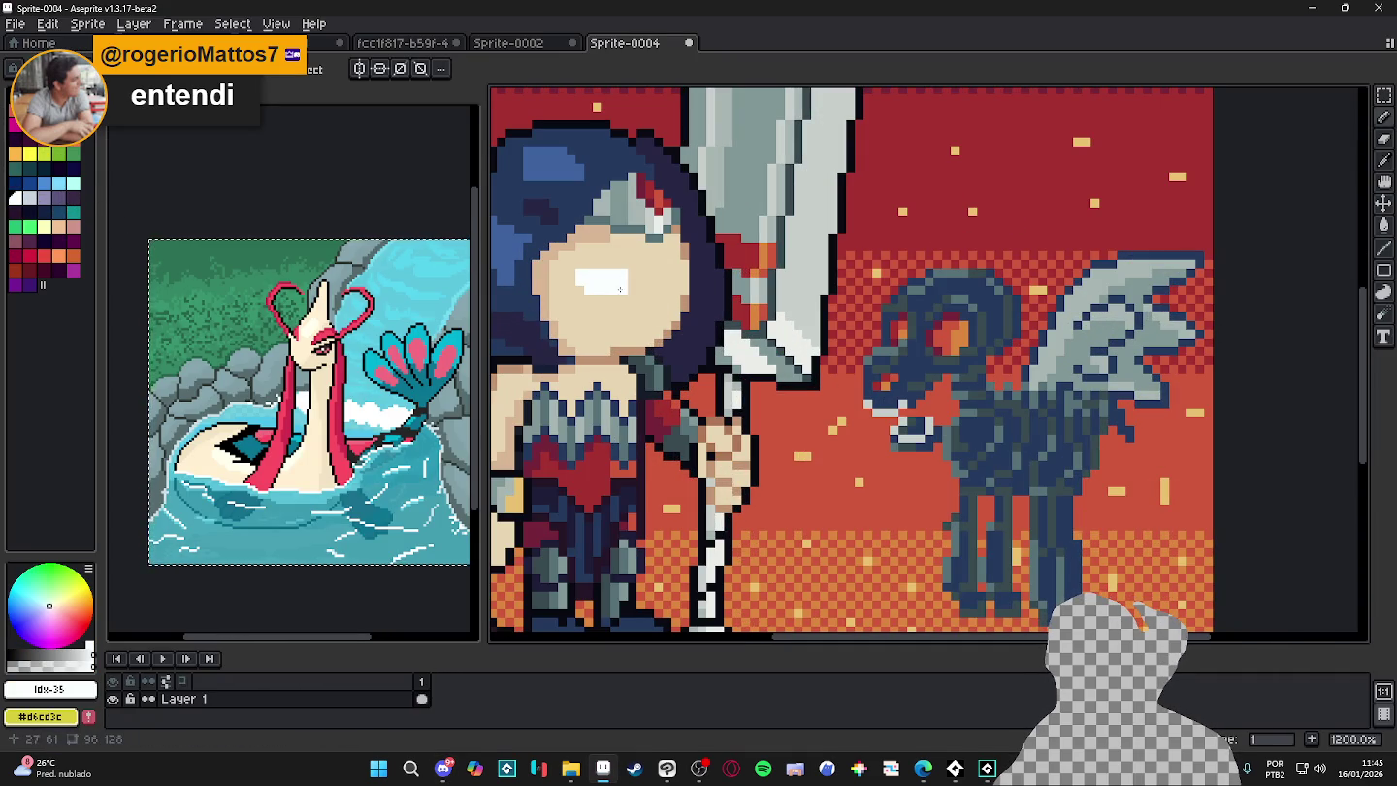
pyautogui.scroll(-2, 668, 282)
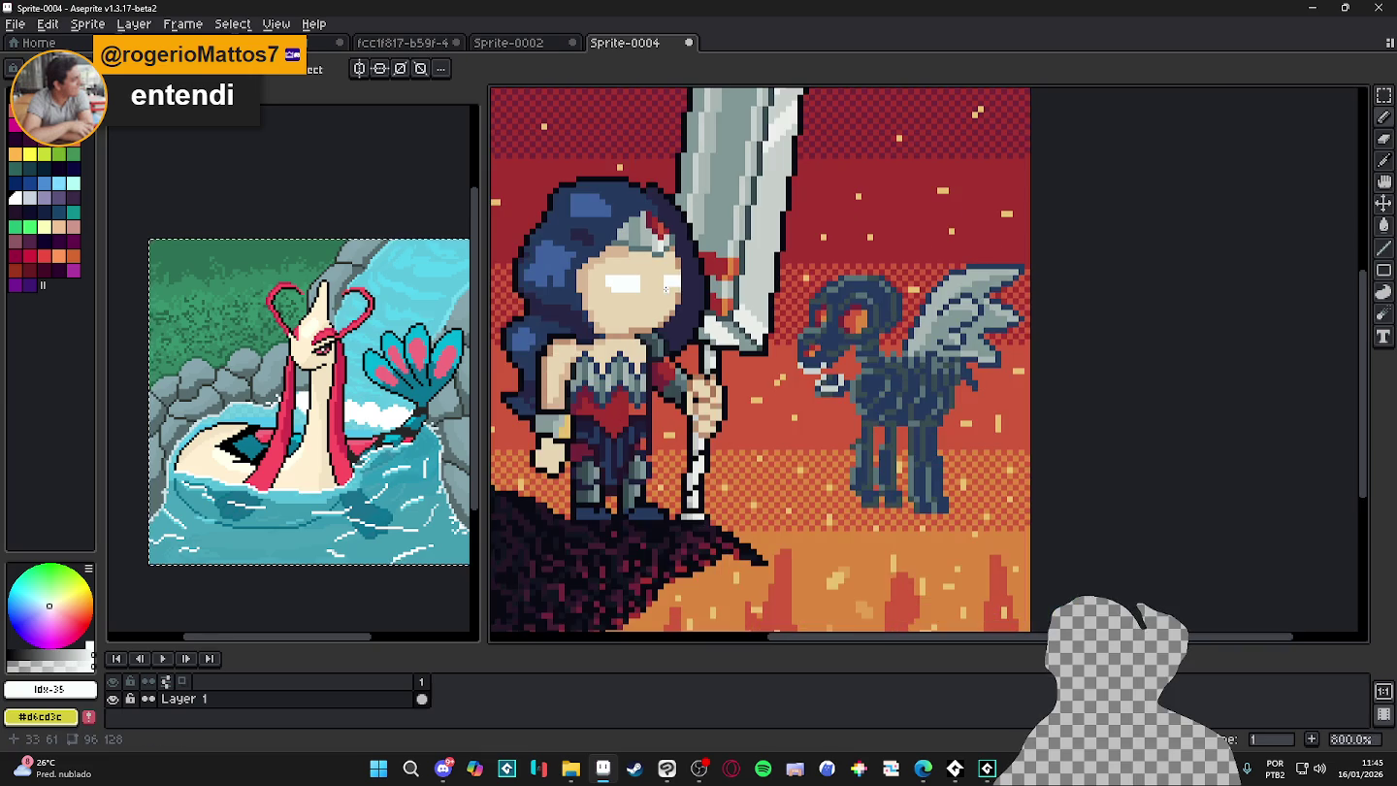
pyautogui.scroll(3, 669, 288)
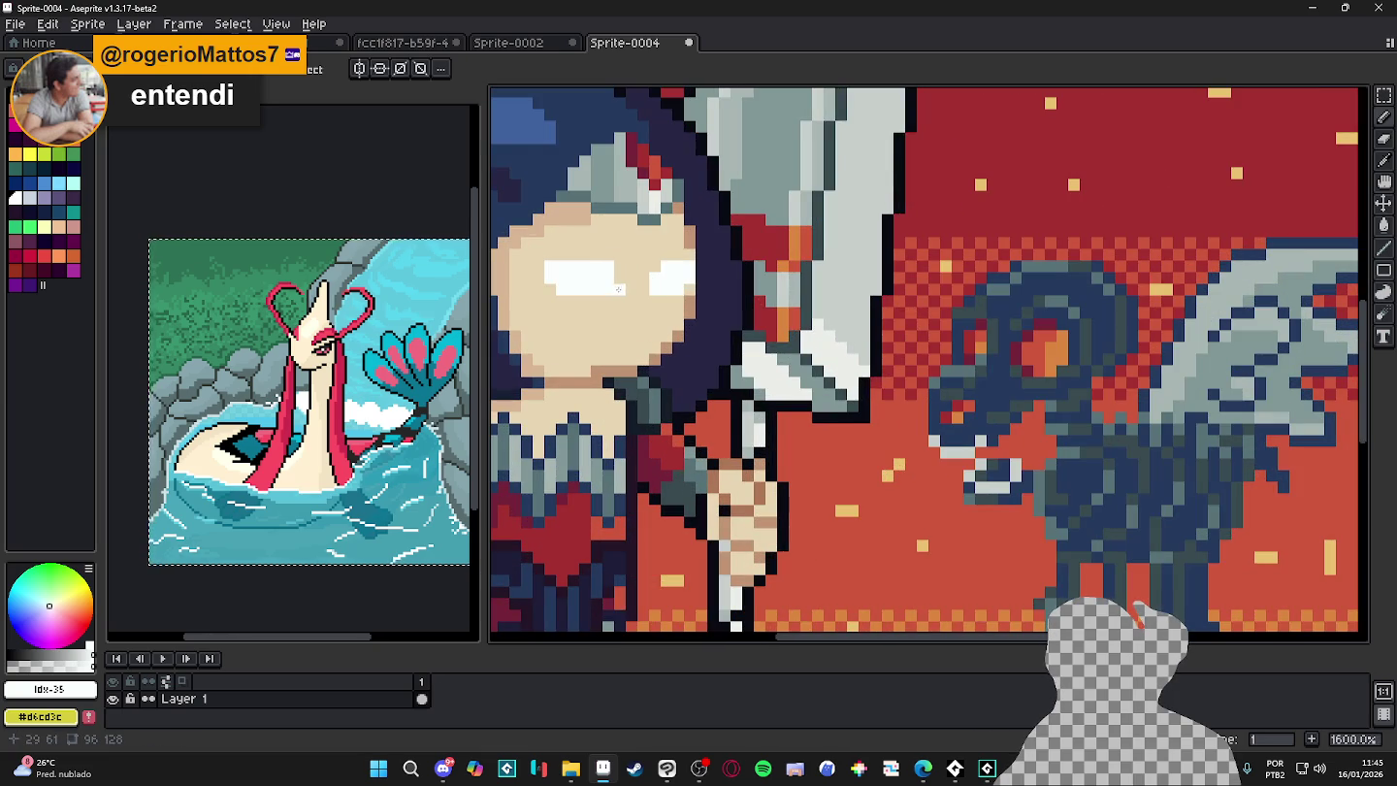
# - Add dark eyelid lines over the left and right eyes in the outline colour
pyautogui.keyDown('alt'); pyautogui.click(702, 281); pyautogui.keyUp('alt')
pyautogui.click(619, 266)
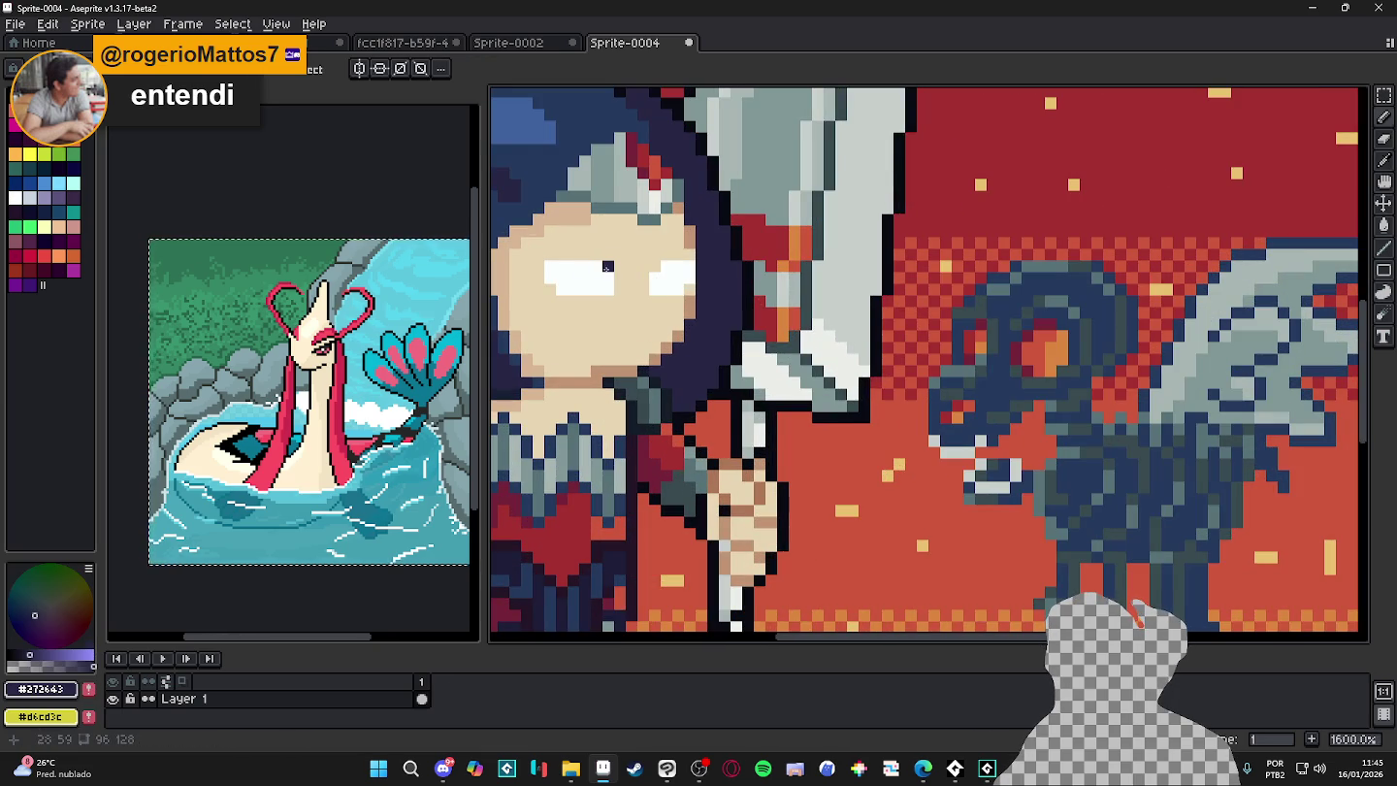
pyautogui.moveTo(609, 268); pyautogui.dragTo(541, 256)
pyautogui.click(644, 267)
pyautogui.moveTo(644, 268); pyautogui.dragTo(691, 256)
pyautogui.hscroll(-1, 606, 270)
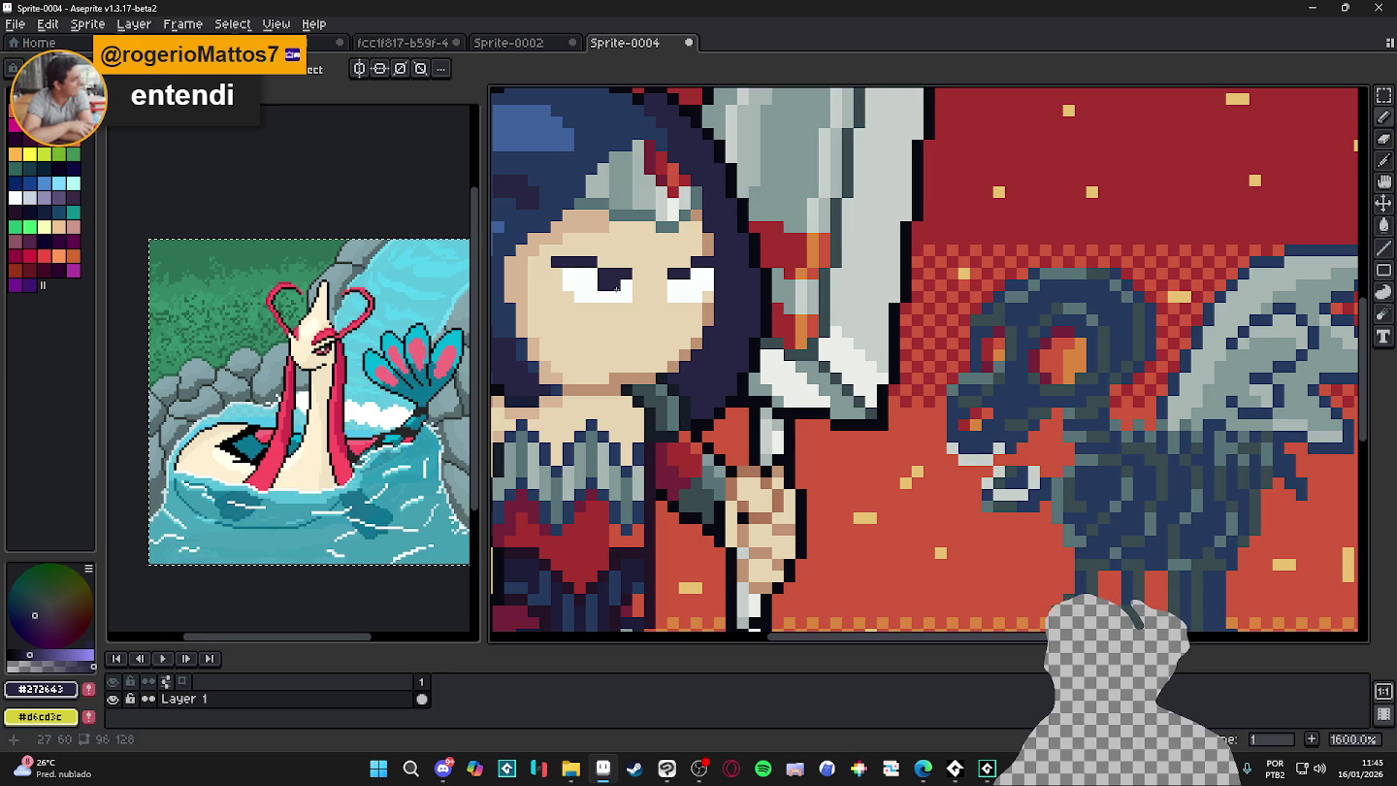
pyautogui.hotkey('alt', 'Tab')
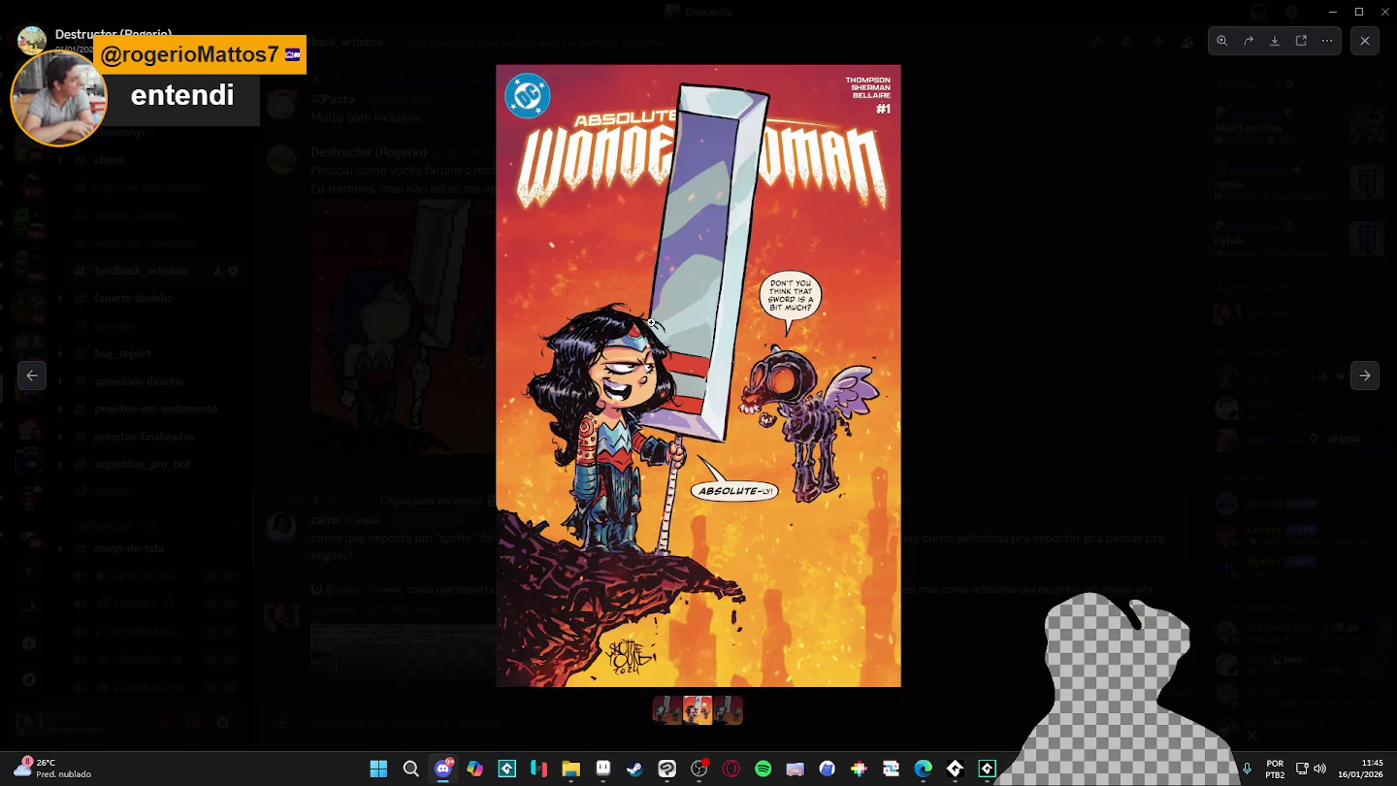
pyautogui.hotkey('alt', 'Tab')
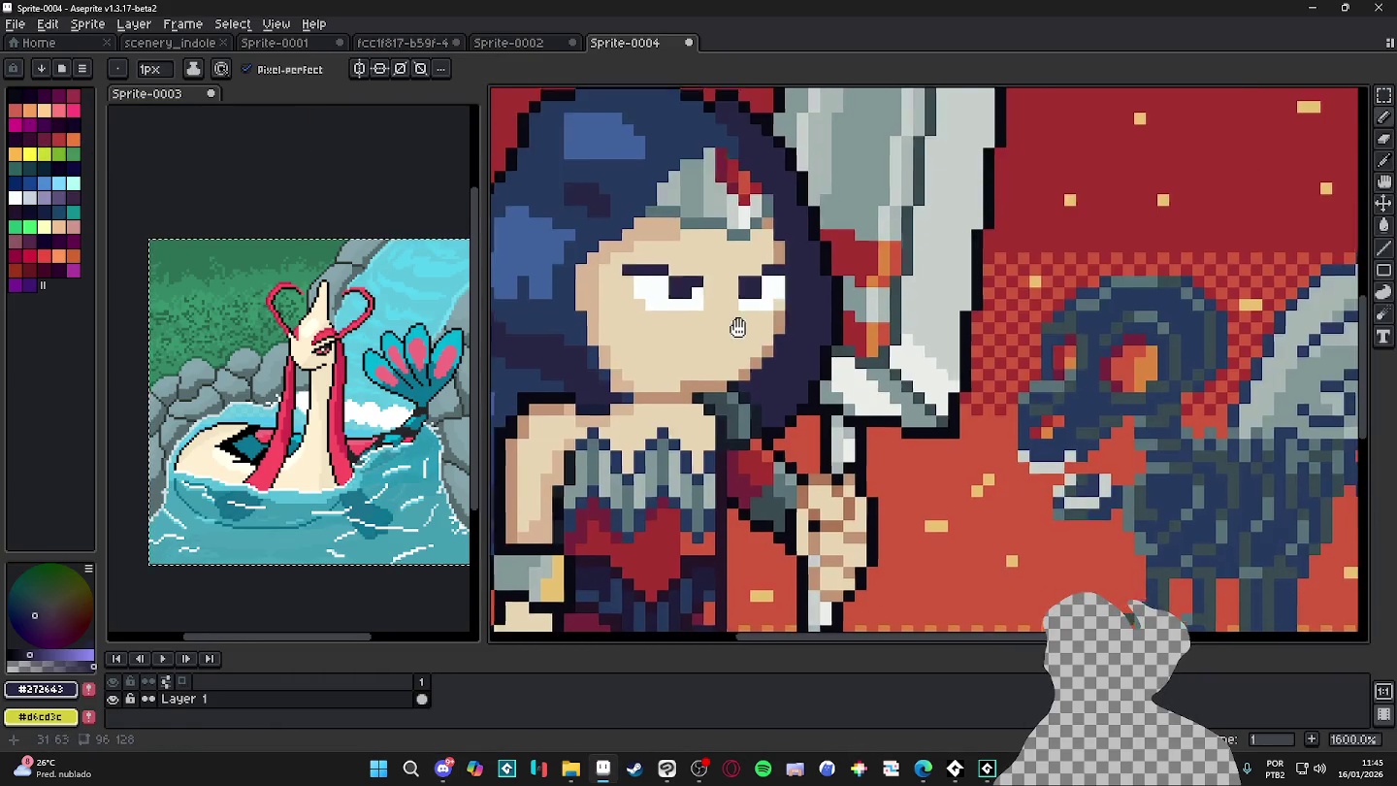
# - Draw a dark open mouth on the face and shrink the brush to one pixel
pyautogui.scroll(-3, 736, 324)
pyautogui.hotkey('alt', 'Tab')
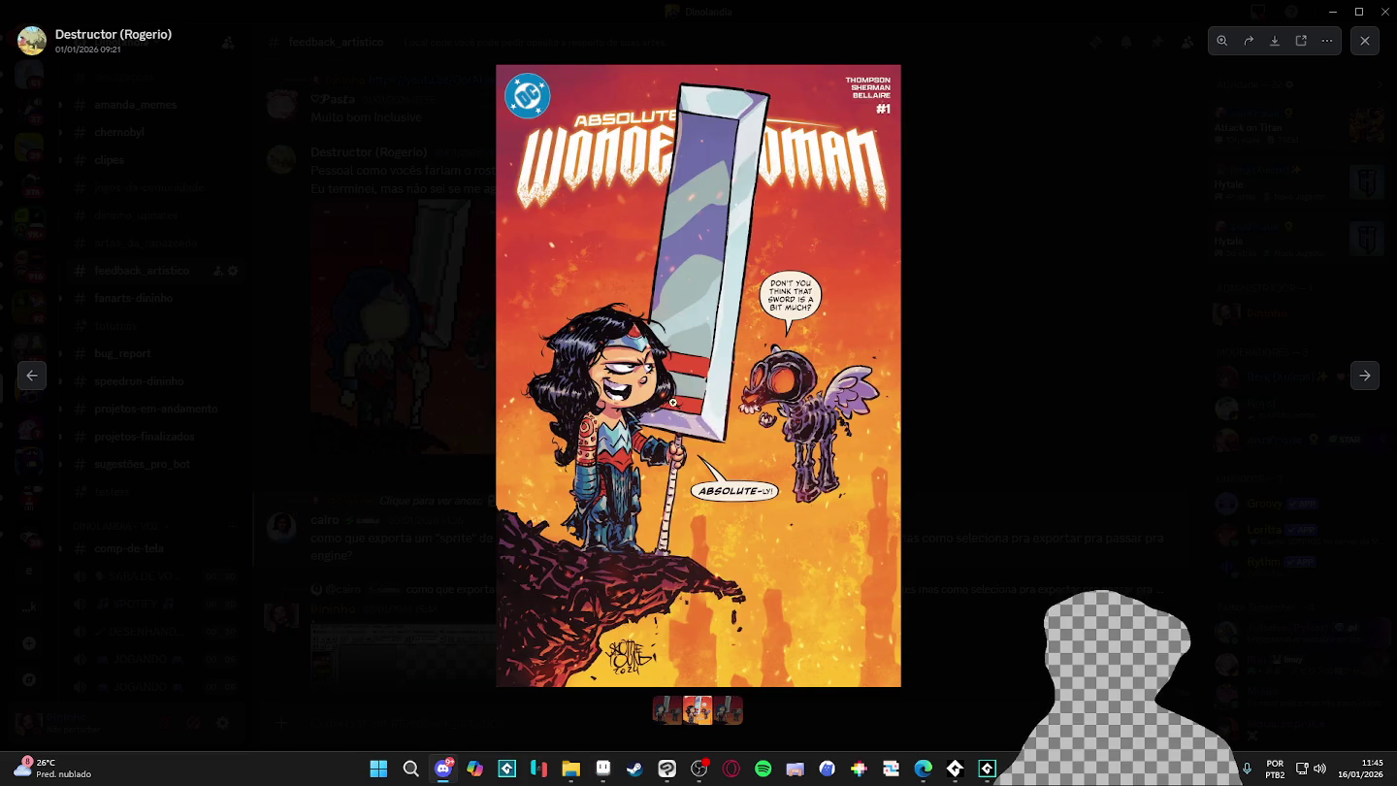
pyautogui.hotkey('alt', 'Tab')
pyautogui.scroll(4, 737, 349)
pyautogui.moveTo(715, 334)
pyautogui.mouseDown()
pyautogui.moveTo(806, 368)
pyautogui.moveTo(768, 383)
pyautogui.moveTo(720, 373)
pyautogui.mouseUp()
pyautogui.press('-')
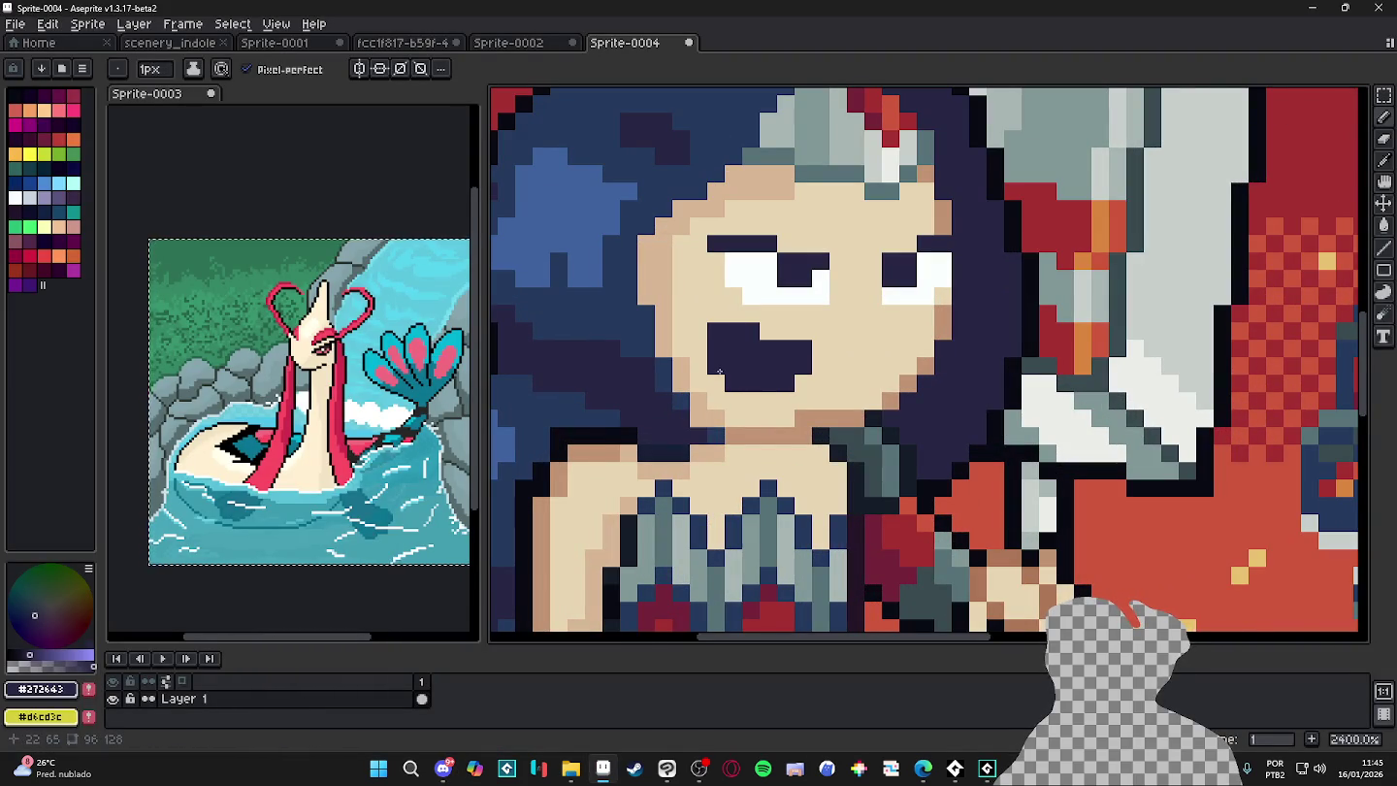
# - Add dark #272643 pixels beneath both eyes
pyautogui.scroll(-5, 720, 374)
pyautogui.hotkey('alt', 'Tab')
pyautogui.hotkey('alt', 'Tab')
pyautogui.scroll(5, 694, 355)
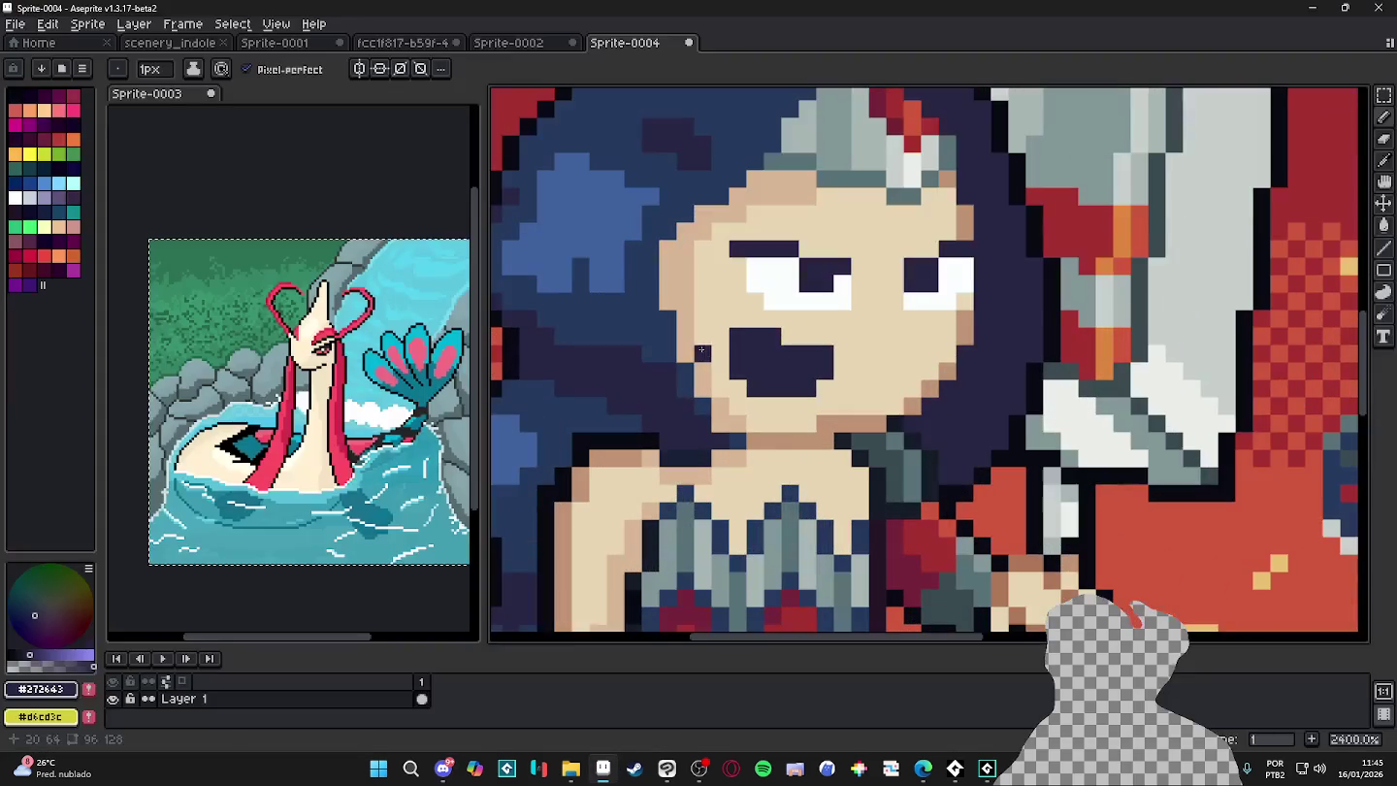
pyautogui.click(743, 305)
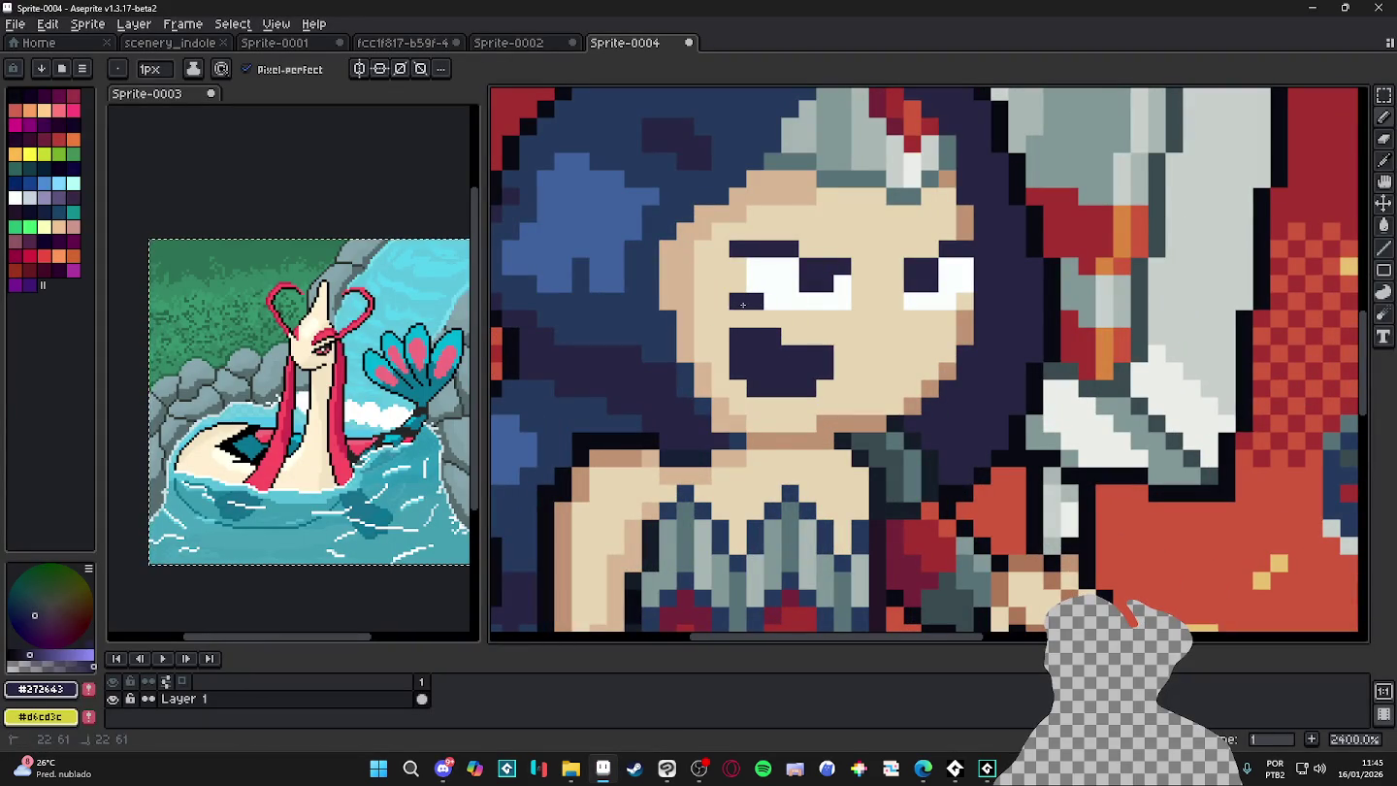
pyautogui.click(948, 319)
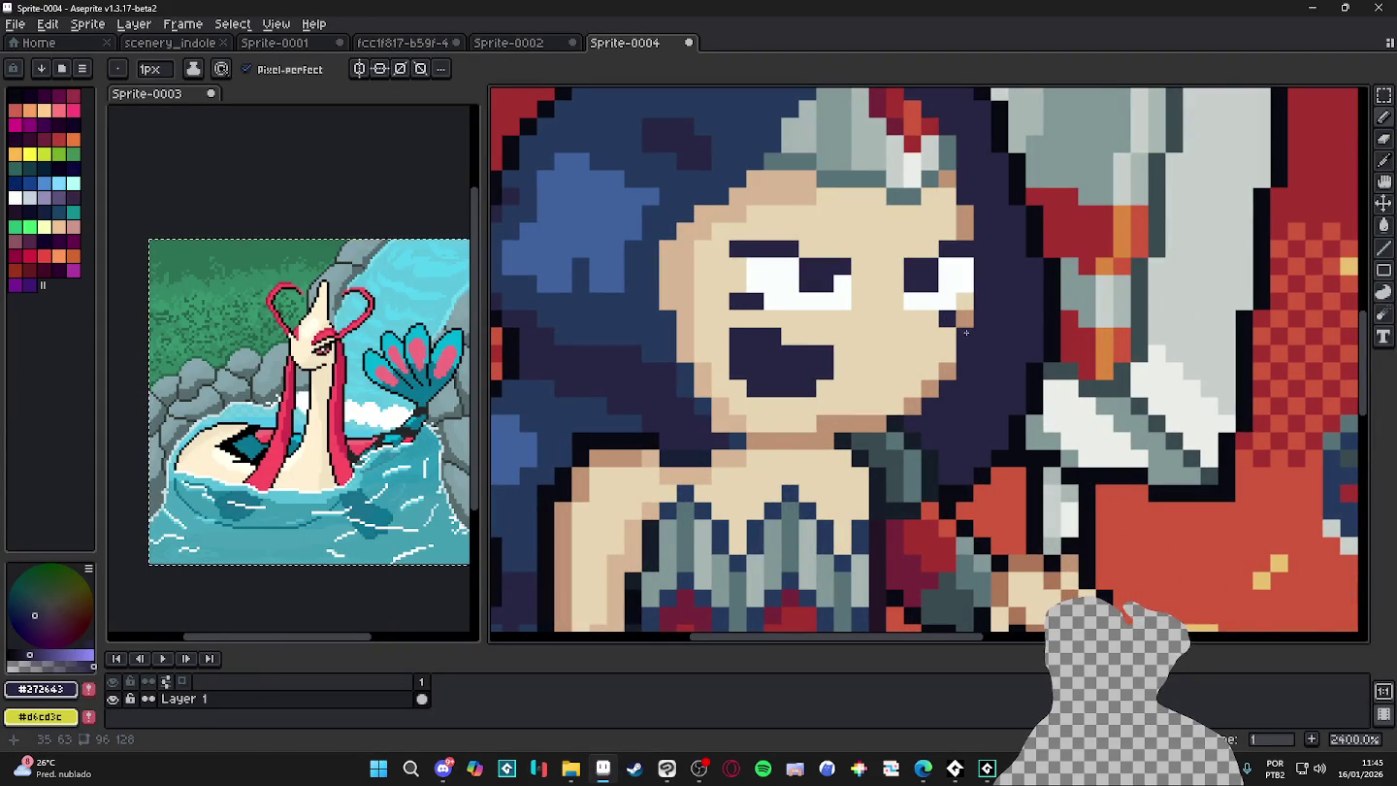
pyautogui.scroll(-3, 859, 336)
pyautogui.scroll(-3, 859, 335)
pyautogui.scroll(2, 772, 367)
pyautogui.scroll(2, 825, 349)
pyautogui.scroll(2, 885, 336)
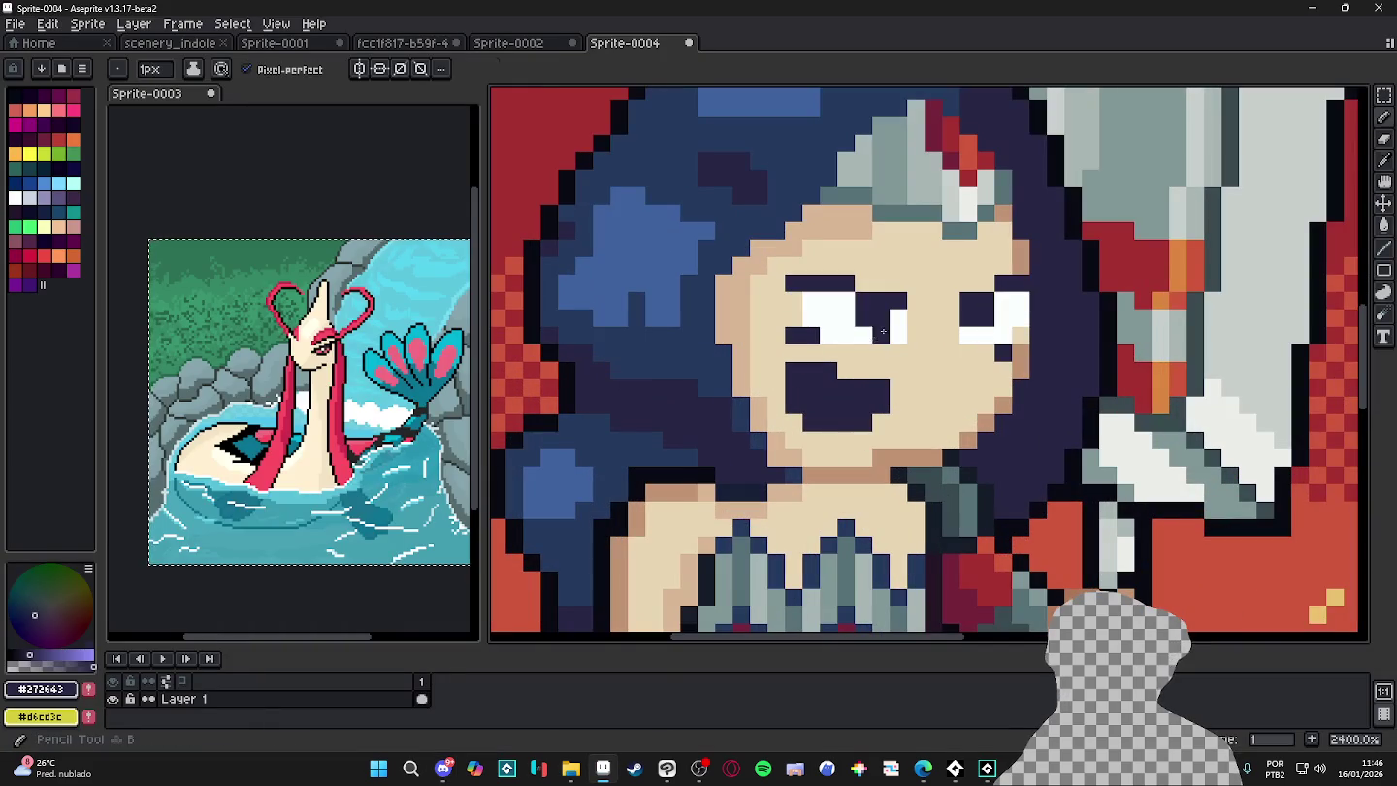
# - Paint white #faffff teeth inside the open mouth
pyautogui.keyDown('alt'); pyautogui.click(885, 335); pyautogui.keyUp('alt')
pyautogui.moveTo(854, 388)
pyautogui.mouseDown()
pyautogui.moveTo(828, 371)
pyautogui.moveTo(834, 389)
pyautogui.mouseUp()
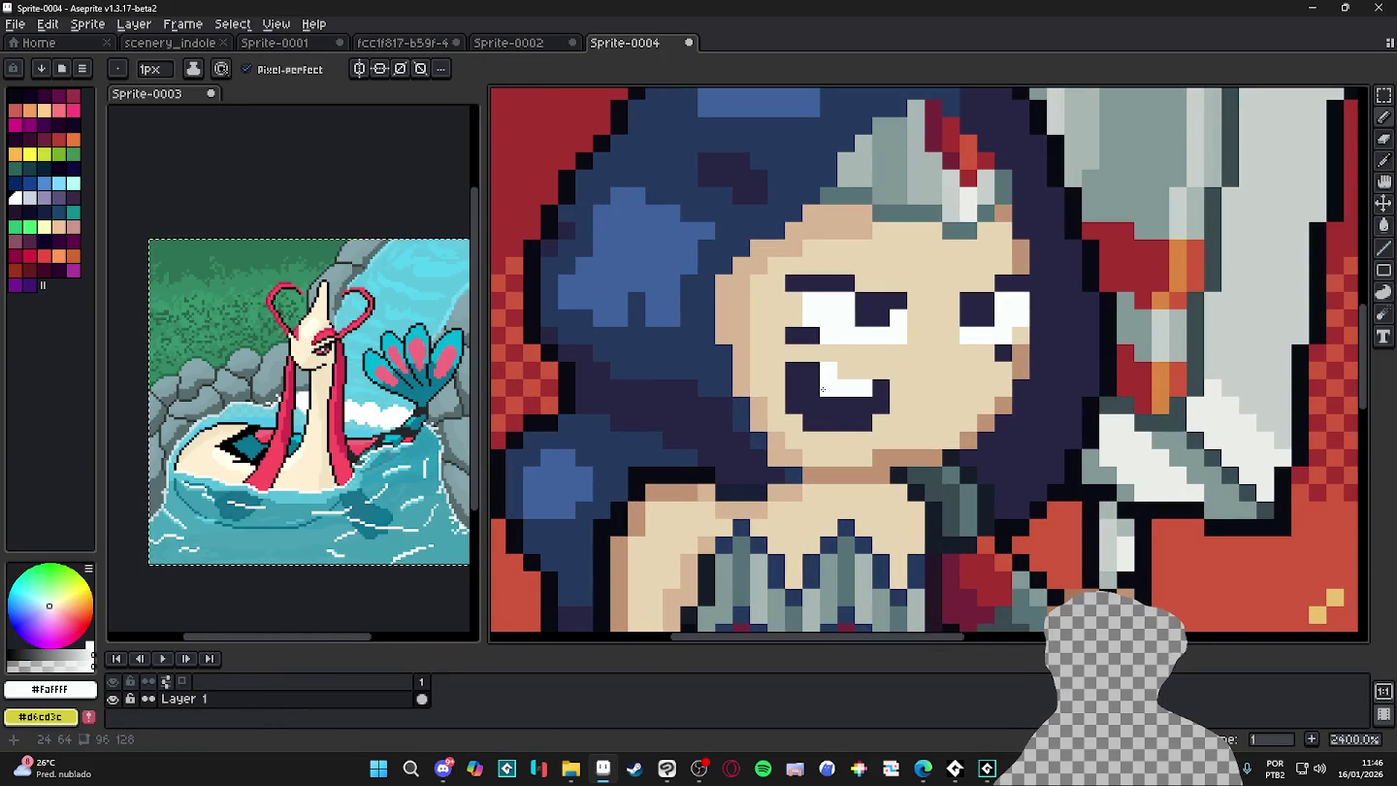
pyautogui.scroll(-3, 834, 423)
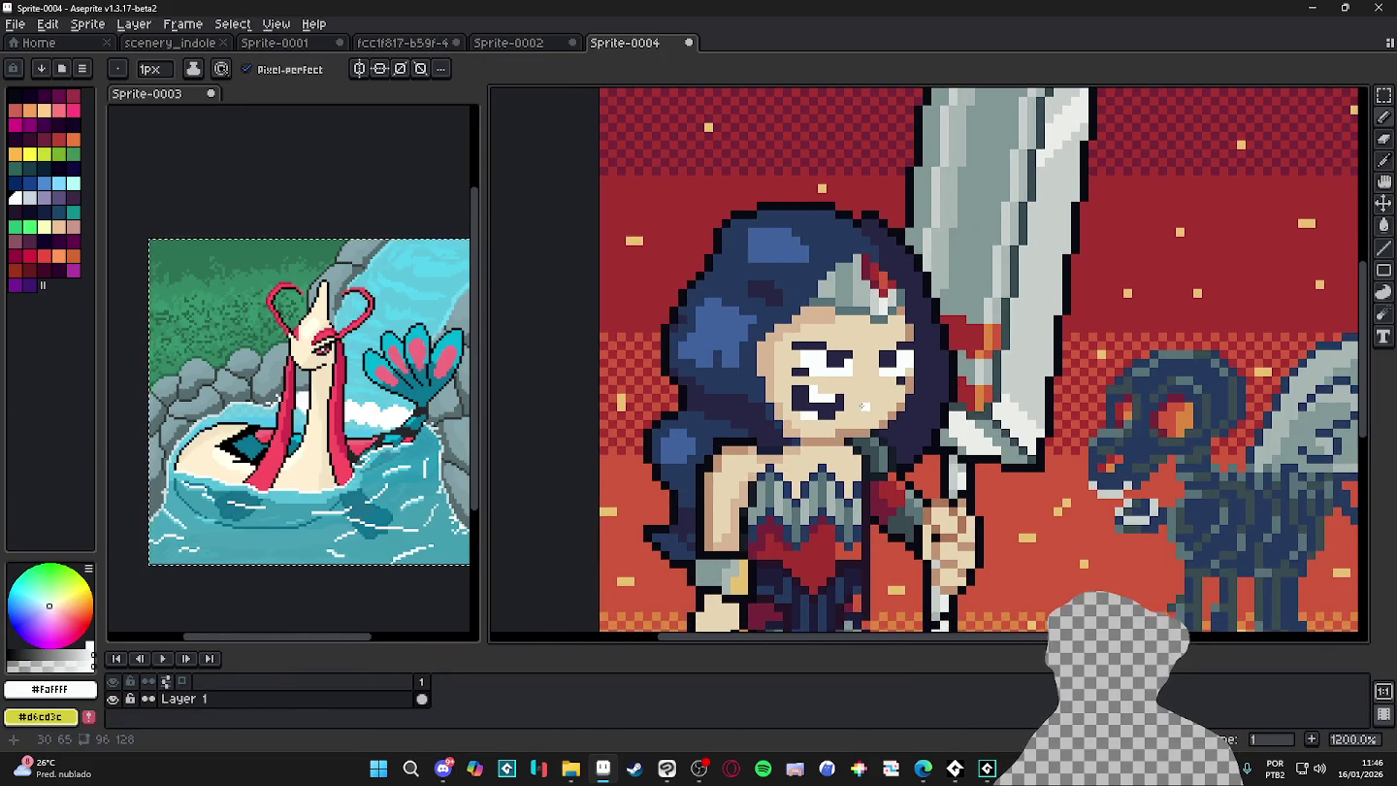
pyautogui.hotkey('alt', 'Tab')
pyautogui.hotkey('alt', 'Tab')
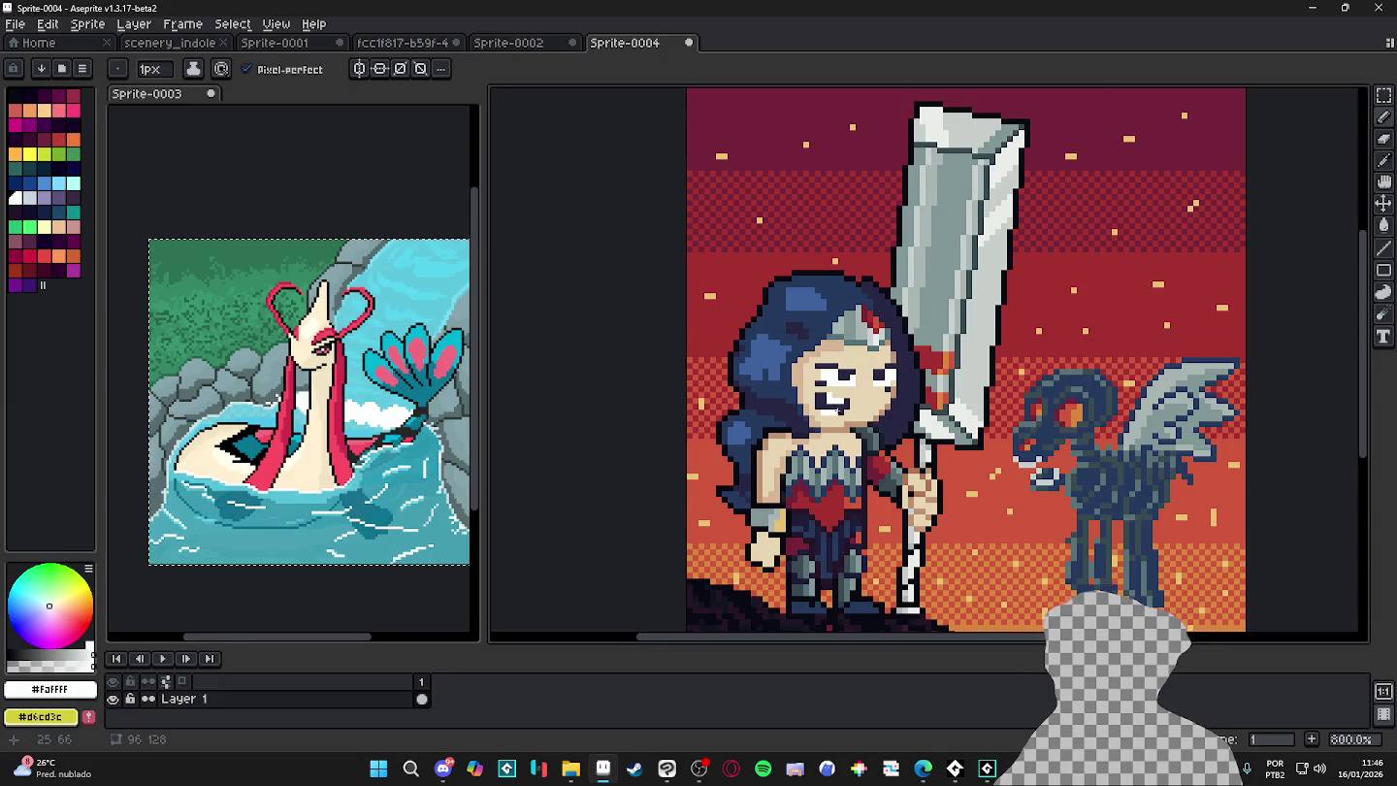
# - Pick the near-black #090a14 and set a 1px brush
pyautogui.scroll(1, 975, 461)
pyautogui.keyDown('alt'); pyautogui.click(978, 455); pyautogui.keyUp('alt')
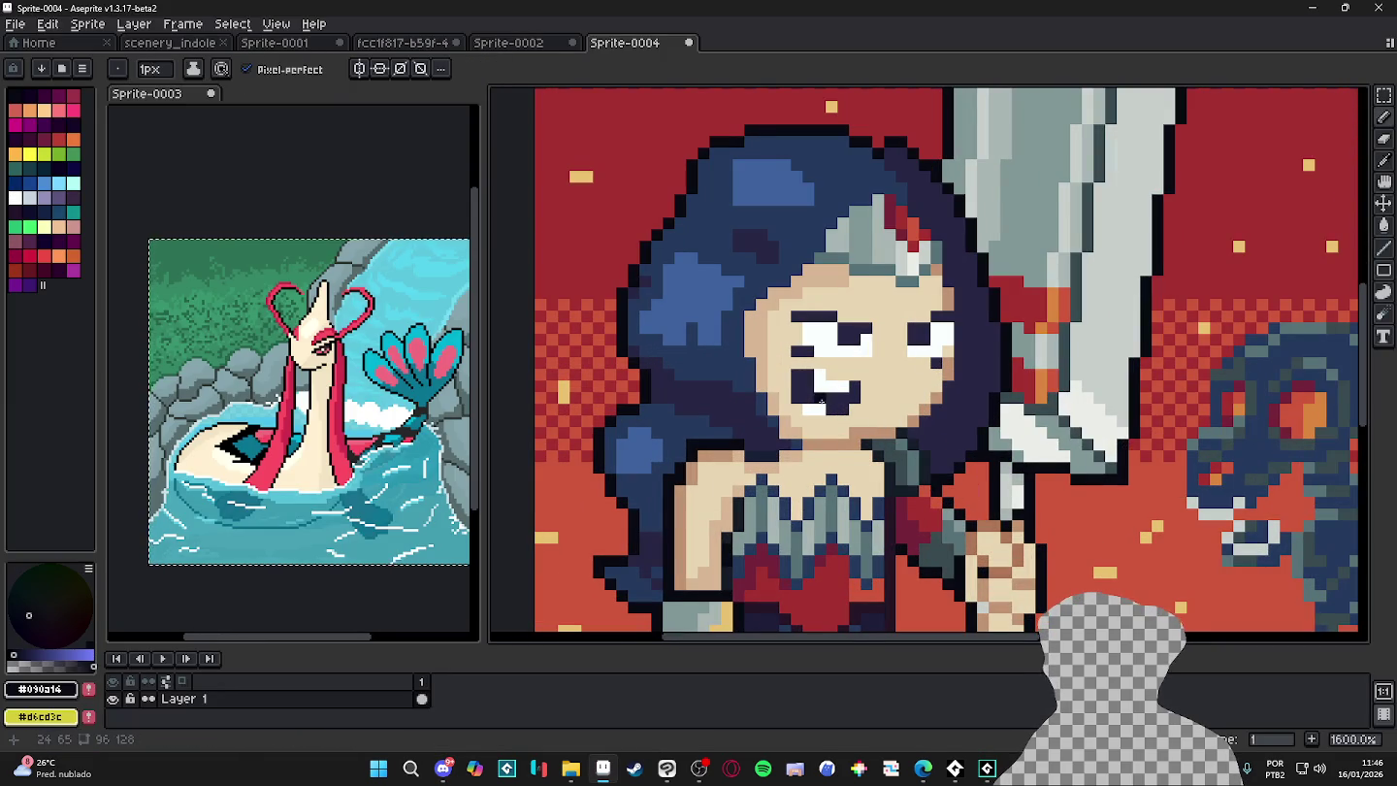
pyautogui.press('-')
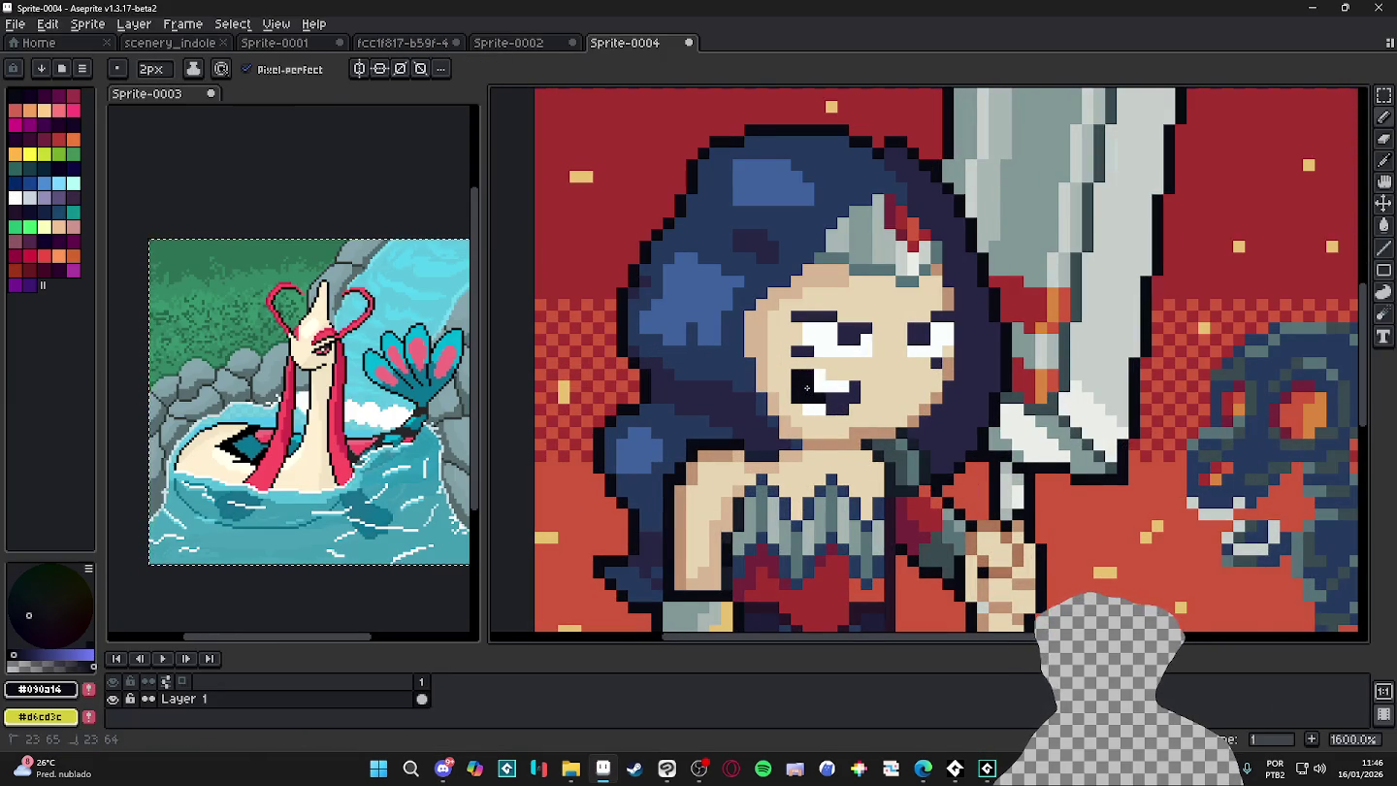
pyautogui.scroll(-1, 803, 408)
pyautogui.scroll(-1, 810, 431)
pyautogui.scroll(-2, 812, 439)
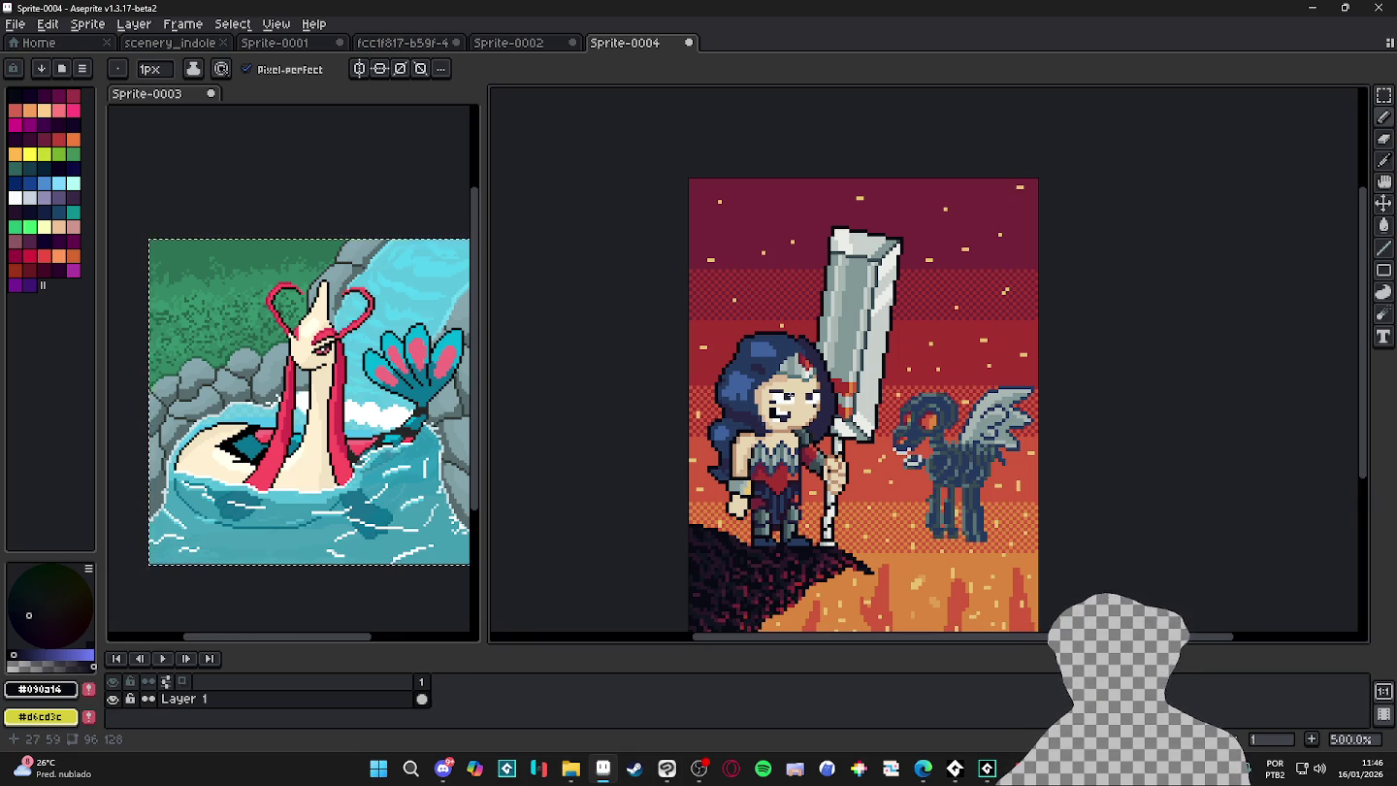
# - Add dark pixels below the left eye and around the right eye
pyautogui.scroll(2, 766, 405)
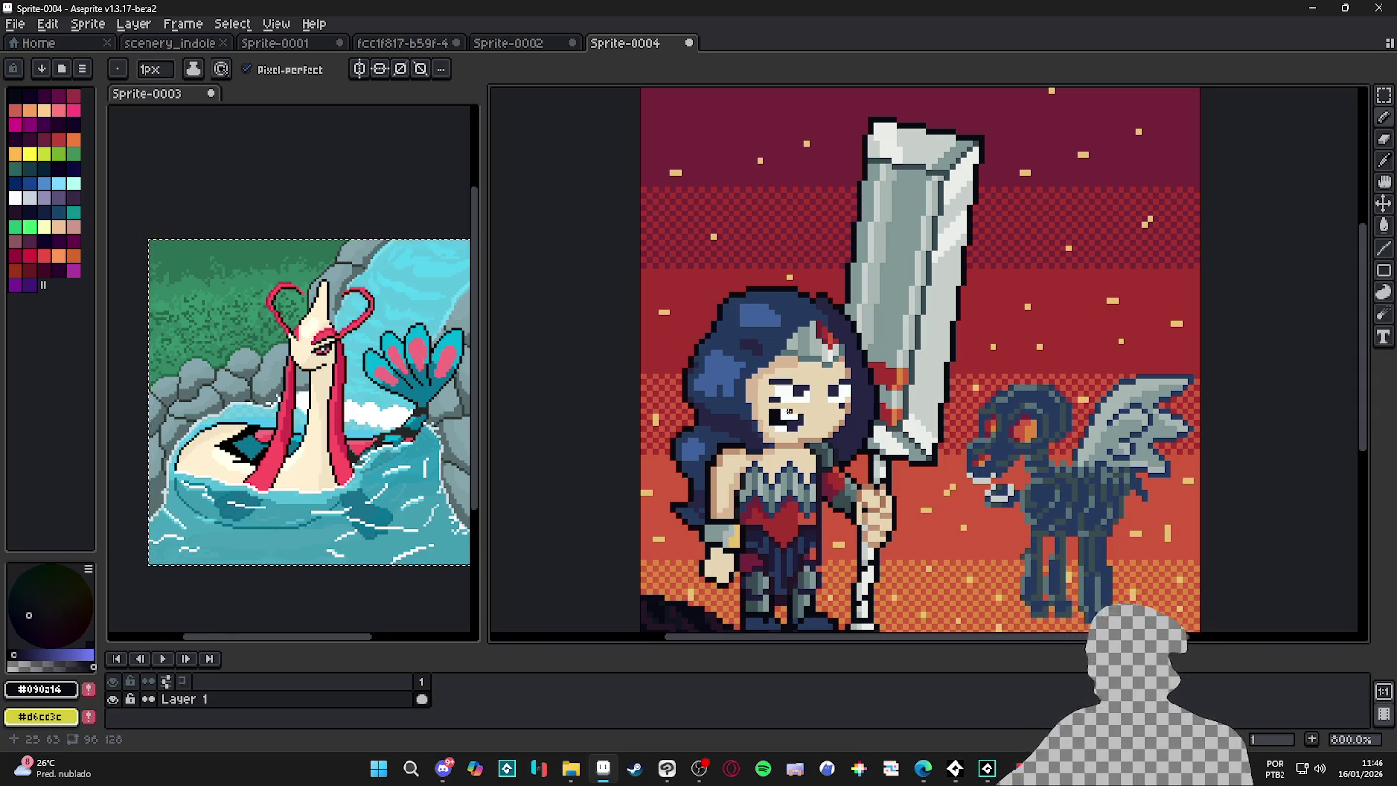
pyautogui.scroll(3, 781, 415)
pyautogui.keyDown('alt'); pyautogui.click(804, 405); pyautogui.keyUp('alt')
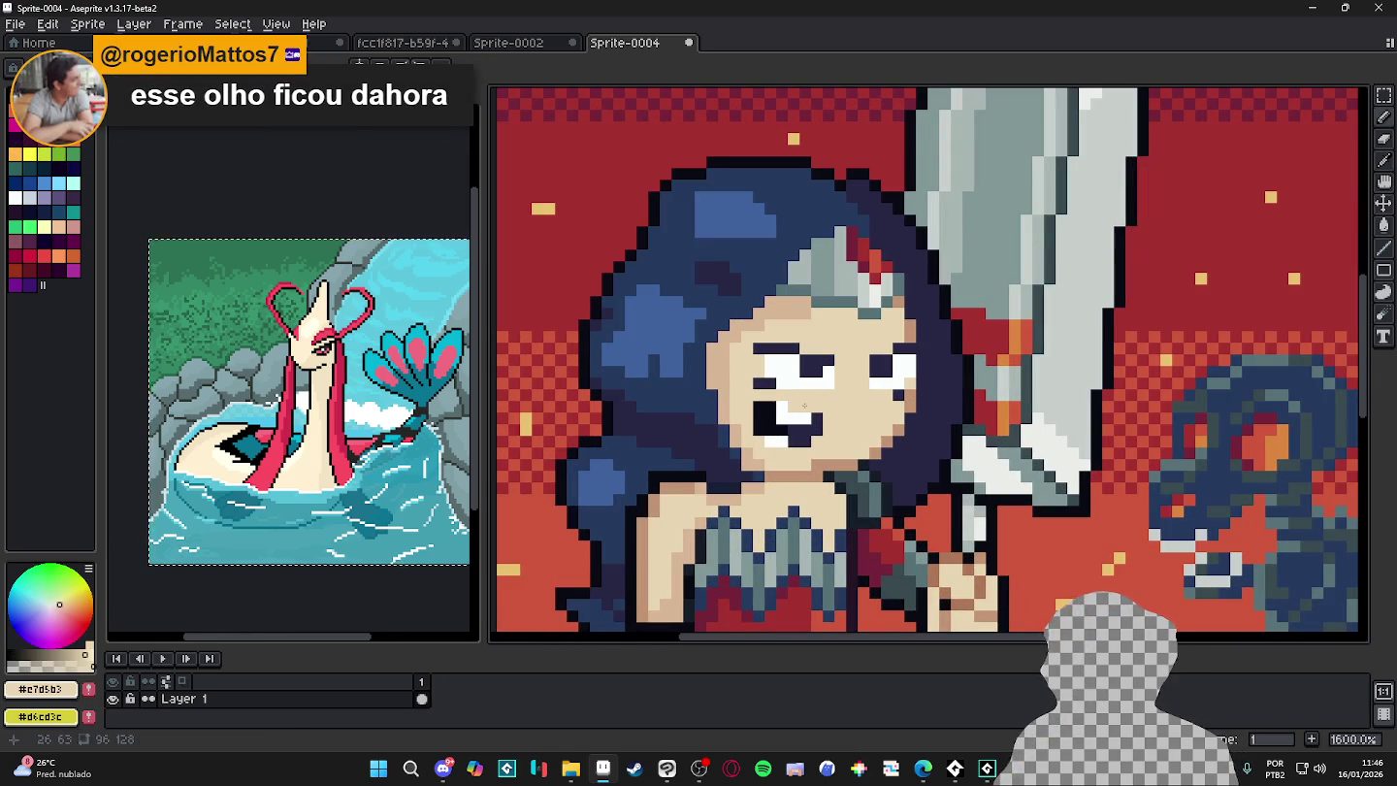
pyautogui.hotkey('alt', 'Tab')
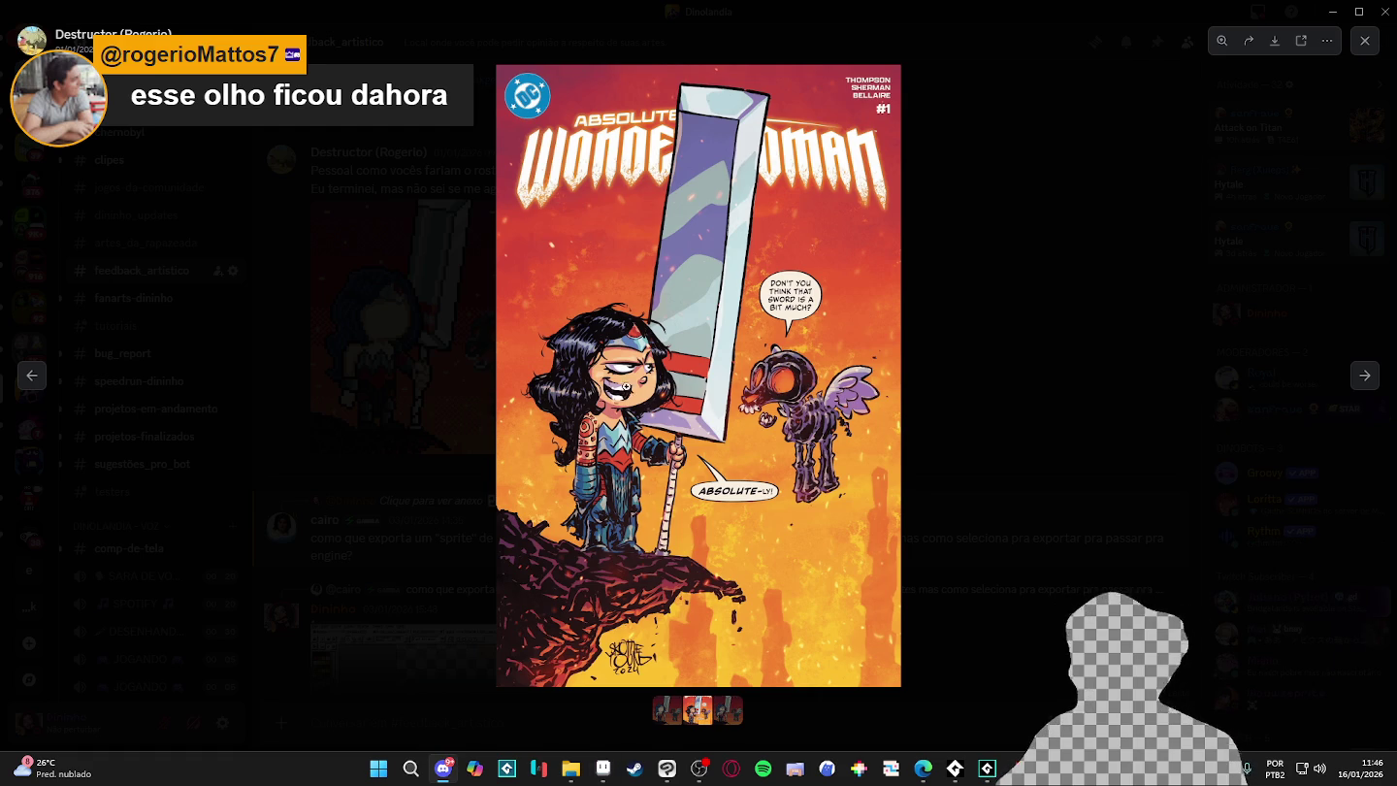
pyautogui.hotkey('alt', 'Tab')
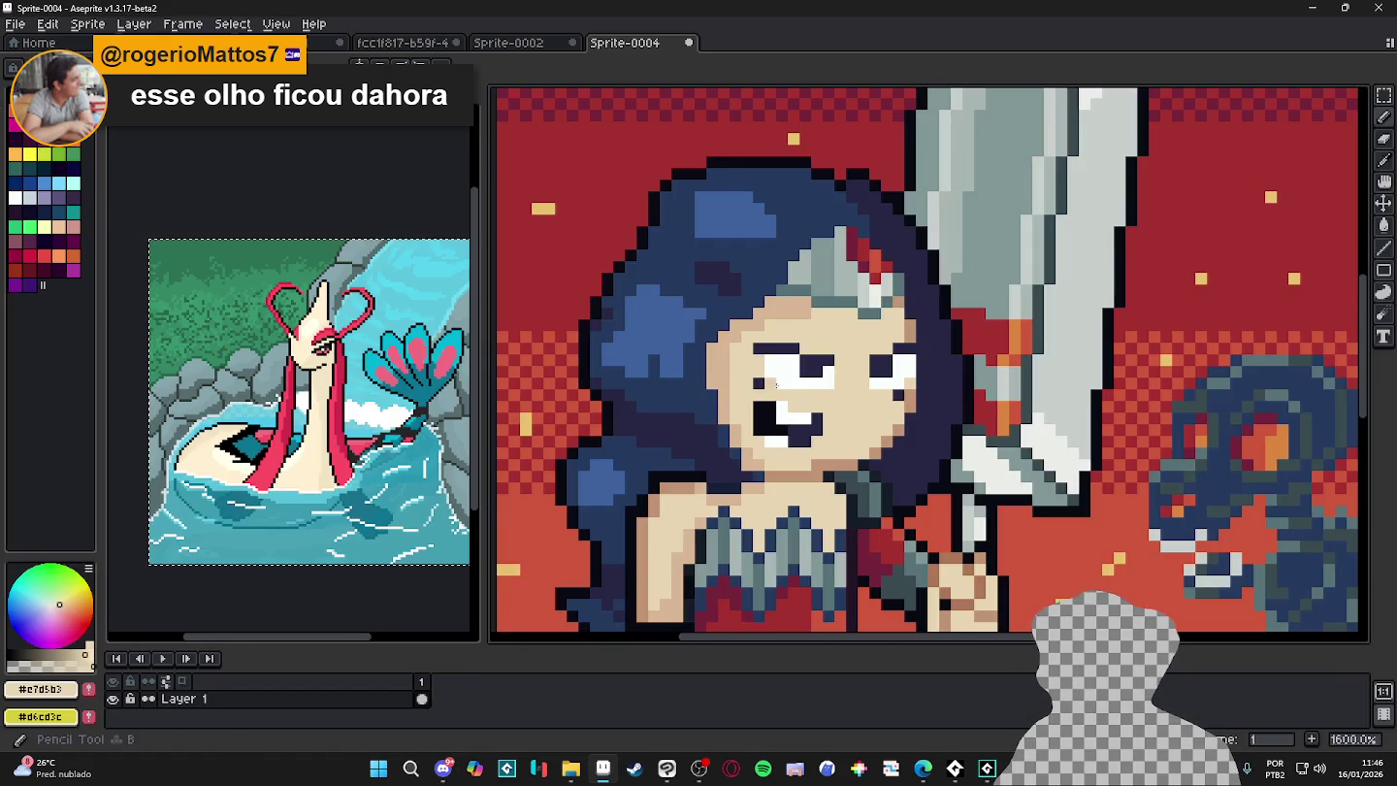
pyautogui.scroll(1, 767, 378)
pyautogui.keyDown('alt'); pyautogui.click(766, 378); pyautogui.keyUp('alt')
pyautogui.click(788, 404)
pyautogui.click(834, 404)
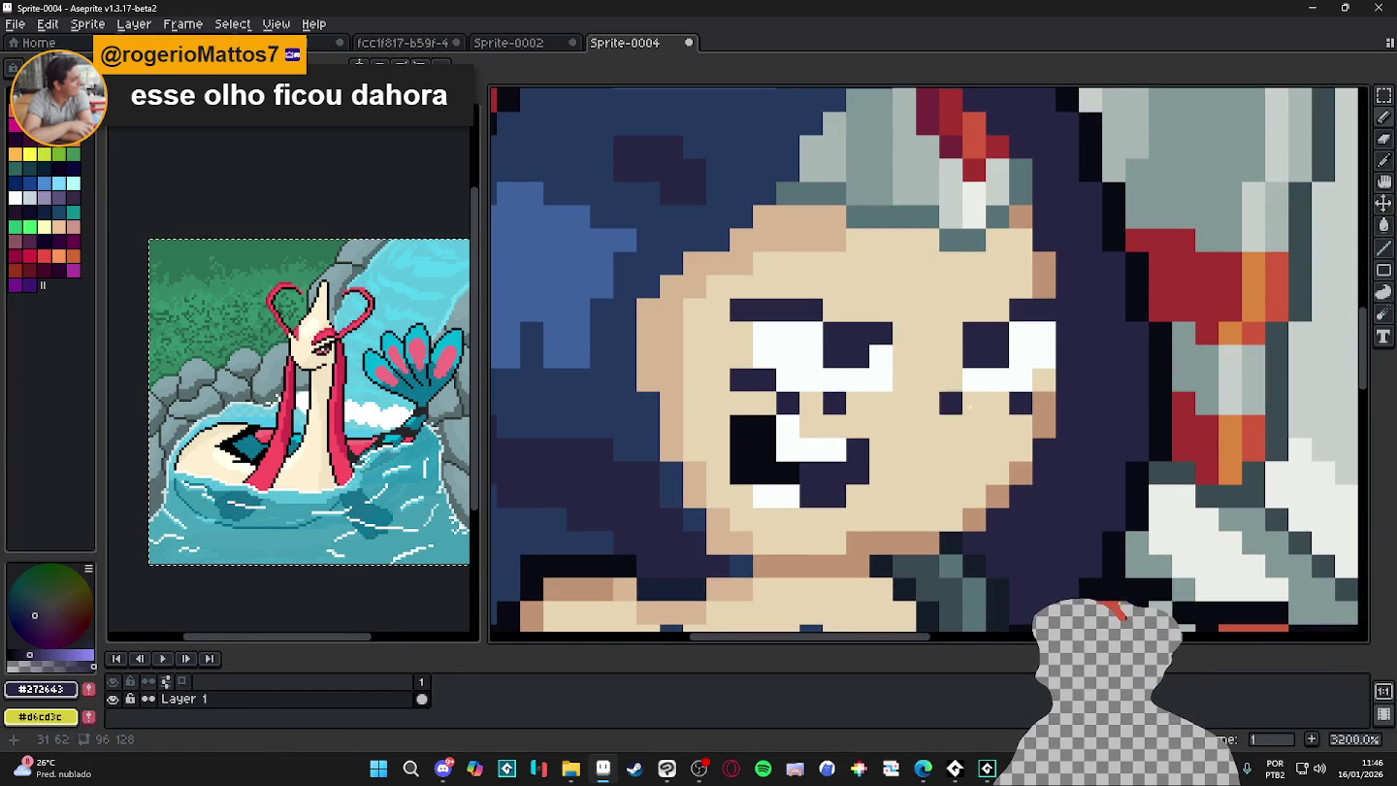
pyautogui.moveTo(1043, 402); pyautogui.dragTo(1042, 378)
pyautogui.click(997, 425)
# - Touch up the eye with skin-tone and grey pixels, lightening its edge
pyautogui.scroll(-4, 997, 424)
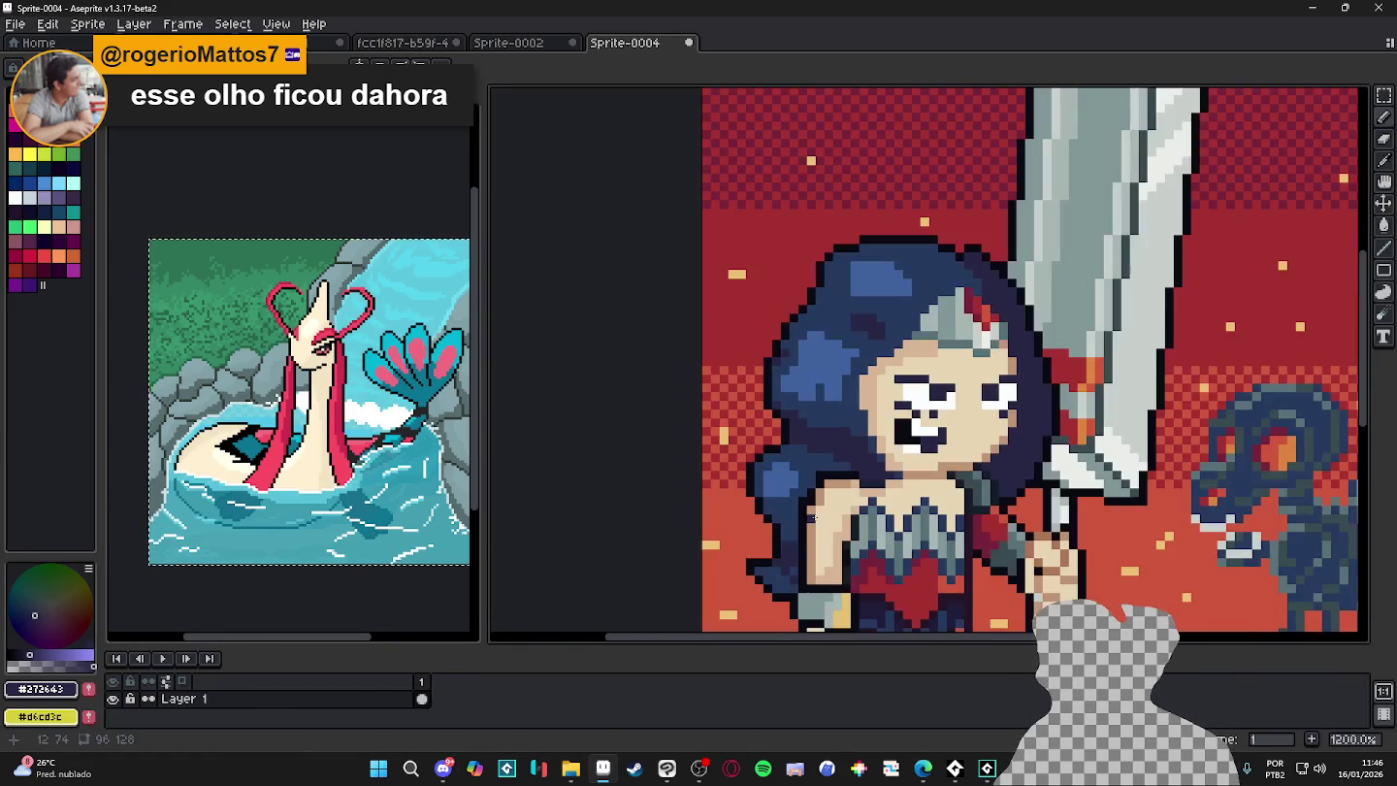
pyautogui.scroll(-3, 889, 448)
pyautogui.scroll(4, 883, 432)
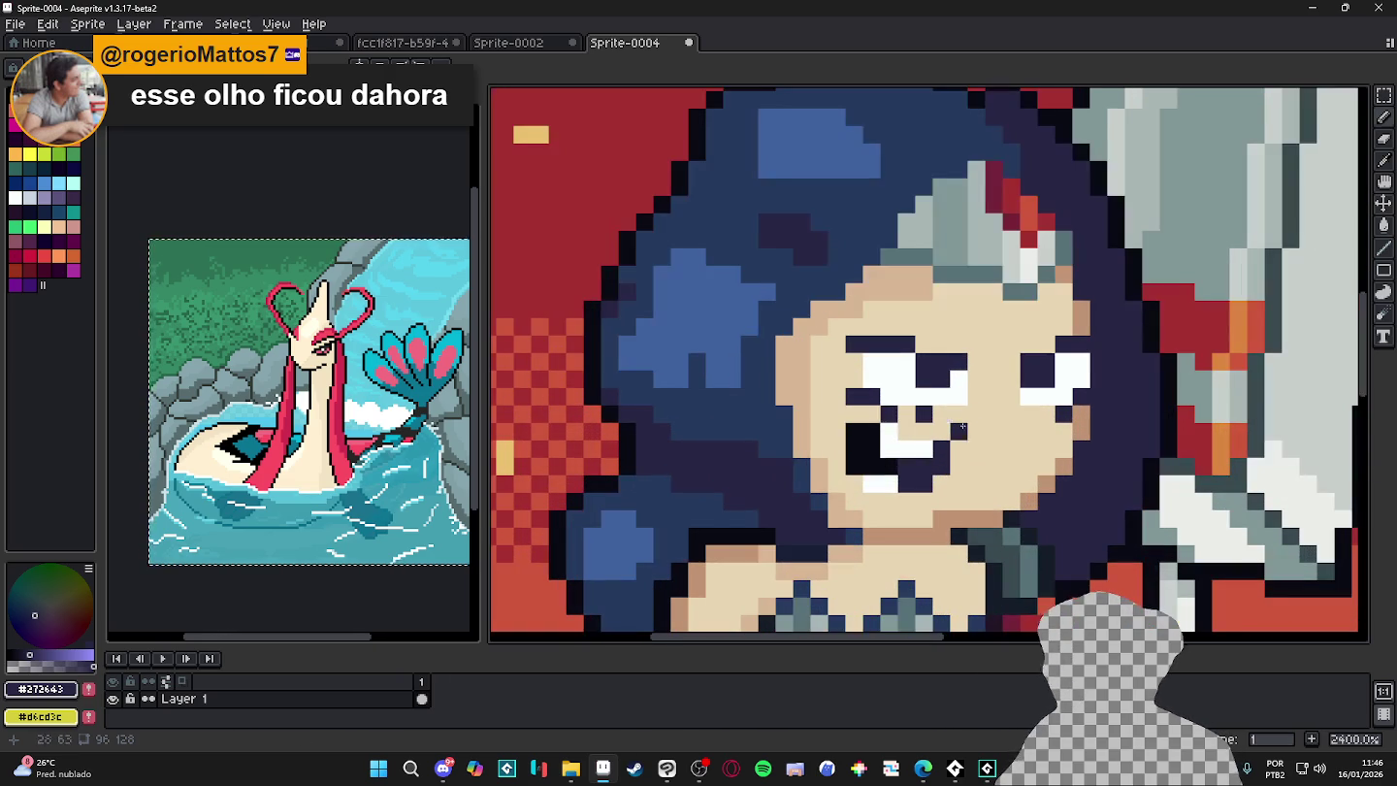
pyautogui.scroll(2, 898, 447)
pyautogui.keyDown('alt'); pyautogui.click(853, 460); pyautogui.keyUp('alt')
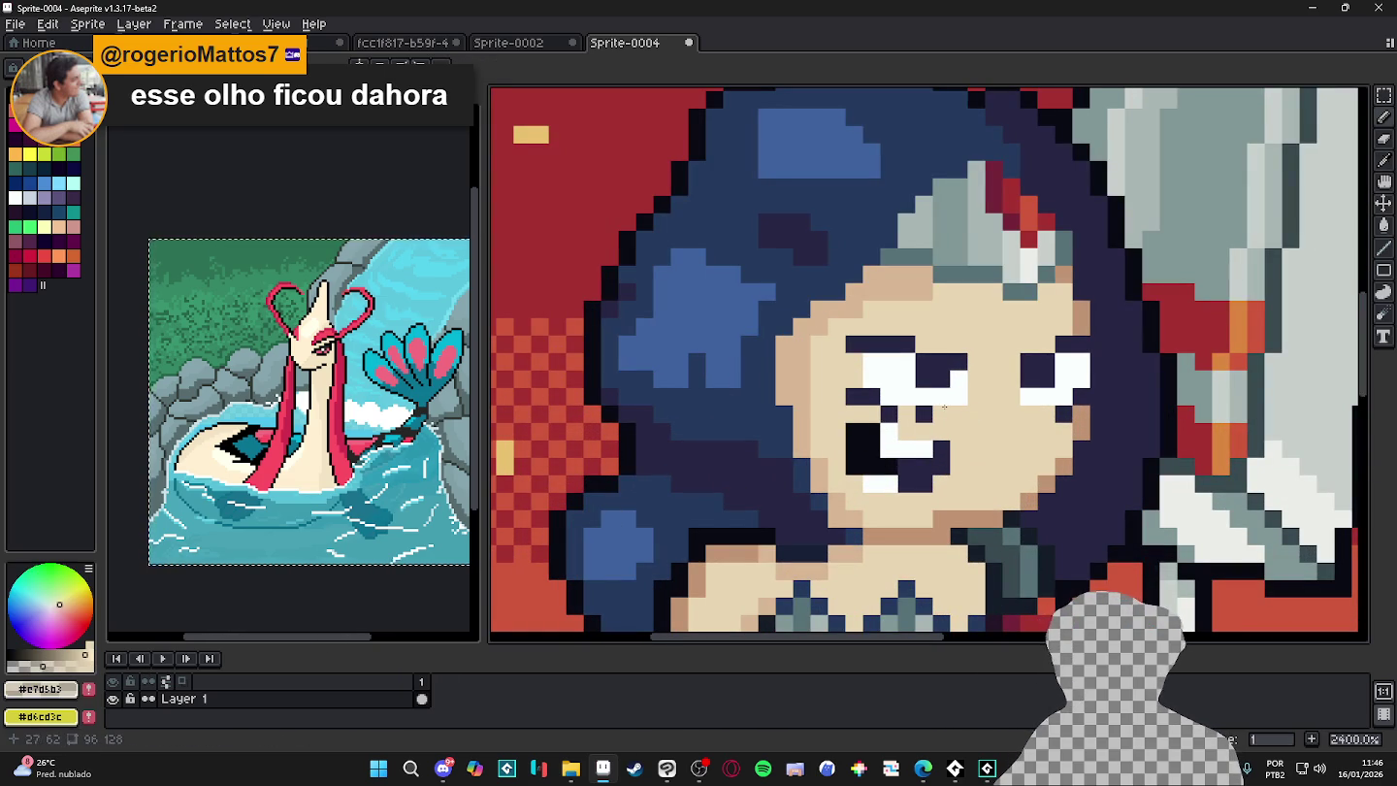
pyautogui.click(924, 413)
pyautogui.click(888, 414)
pyautogui.click(868, 397)
pyautogui.scroll(-4, 883, 396)
pyautogui.scroll(2, 910, 392)
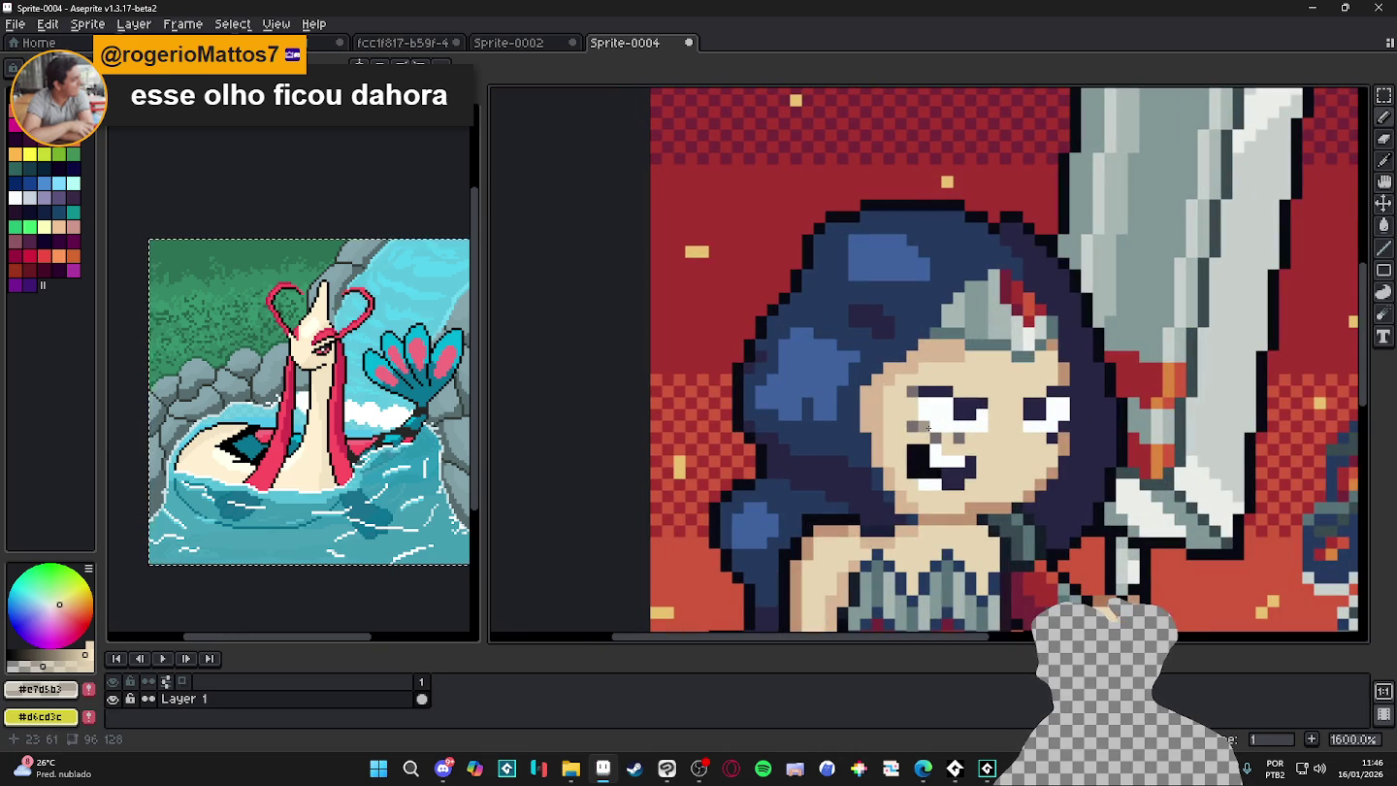
pyautogui.moveTo(928, 427); pyautogui.dragTo(961, 439)
# - Try a grey pixel left of the eye after checking the reference, then undo it
pyautogui.scroll(-2, 981, 449)
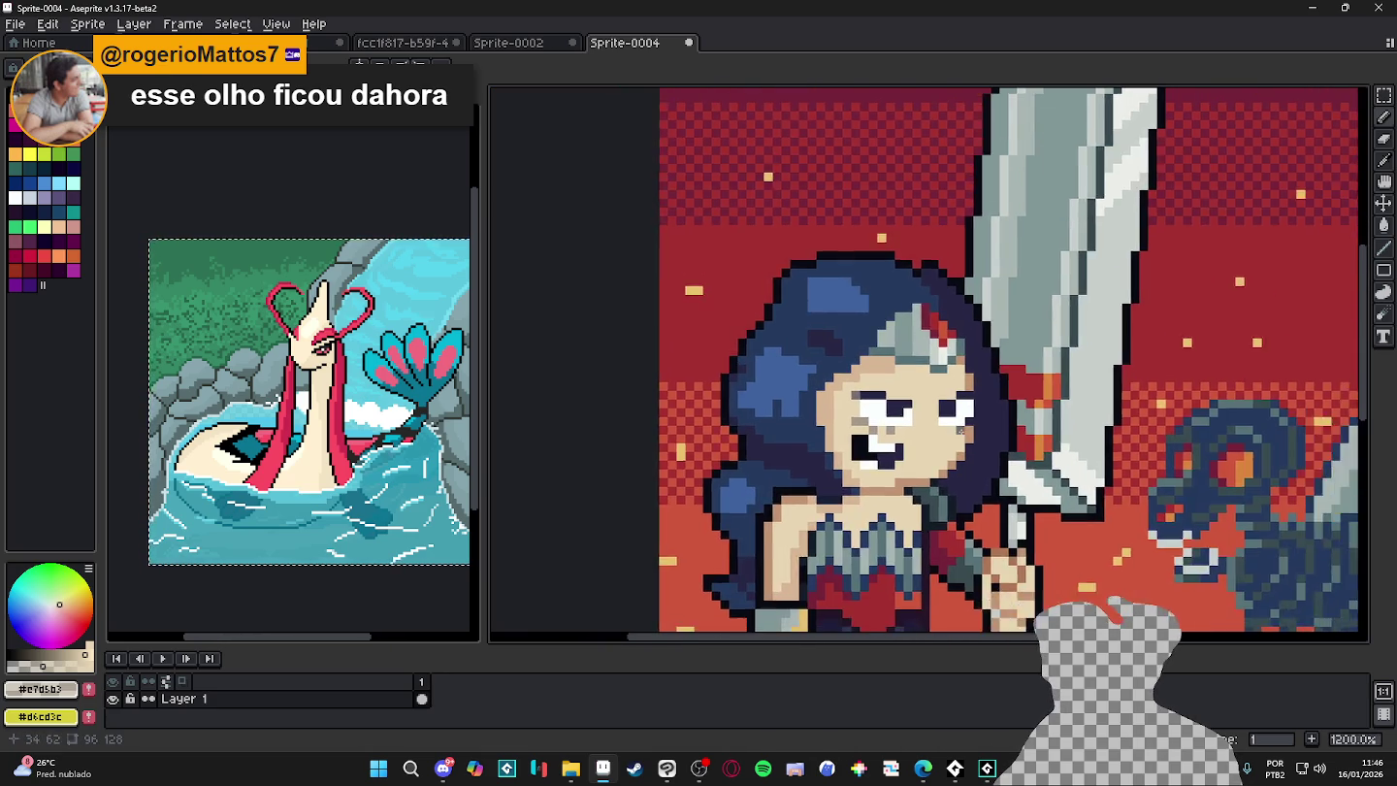
pyautogui.scroll(4, 965, 436)
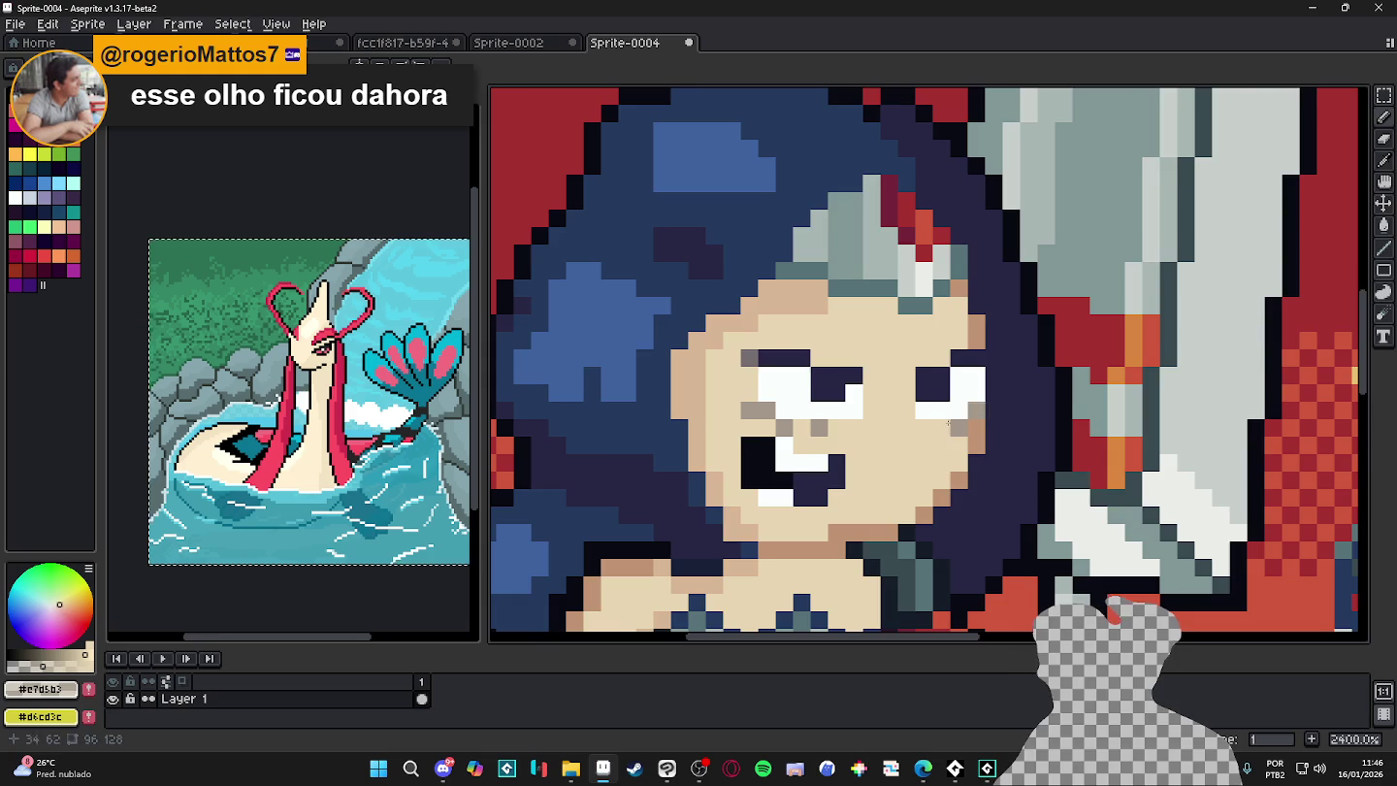
pyautogui.scroll(-4, 957, 432)
pyautogui.scroll(-1, 787, 433)
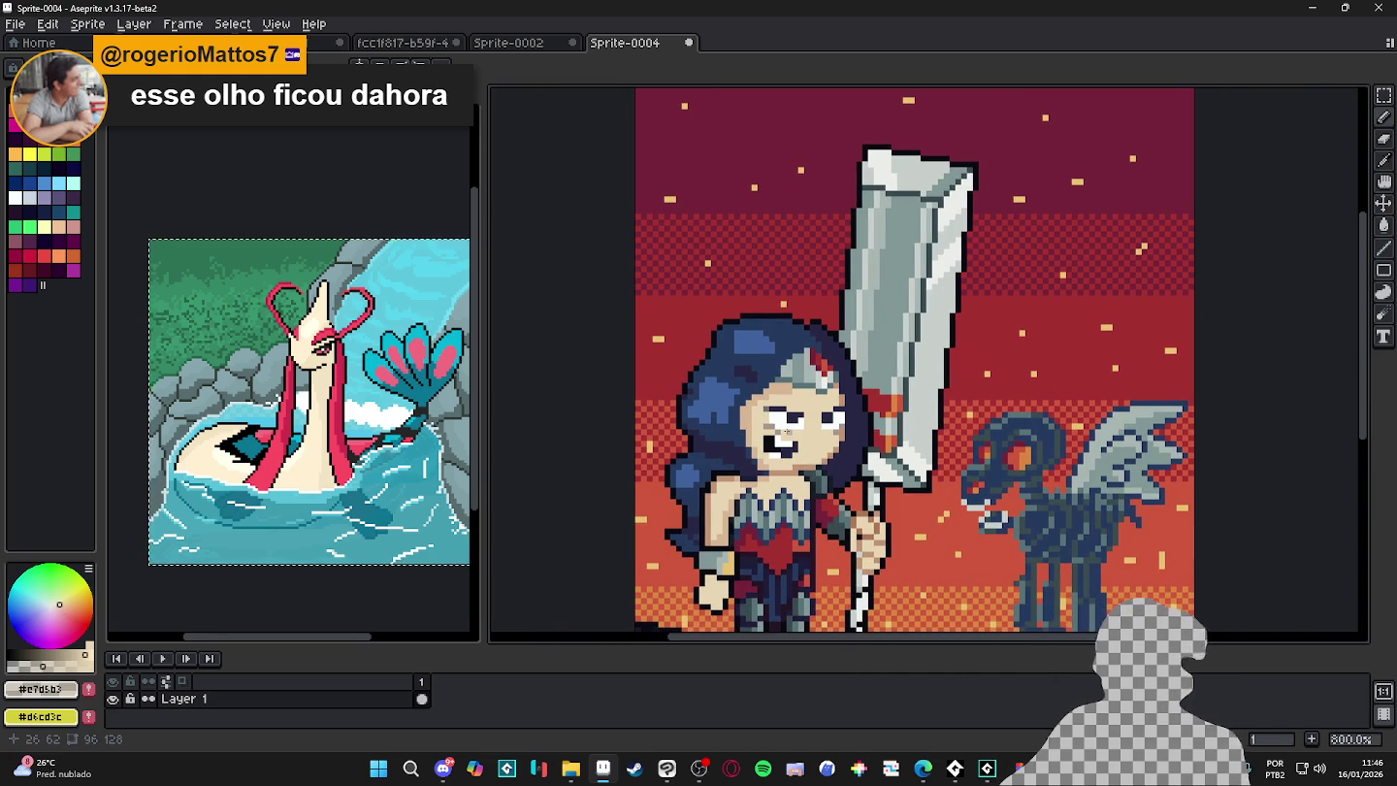
pyautogui.scroll(-2, 870, 502)
pyautogui.scroll(1, 794, 444)
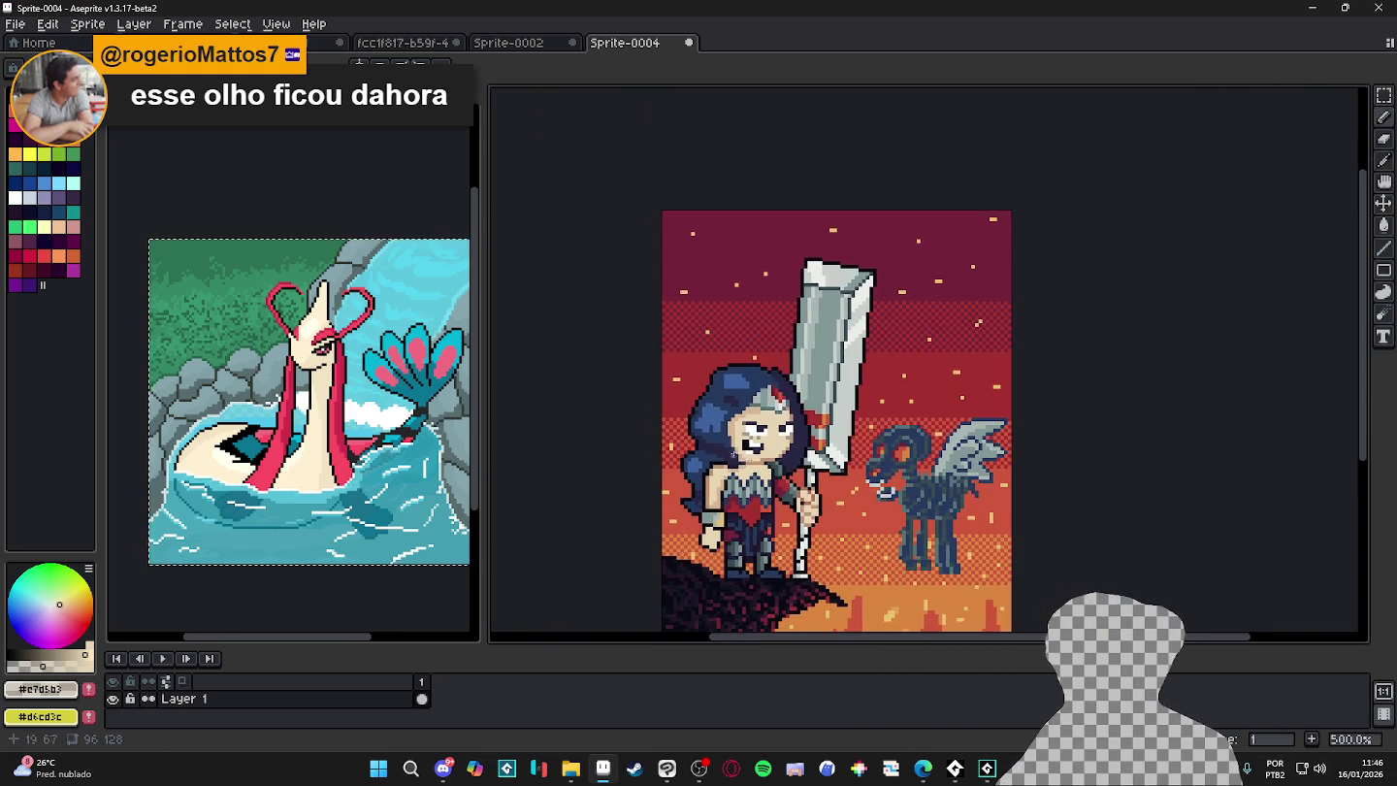
pyautogui.scroll(3, 785, 432)
pyautogui.scroll(2, 779, 421)
pyautogui.hotkey('alt', 'Tab')
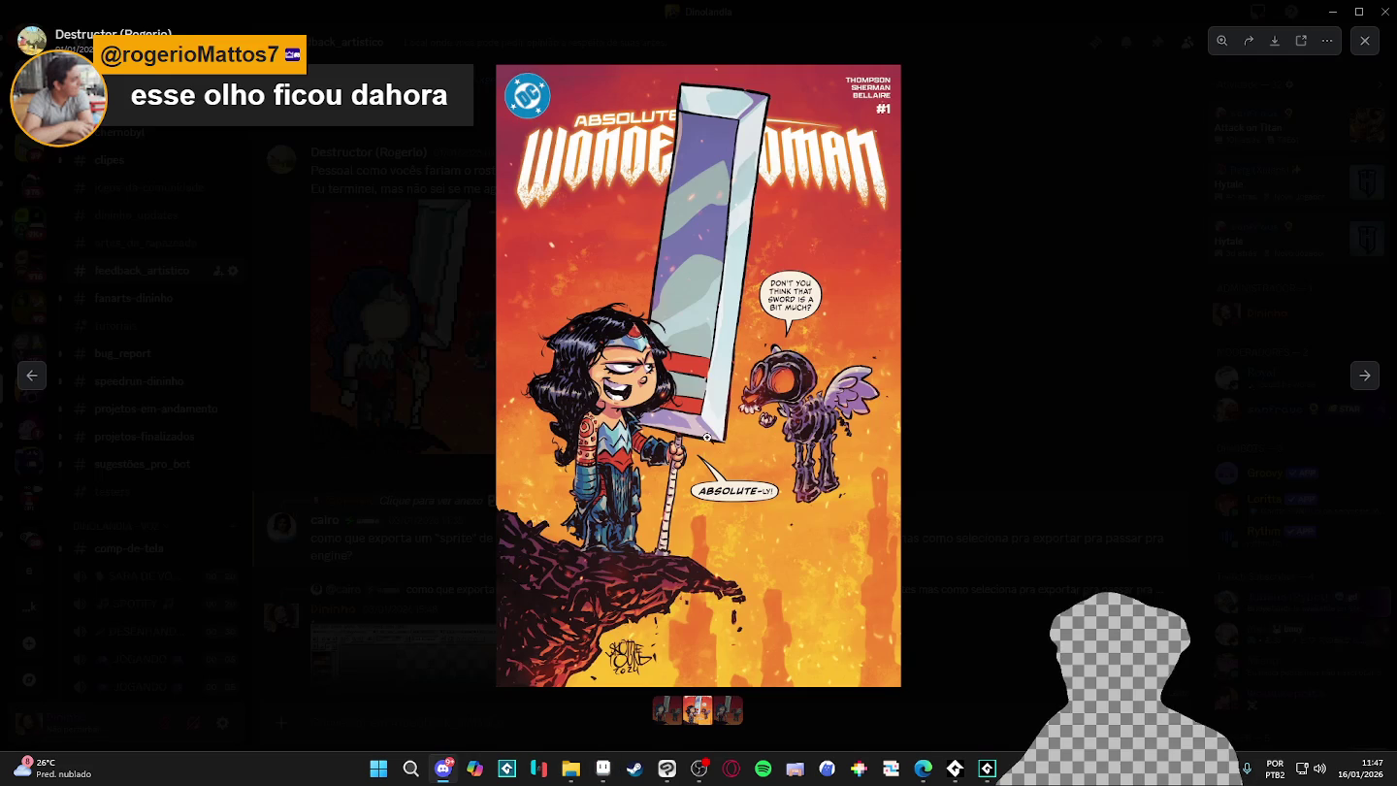
pyautogui.hotkey('alt', 'Tab')
pyautogui.click(740, 464)
pyautogui.scroll(-5, 774, 470)
pyautogui.scroll(-4, 774, 470)
pyautogui.hotkey('ctrl', 'z')
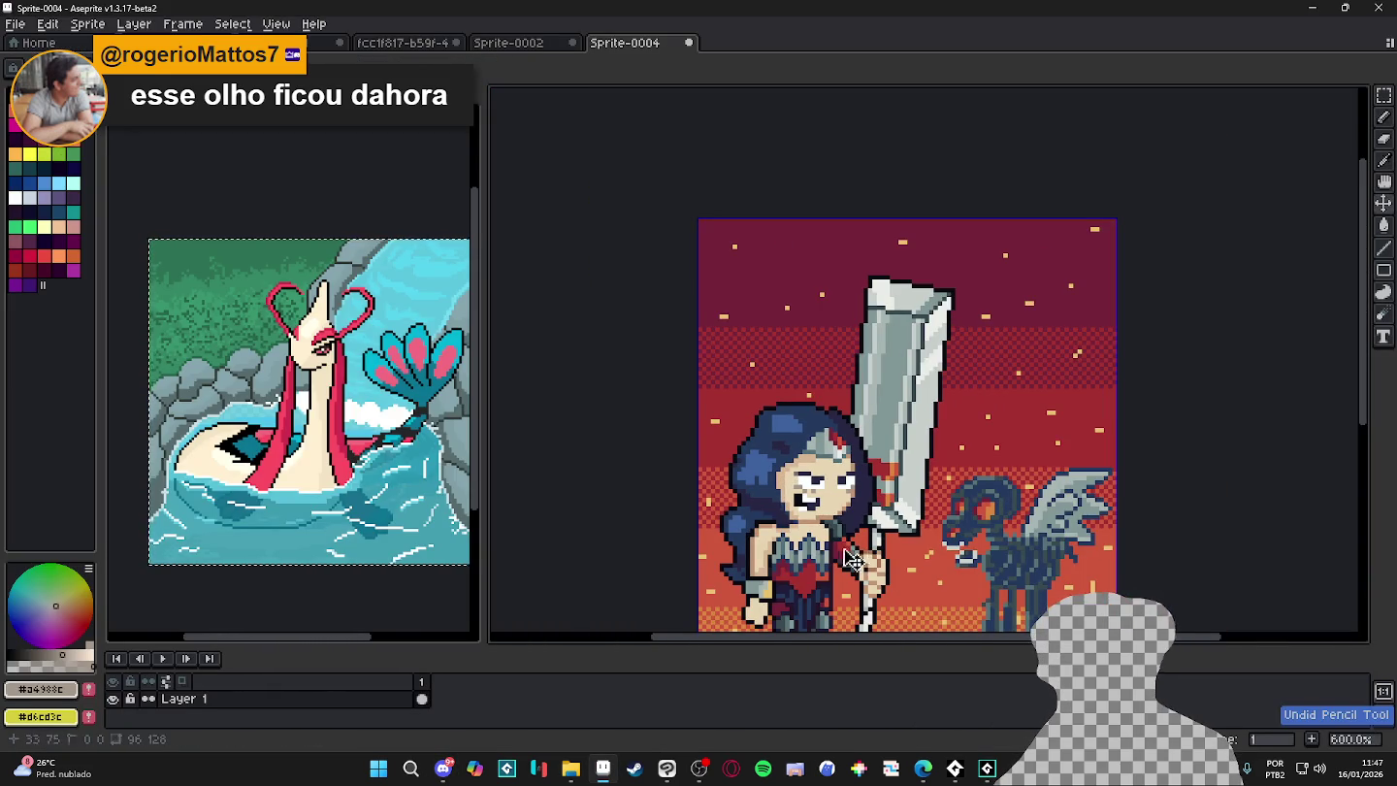
# - Recolour the stray grey and dark eye-corner pixels with skin tone
pyautogui.scroll(2, 838, 368)
pyautogui.scroll(-1, 683, 480)
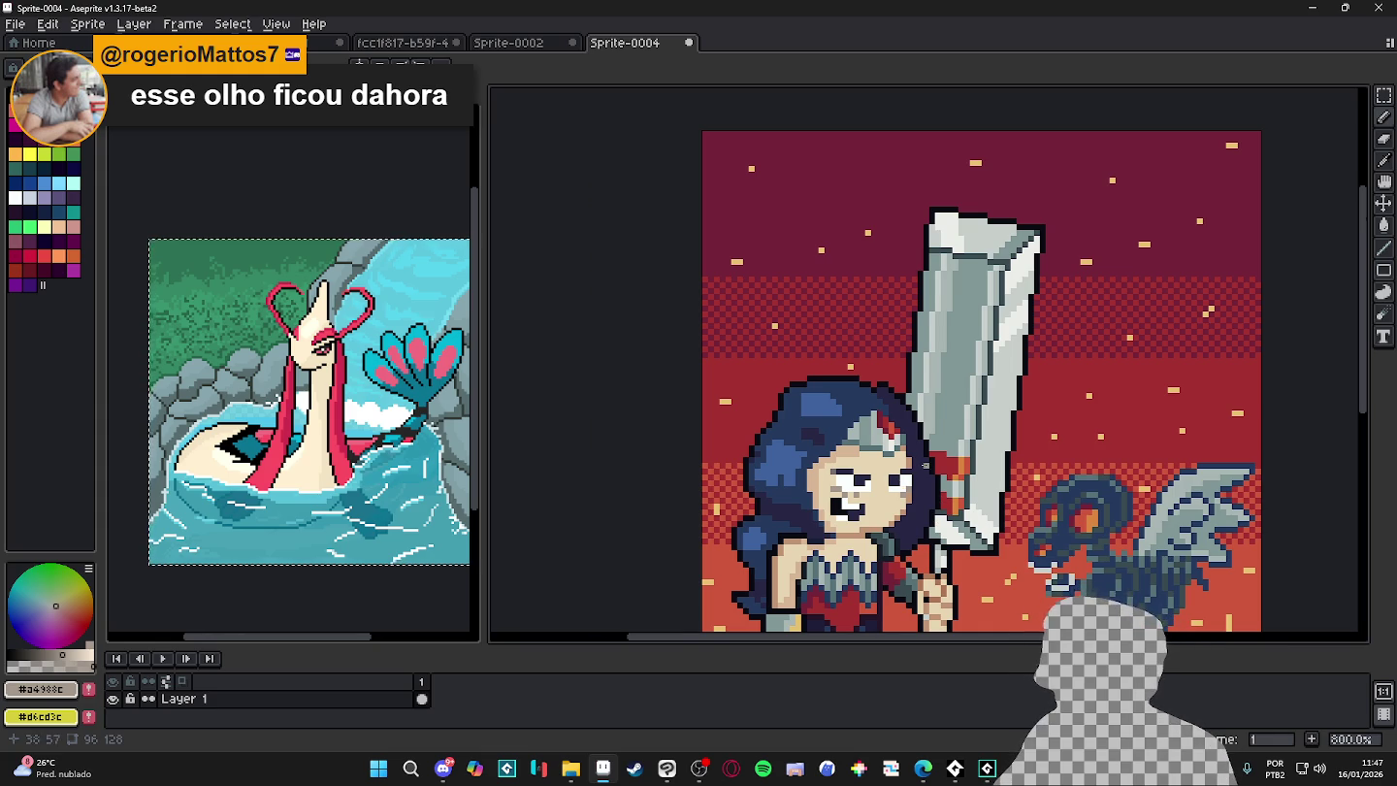
pyautogui.scroll(5, 925, 464)
pyautogui.keyDown('alt'); pyautogui.click(757, 528); pyautogui.keyUp('alt')
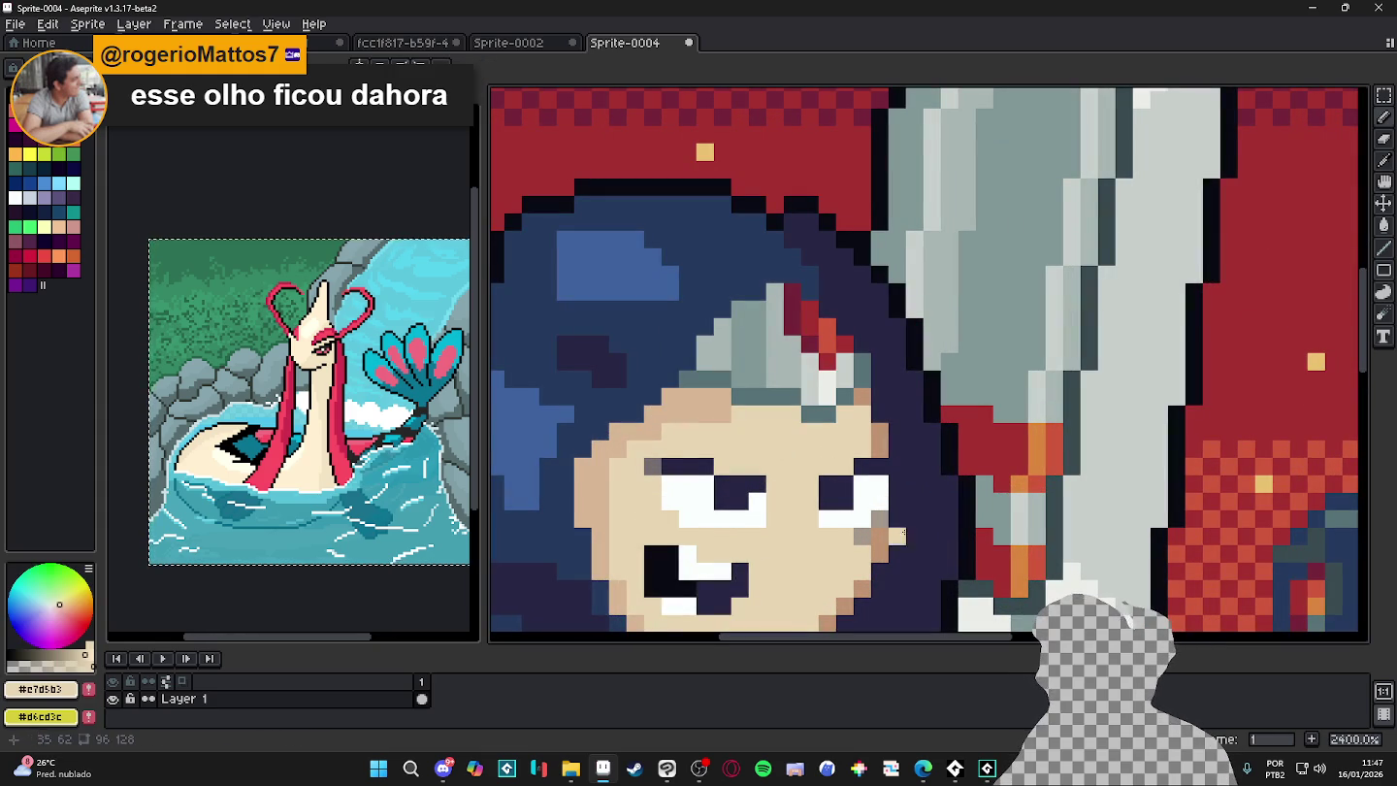
pyautogui.click(873, 522)
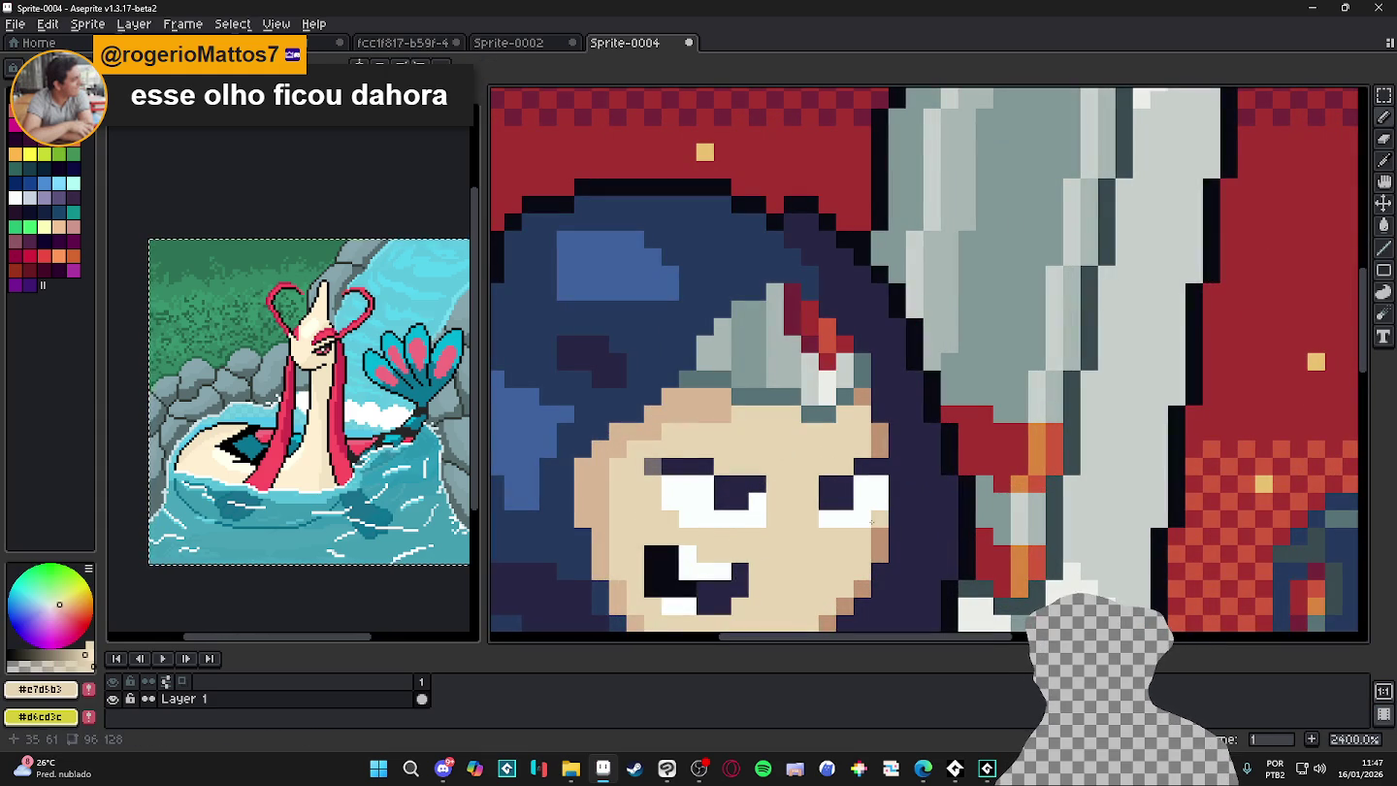
pyautogui.hotkey('alt', 'Tab')
pyautogui.hotkey('alt', 'Tab')
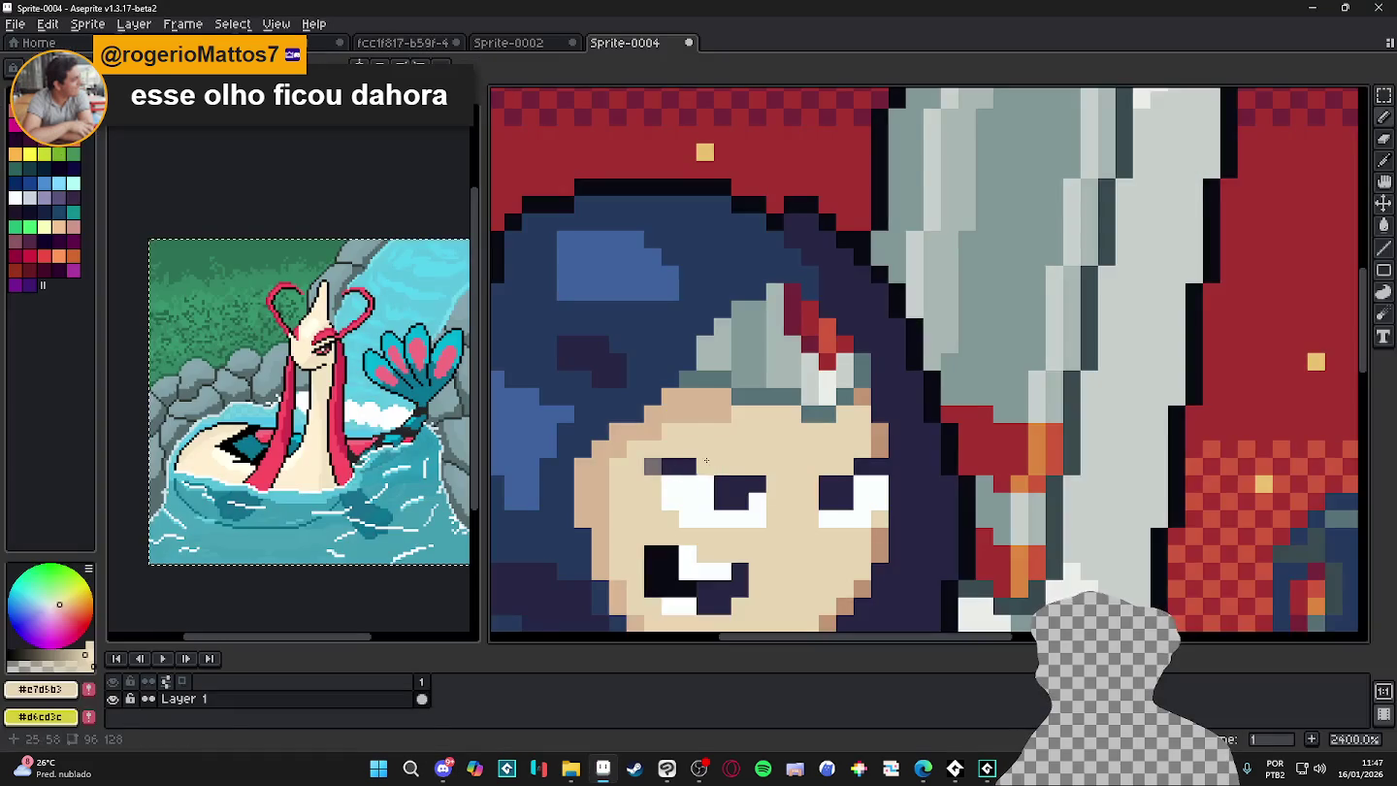
pyautogui.scroll(1, 724, 508)
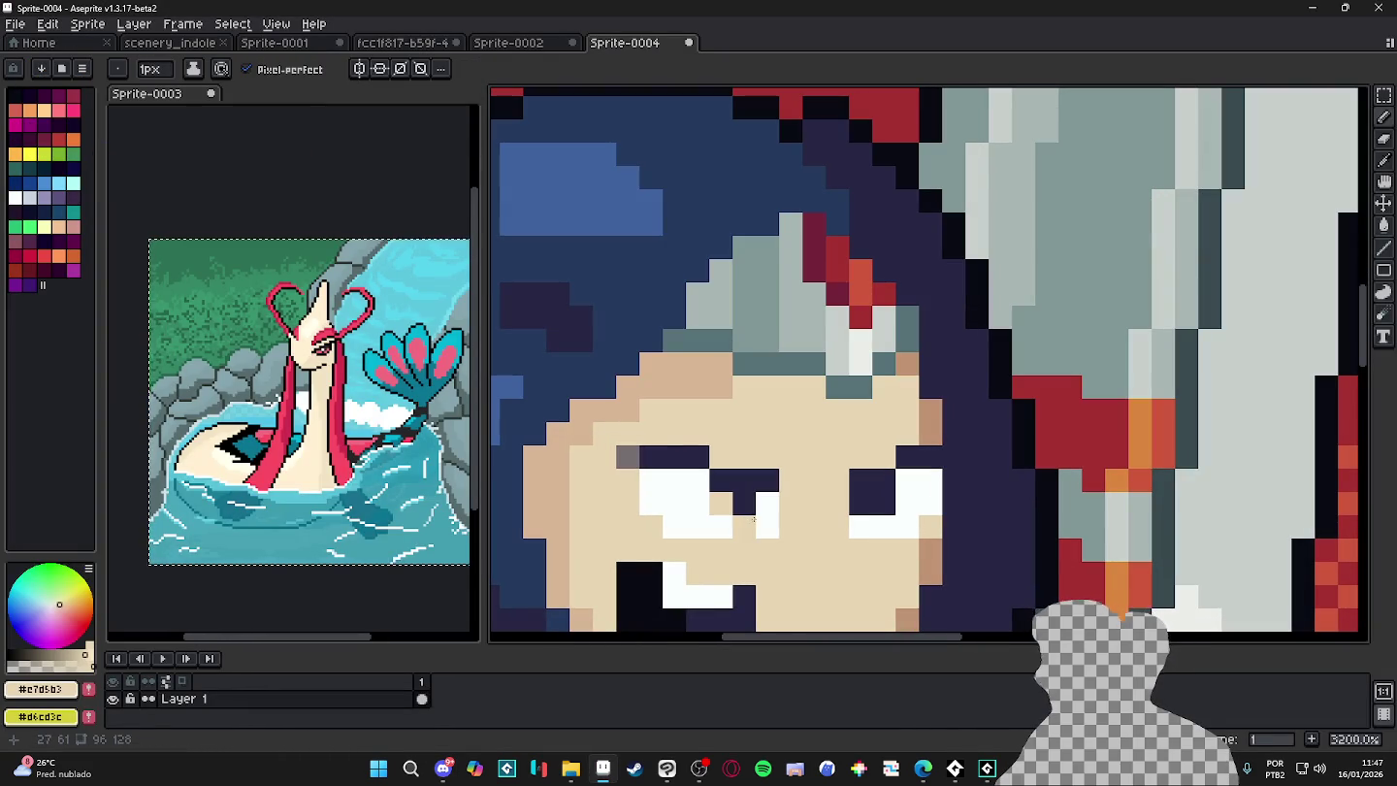
pyautogui.click(740, 504)
# - Zoom out and bring up the Wonder Woman comic cover for comparison
pyautogui.scroll(-1, 740, 500)
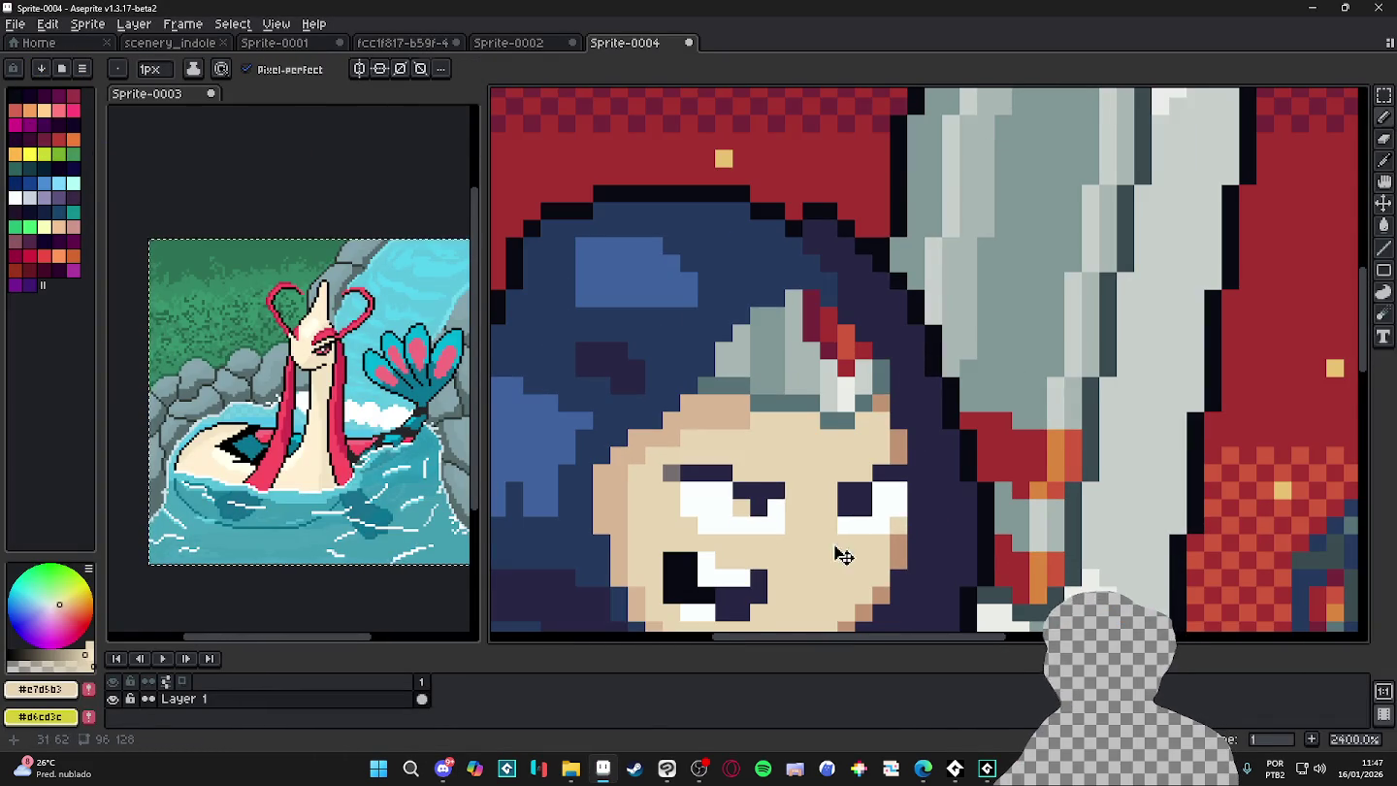
pyautogui.scroll(-1, 835, 545)
pyautogui.scroll(-1, 835, 545)
pyautogui.scroll(-1, 835, 545)
pyautogui.hotkey('alt', 'Tab')
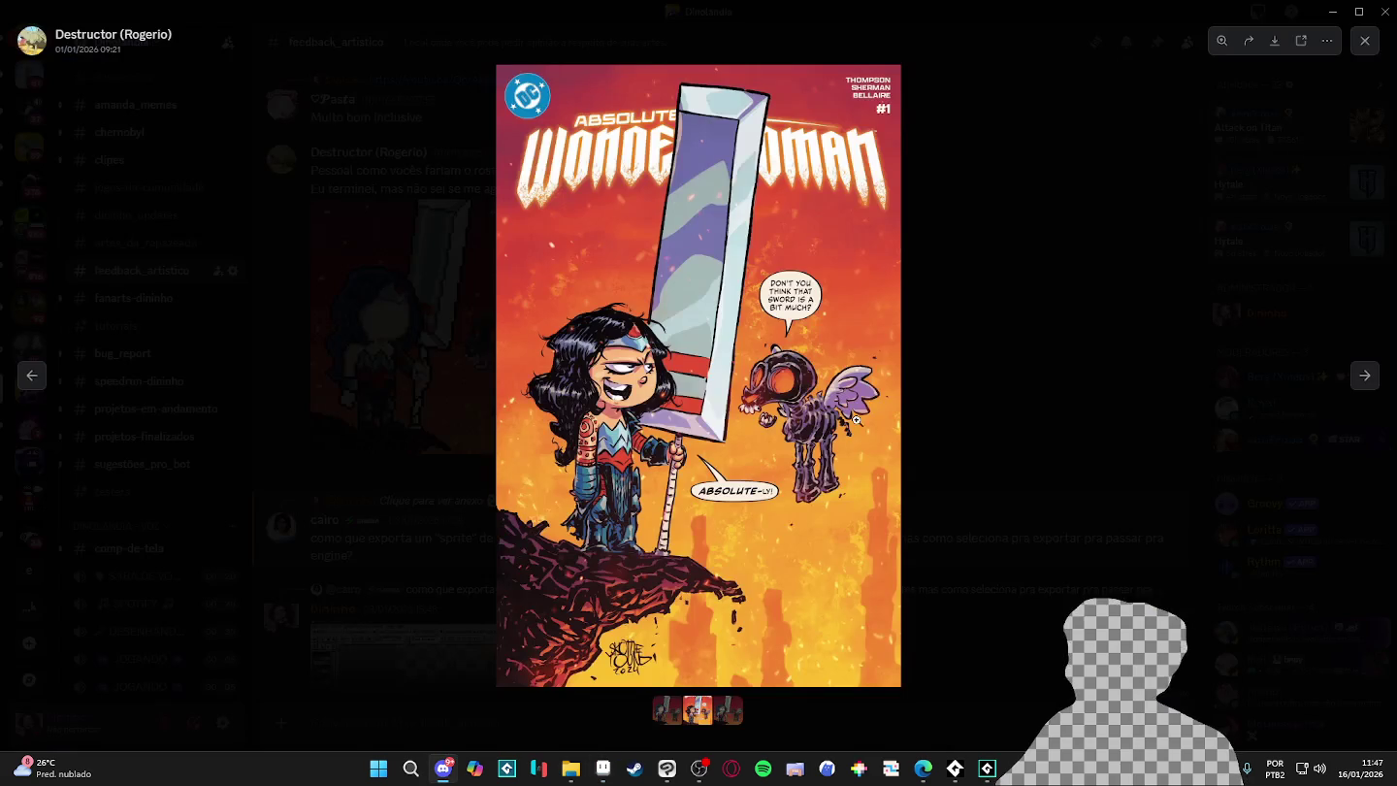
pyautogui.hotkey('alt', 'Tab')
pyautogui.hotkey('alt', 'Tab')
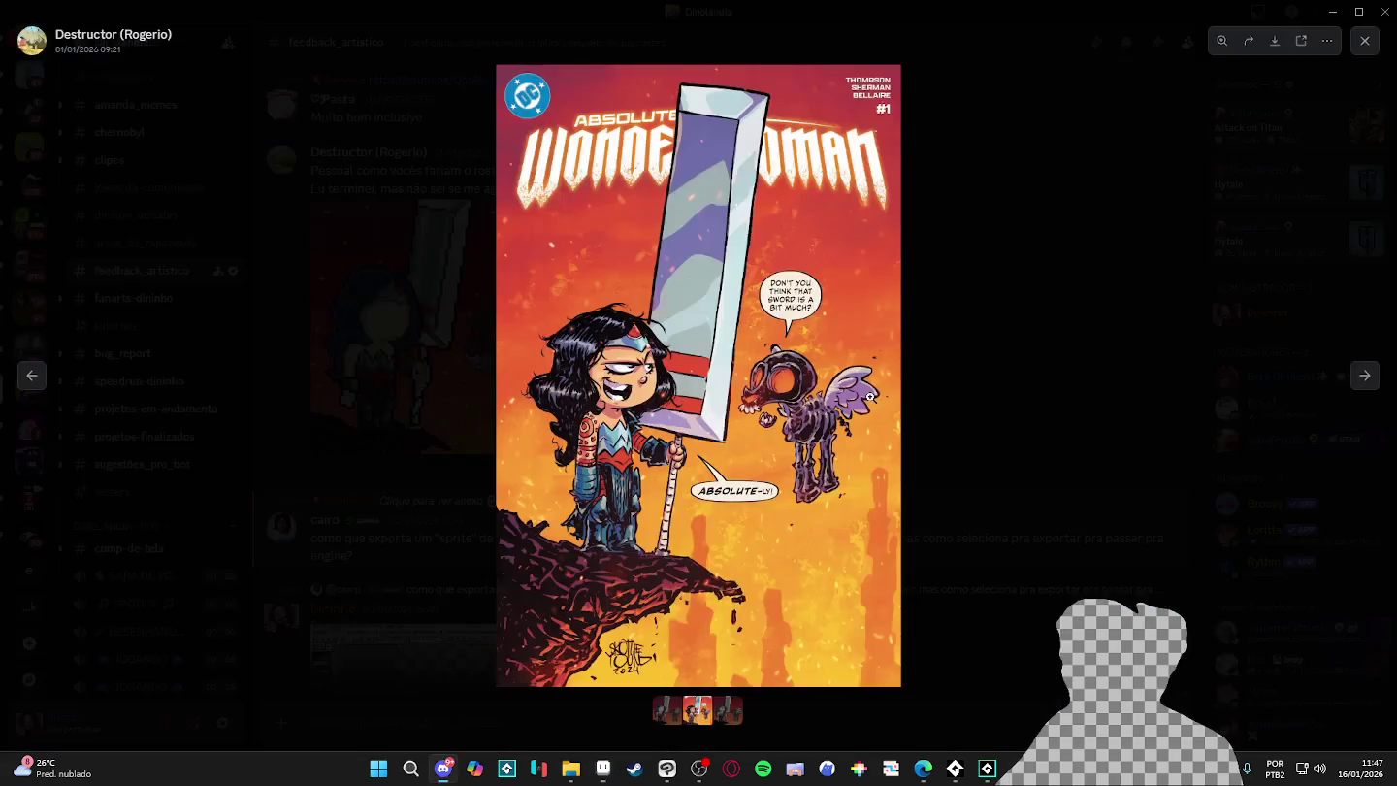
pyautogui.hotkey('alt', 'Tab')
pyautogui.scroll(-1, 677, 154)
pyautogui.hotkey('alt', 'Tab')
pyautogui.hotkey('alt', 'Tab')
pyautogui.press('b')
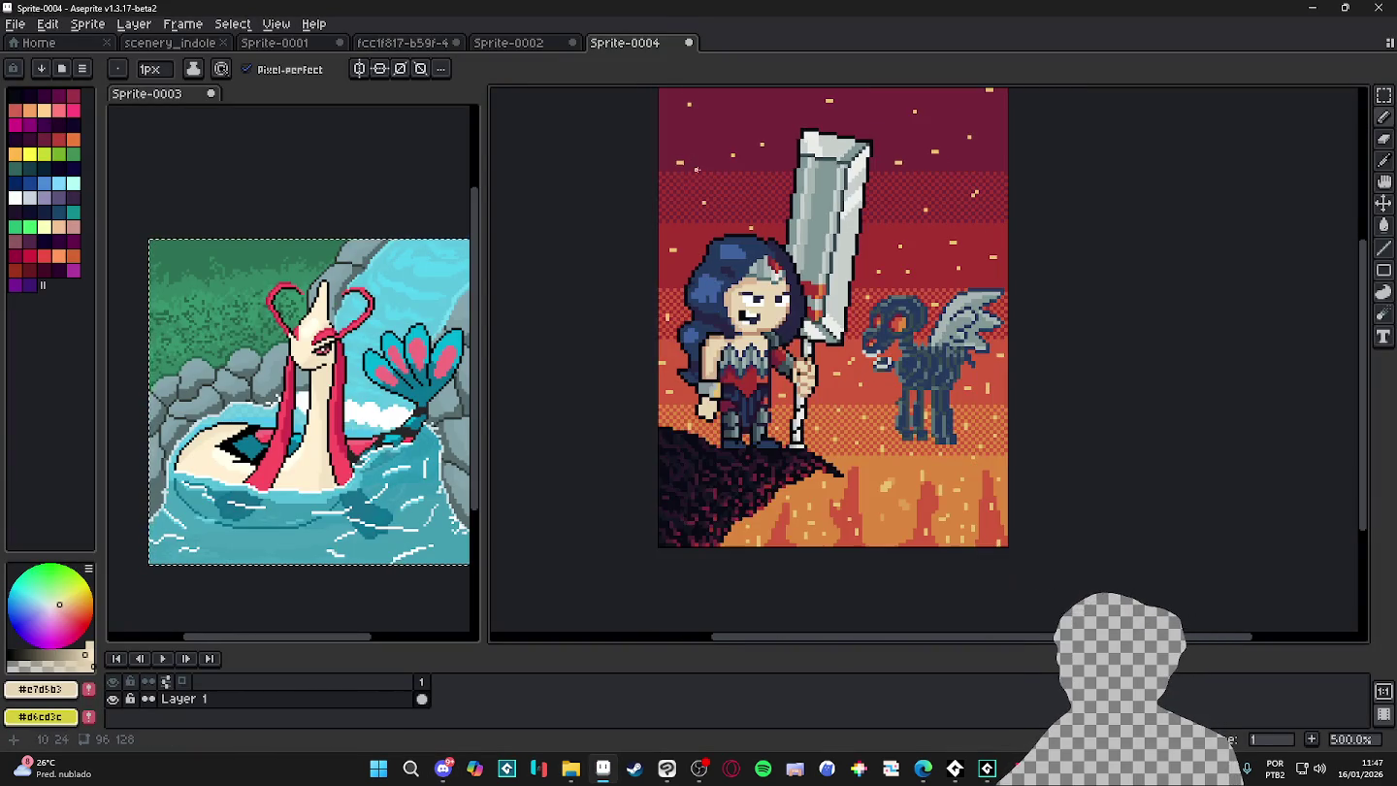
pyautogui.hotkey('alt', 'Tab')
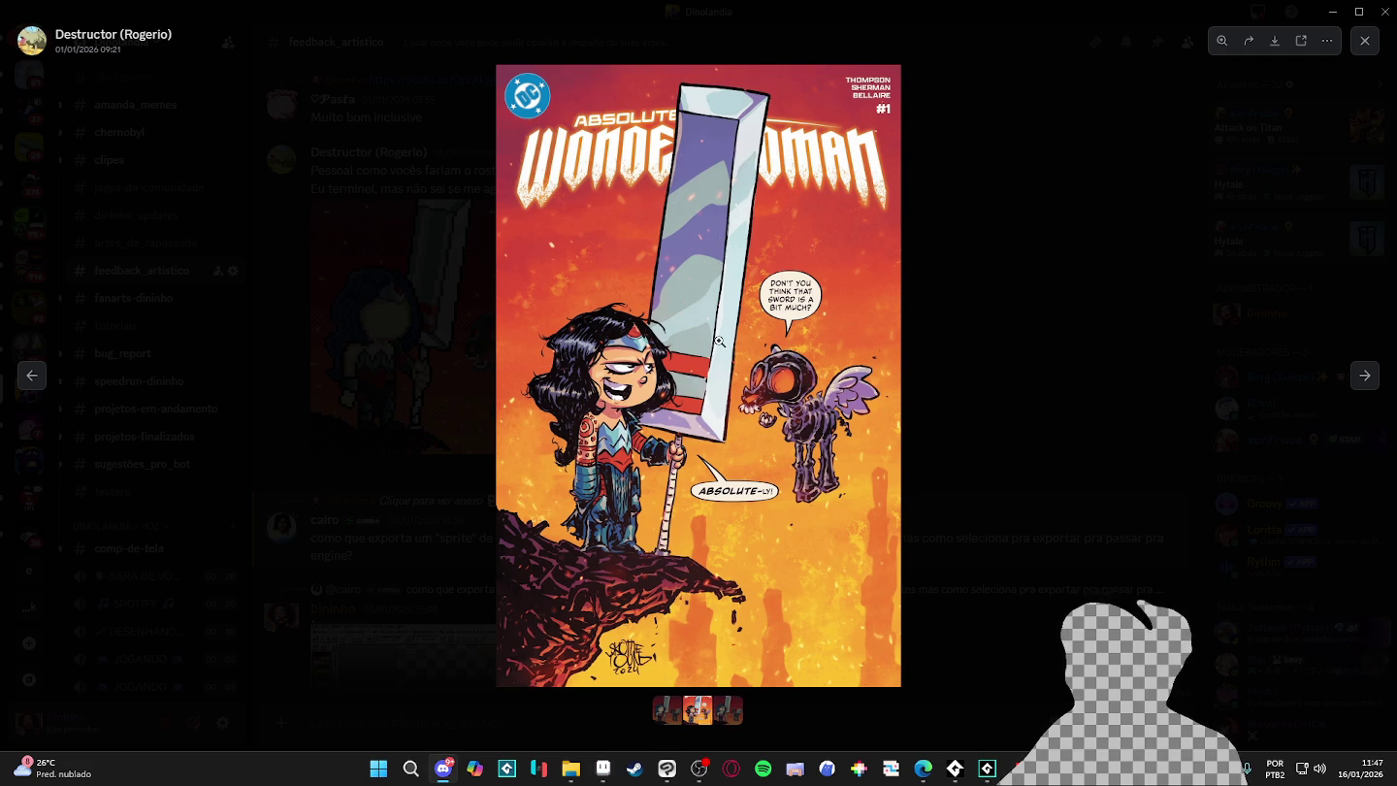
pyautogui.hotkey('alt', 'Tab')
pyautogui.hotkey('alt', 'Tab')
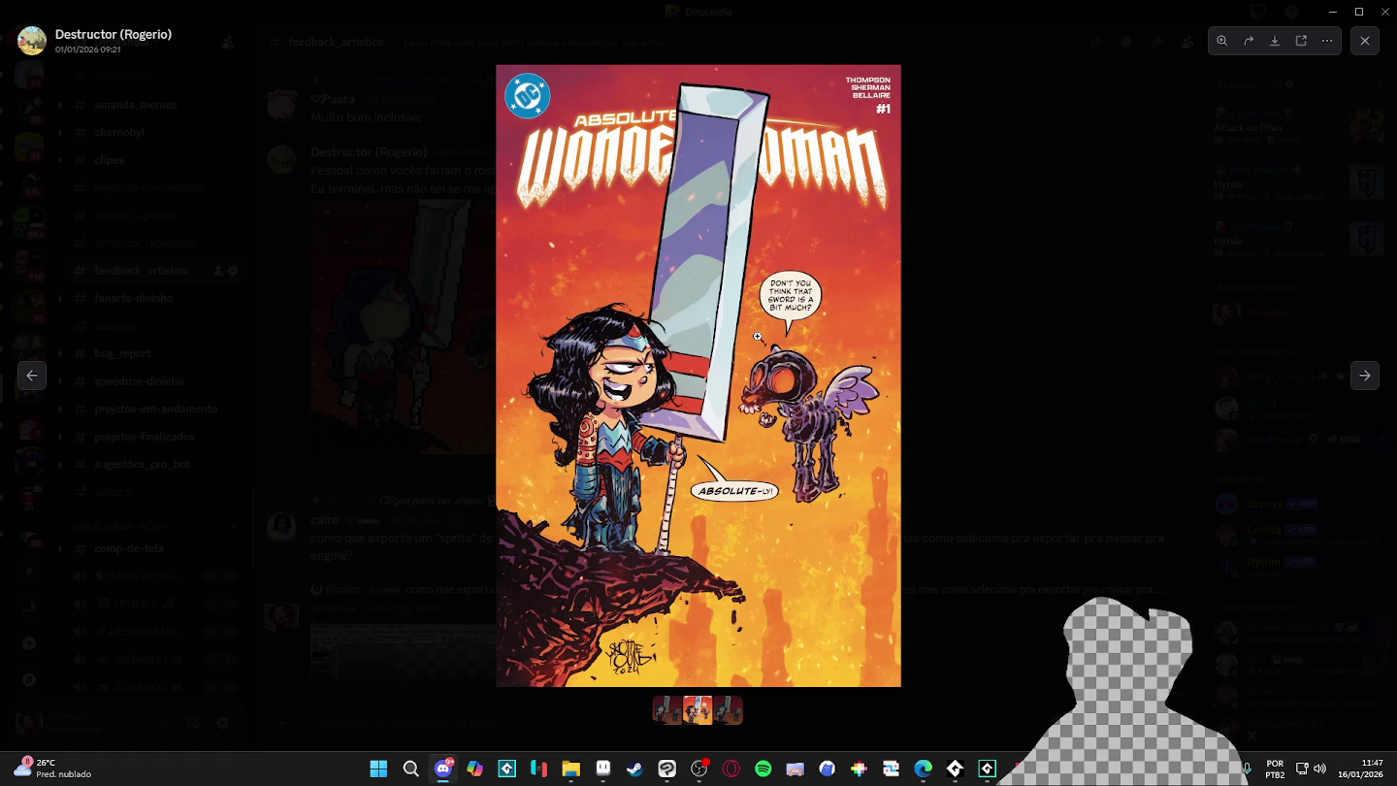
pyautogui.hotkey('alt', 'Tab')
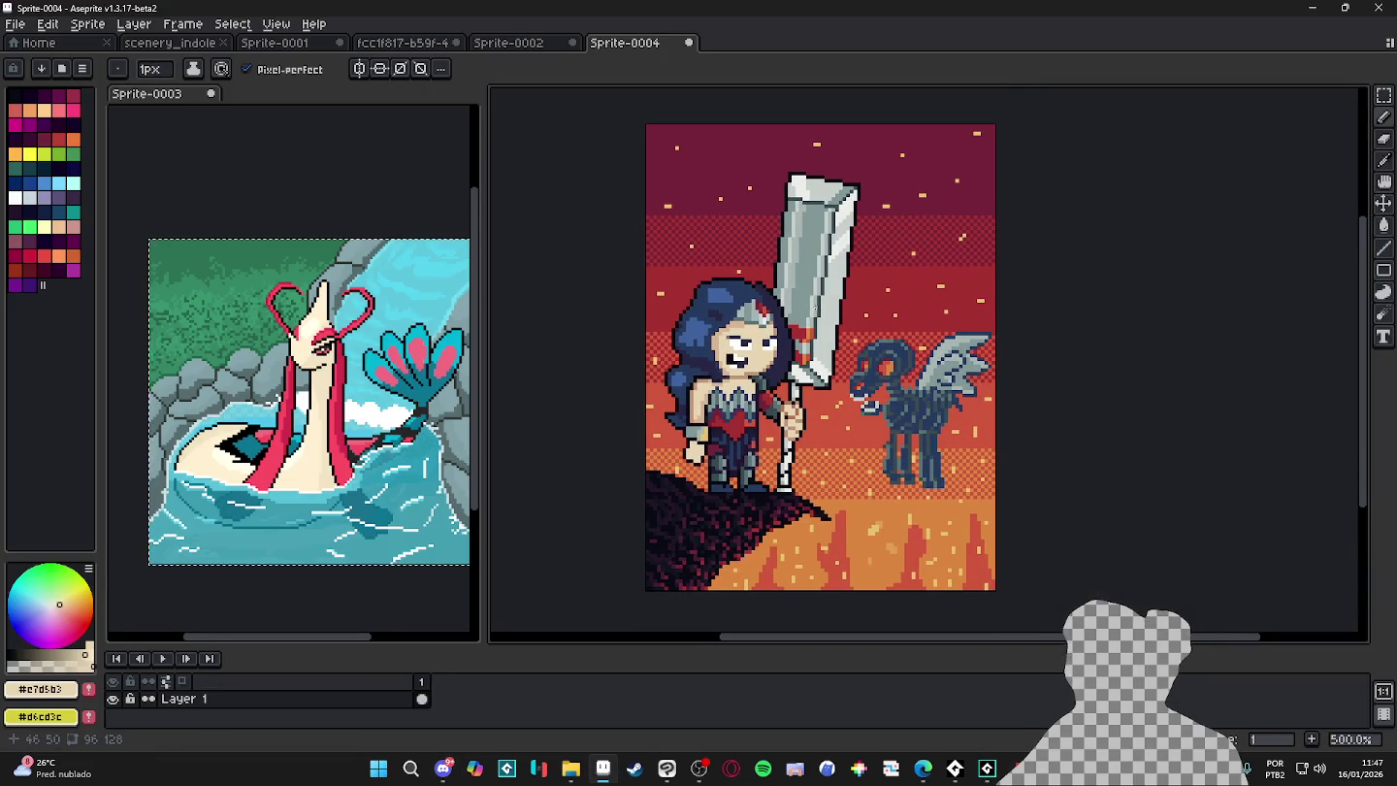
pyautogui.hotkey('alt', 'Tab')
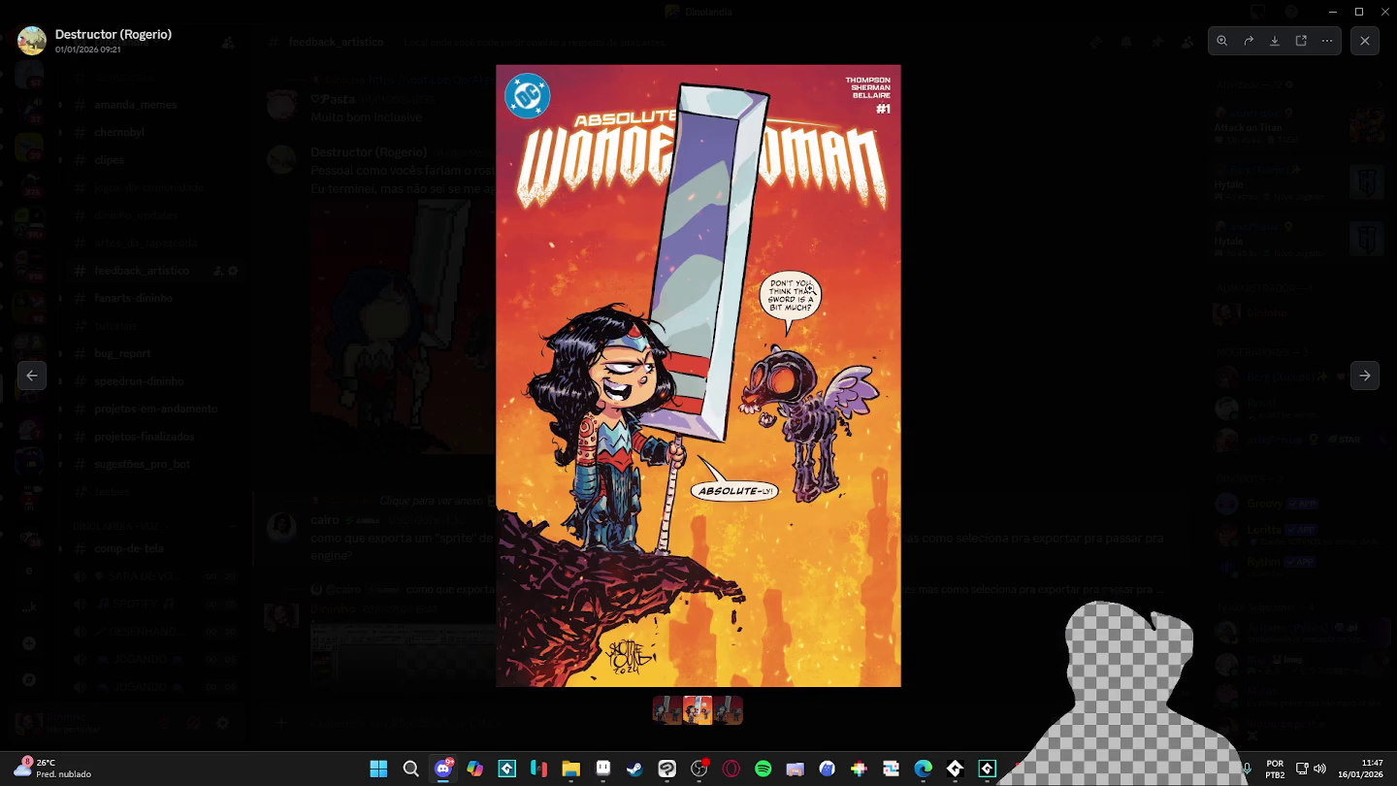
pyautogui.hotkey('alt', 'Tab')
pyautogui.scroll(3, 689, 324)
# - Paint a grey eyebrow line above the heroine's eye
pyautogui.scroll(2, 689, 324)
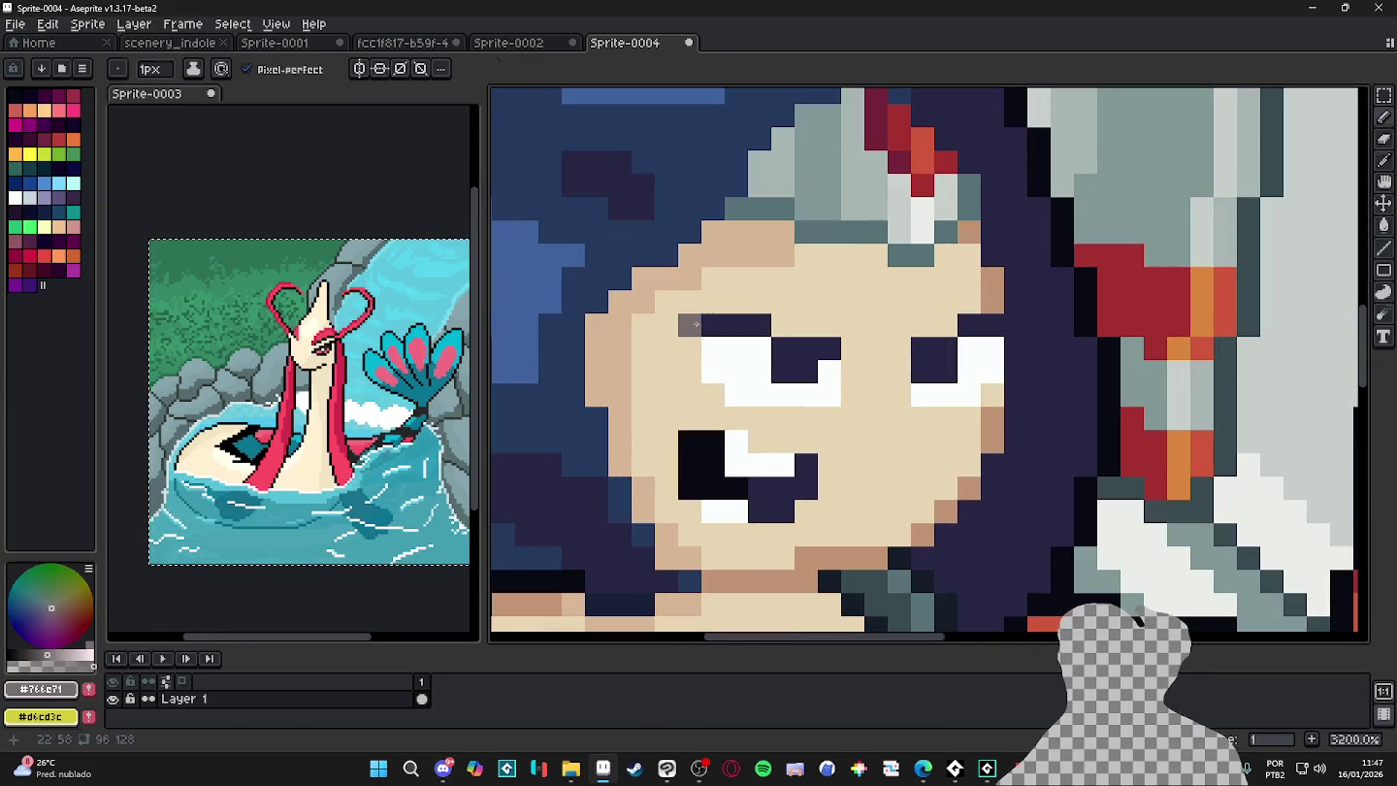
pyautogui.moveTo(690, 324); pyautogui.dragTo(761, 324)
pyautogui.scroll(-4, 880, 336)
pyautogui.scroll(3, 880, 337)
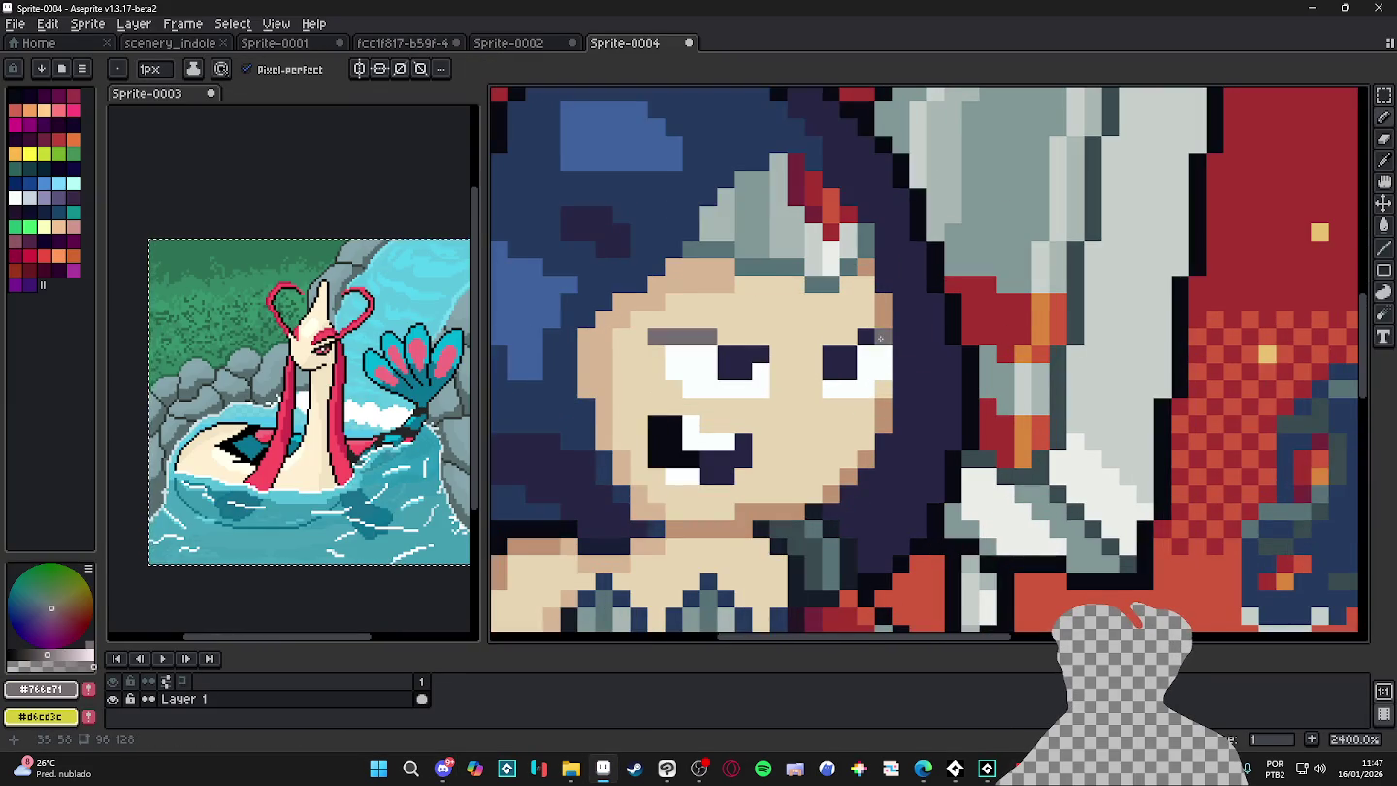
pyautogui.scroll(-2, 880, 337)
pyautogui.scroll(-2, 880, 337)
pyautogui.scroll(3, 817, 345)
# - Sample the pupil colour #272643 and face grey #766e71, then view the comic cover reference
pyautogui.press('alt')
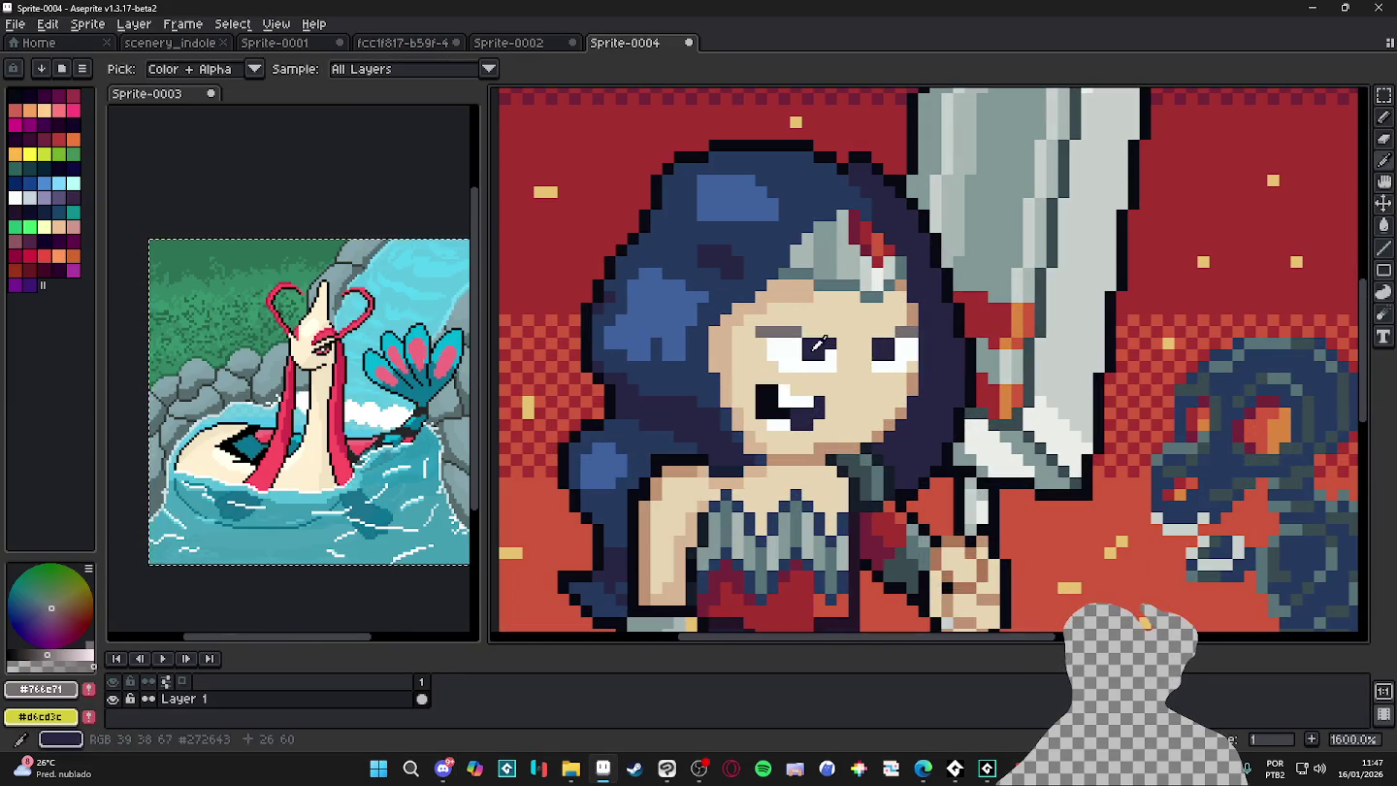
pyautogui.keyDown('alt'); pyautogui.click(817, 344); pyautogui.keyUp('alt')
pyautogui.scroll(-1, 818, 344)
pyautogui.scroll(-1, 872, 368)
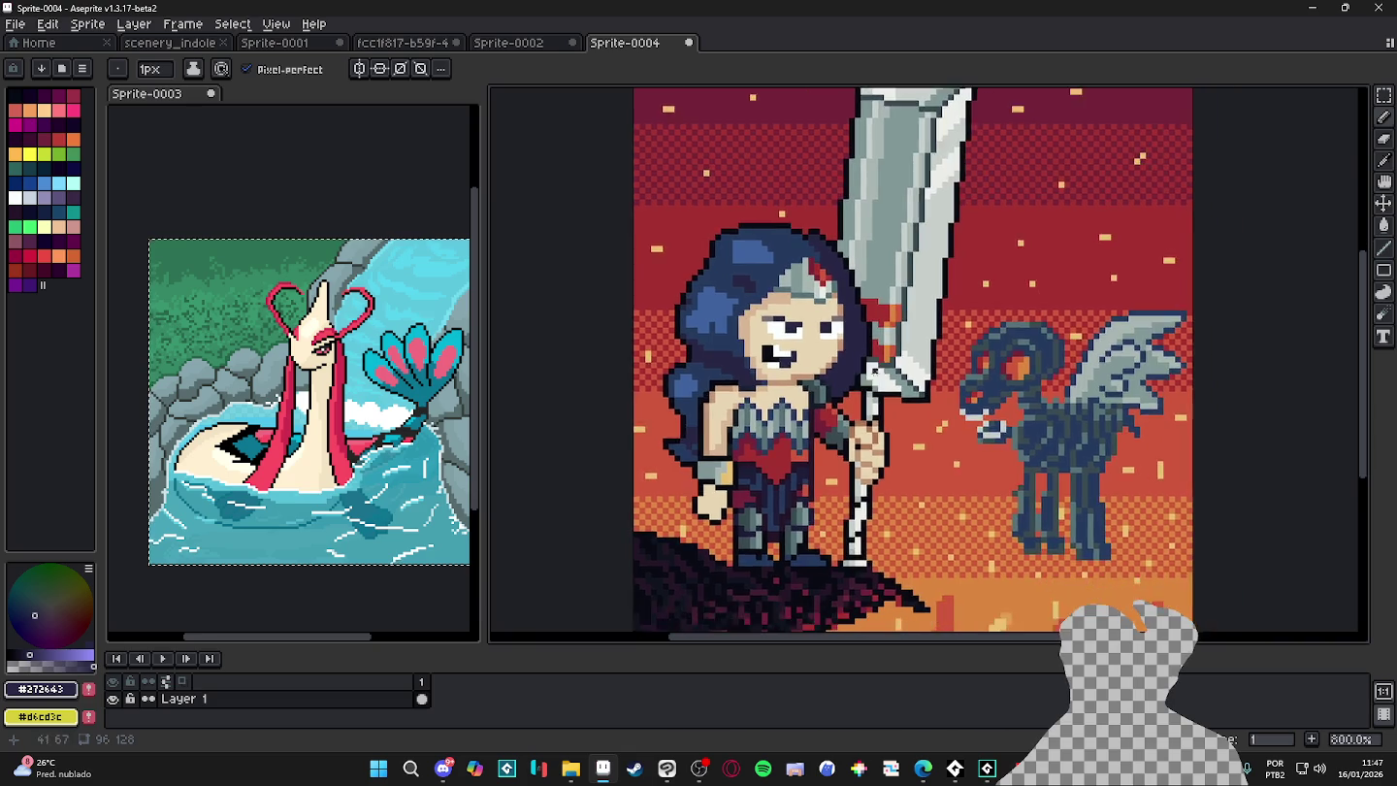
pyautogui.scroll(-1, 873, 370)
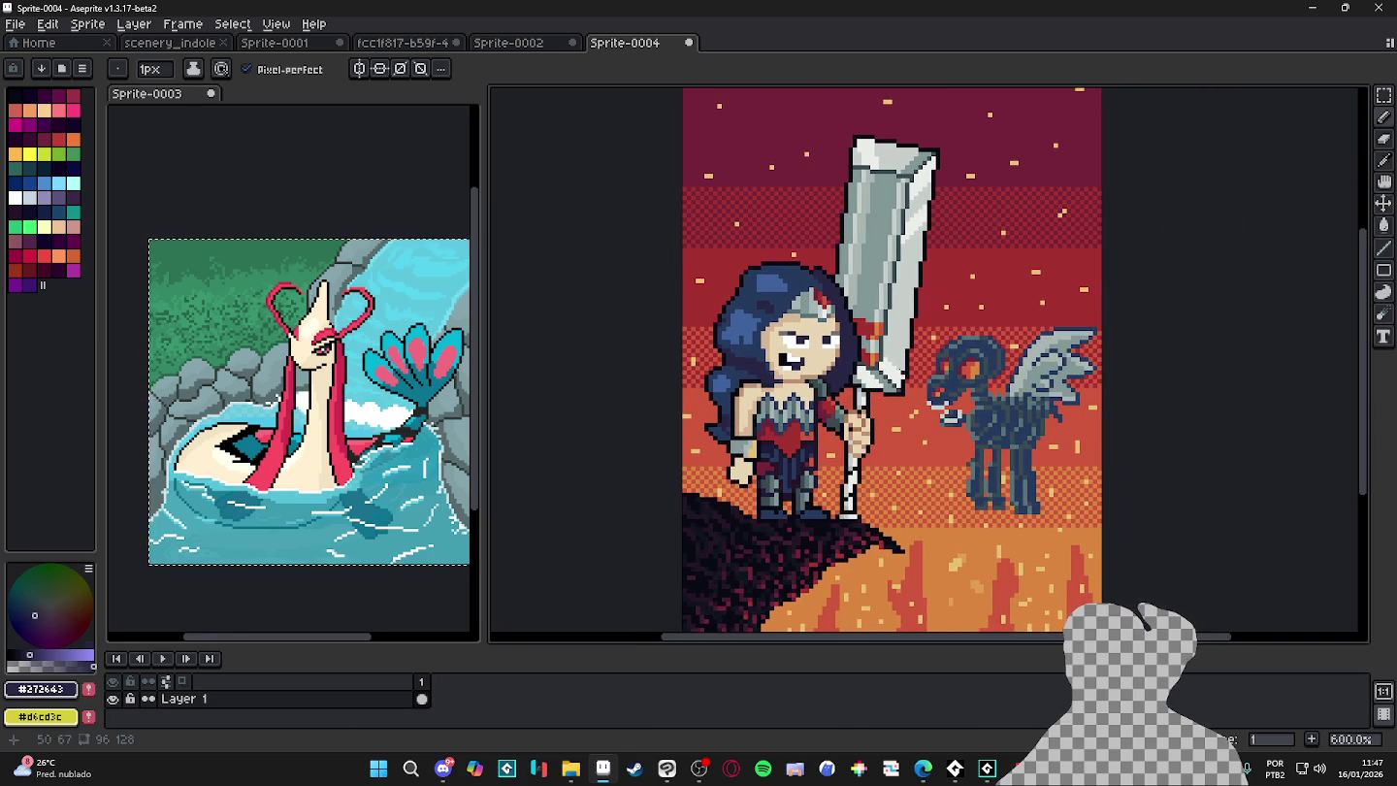
pyautogui.scroll(3, 904, 373)
pyautogui.keyDown('alt'); pyautogui.click(787, 344); pyautogui.keyUp('alt')
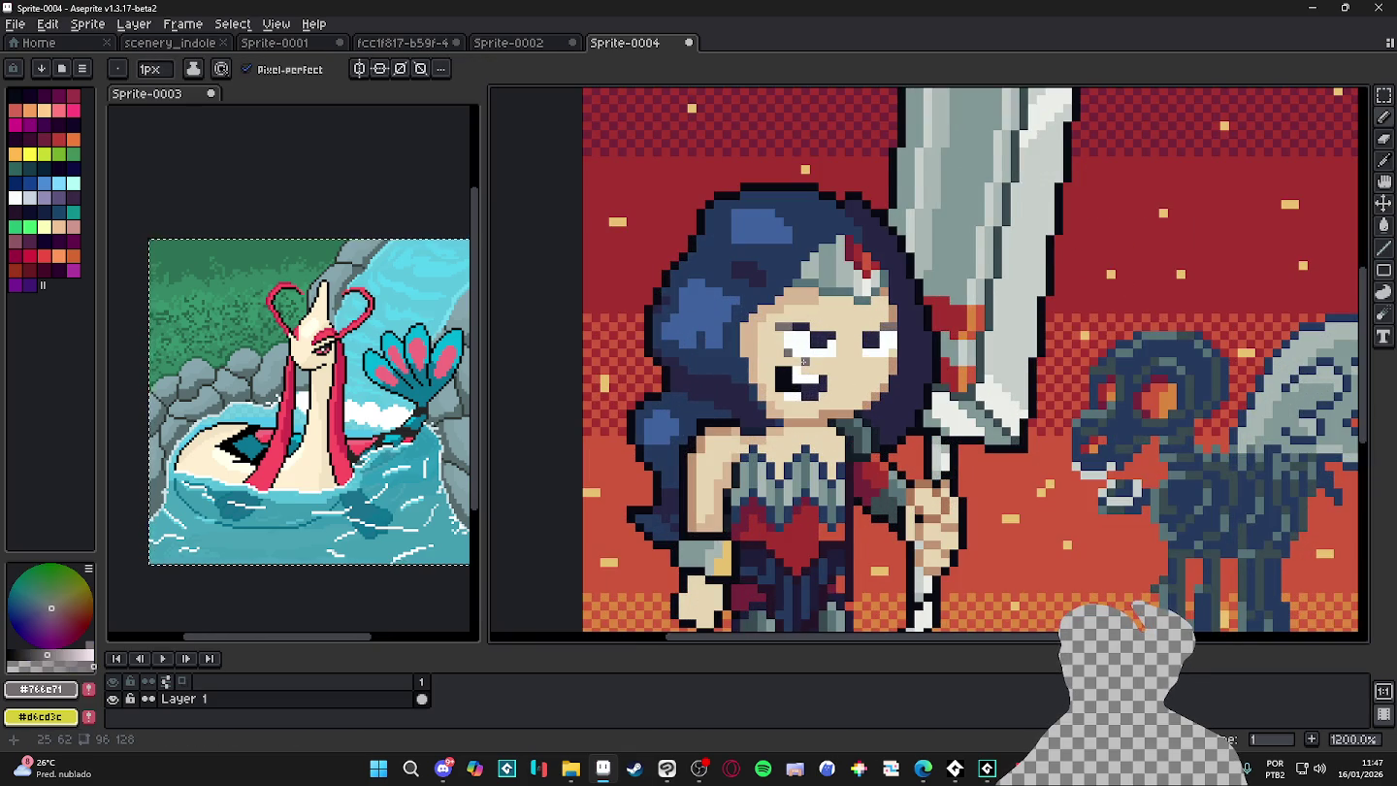
pyautogui.scroll(-1, 797, 407)
pyautogui.scroll(2, 855, 381)
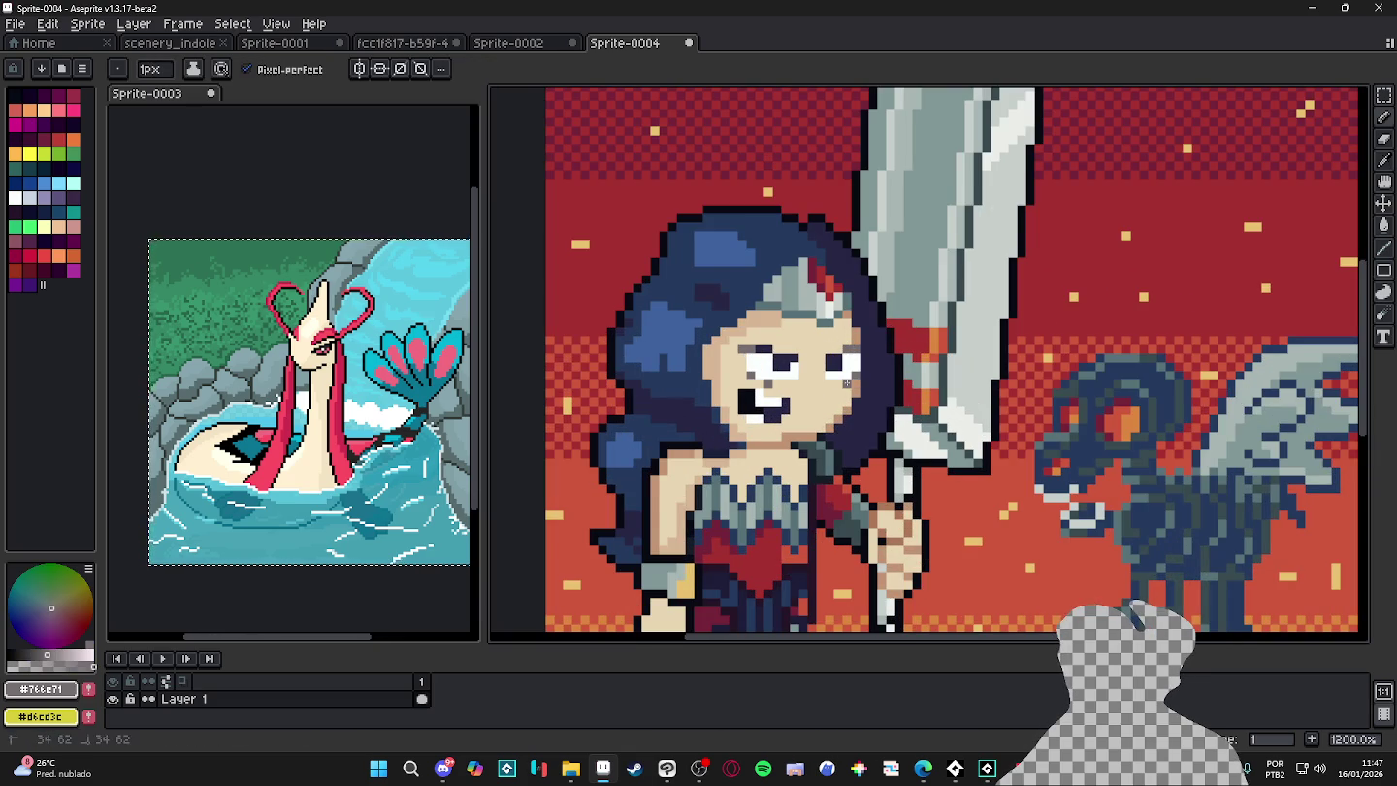
pyautogui.scroll(-2, 846, 384)
pyautogui.scroll(-1, 839, 417)
pyautogui.scroll(-1, 832, 454)
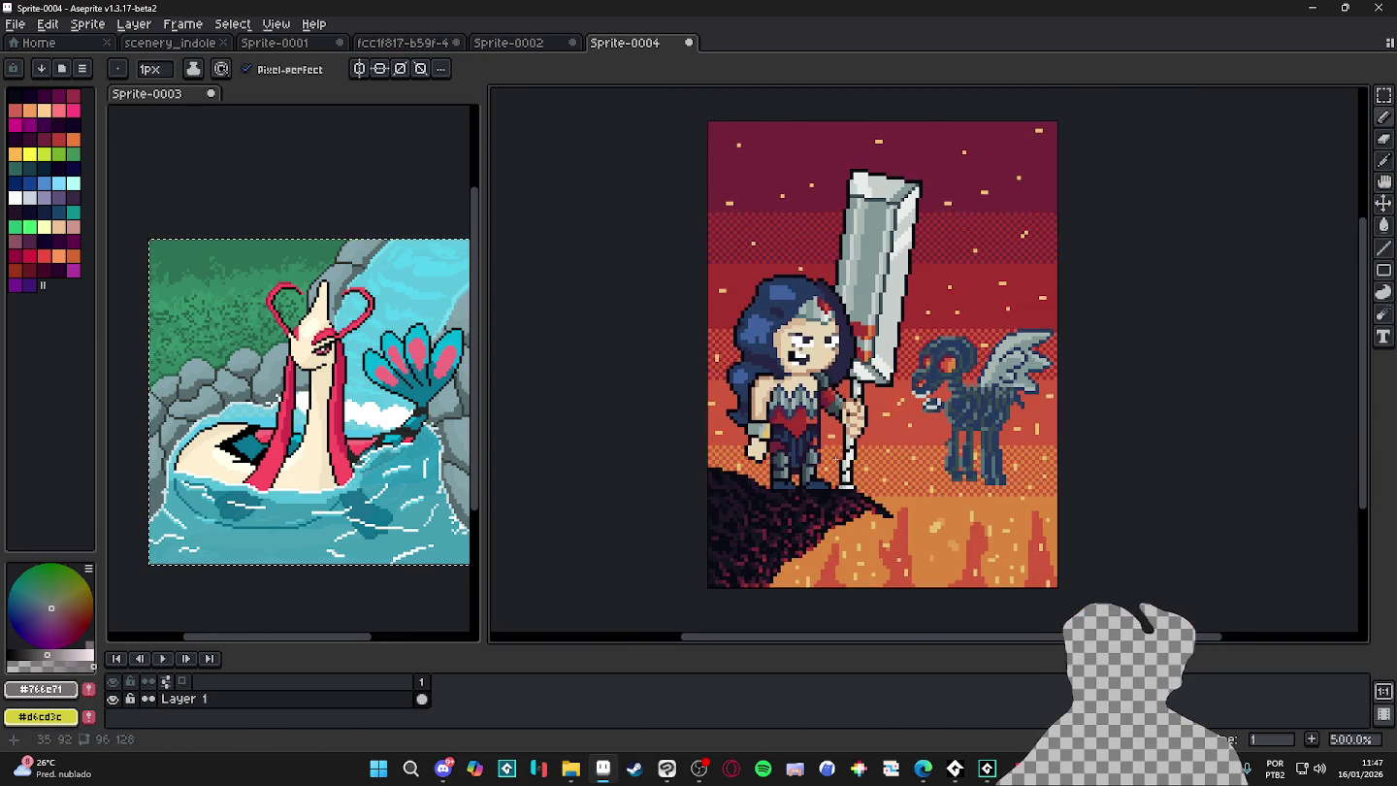
pyautogui.scroll(-2, 848, 458)
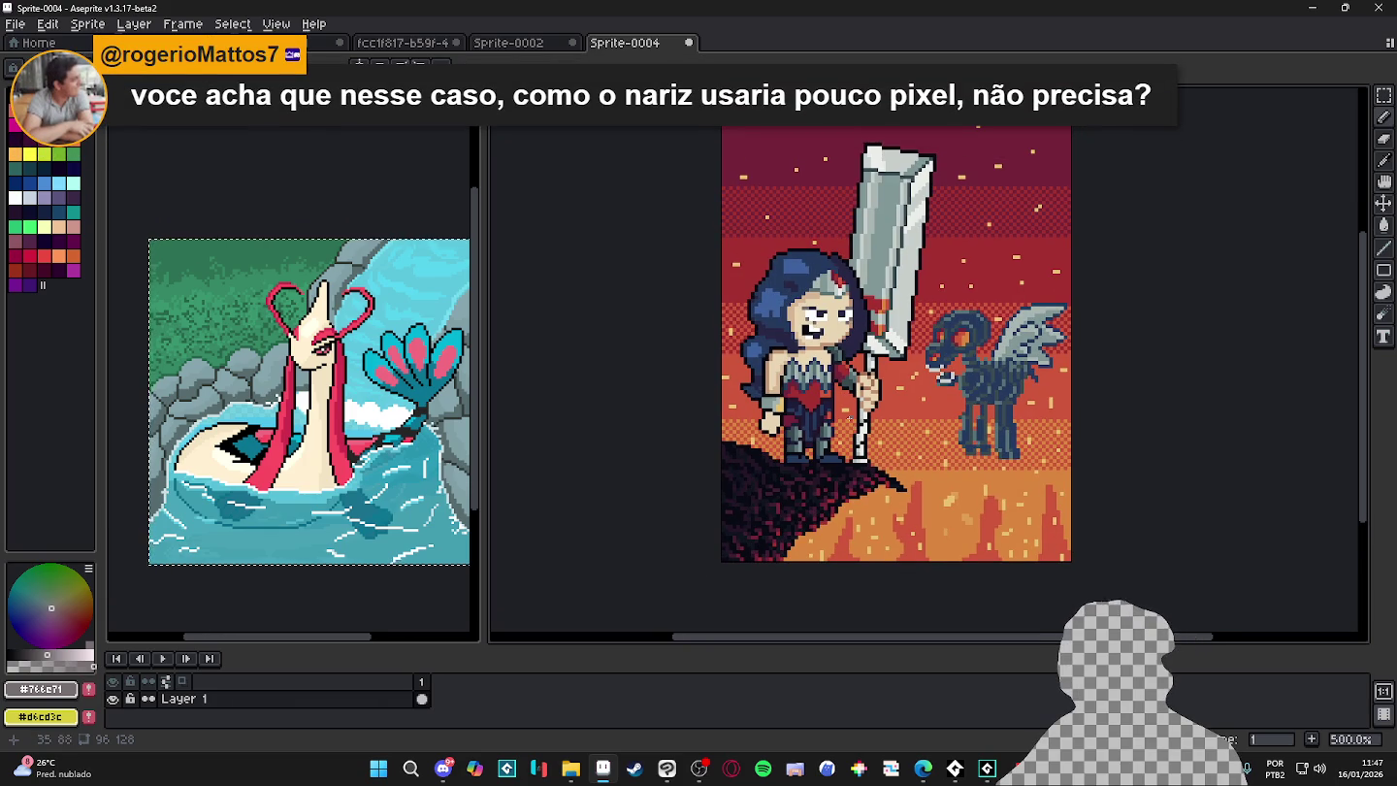
pyautogui.hotkey('alt', 'Tab')
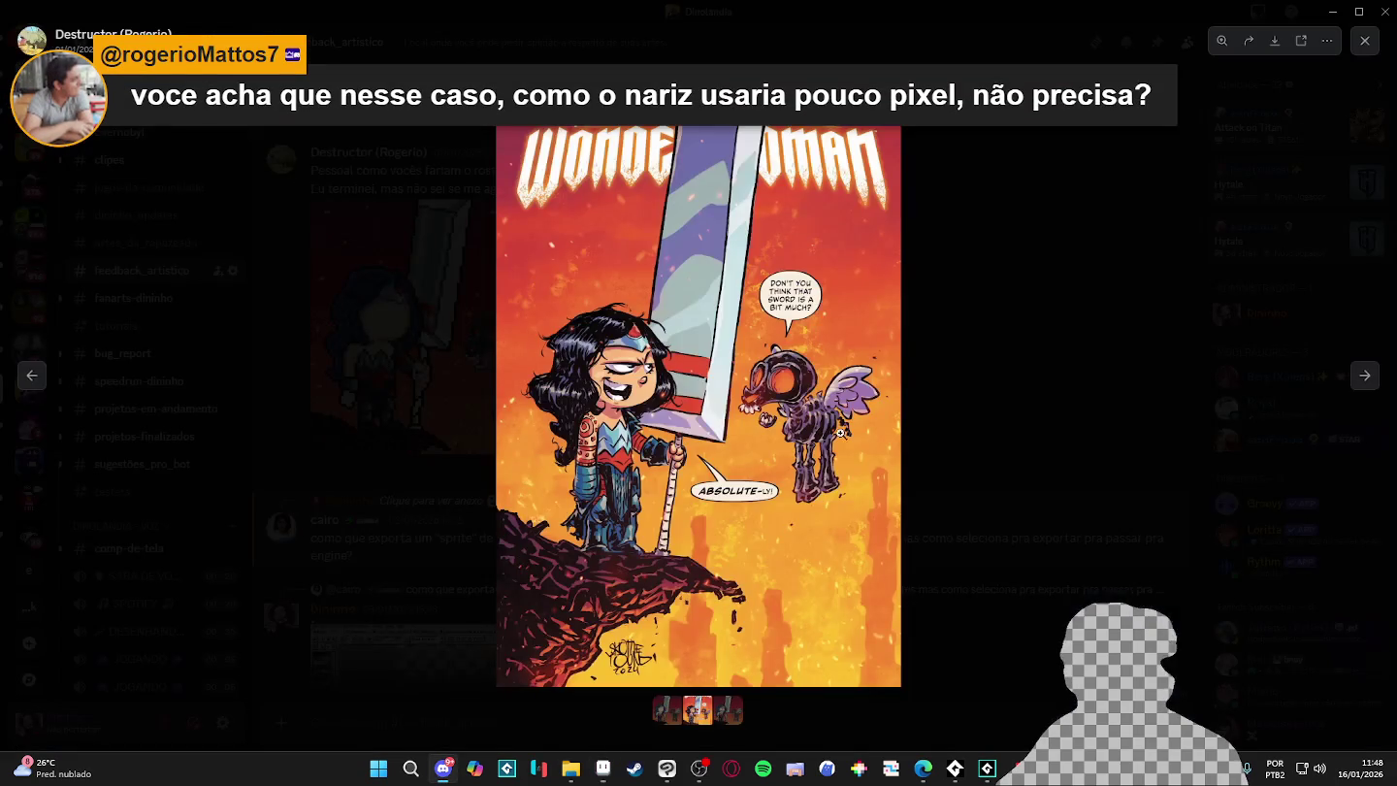
# - Move the brown nose pixel up and to the left, then check the comic cover
pyautogui.hotkey('alt', 'Tab')
pyautogui.scroll(4, 815, 330)
pyautogui.scroll(3, 815, 345)
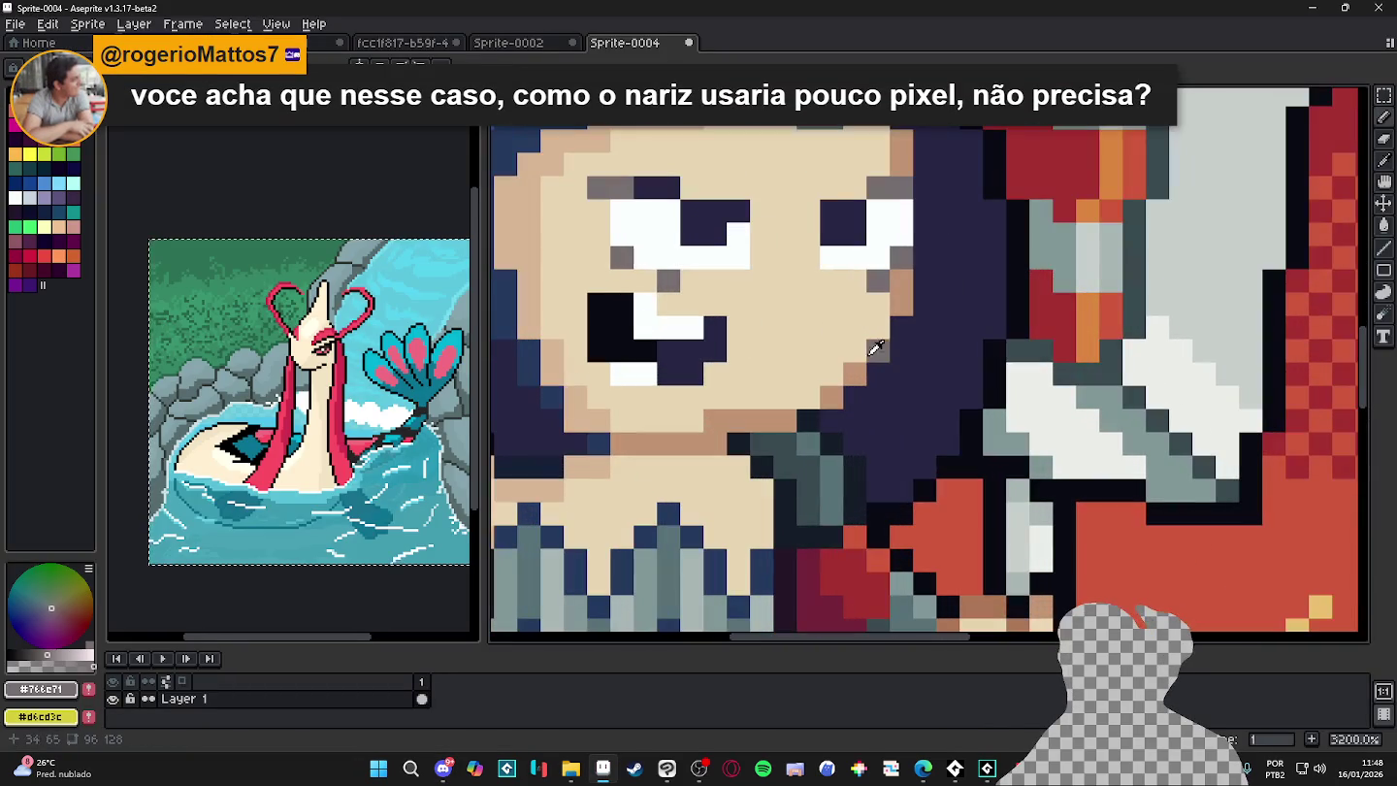
pyautogui.moveTo(811, 336); pyautogui.dragTo(791, 311)
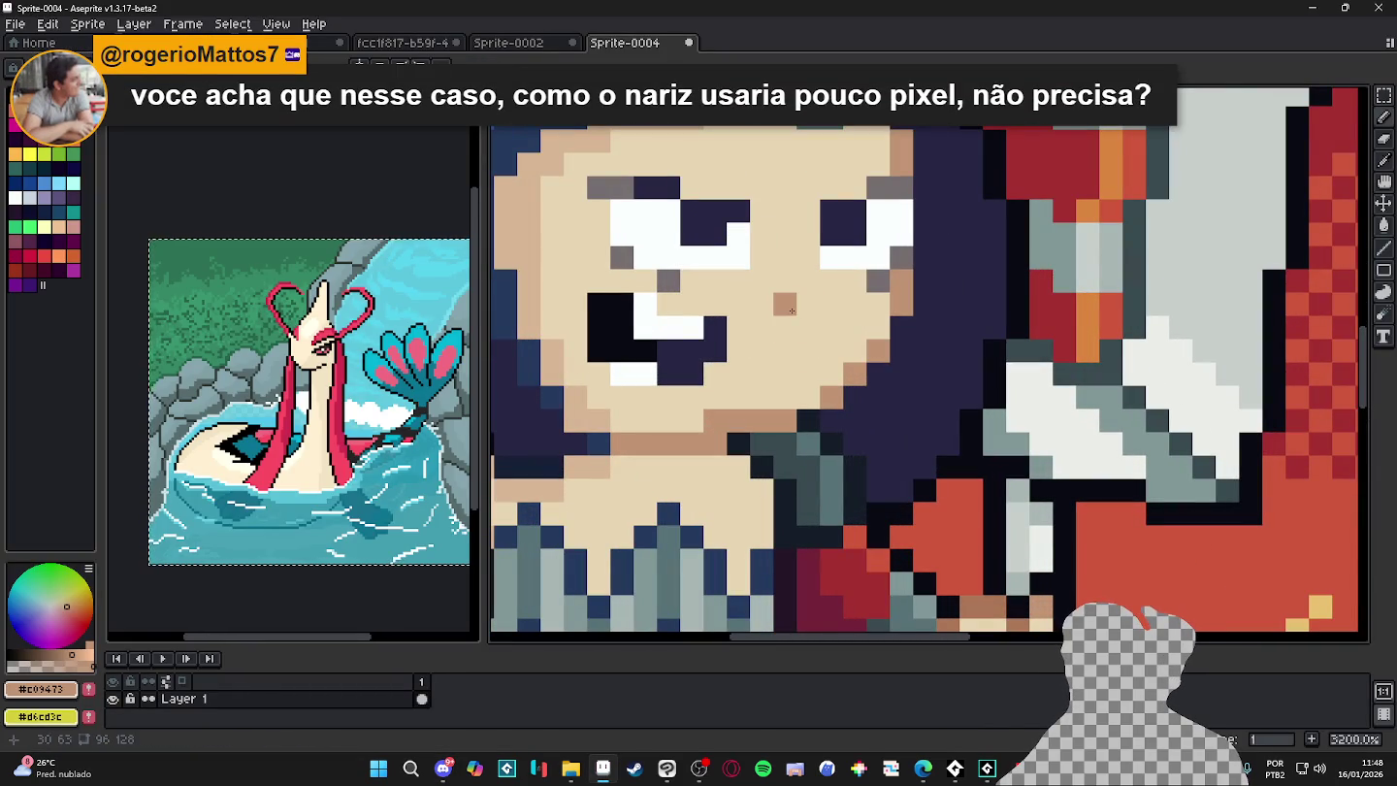
pyautogui.scroll(-4, 791, 311)
pyautogui.scroll(-1, 795, 327)
pyautogui.hotkey('alt', 'Tab')
pyautogui.hotkey('alt', 'Tab')
# - Repaint three face pixels in the lighter skin tone #d7b594
pyautogui.scroll(3, 713, 260)
pyautogui.scroll(-3, 712, 260)
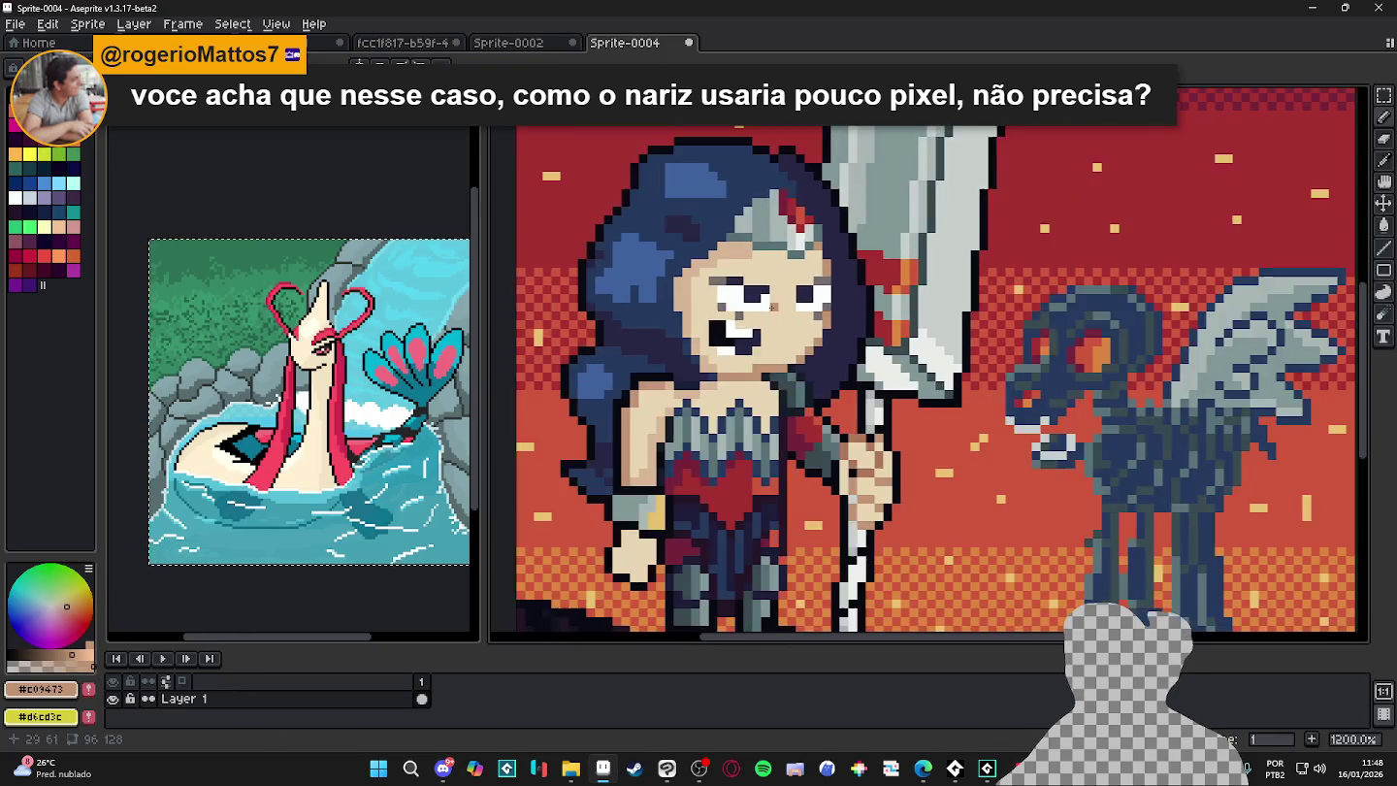
pyautogui.scroll(3, 713, 260)
pyautogui.keyDown('alt'); pyautogui.click(713, 260); pyautogui.keyUp('alt')
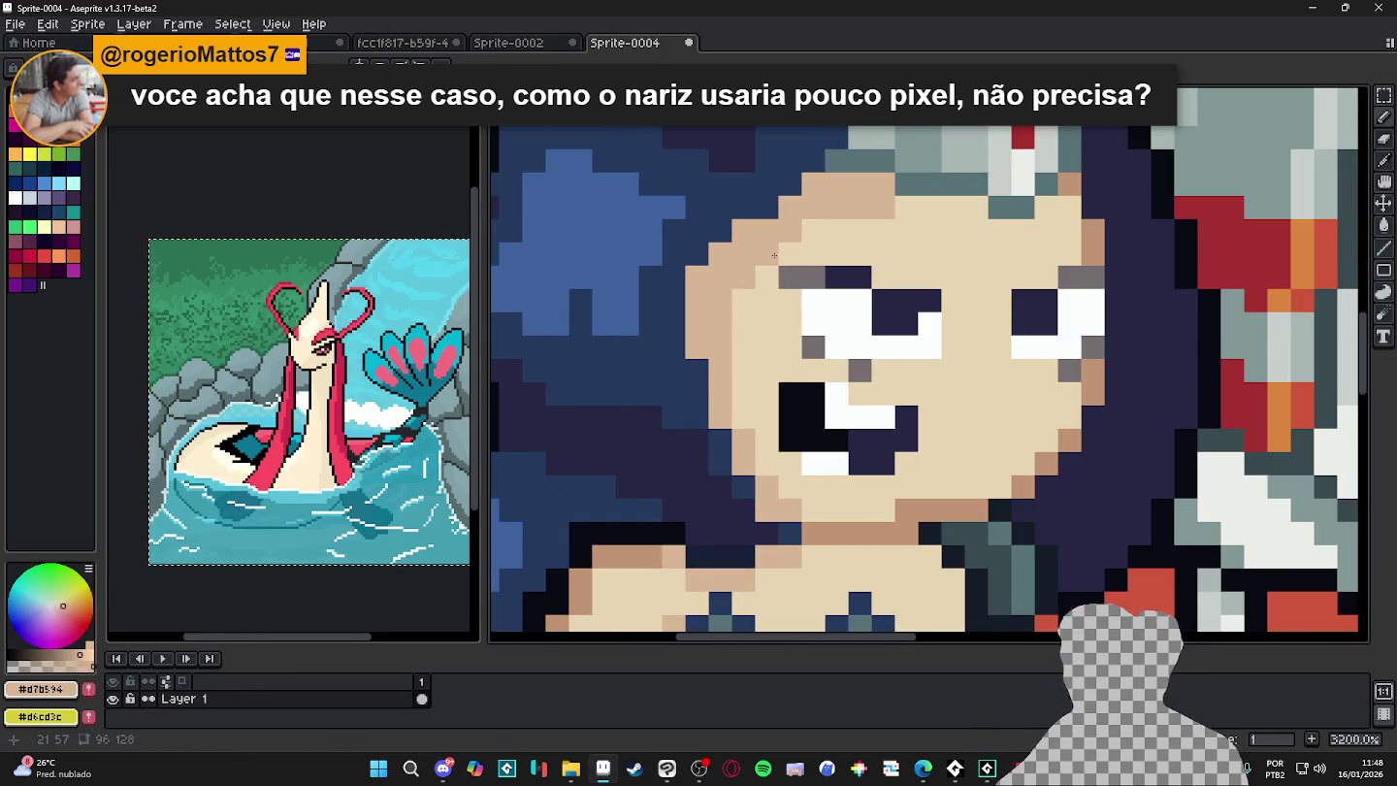
pyautogui.moveTo(743, 301); pyautogui.dragTo(742, 324)
pyautogui.click(735, 342)
pyautogui.scroll(-2, 718, 301)
pyautogui.scroll(-1, 718, 302)
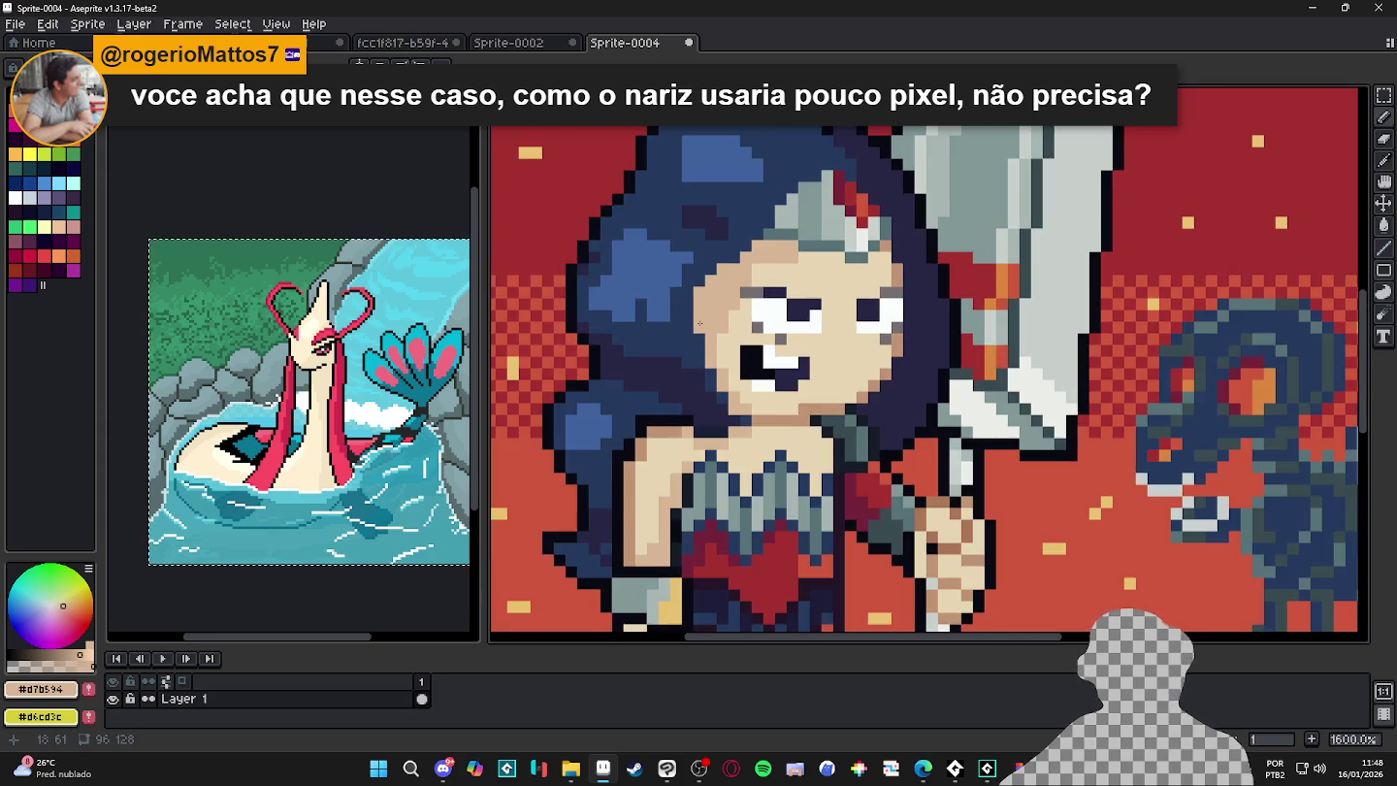
pyautogui.scroll(-1, 718, 302)
pyautogui.scroll(-1, 718, 302)
pyautogui.scroll(-1, 717, 311)
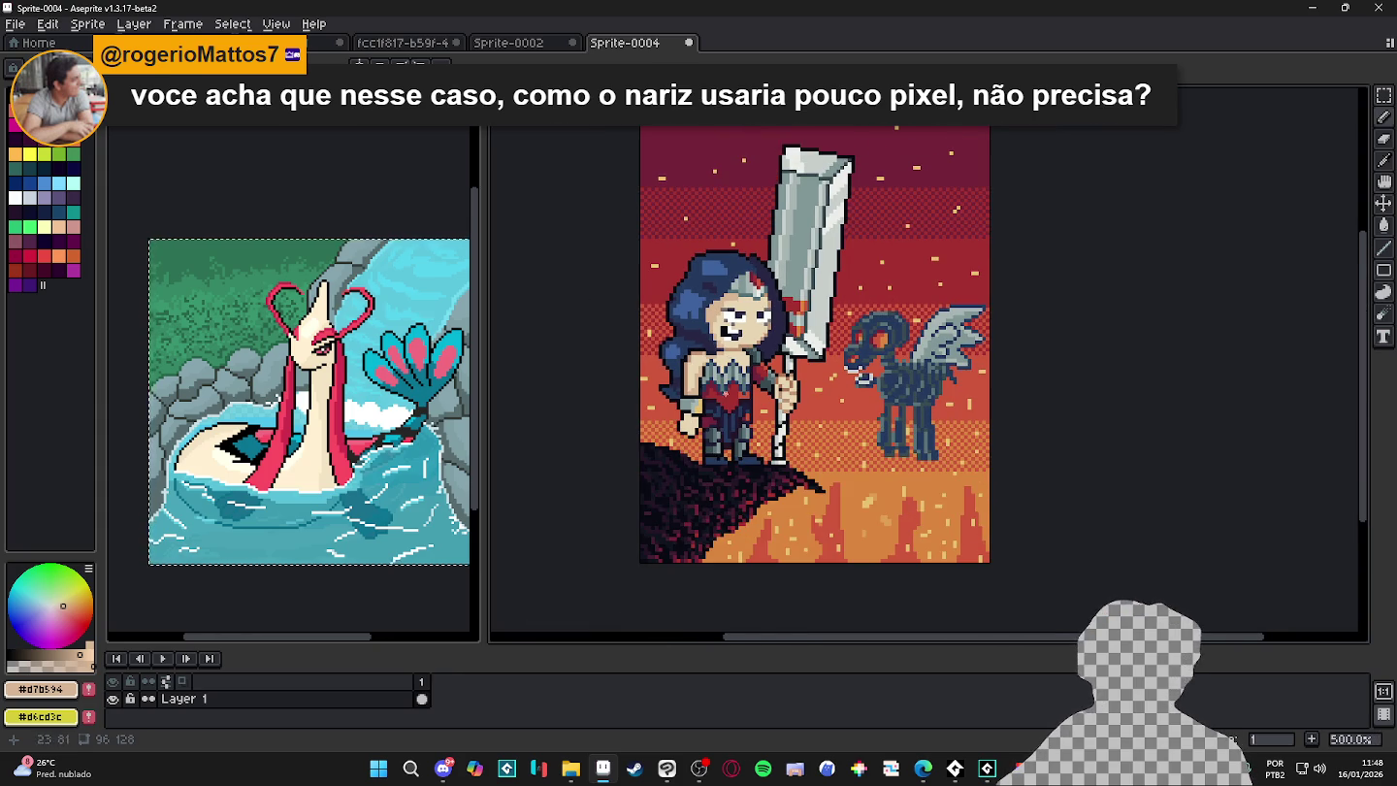
pyautogui.scroll(2, 776, 312)
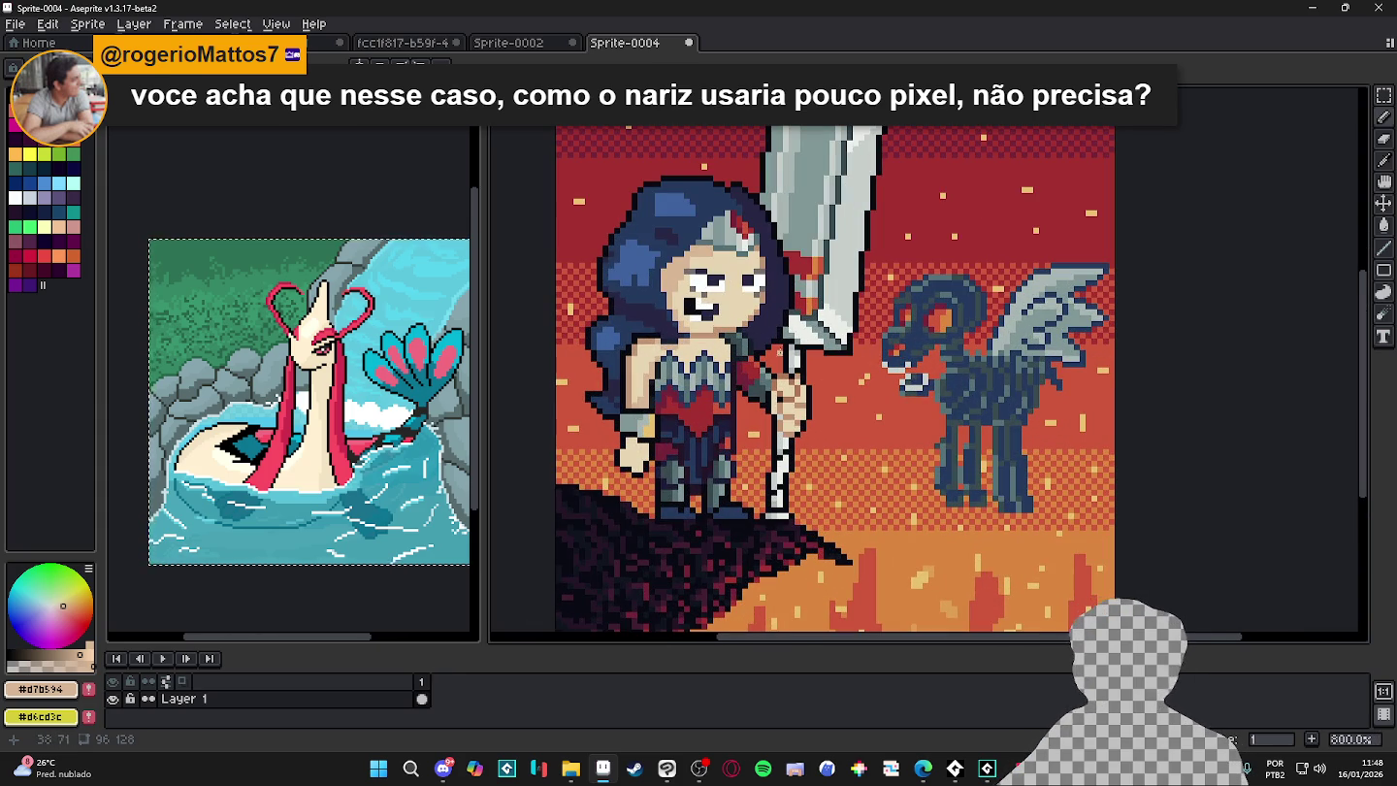
# - Paint a dark red #a53030 streak along the cliff edge beneath her feet
pyautogui.hotkey('alt', 'Tab')
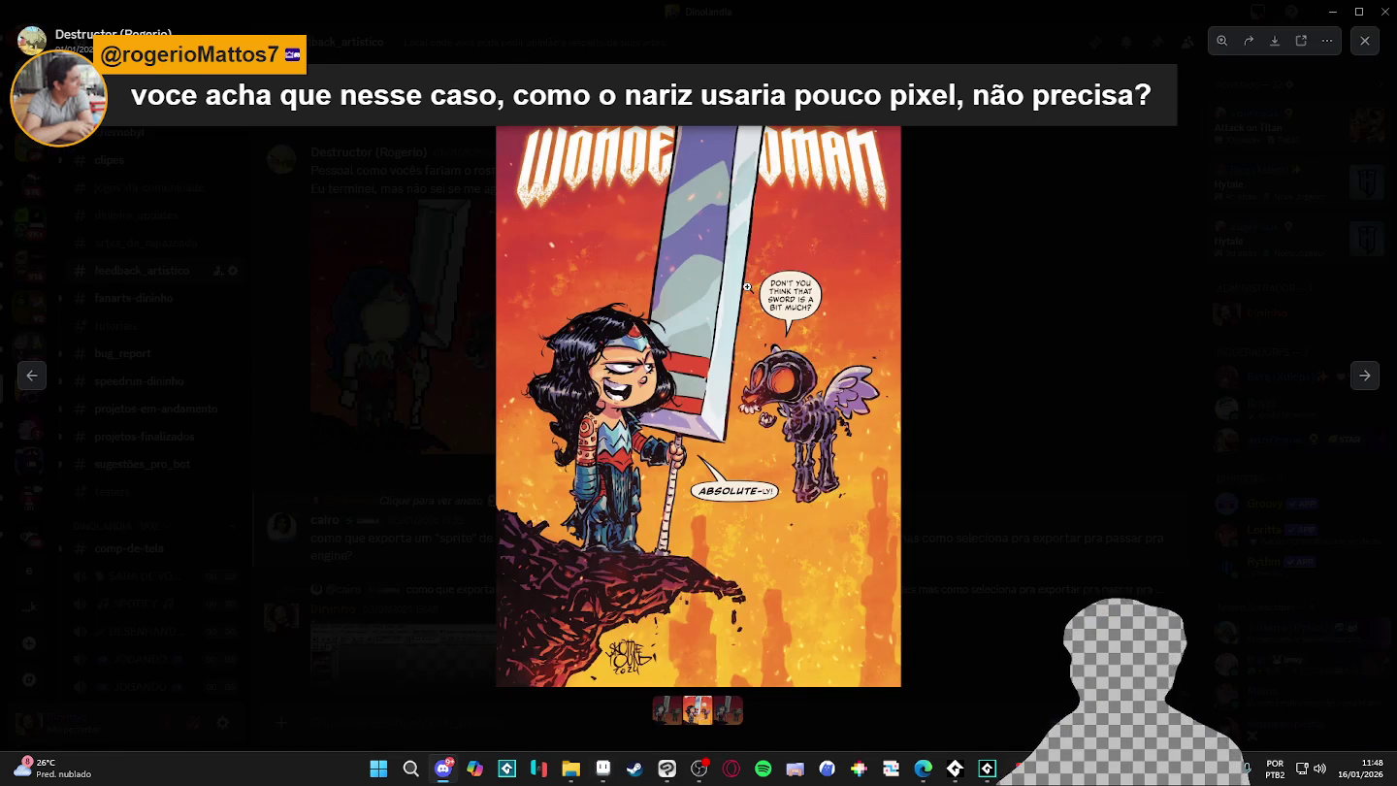
pyautogui.hotkey('alt', 'Tab')
pyautogui.scroll(3, 748, 279)
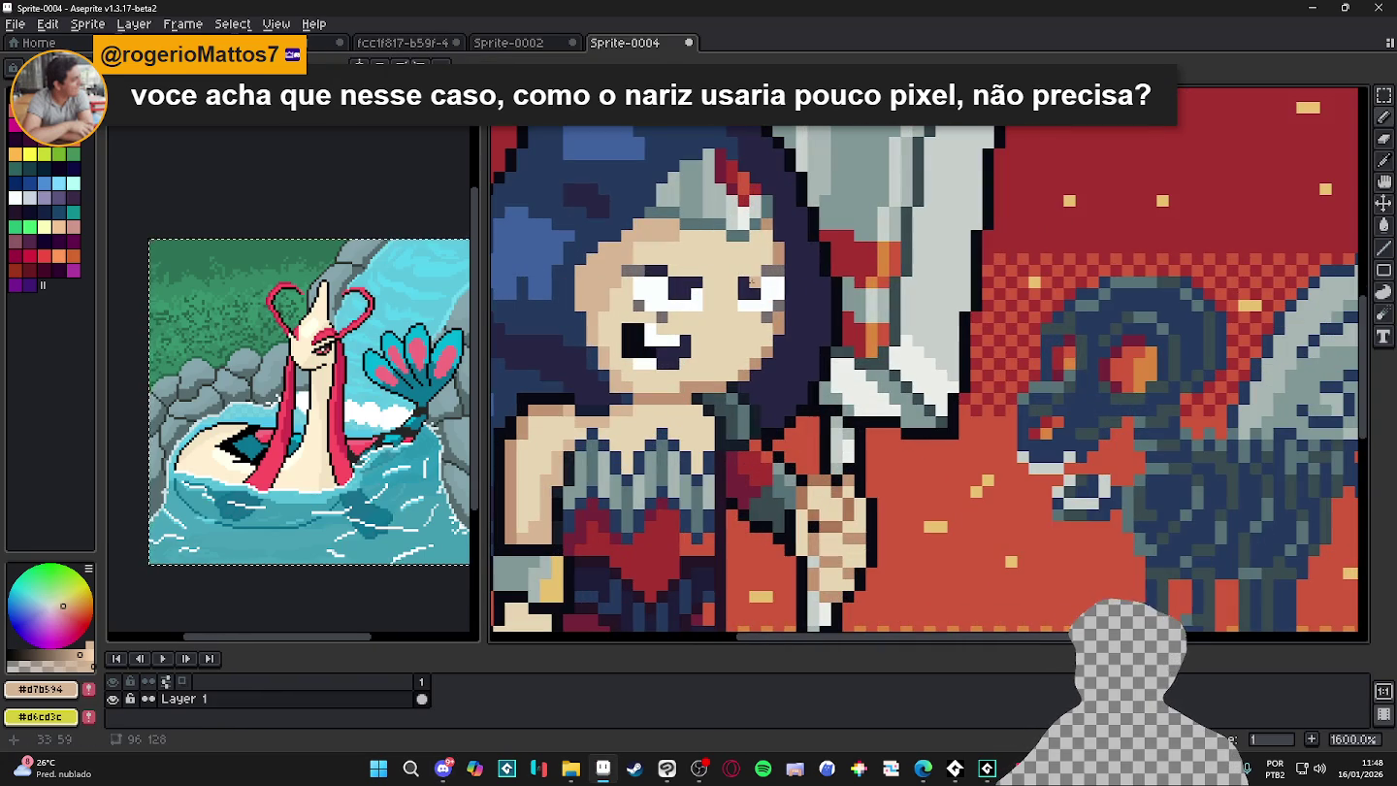
pyautogui.scroll(-1, 677, 366)
pyautogui.scroll(-1, 677, 366)
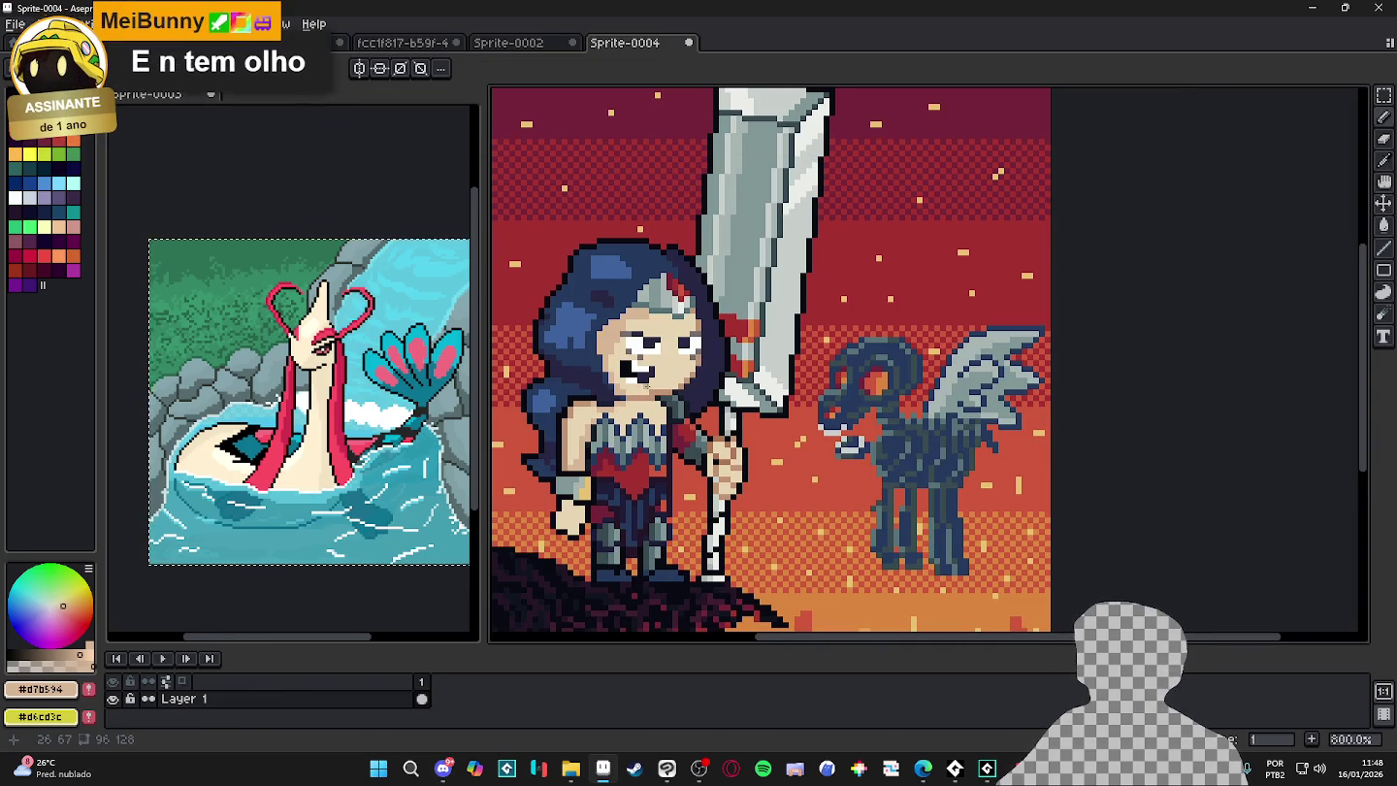
pyautogui.scroll(-1, 757, 446)
pyautogui.scroll(1, 756, 446)
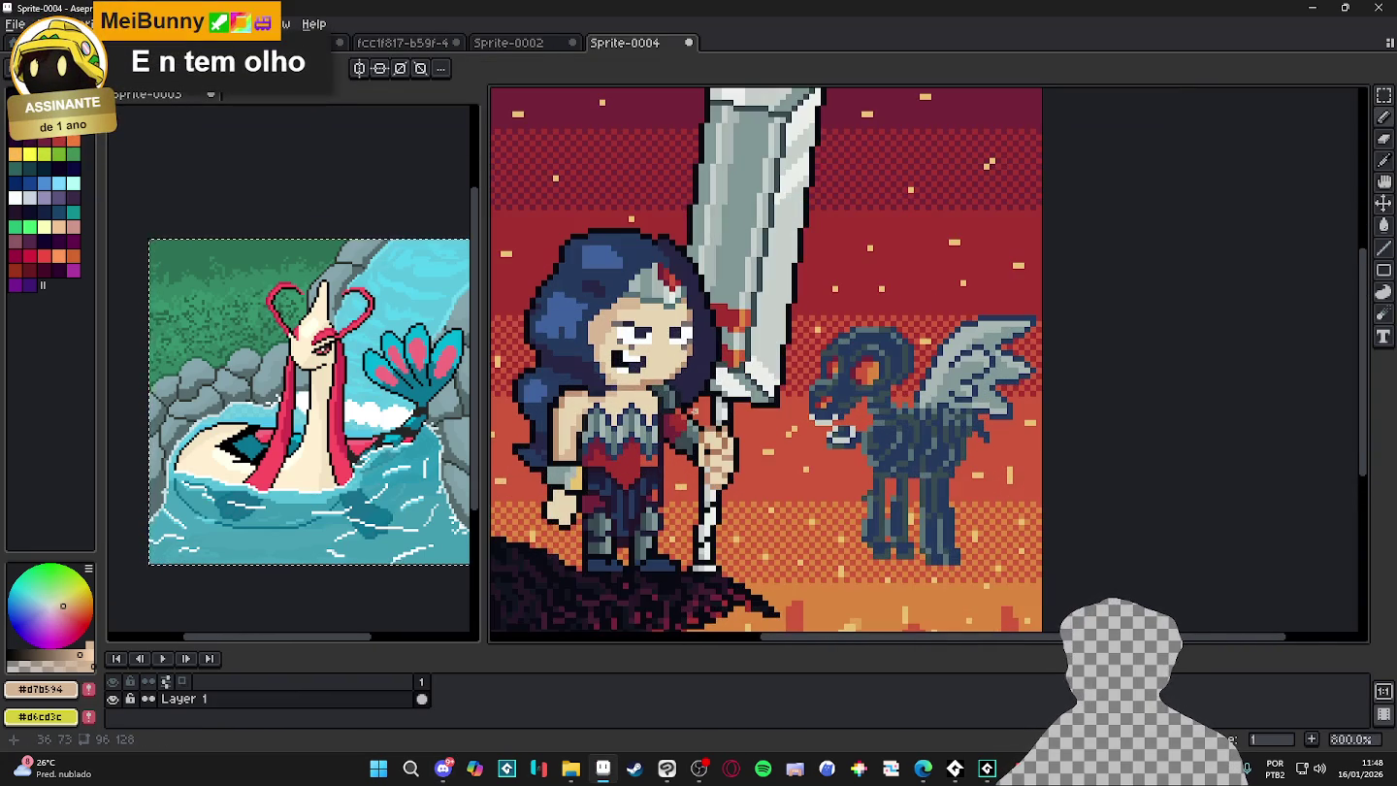
pyautogui.scroll(1, 630, 383)
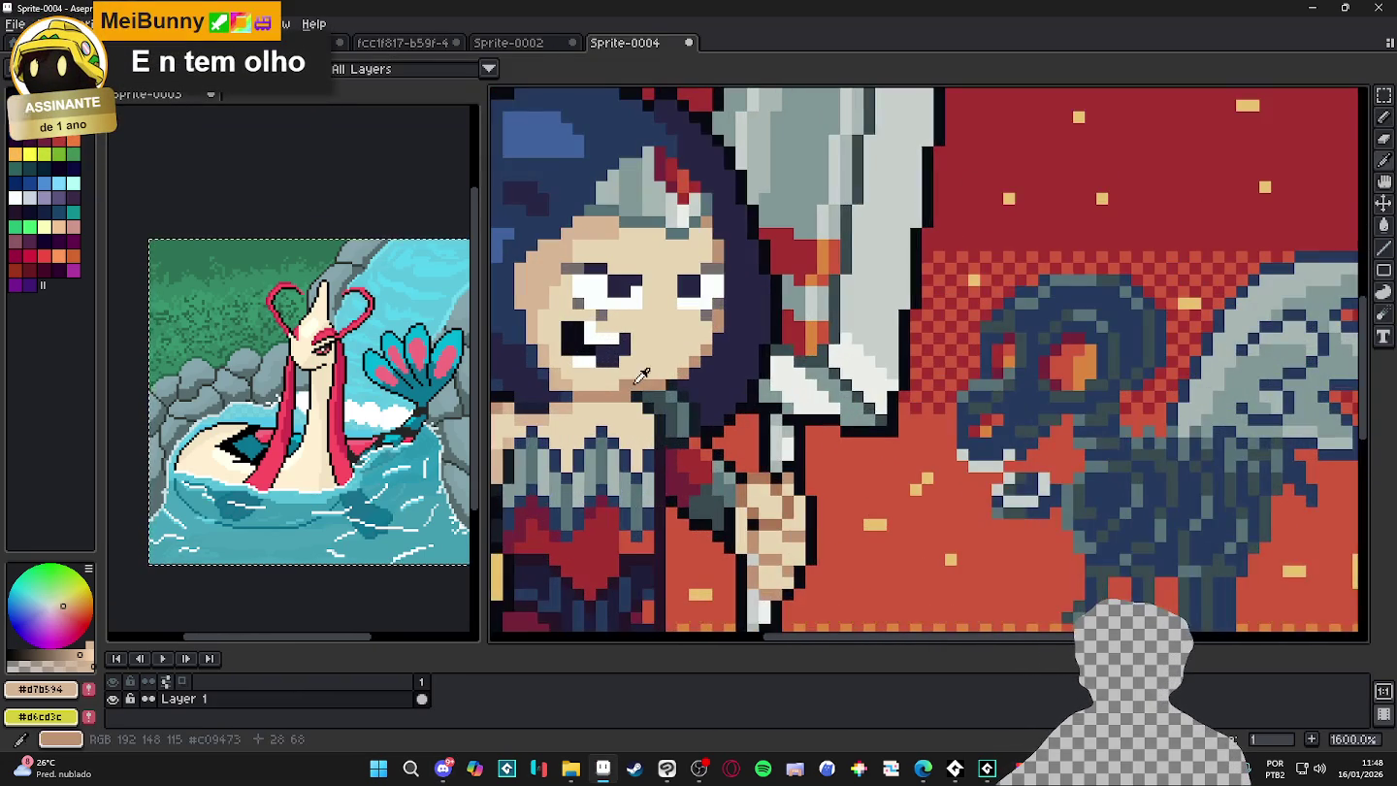
pyautogui.scroll(-1, 762, 481)
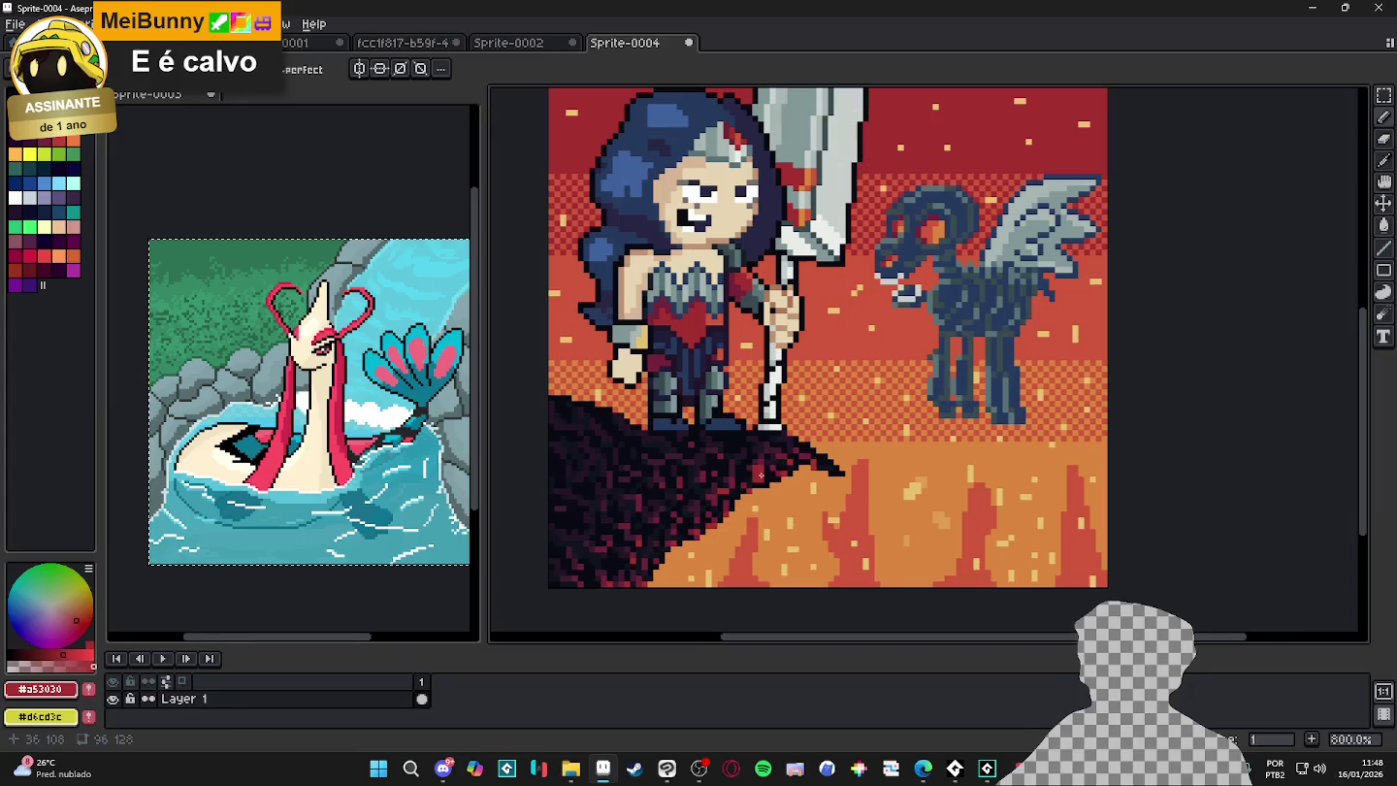
pyautogui.moveTo(763, 481)
pyautogui.mouseDown()
pyautogui.moveTo(718, 494)
pyautogui.moveTo(656, 568)
pyautogui.moveTo(786, 462)
pyautogui.mouseUp()
# - Shade part of the cliff with deep purple #411d31 and a red #a53030 streak
pyautogui.keyDown('alt'); pyautogui.click(730, 472); pyautogui.keyUp('alt')
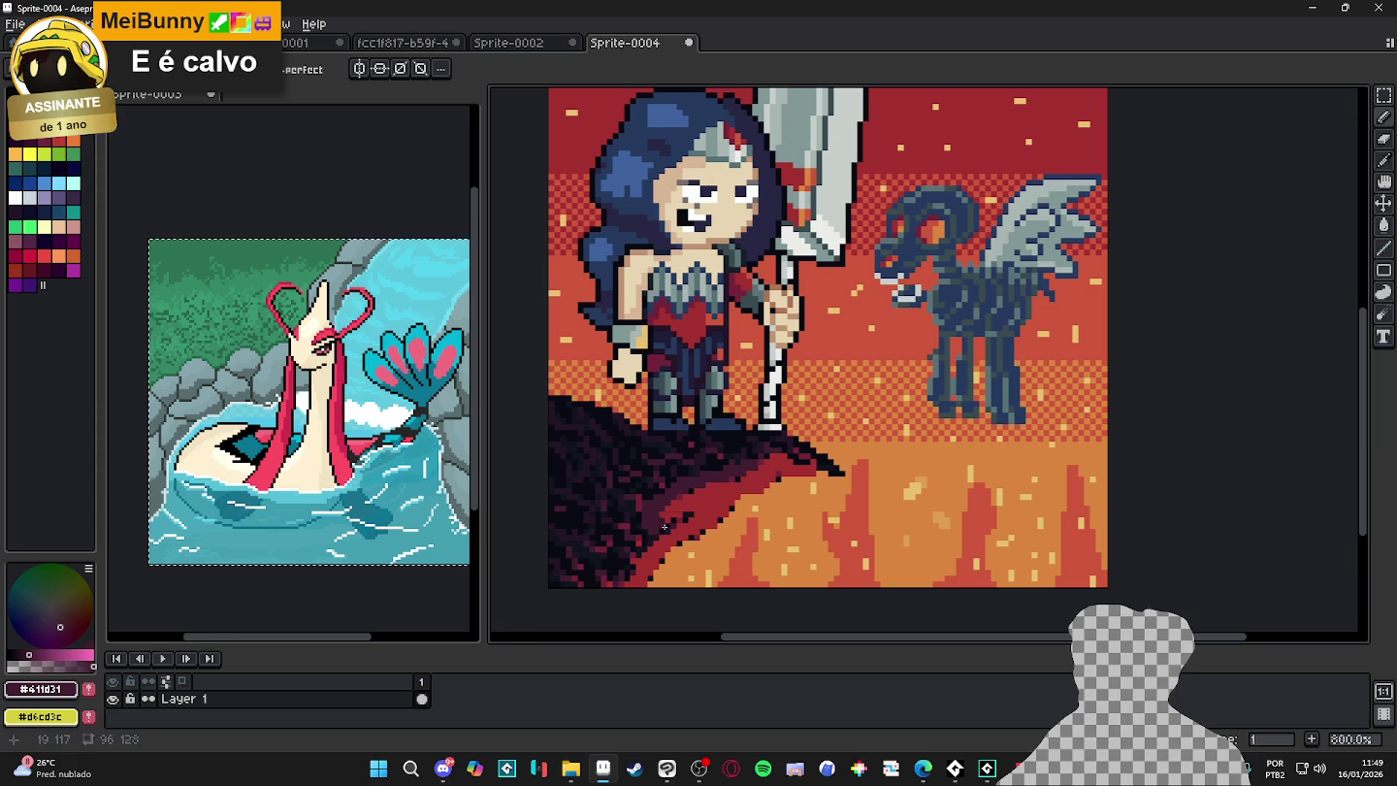
pyautogui.moveTo(642, 539)
pyautogui.mouseDown()
pyautogui.moveTo(626, 550)
pyautogui.moveTo(642, 482)
pyautogui.moveTo(690, 476)
pyautogui.mouseUp()
pyautogui.keyDown('alt'); pyautogui.click(679, 472); pyautogui.keyUp('alt')
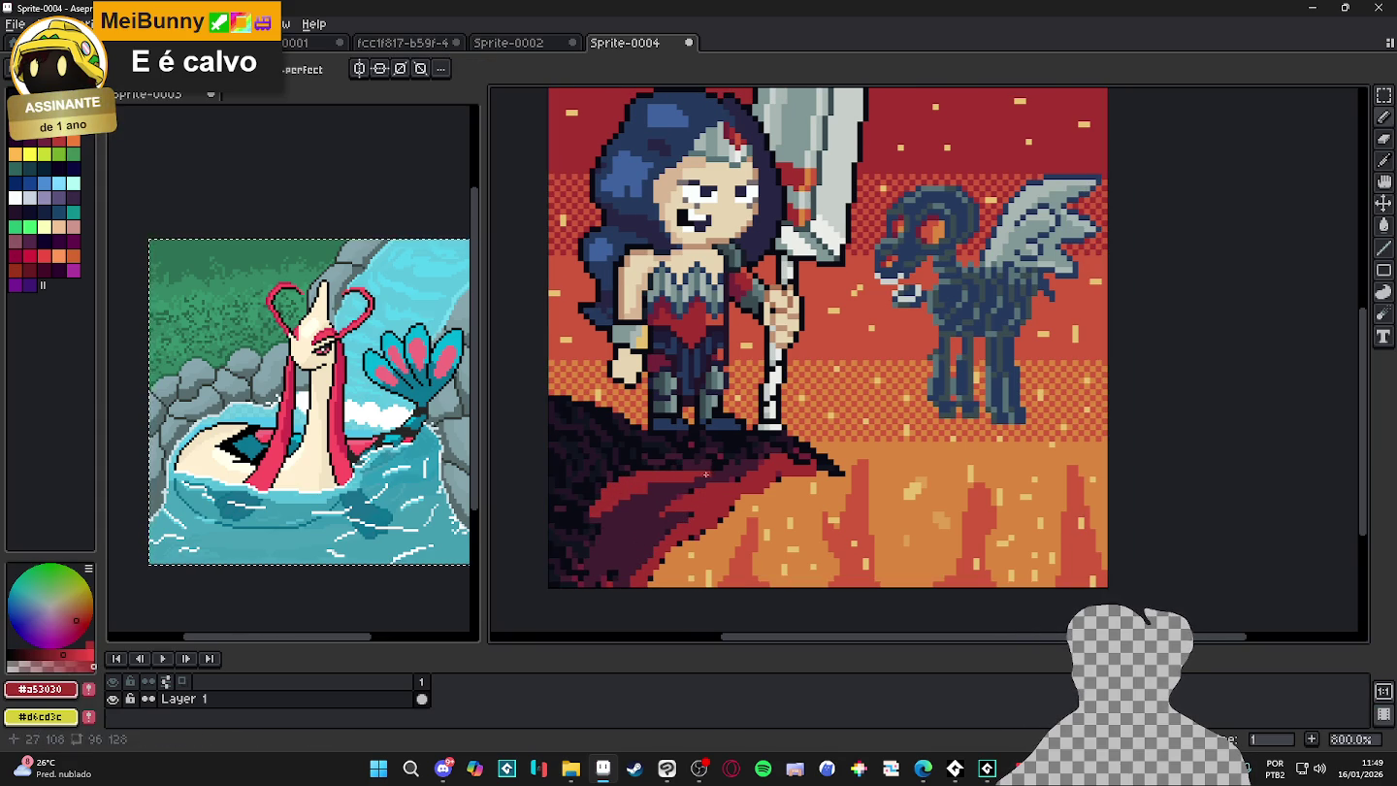
pyautogui.keyDown('alt'); pyautogui.click(708, 473); pyautogui.keyUp('alt')
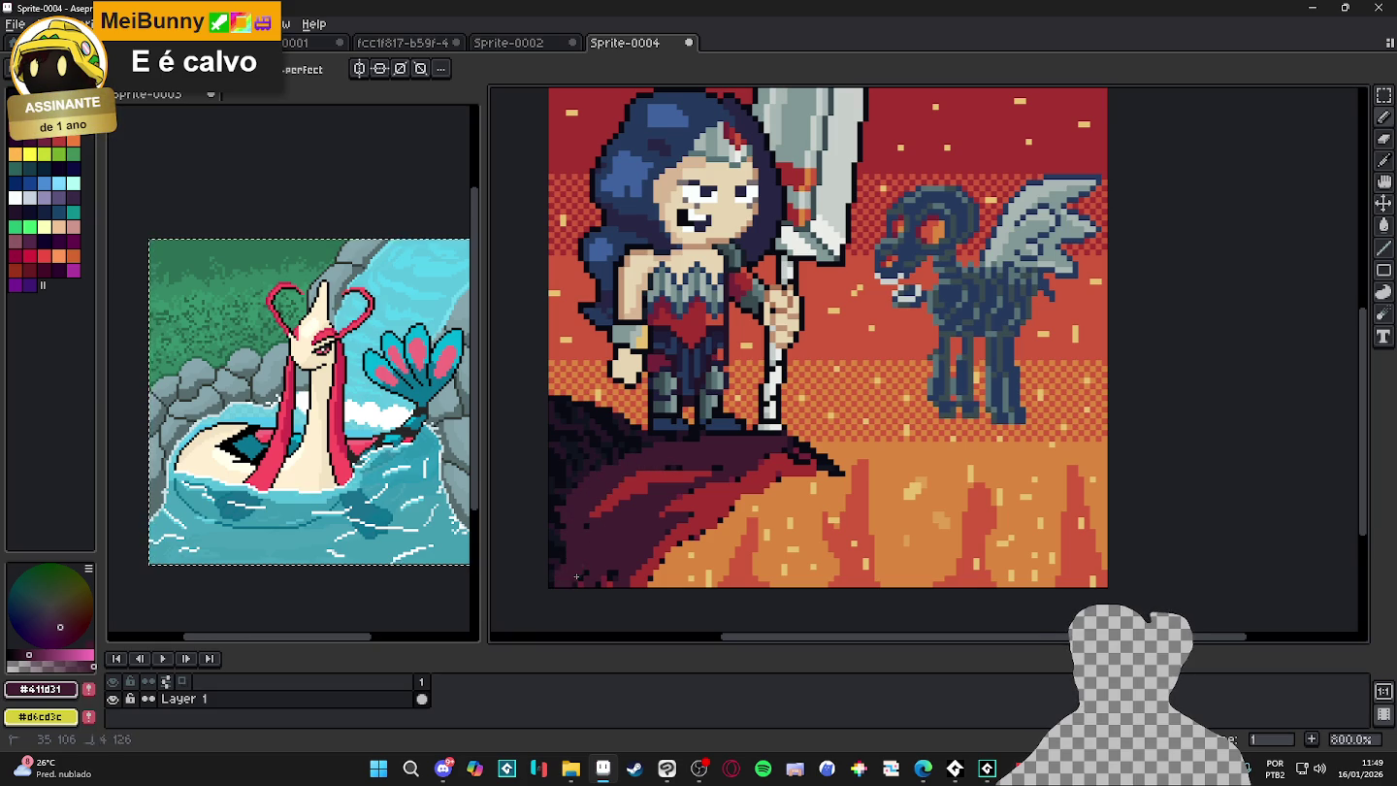
pyautogui.keyDown('alt'); pyautogui.click(588, 433); pyautogui.keyUp('alt')
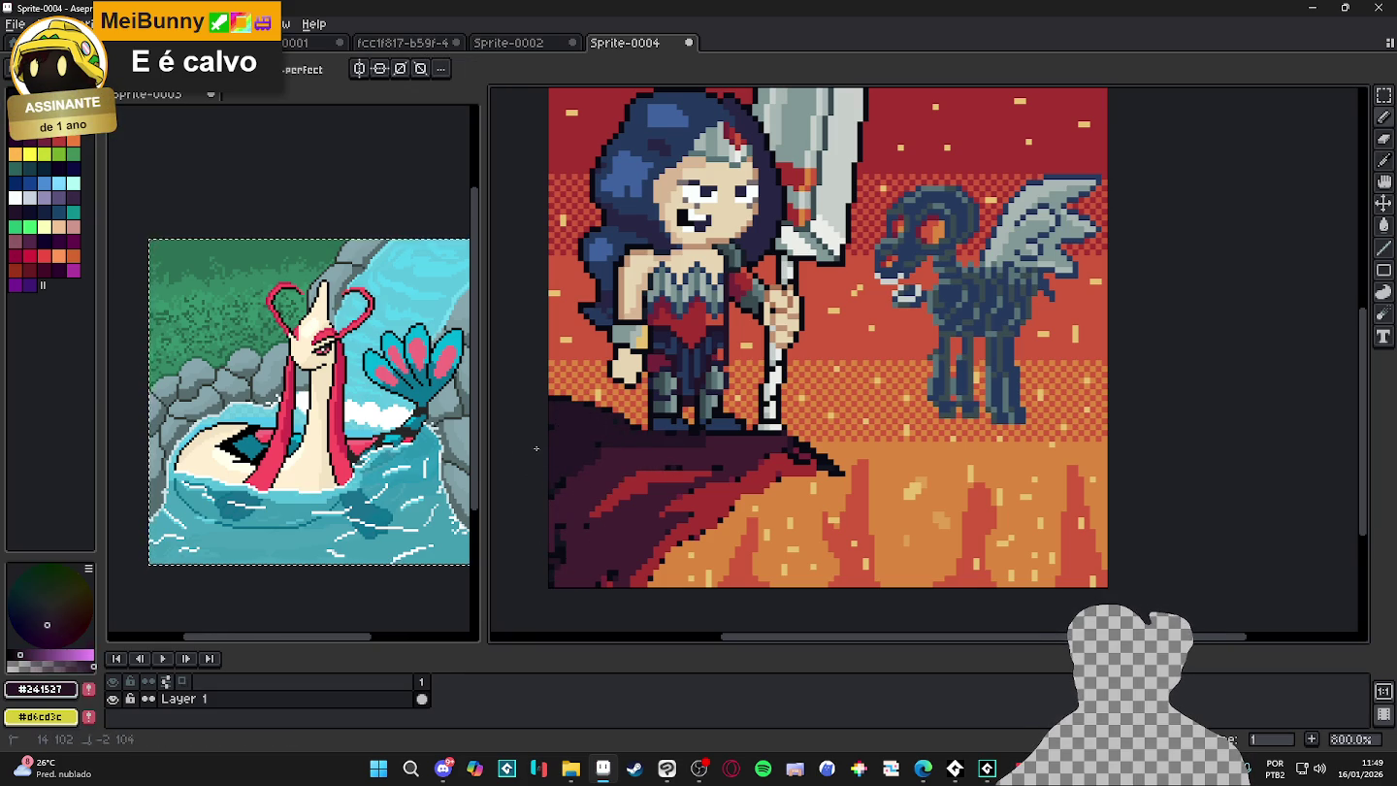
# - Alternate red and deep purple streaks across the lower-left cliff, then zoom out to 500%
pyautogui.keyDown('alt'); pyautogui.click(588, 508); pyautogui.keyUp('alt')
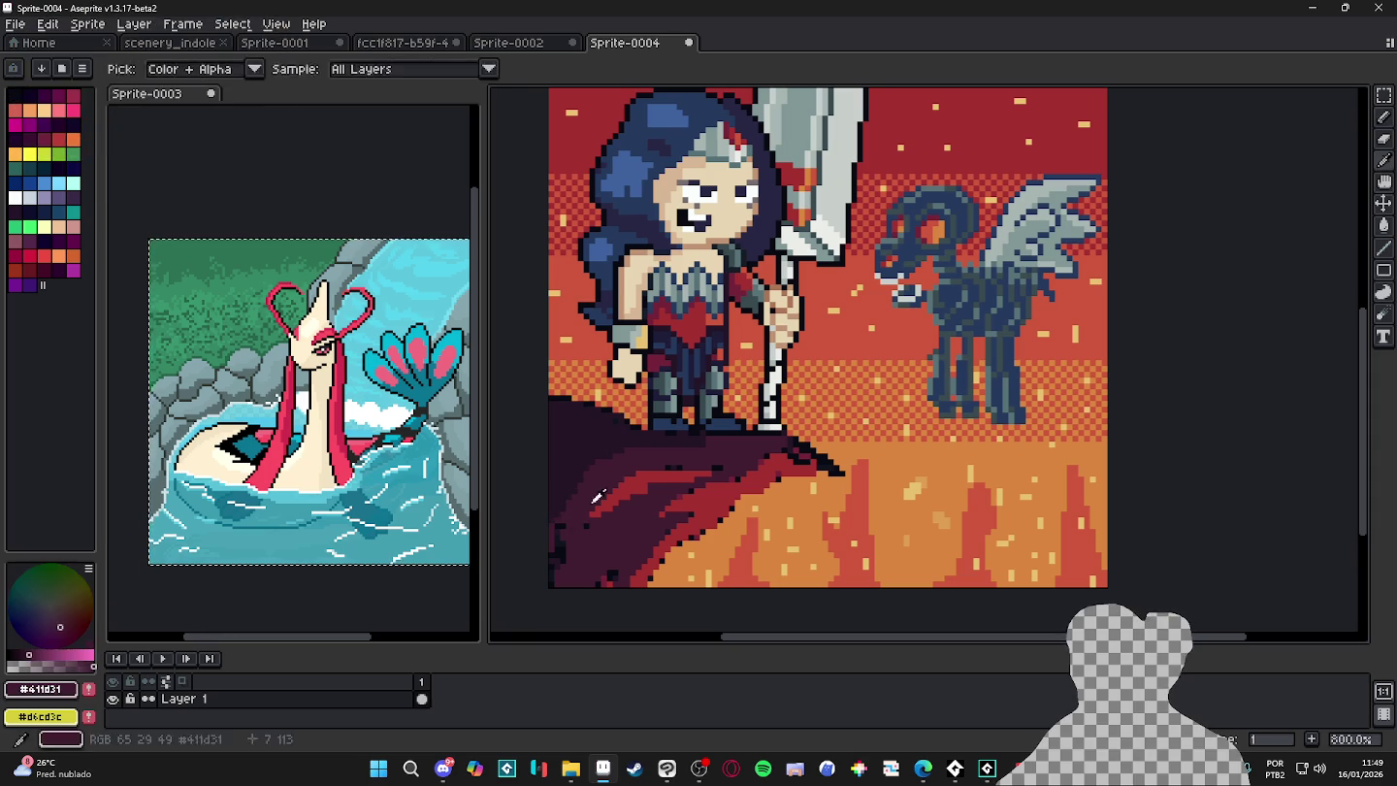
pyautogui.keyDown('alt'); pyautogui.click(616, 573); pyautogui.keyUp('alt')
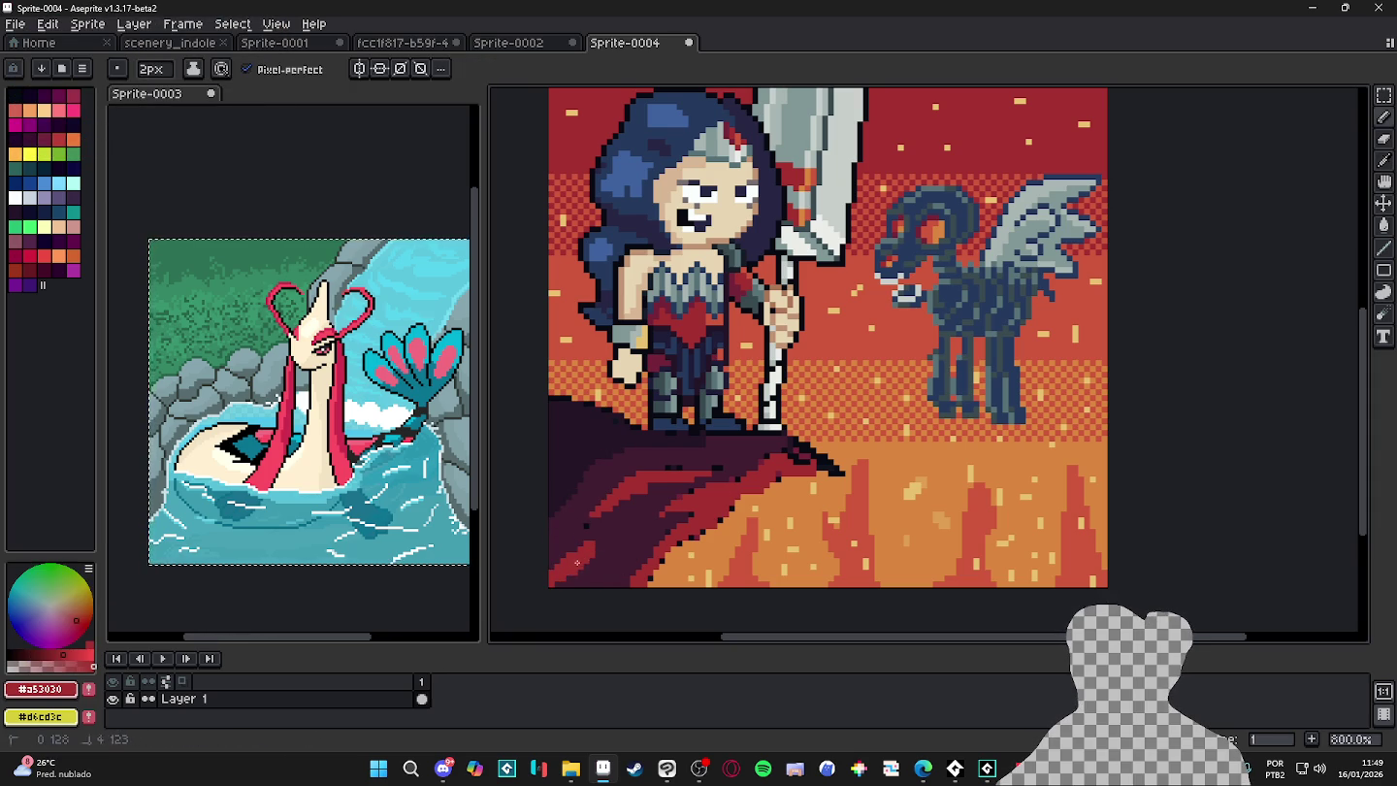
pyautogui.keyDown('alt'); pyautogui.click(603, 554); pyautogui.keyUp('alt')
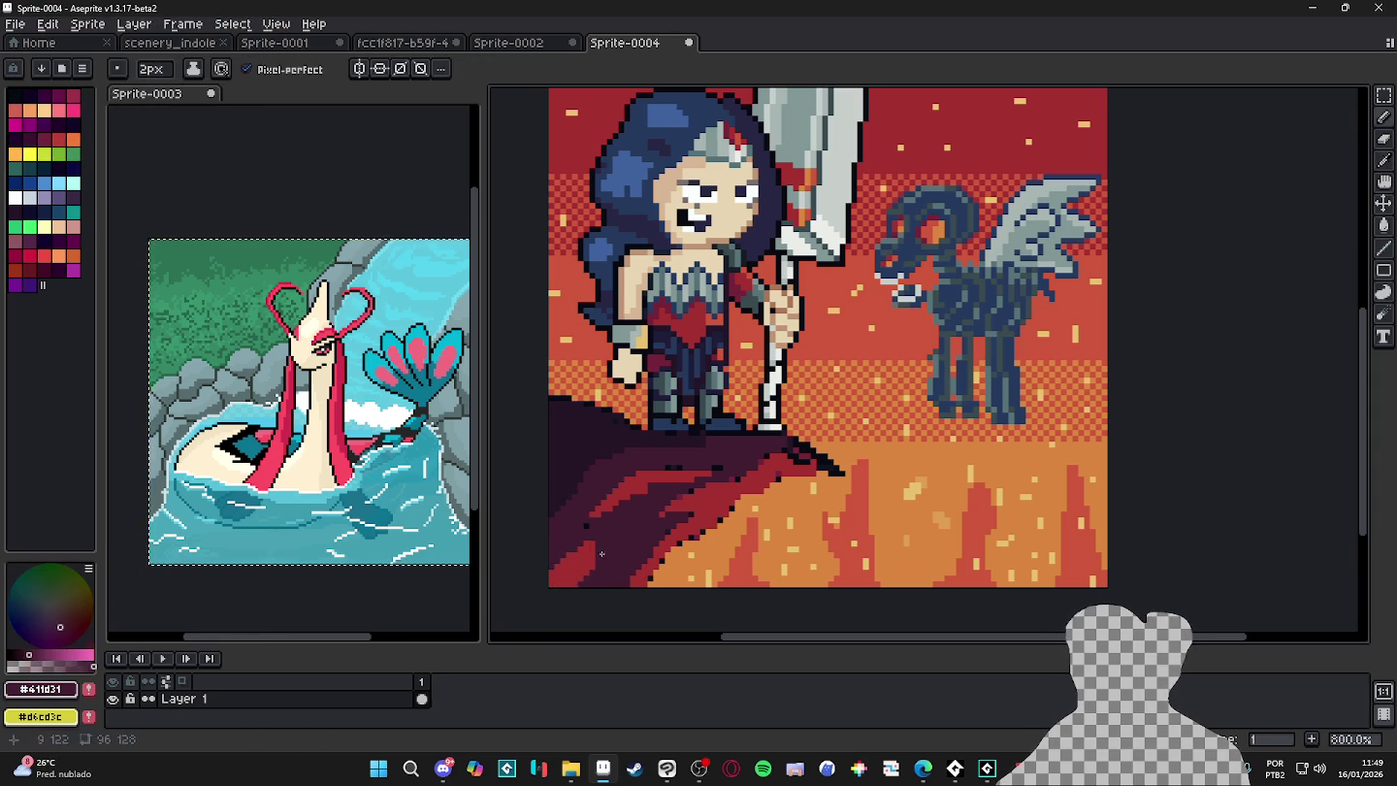
pyautogui.keyDown('alt'); pyautogui.click(582, 551); pyautogui.keyUp('alt')
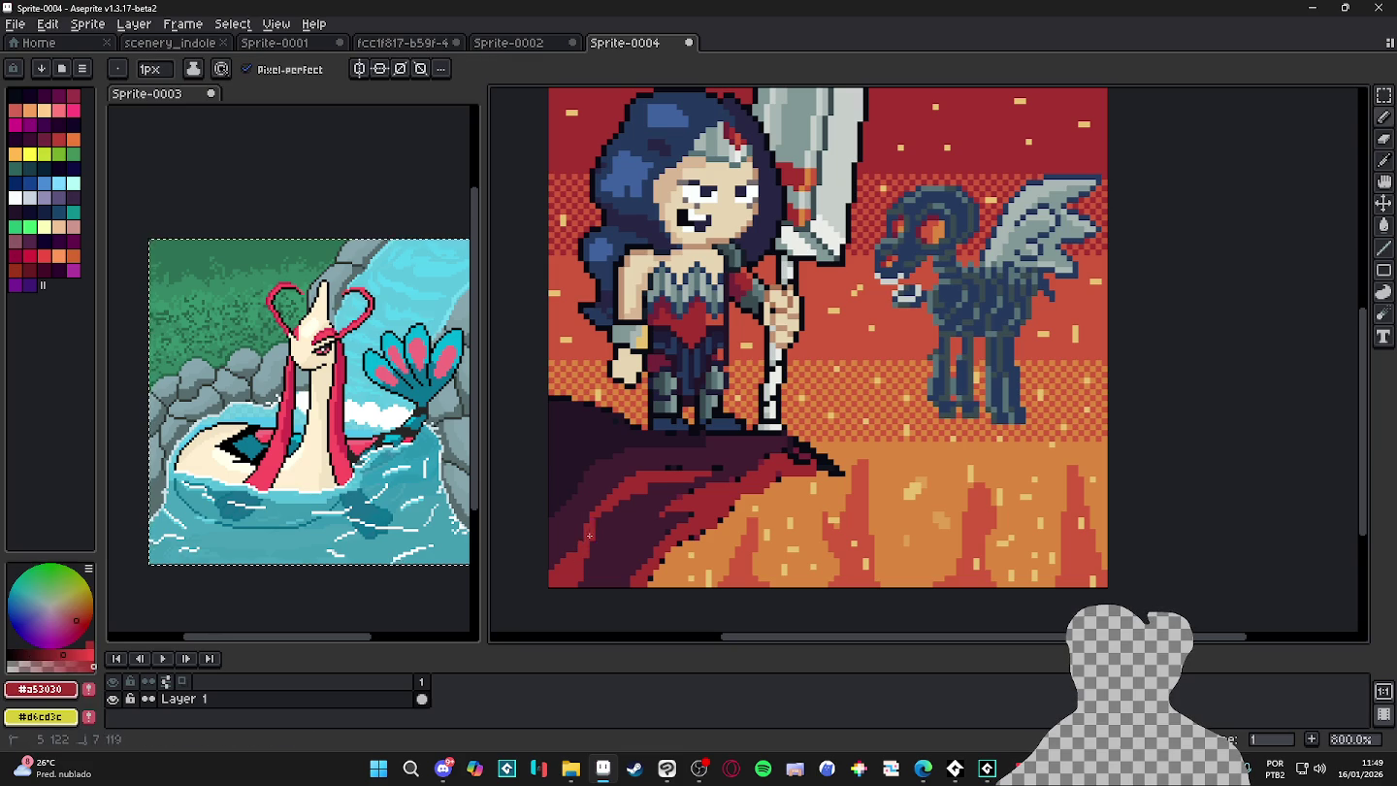
pyautogui.keyDown('alt'); pyautogui.click(602, 517); pyautogui.keyUp('alt')
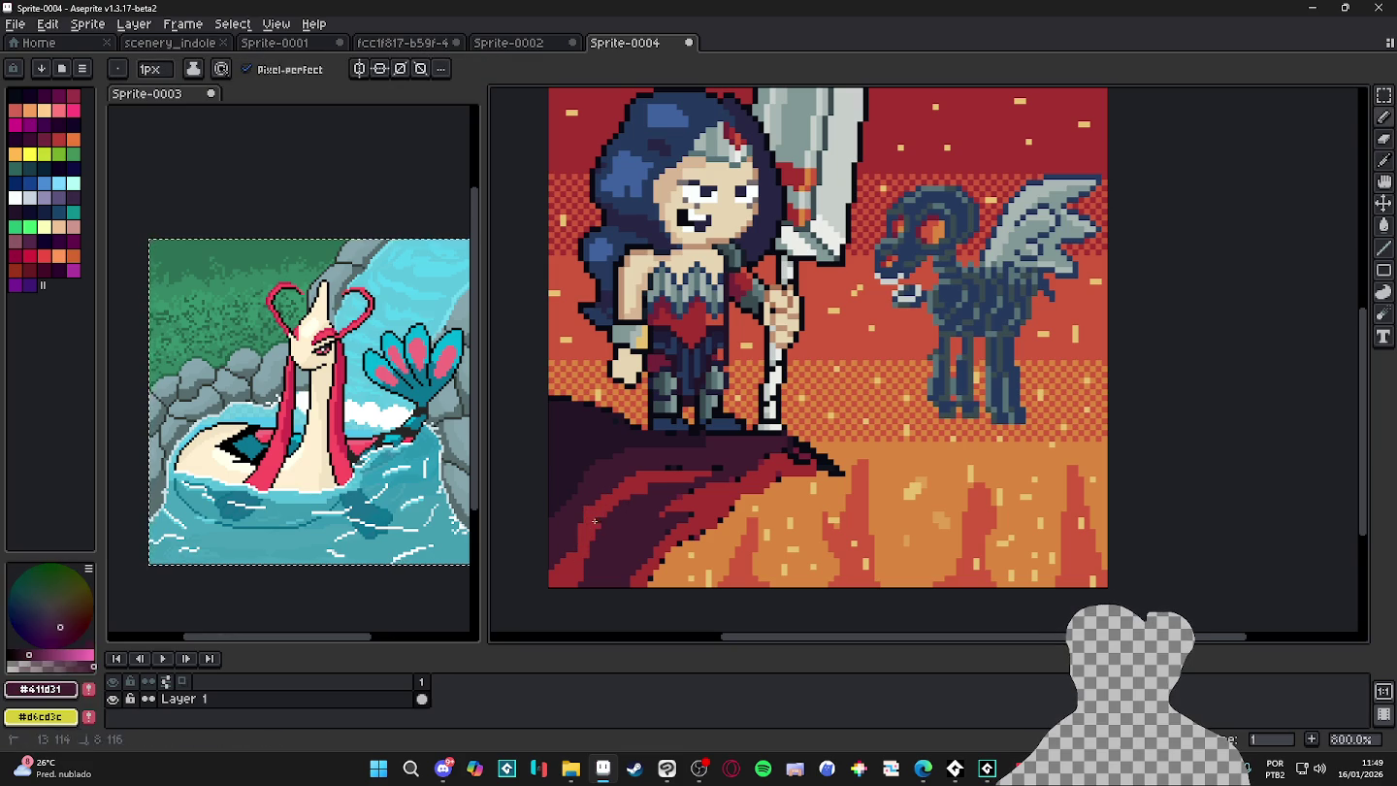
pyautogui.keyDown('alt'); pyautogui.click(584, 523); pyautogui.keyUp('alt')
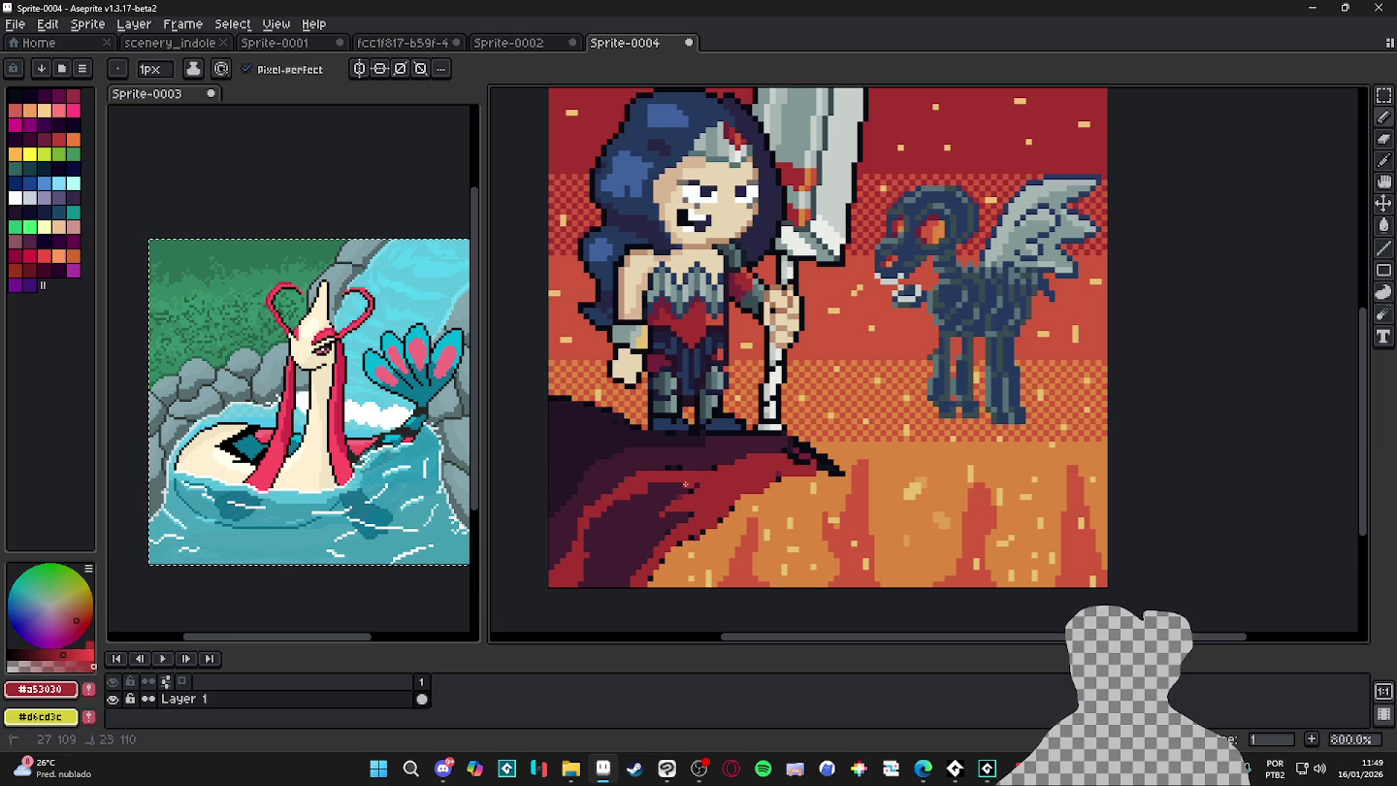
pyautogui.moveTo(642, 544); pyautogui.dragTo(609, 565)
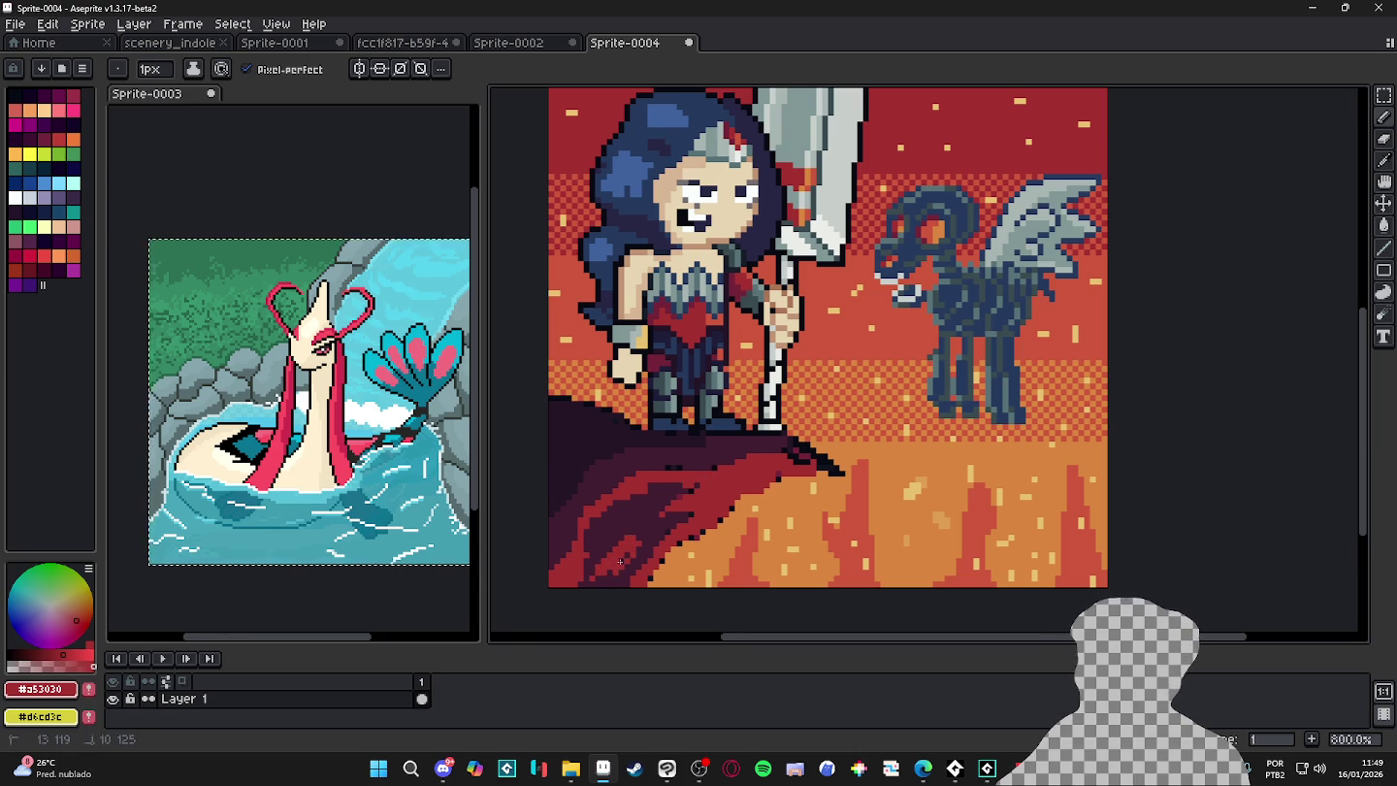
pyautogui.scroll(-2, 607, 574)
pyautogui.scroll(-1, 773, 498)
pyautogui.scroll(-1, 773, 499)
pyautogui.scroll(1, 772, 499)
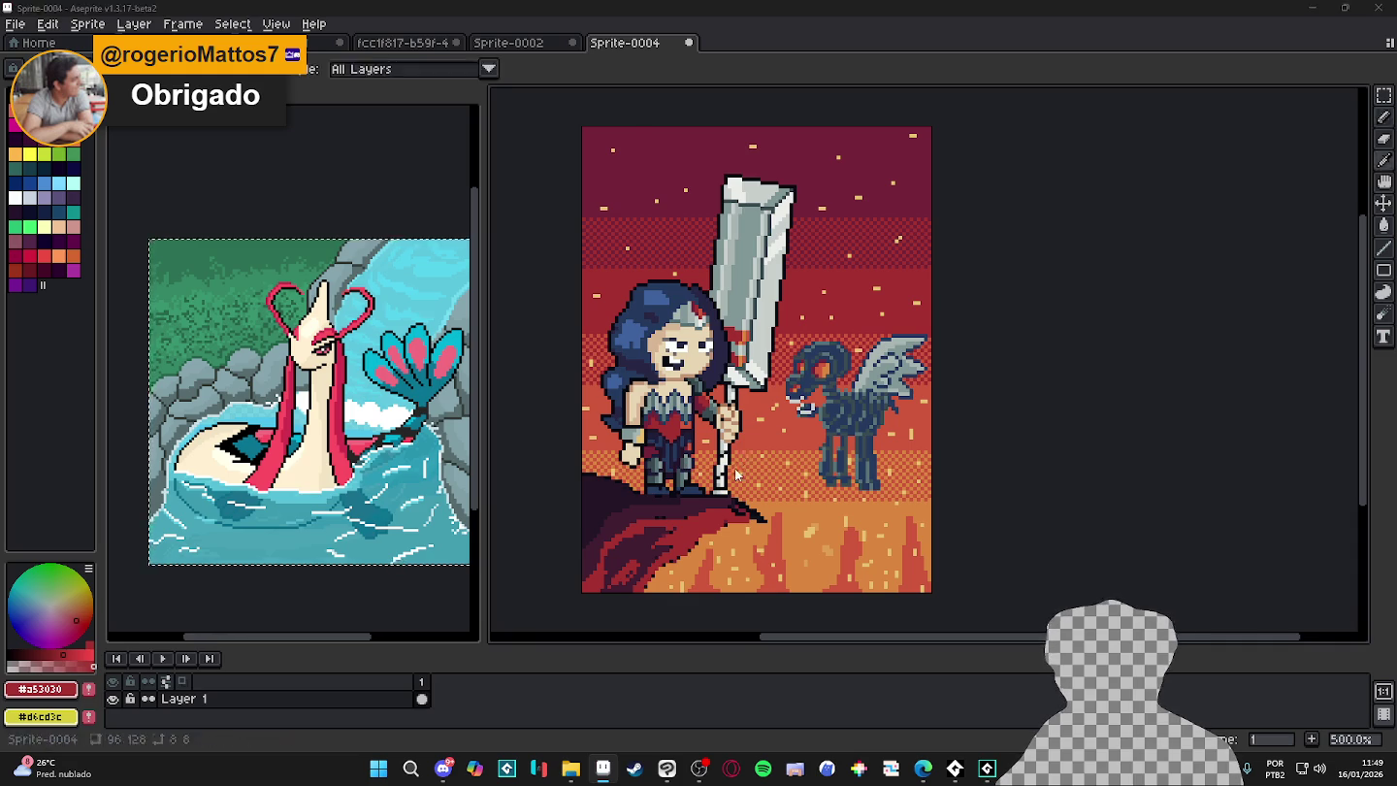
pyautogui.hotkey('alt', 'Tab')
pyautogui.hotkey('alt', 'Tab')
pyautogui.scroll(2, 722, 462)
pyautogui.scroll(-1, 718, 457)
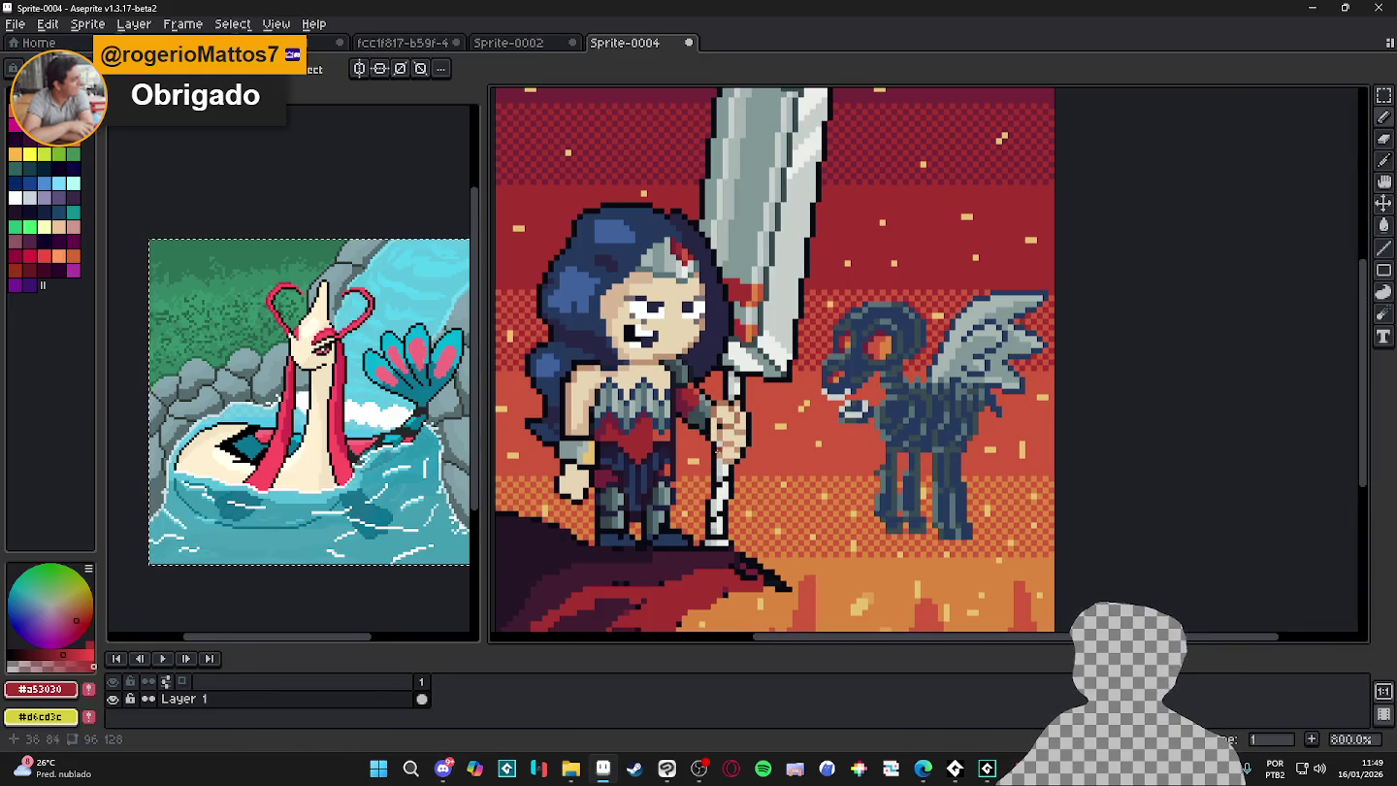
pyautogui.hotkey('alt', 'Tab')
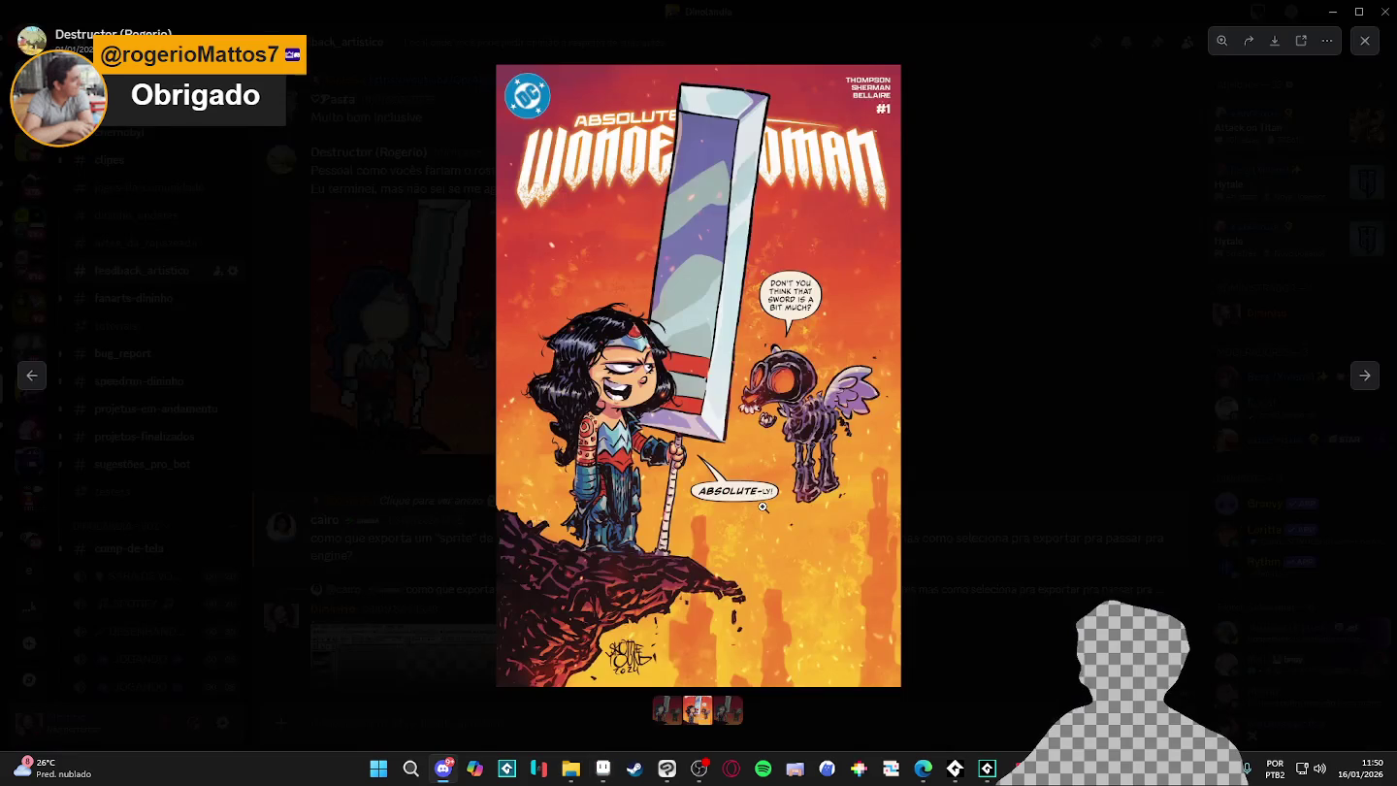
pyautogui.hotkey('alt', 'Tab')
pyautogui.scroll(2, 729, 439)
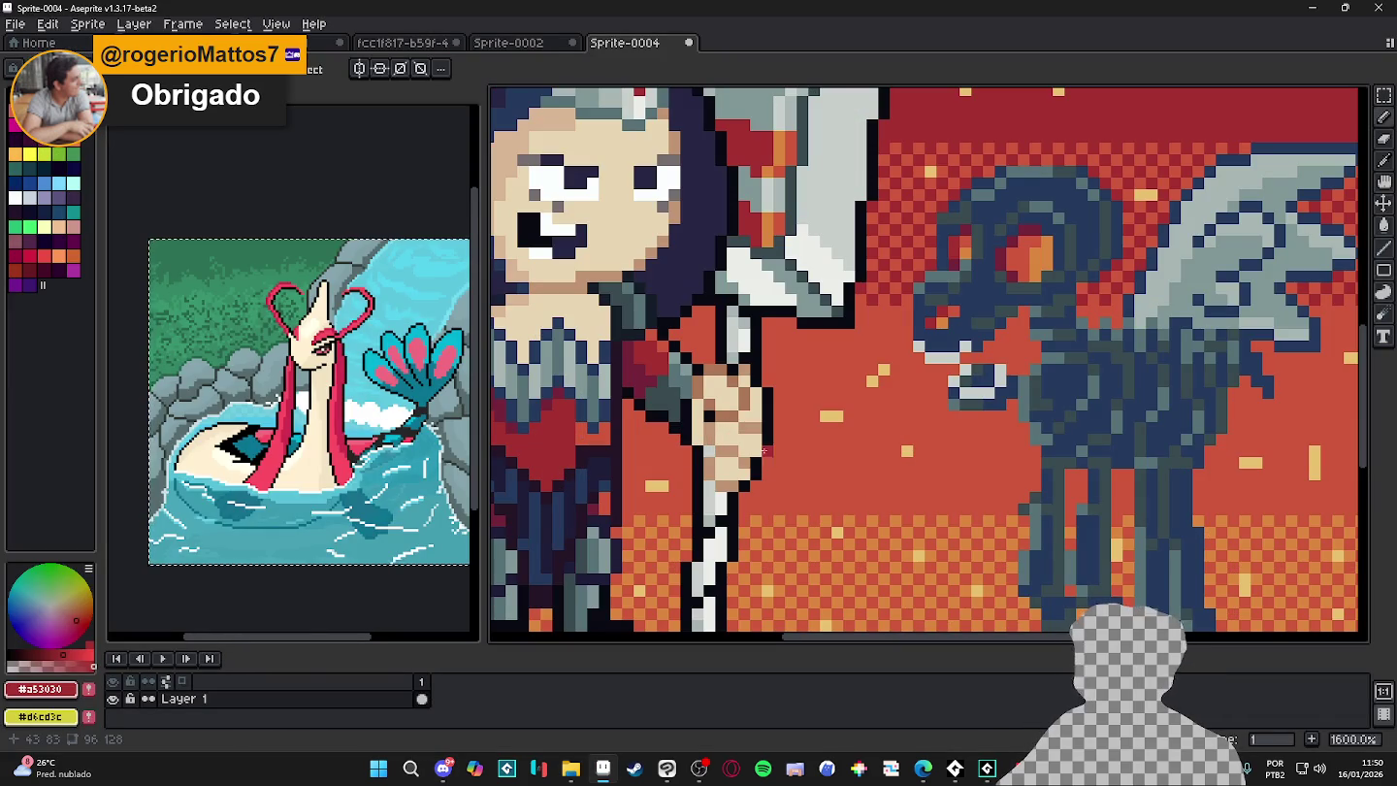
# - Paint the sword hilt below the hand white
pyautogui.scroll(1, 747, 458)
pyautogui.keyDown('alt'); pyautogui.click(733, 467); pyautogui.keyUp('alt')
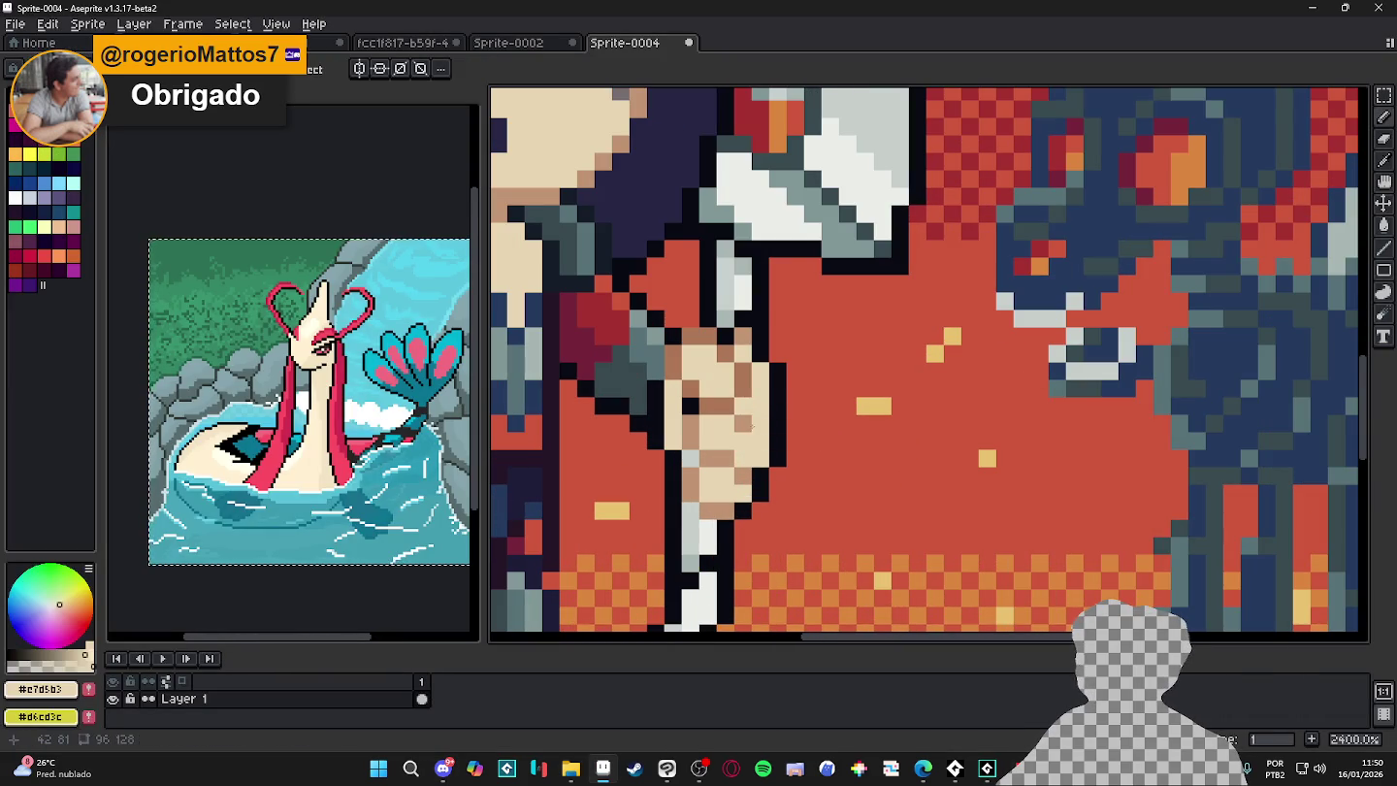
pyautogui.keyDown('alt'); pyautogui.click(724, 499); pyautogui.keyUp('alt')
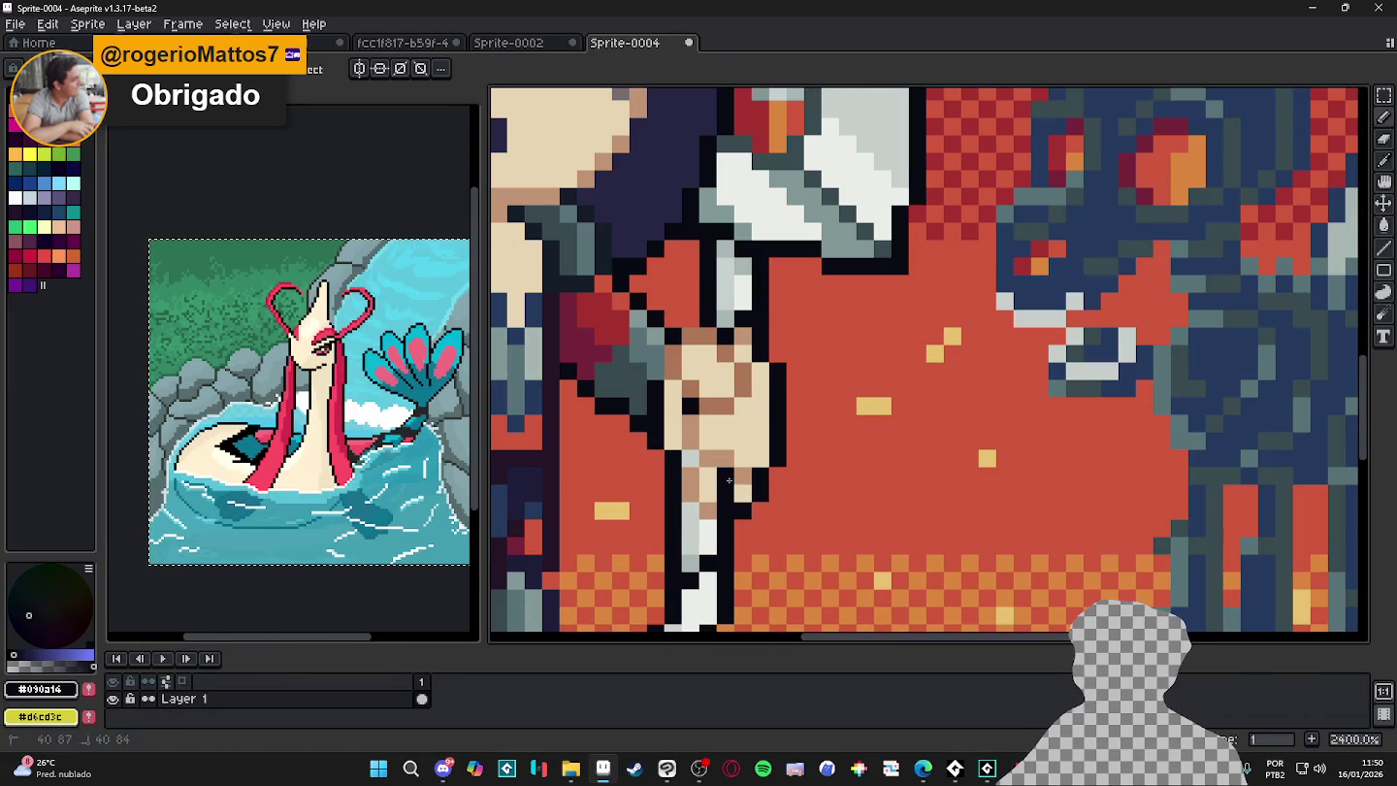
pyautogui.keyDown('alt'); pyautogui.click(706, 521); pyautogui.keyUp('alt')
pyautogui.moveTo(706, 522)
pyautogui.mouseDown()
pyautogui.moveTo(708, 490)
pyautogui.moveTo(691, 500)
pyautogui.moveTo(701, 542)
pyautogui.mouseUp()
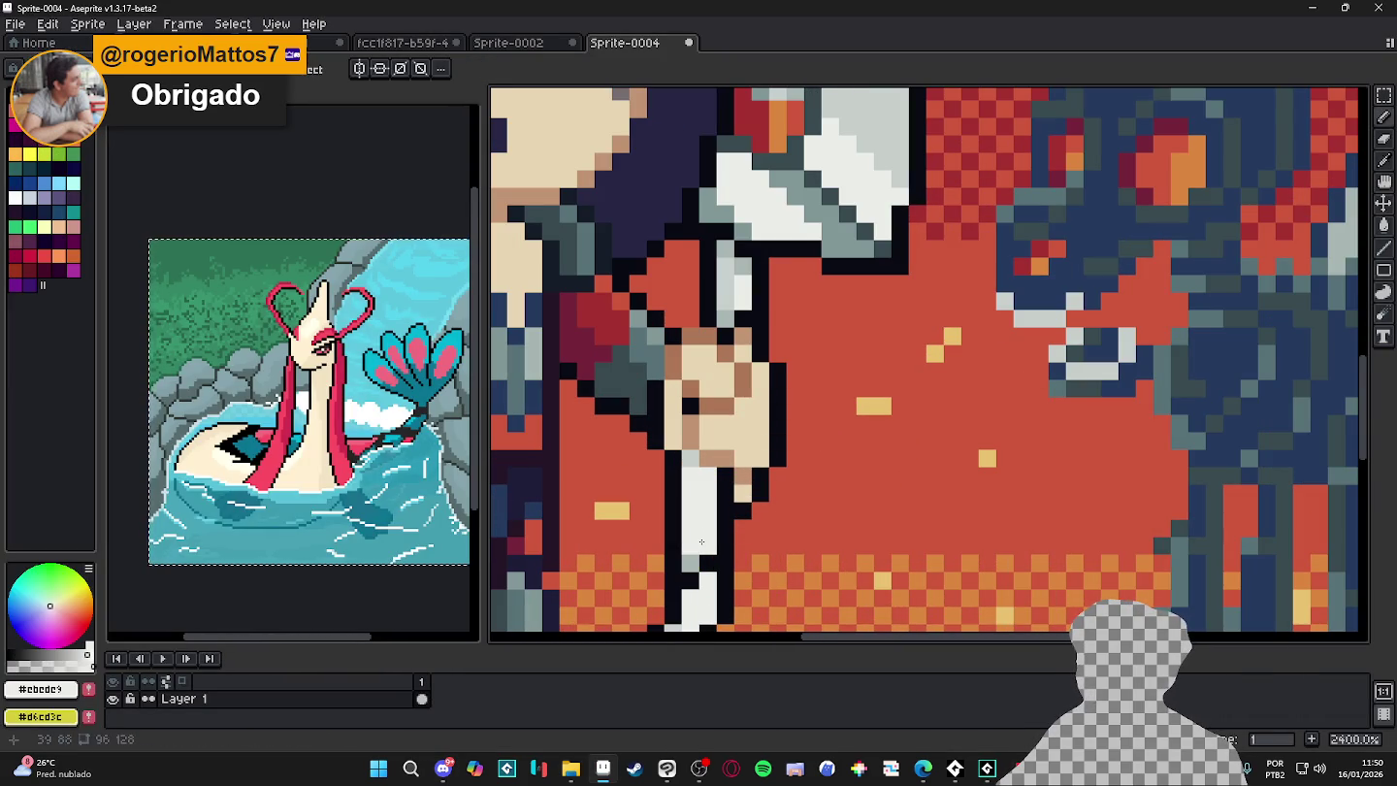
pyautogui.press('e')
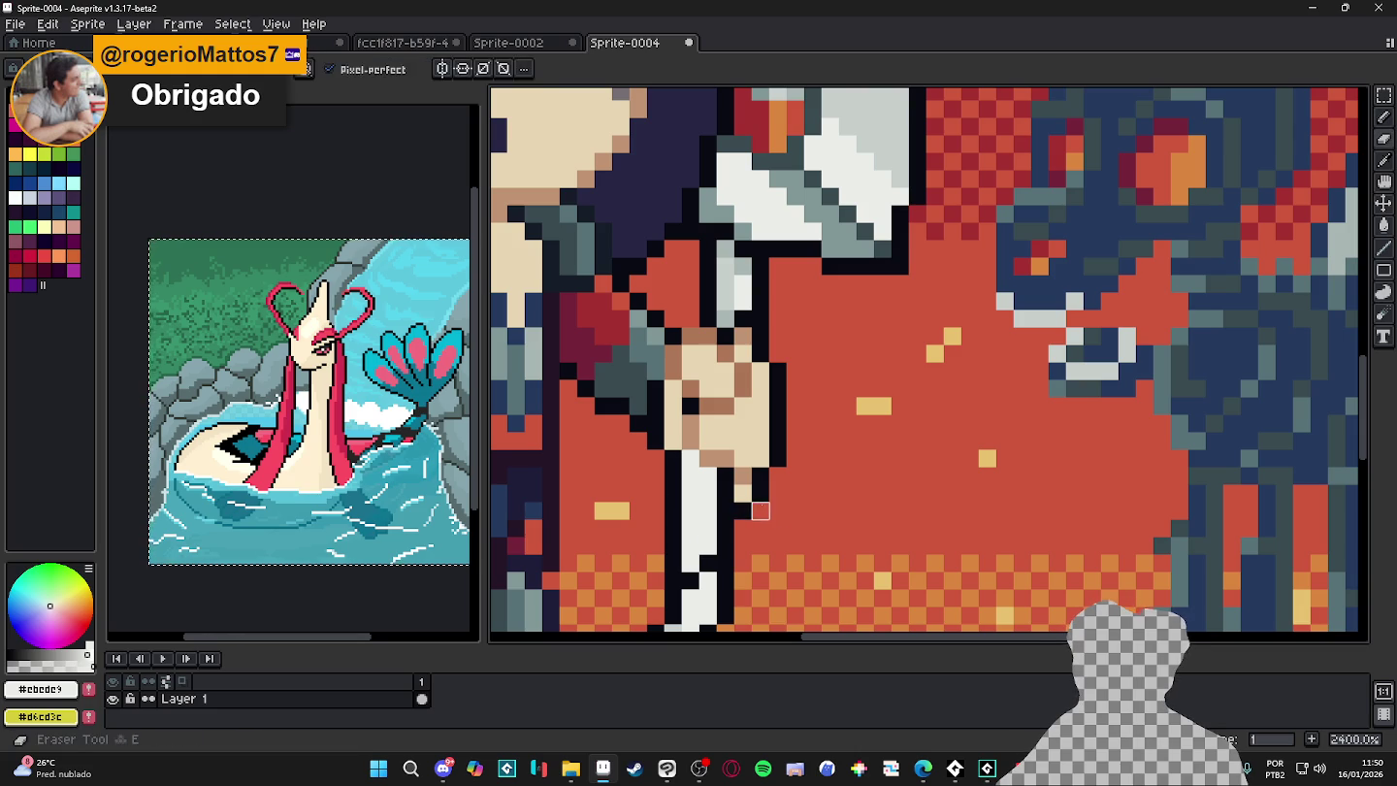
pyautogui.keyDown('alt'); pyautogui.click(759, 507); pyautogui.keyUp('alt')
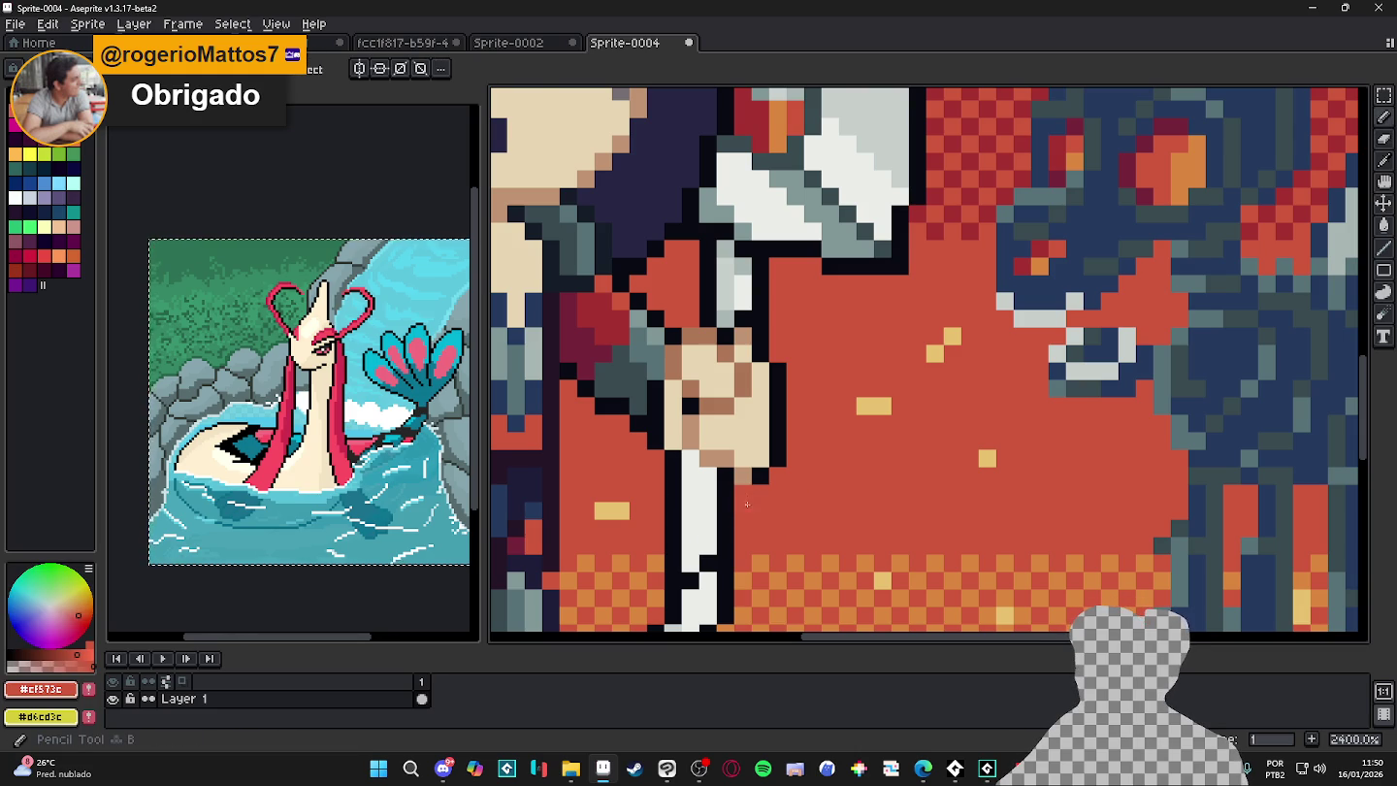
pyautogui.press('m')
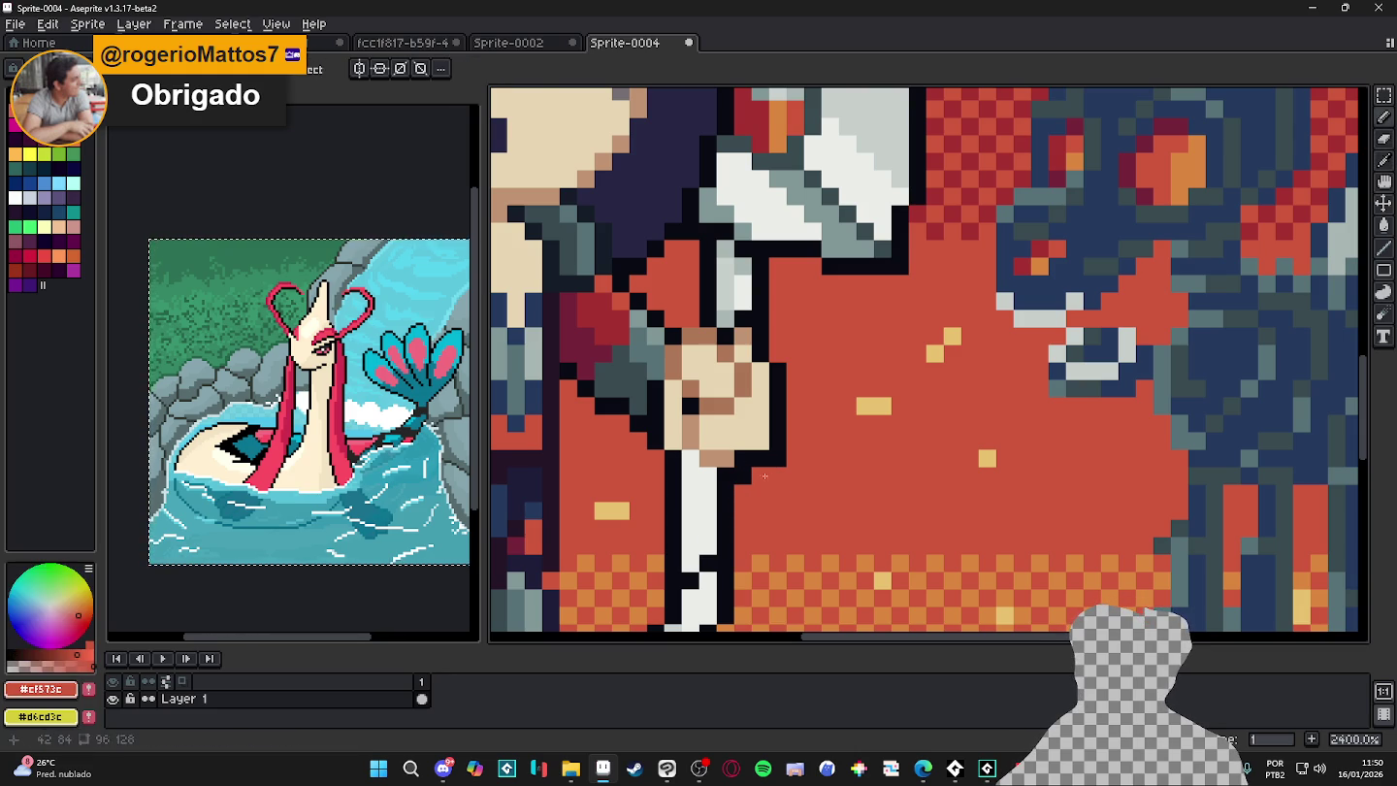
# - Outline the hand on the hilt in near-black #090a14
pyautogui.scroll(-2, 767, 462)
pyautogui.scroll(1, 747, 427)
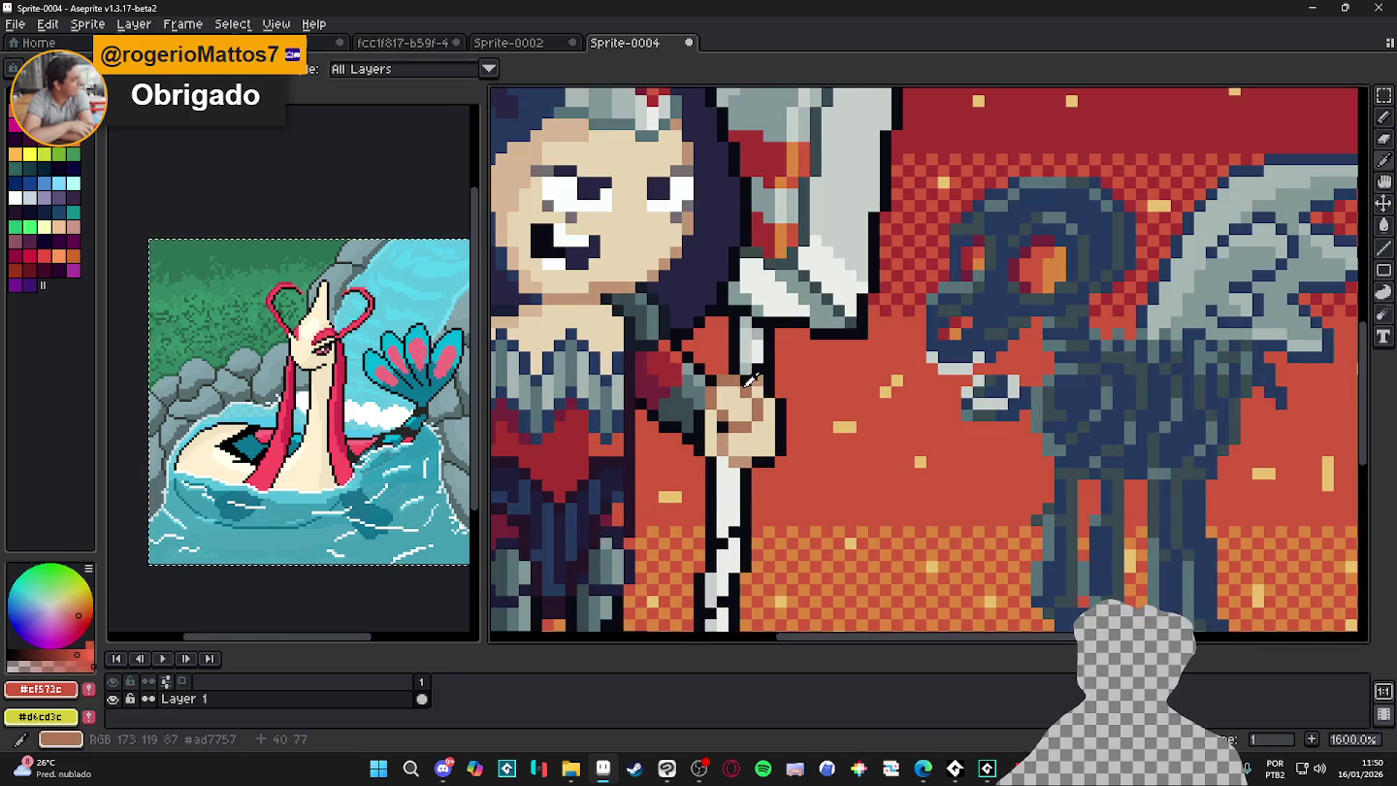
pyautogui.keyDown('alt'); pyautogui.click(729, 401); pyautogui.keyUp('alt')
pyautogui.scroll(-1, 729, 401)
pyautogui.scroll(1, 732, 412)
pyautogui.keyDown('alt'); pyautogui.click(735, 420); pyautogui.keyUp('alt')
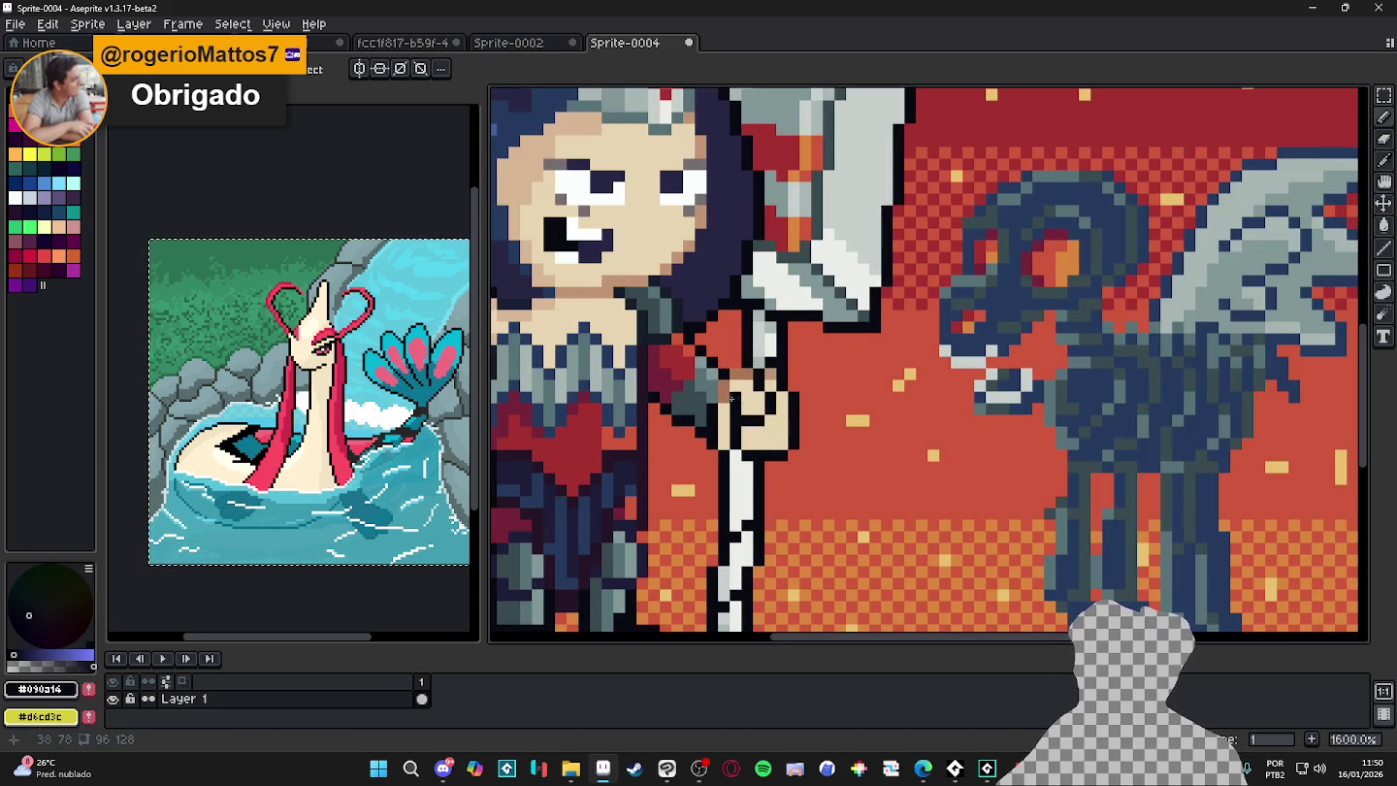
pyautogui.scroll(-1, 748, 374)
pyautogui.scroll(1, 776, 372)
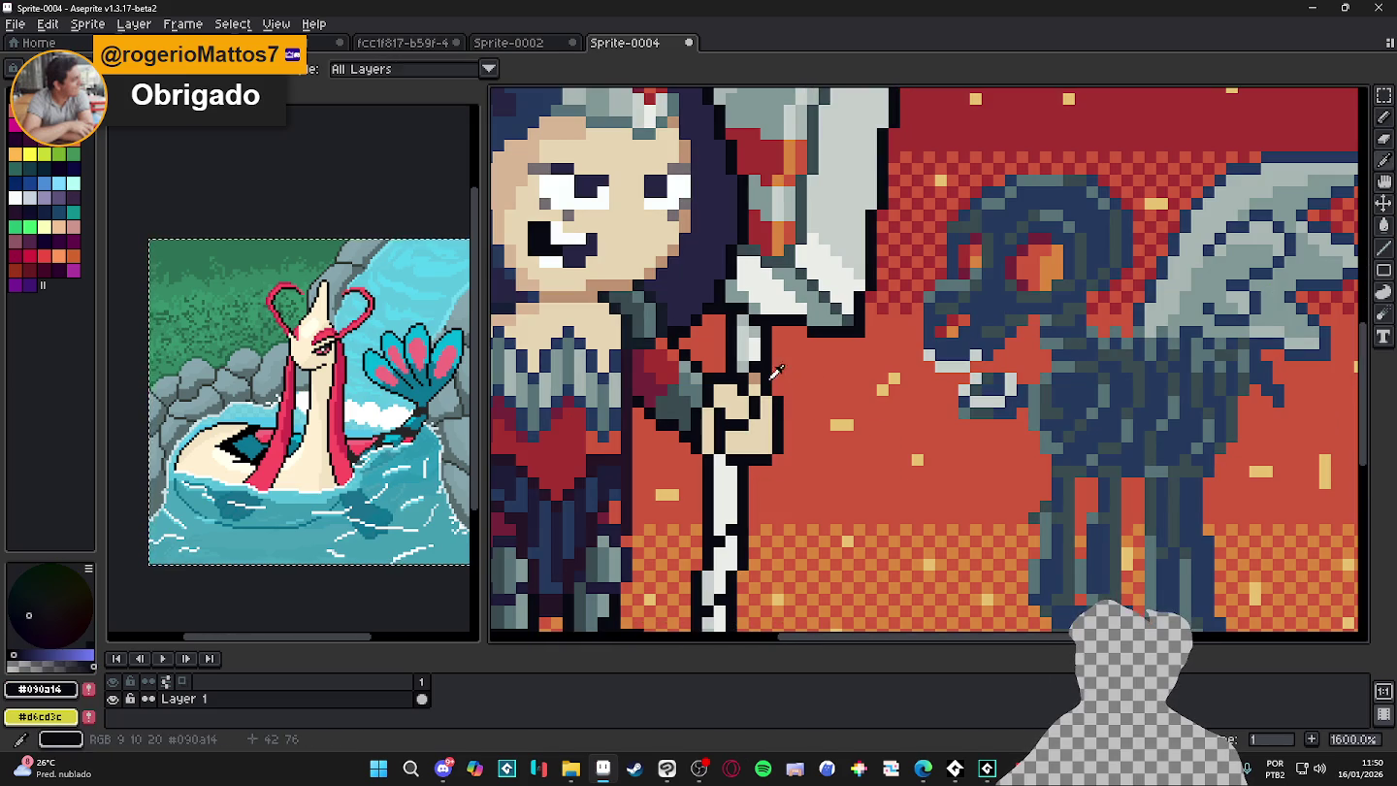
# - Refill the hand with light and mid skin tones, then zoom out
pyautogui.keyDown('alt'); pyautogui.click(744, 415); pyautogui.keyUp('alt')
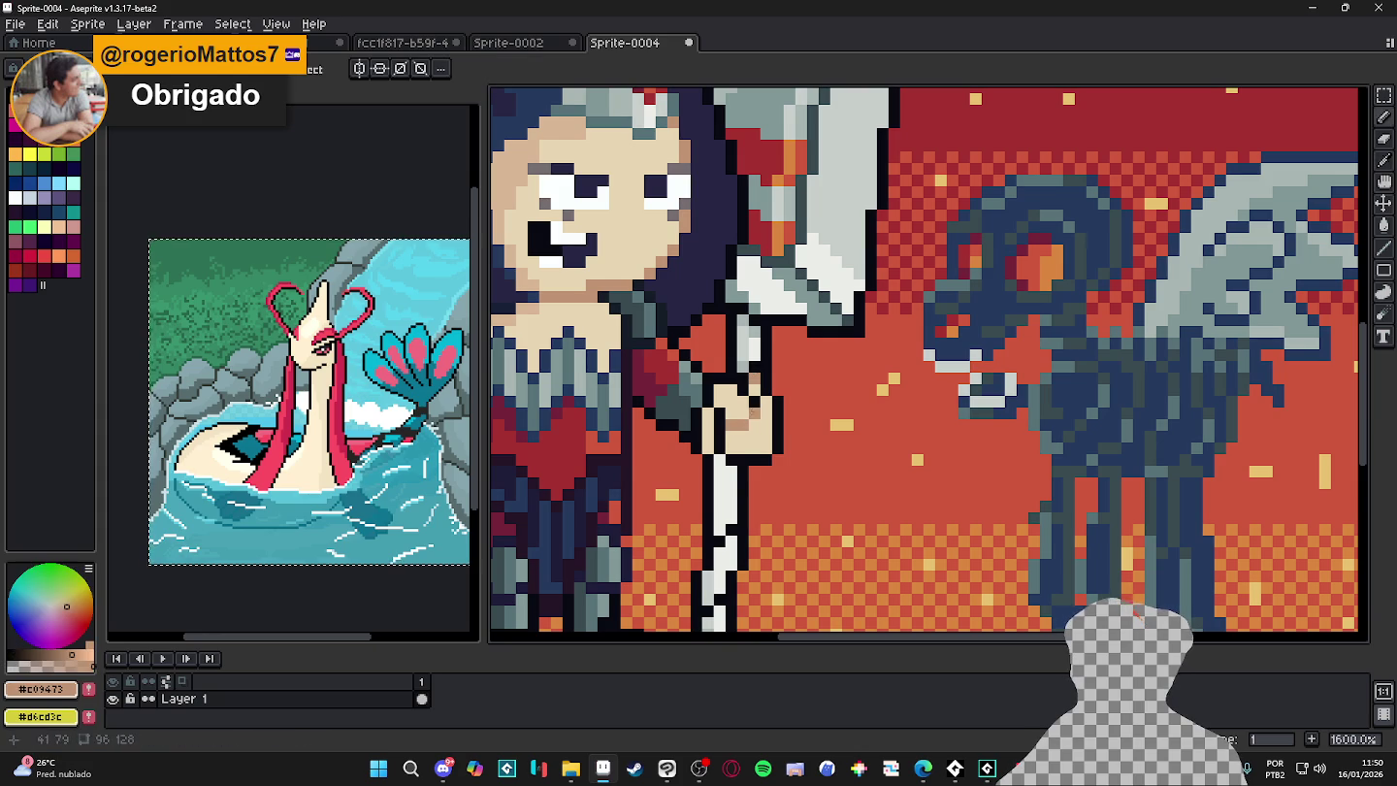
pyautogui.scroll(-3, 751, 412)
pyautogui.scroll(-1, 752, 412)
pyautogui.scroll(2, 754, 419)
pyautogui.scroll(1, 754, 417)
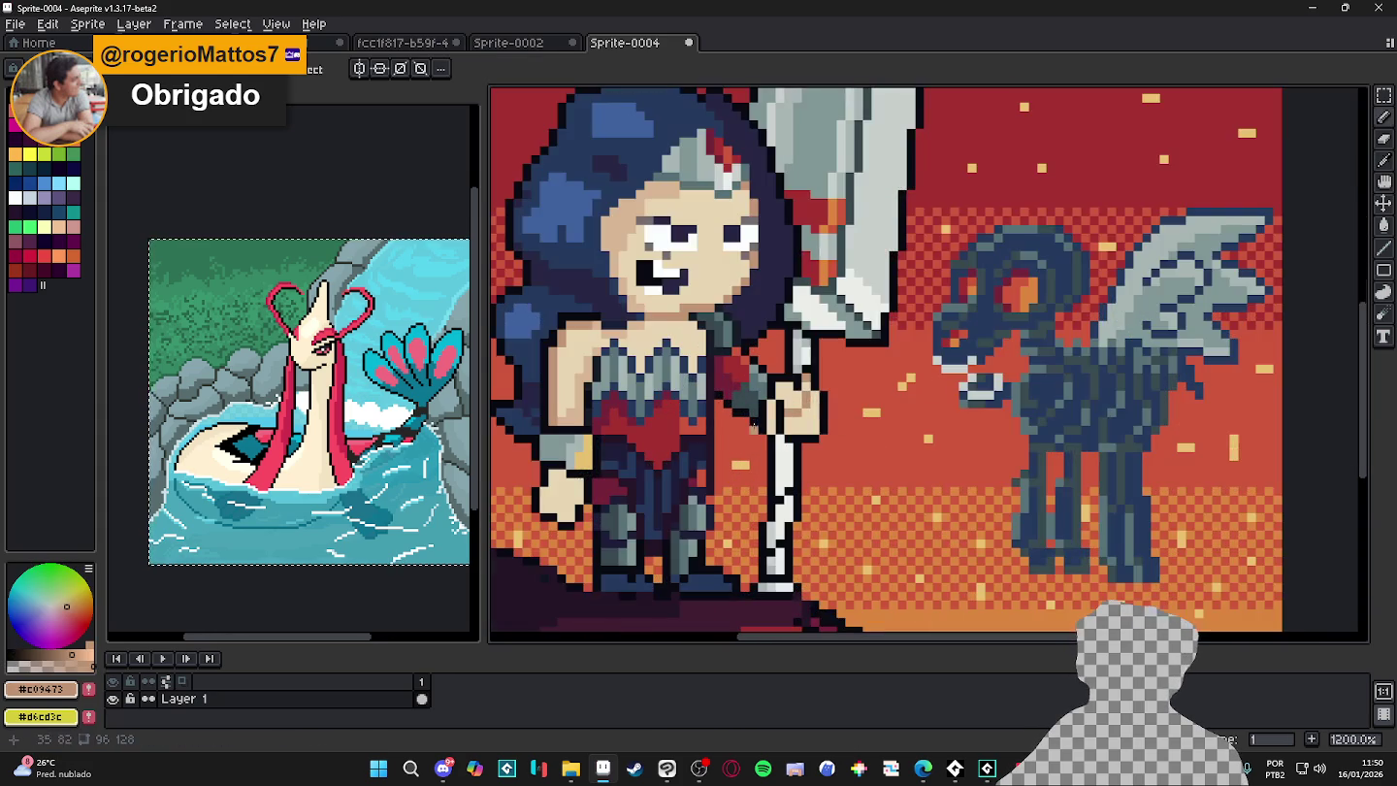
pyautogui.scroll(1, 767, 415)
pyautogui.keyDown('alt'); pyautogui.click(777, 415); pyautogui.keyUp('alt')
pyautogui.scroll(-2, 777, 415)
pyautogui.keyDown('alt'); pyautogui.click(790, 416); pyautogui.keyUp('alt')
pyautogui.scroll(-2, 809, 479)
pyautogui.scroll(-1, 810, 479)
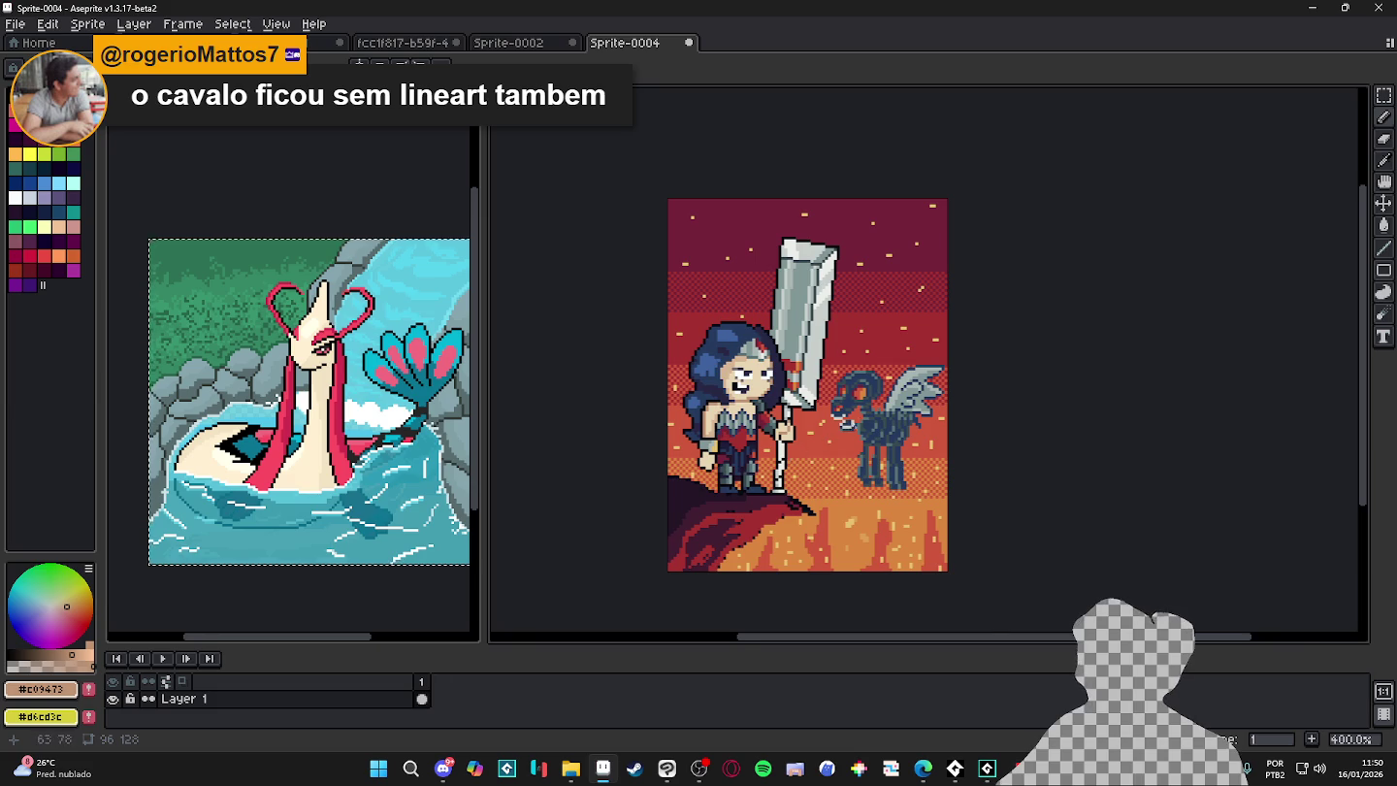
# - Pick the hair blue and undo the last paint bucket fill on the horse's head
pyautogui.scroll(1, 587, 282)
pyautogui.scroll(2, 587, 282)
pyautogui.keyDown('alt'); pyautogui.click(663, 313); pyautogui.keyUp('alt')
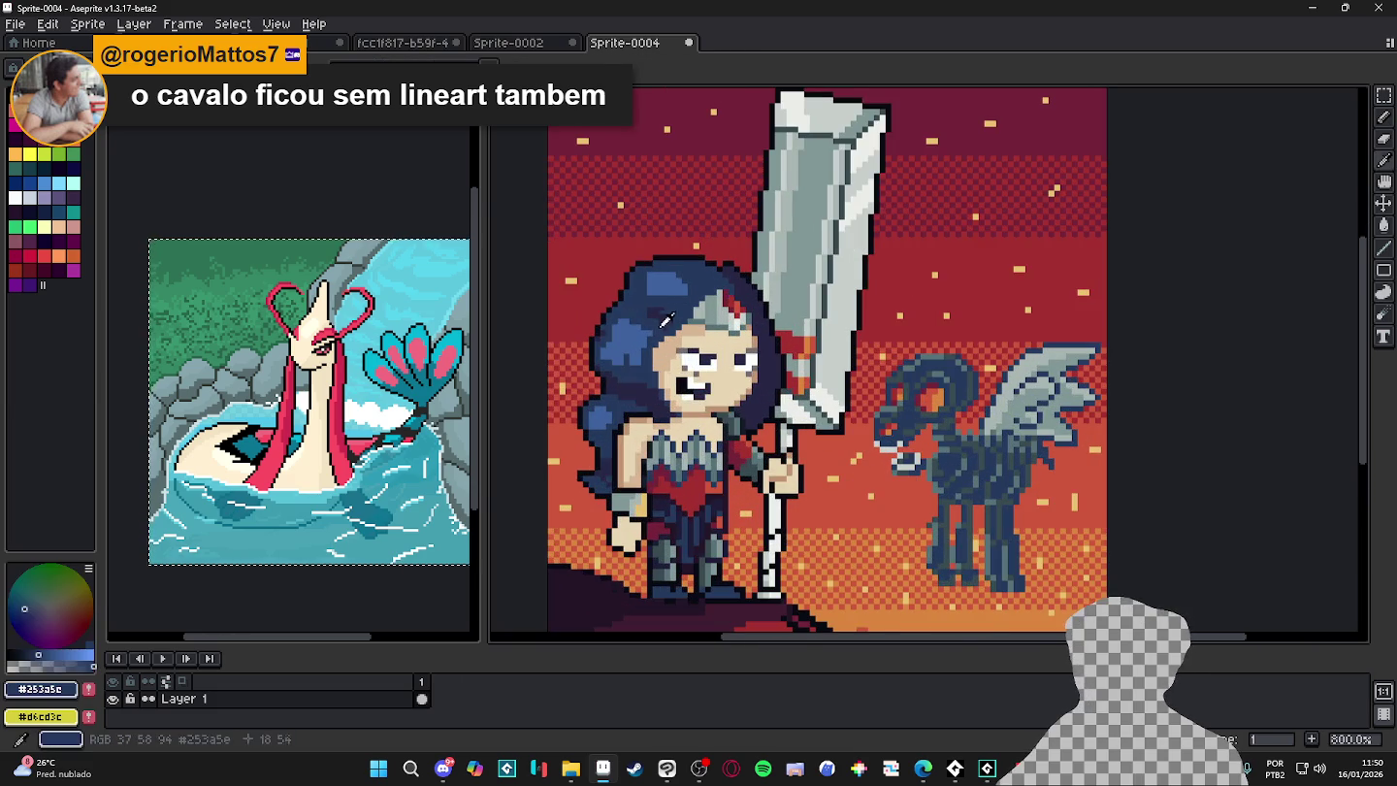
pyautogui.scroll(3, 936, 374)
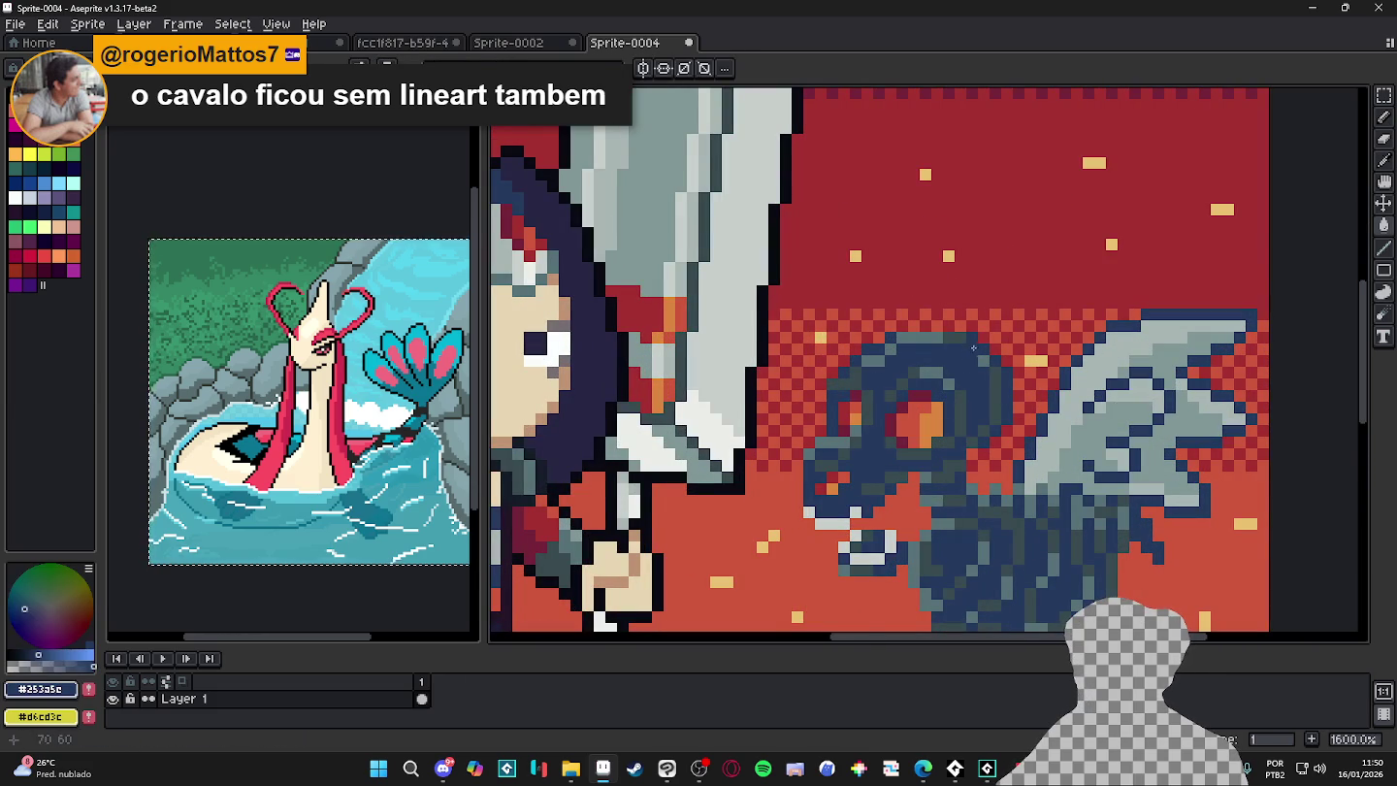
pyautogui.scroll(-5, 972, 349)
pyautogui.hotkey('ctrl', 'z')
pyautogui.scroll(4, 932, 408)
pyautogui.scroll(-4, 852, 485)
# - Glance at the comic cover, then view Sprite-0002 and return to Sprite-0004
pyautogui.hotkey('alt', 'Tab')
pyautogui.hotkey('alt', 'Tab')
pyautogui.hotkey('alt', 'Tab')
pyautogui.hotkey('alt', 'Tab')
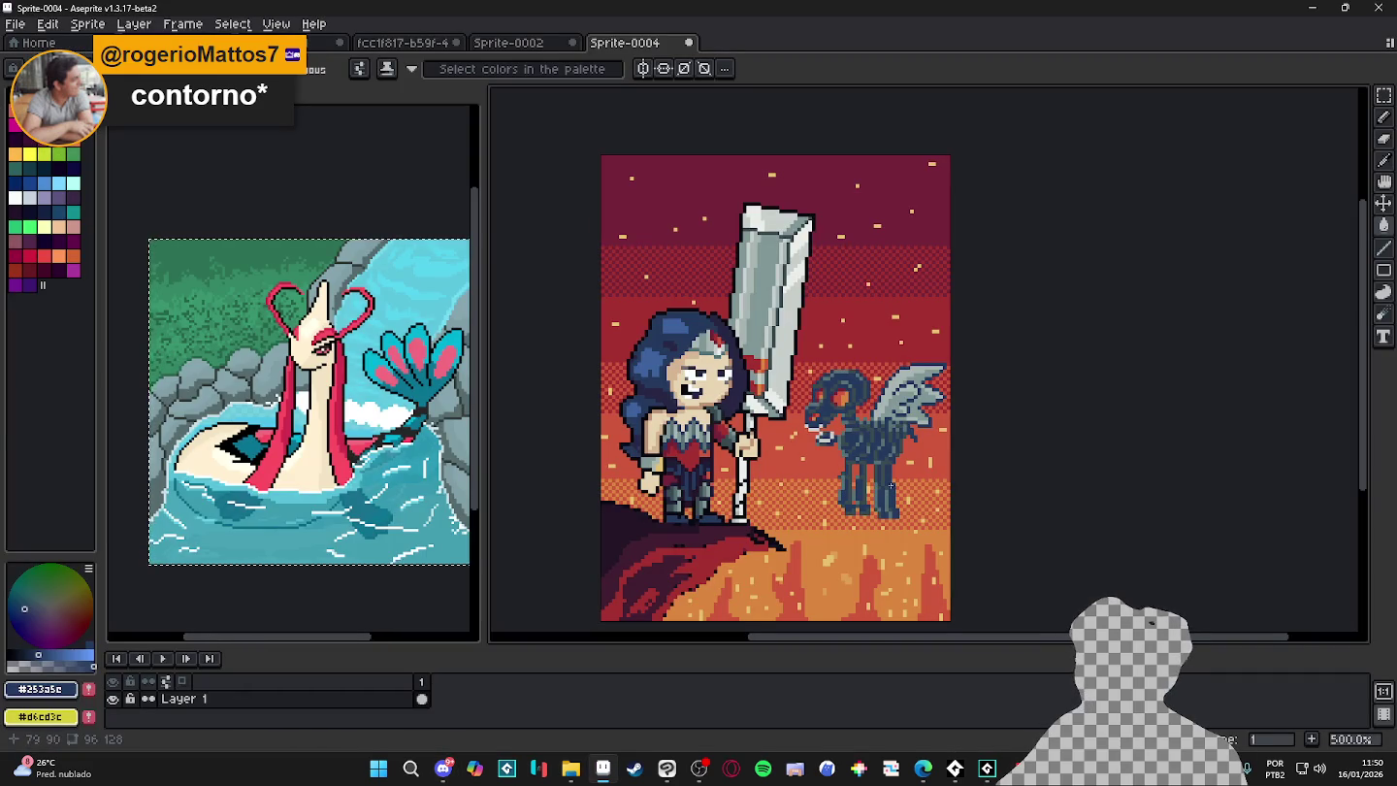
pyautogui.hotkey('alt', 'Tab')
pyautogui.hotkey('alt', 'Tab')
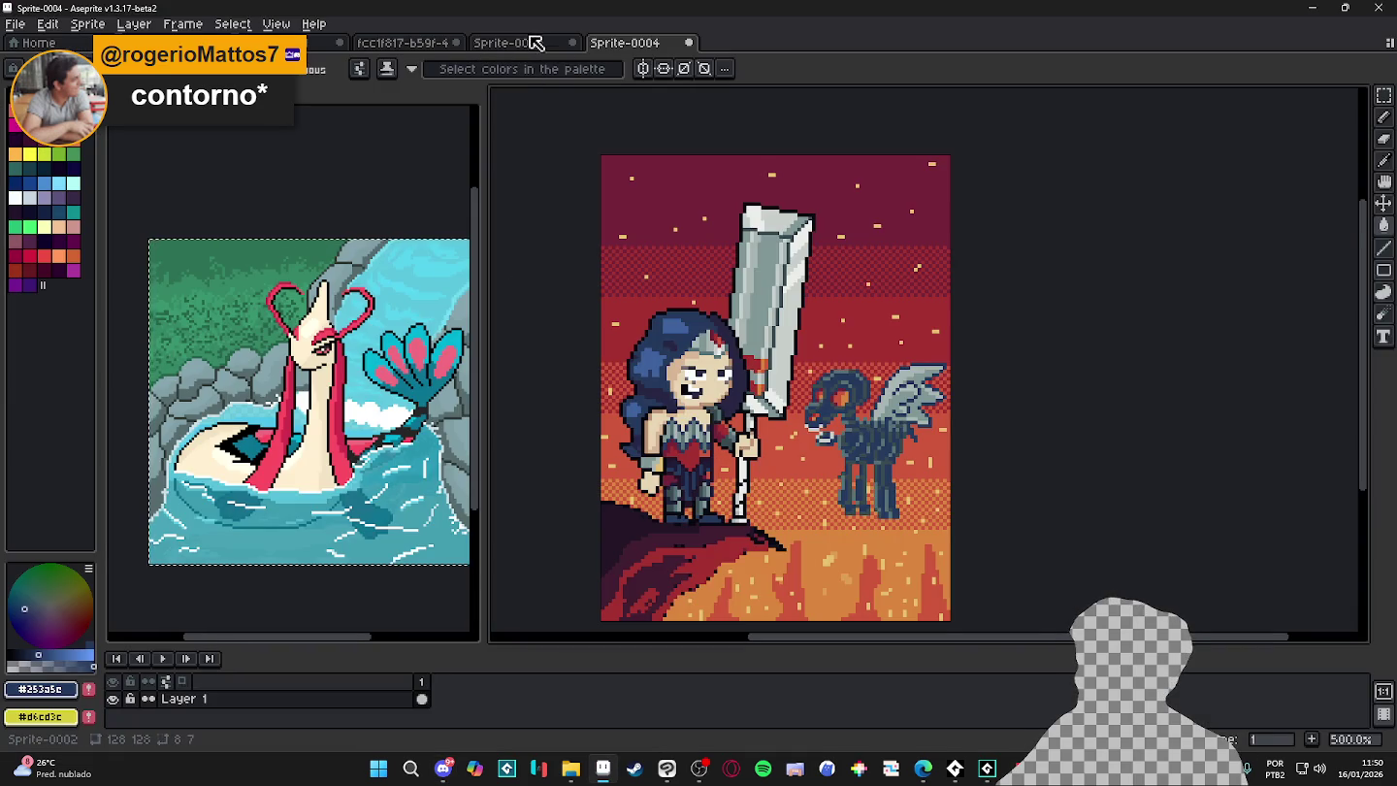
pyautogui.click(531, 43)
pyautogui.click(636, 42)
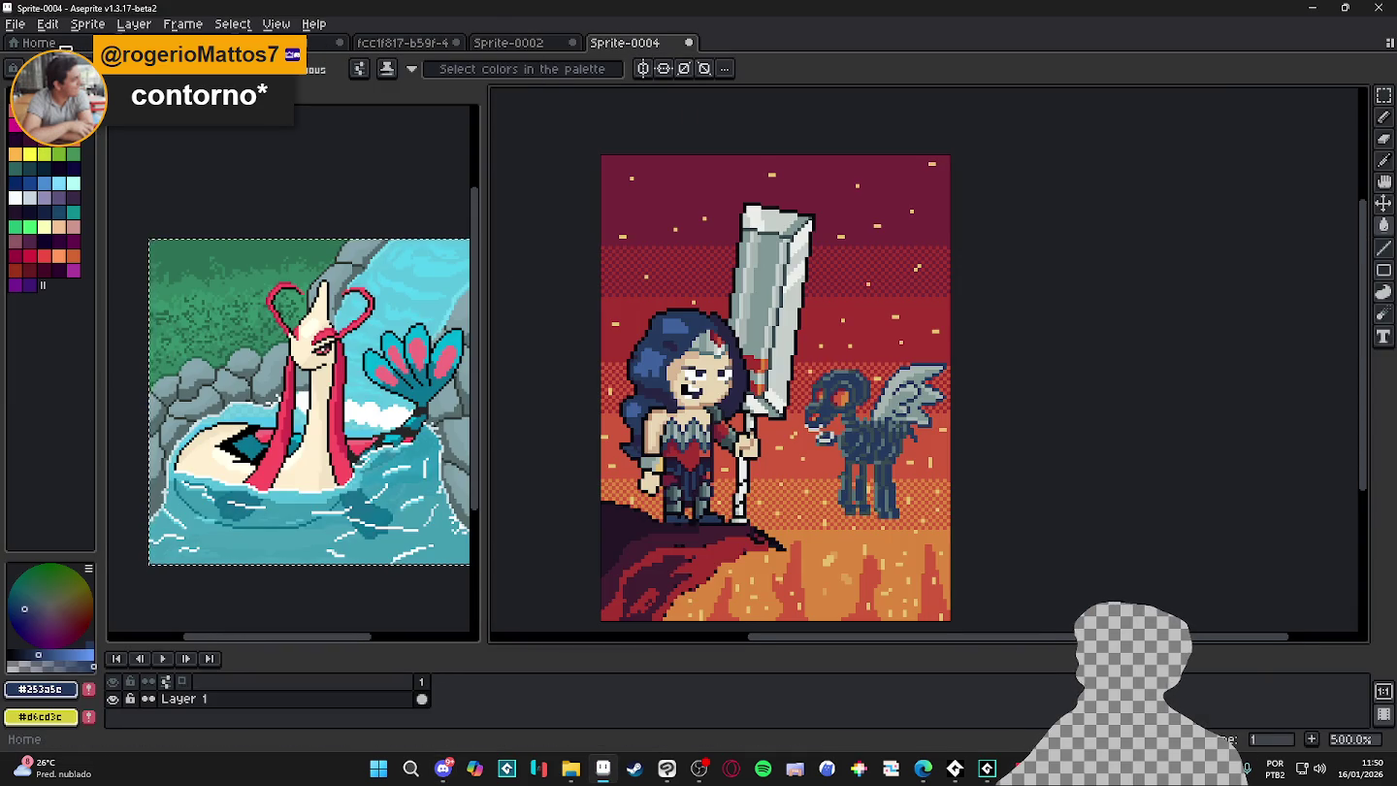
# - Create a new 768×1024 sprite and paste the copied scene into it
pyautogui.hotkey('ctrl', 'n')
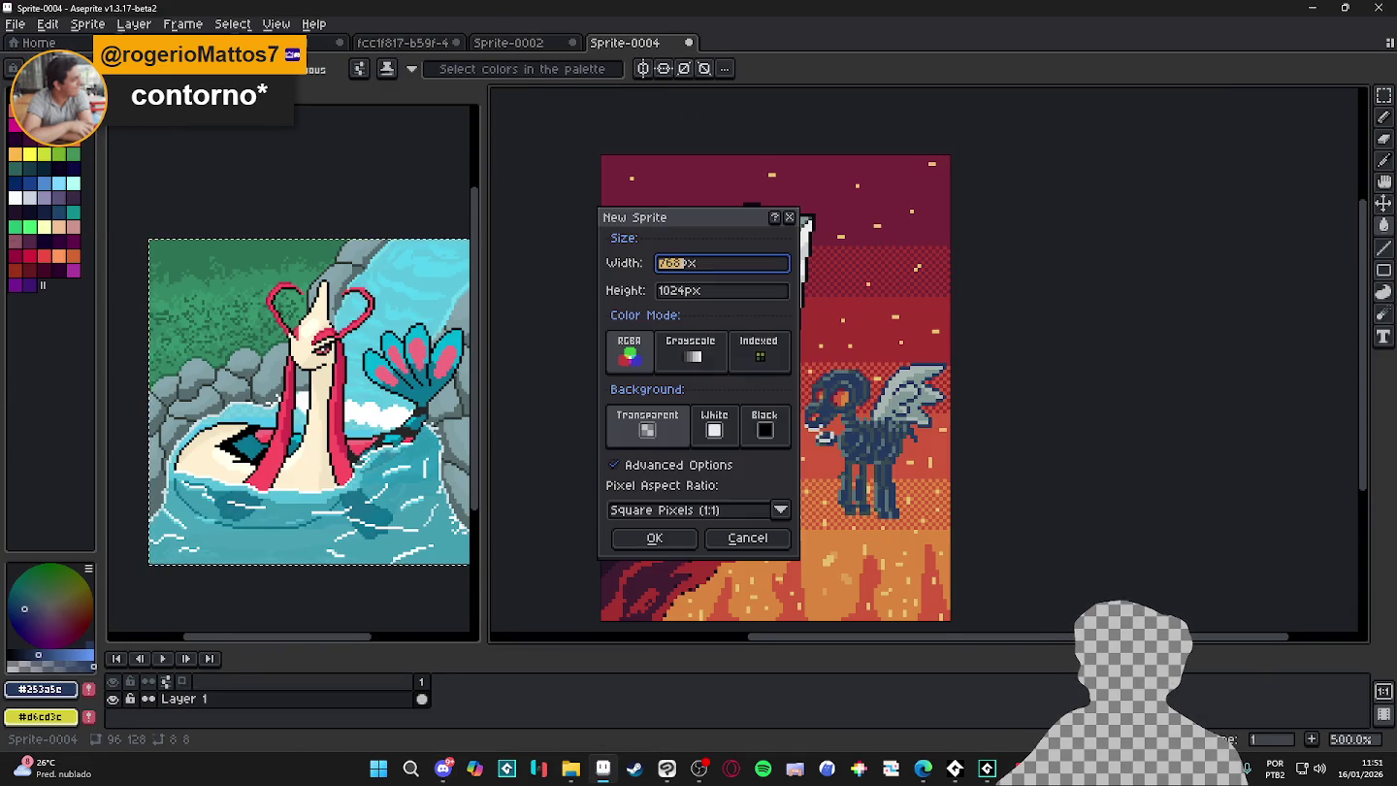
pyautogui.click(660, 536)
pyautogui.hotkey('ctrl', 'v')
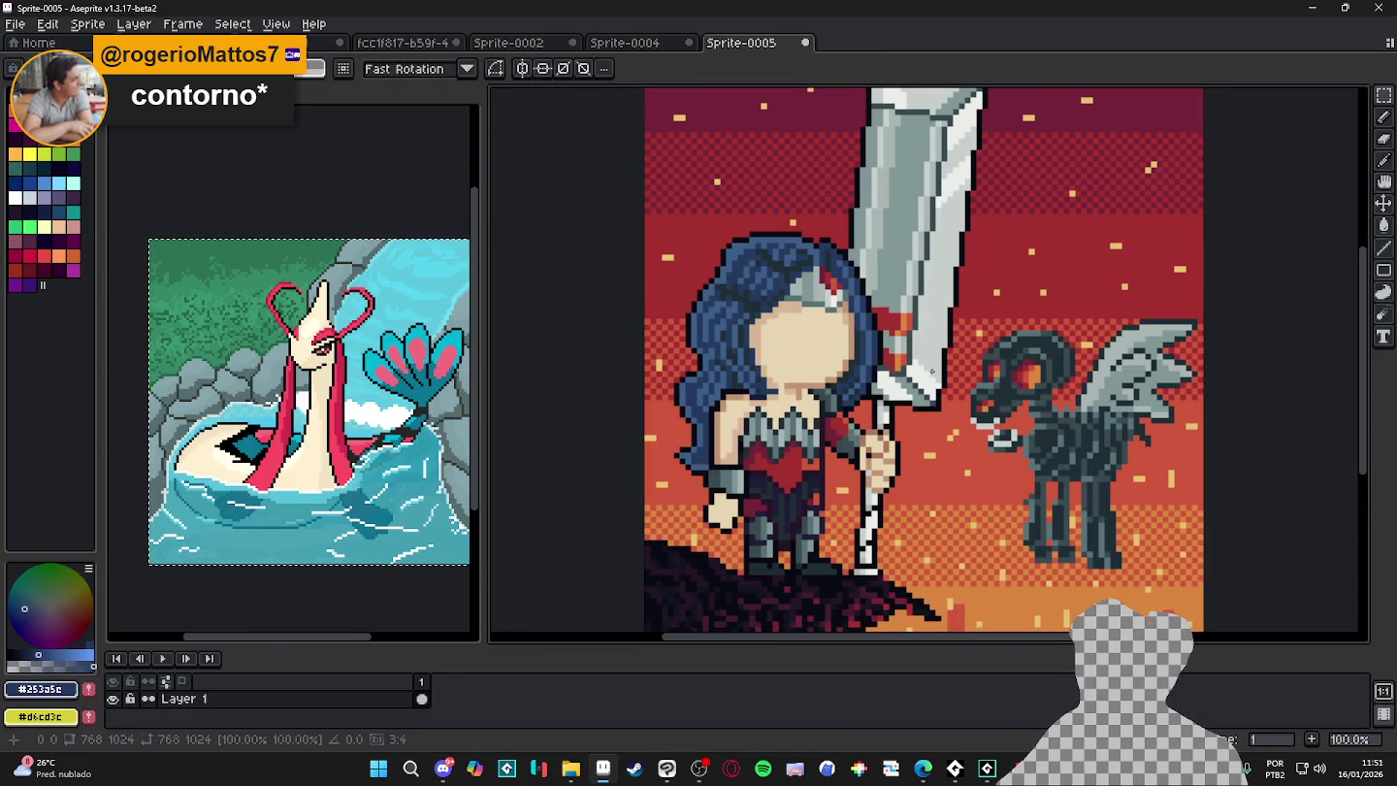
pyautogui.press('Return')
# - Zoom in and out to inspect the pasted scene in Sprite-0005
pyautogui.scroll(-1, 941, 364)
pyautogui.scroll(-1, 941, 364)
pyautogui.scroll(2, 956, 371)
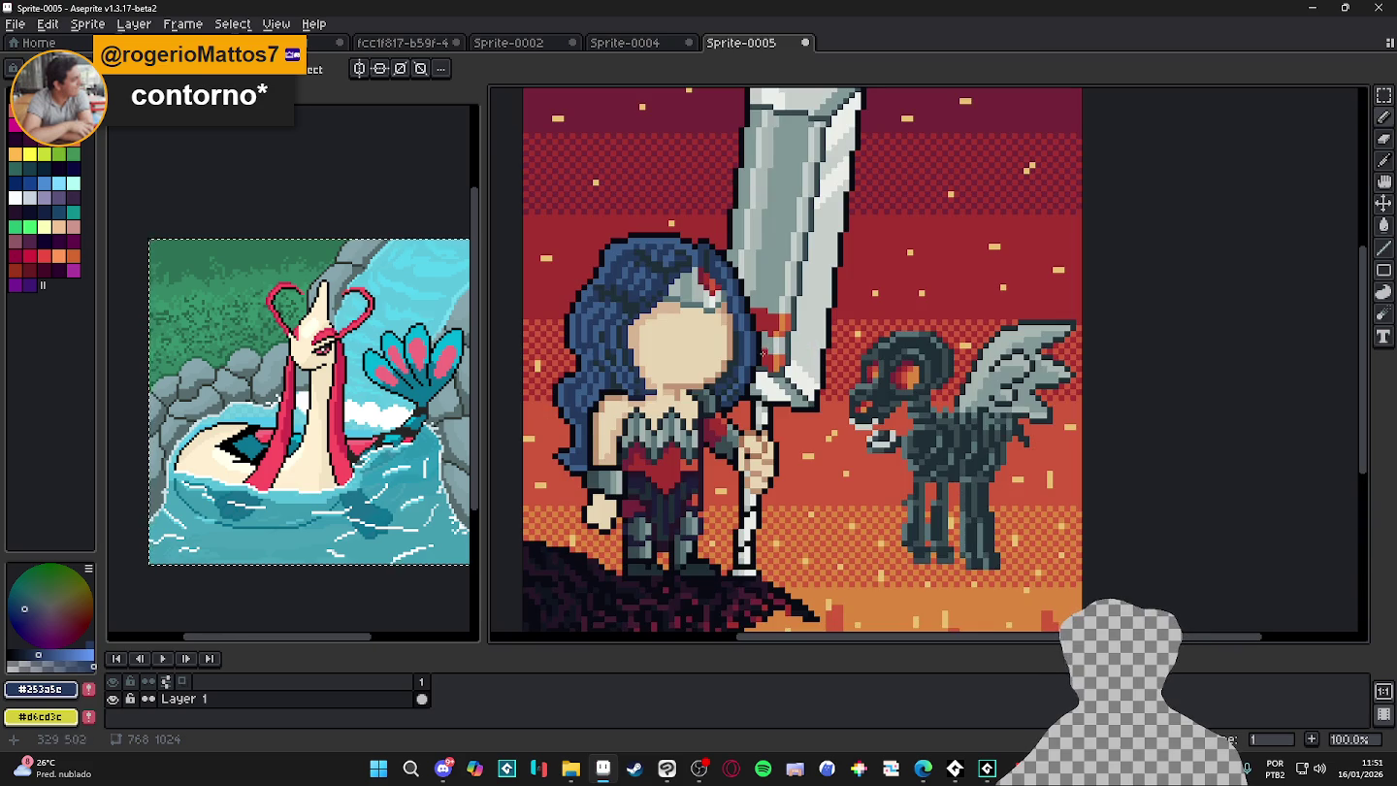
pyautogui.scroll(1, 821, 390)
pyautogui.scroll(-4, 854, 383)
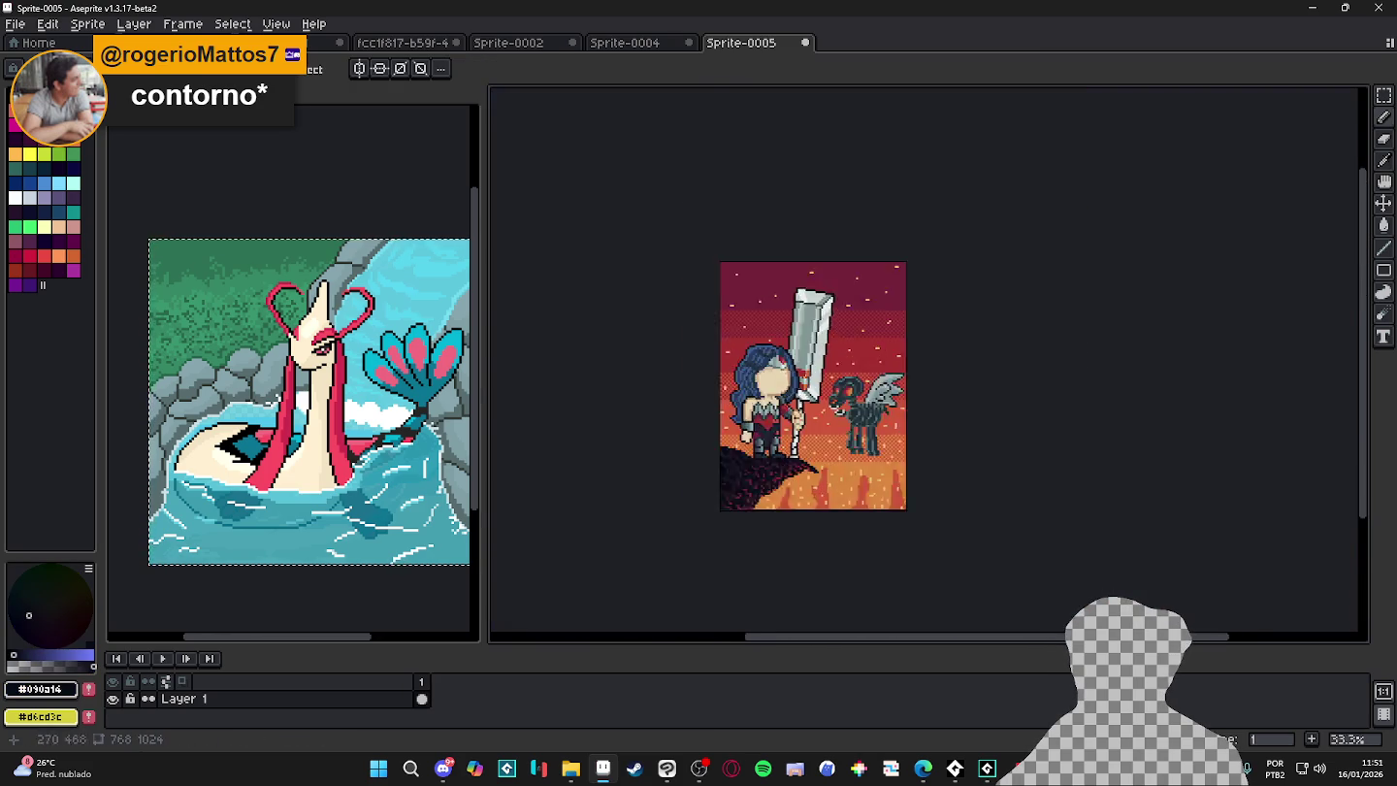
pyautogui.scroll(4, 862, 379)
pyautogui.scroll(-2, 897, 393)
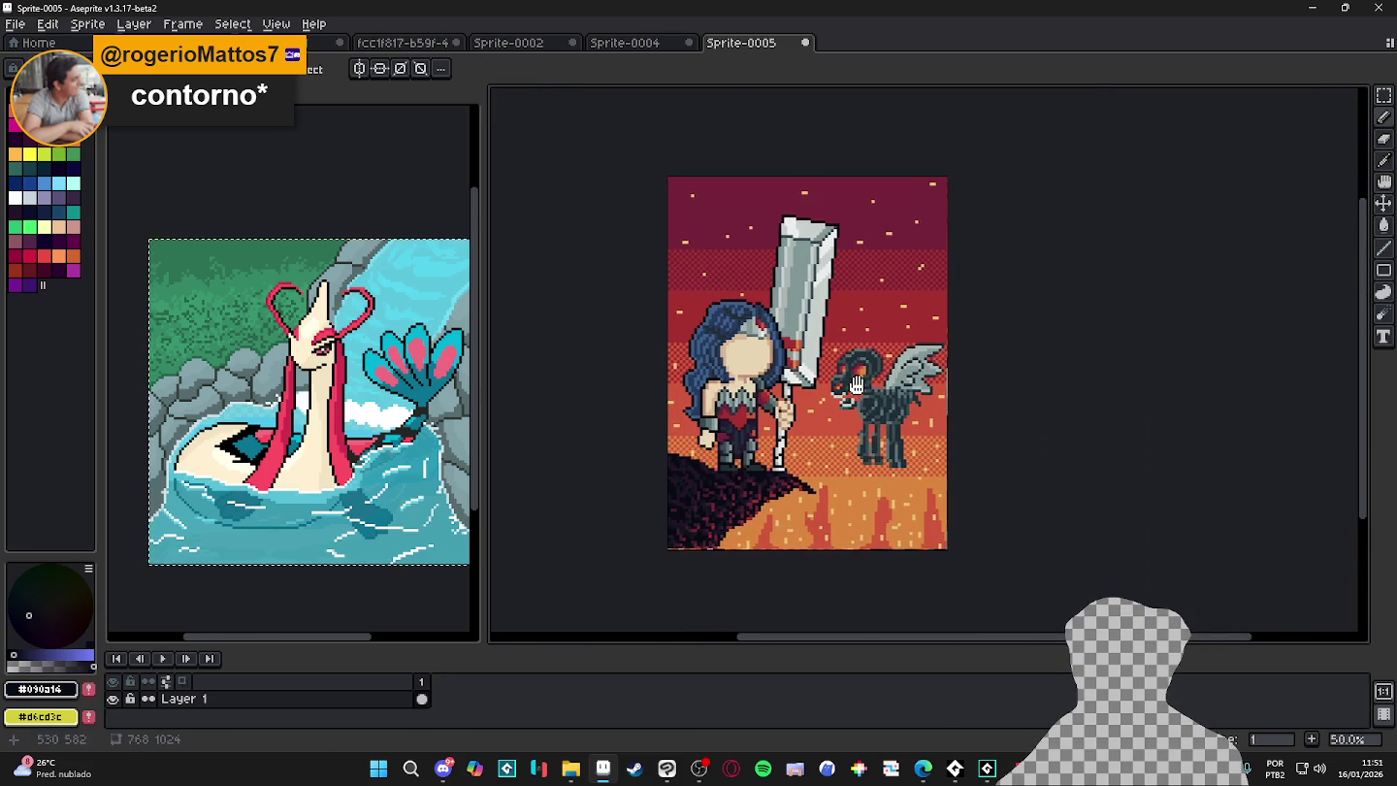
pyautogui.scroll(2, 884, 417)
pyautogui.scroll(-1, 887, 420)
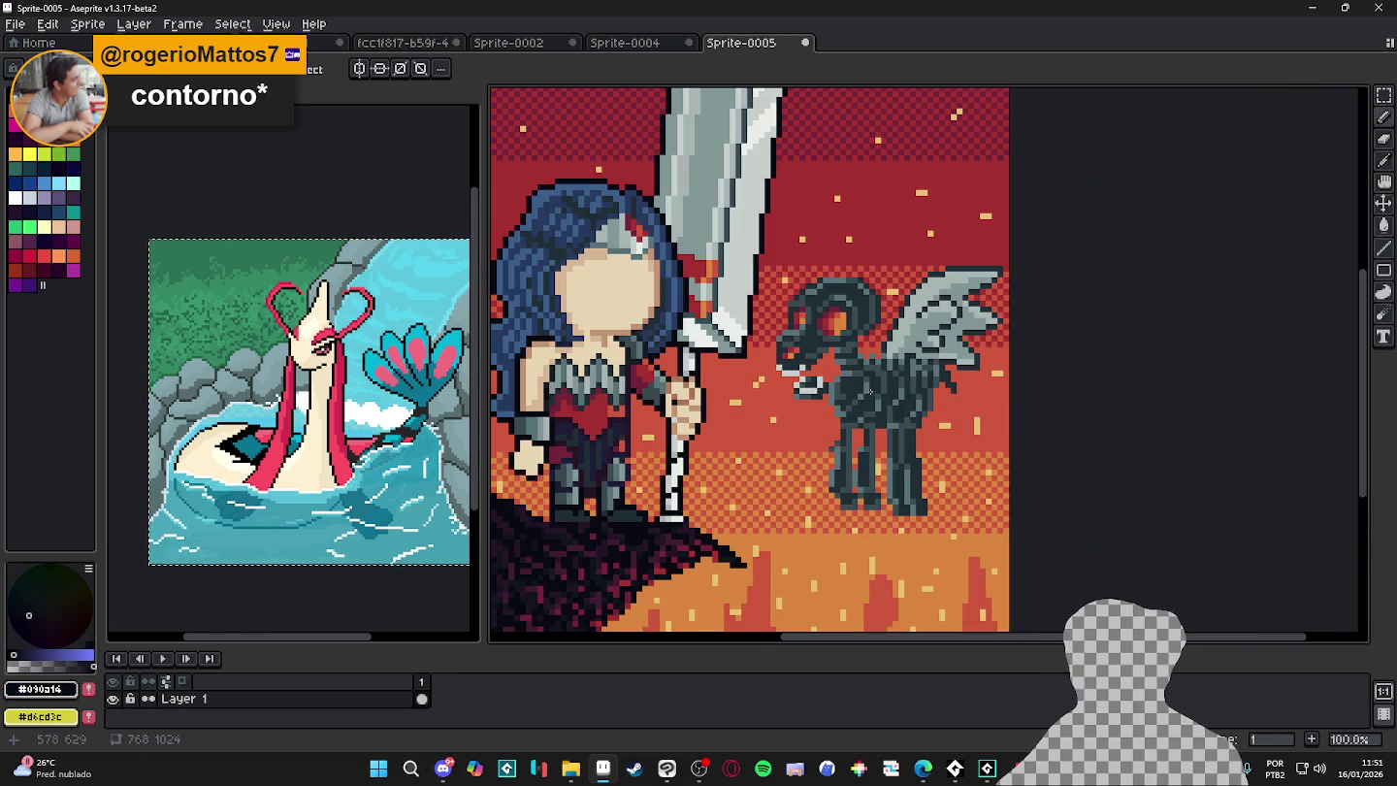
pyautogui.scroll(-1, 870, 391)
pyautogui.scroll(2, 911, 361)
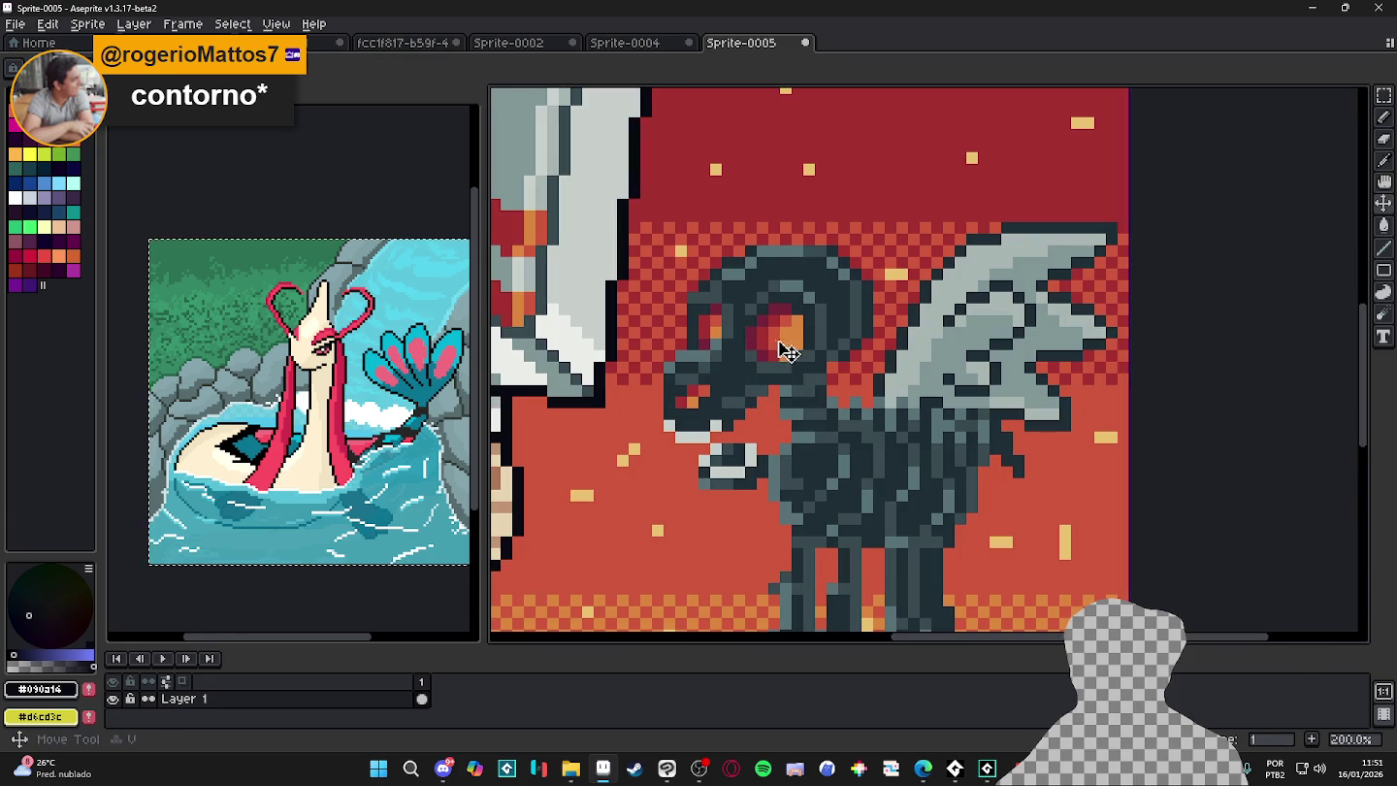
pyautogui.scroll(1, 782, 353)
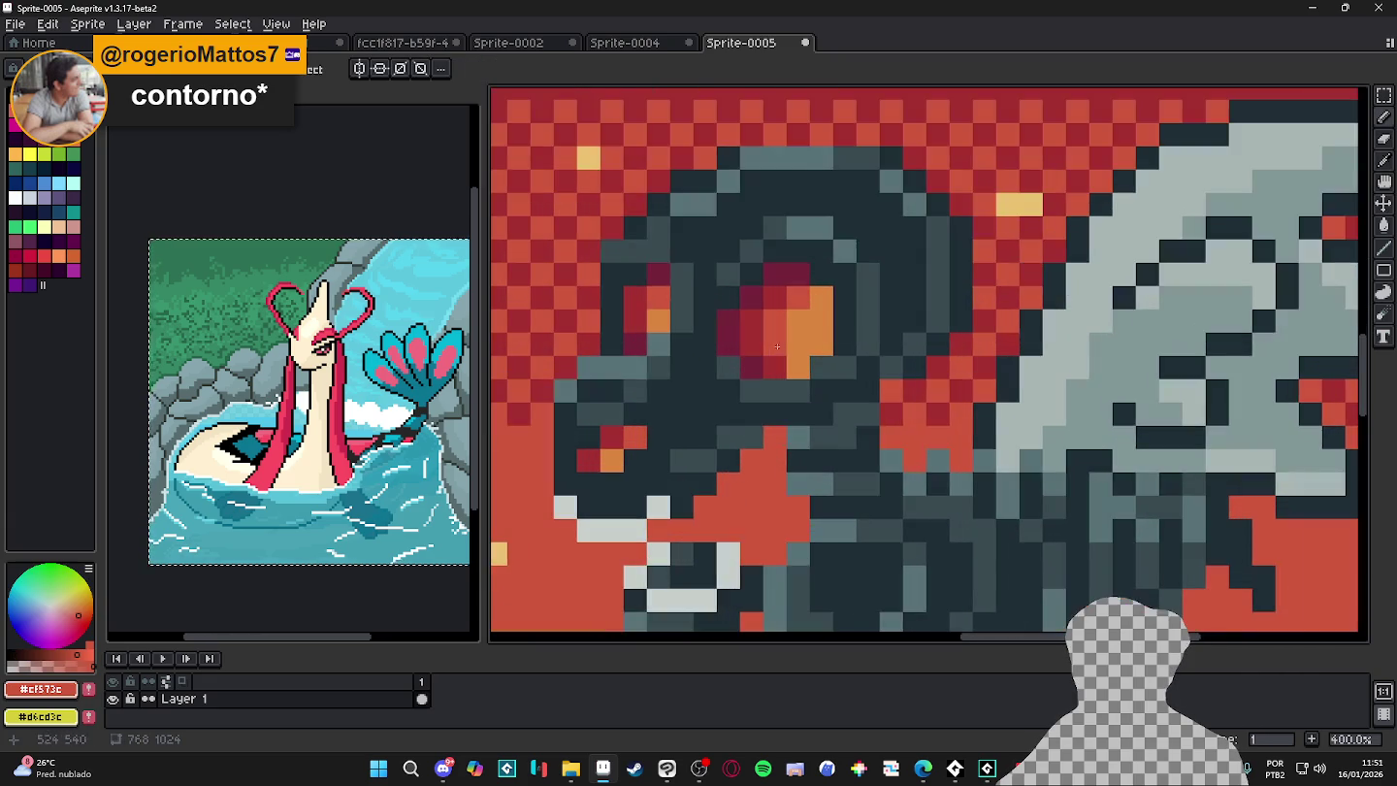
pyautogui.scroll(-3, 773, 338)
pyautogui.scroll(-2, 773, 340)
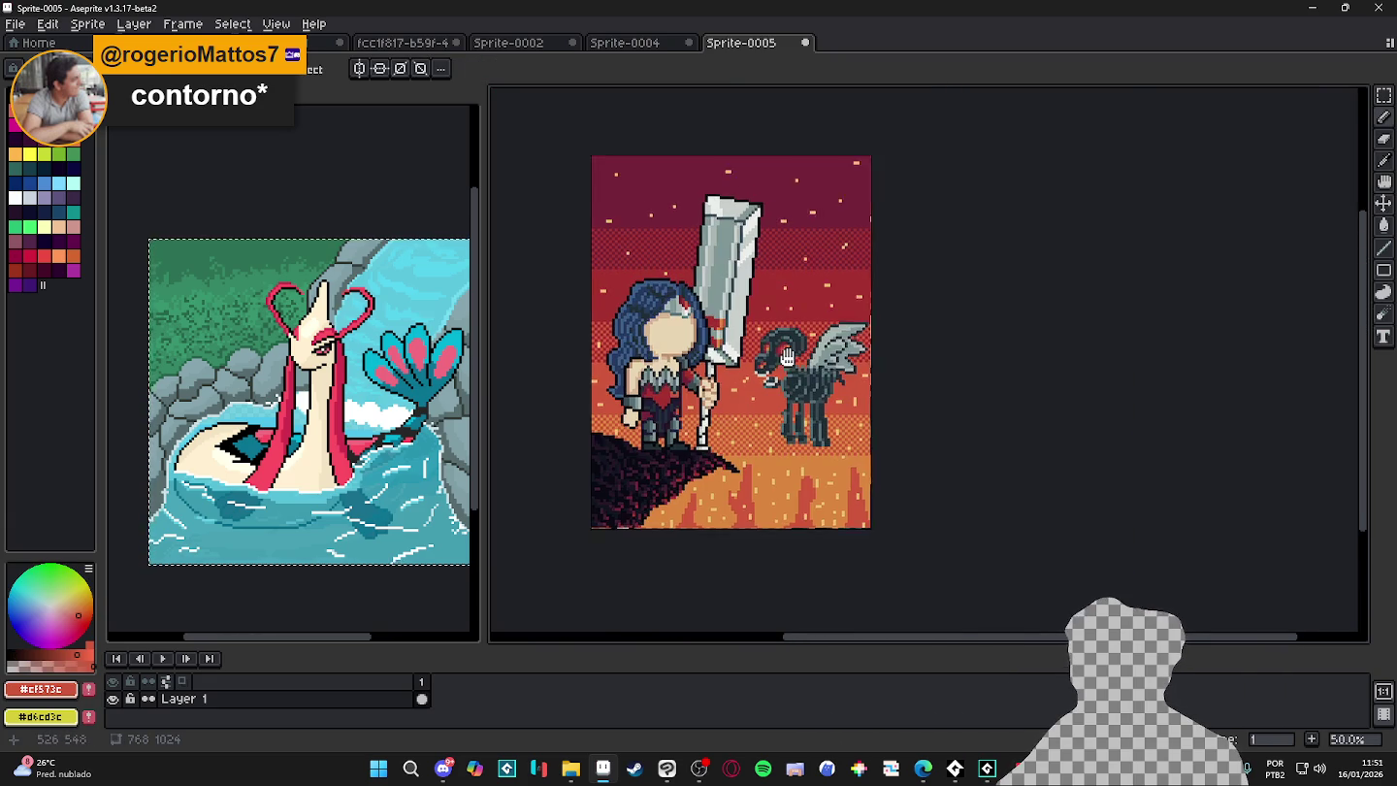
pyautogui.scroll(2, 817, 372)
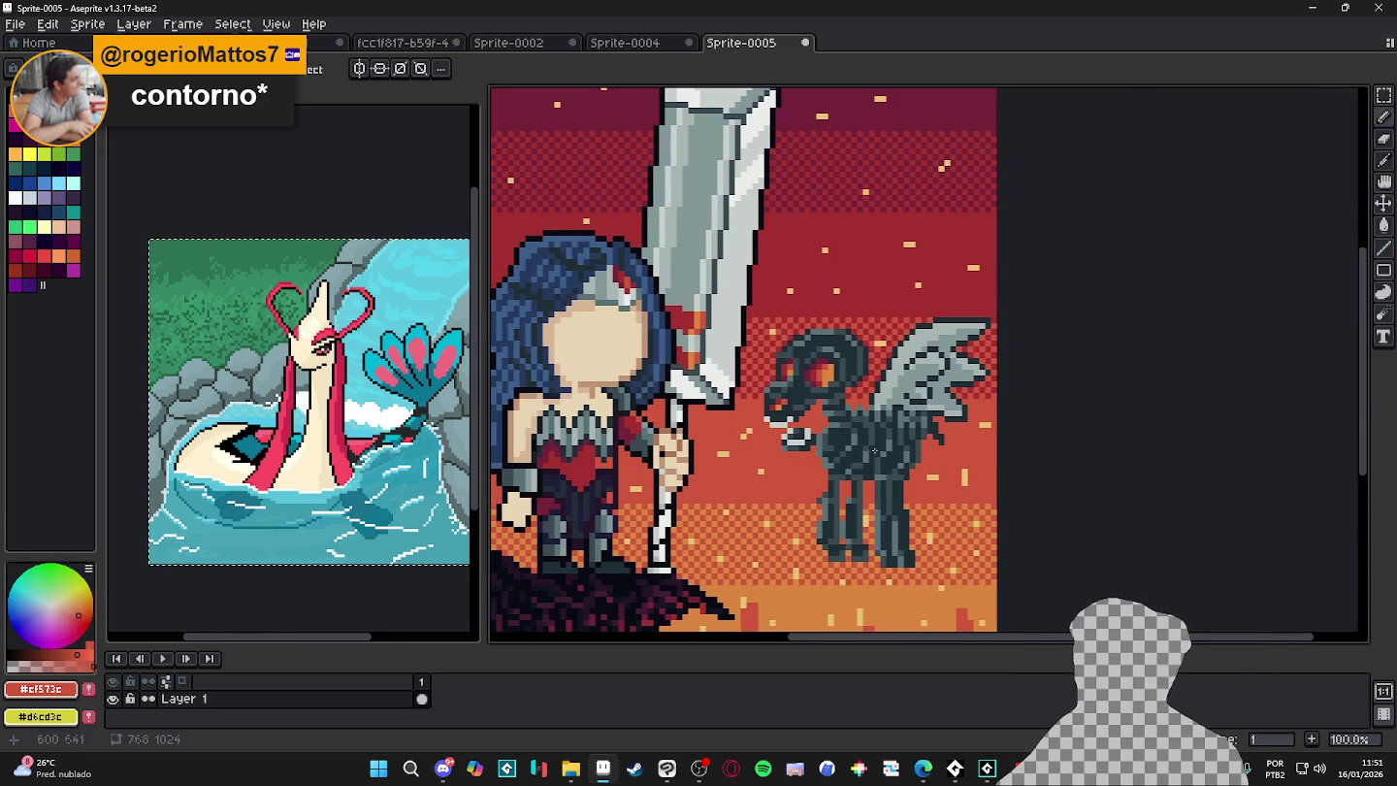
# - Flip repeatedly between the pasted scene and the comic cover to compare them
pyautogui.hotkey('alt', 'Tab')
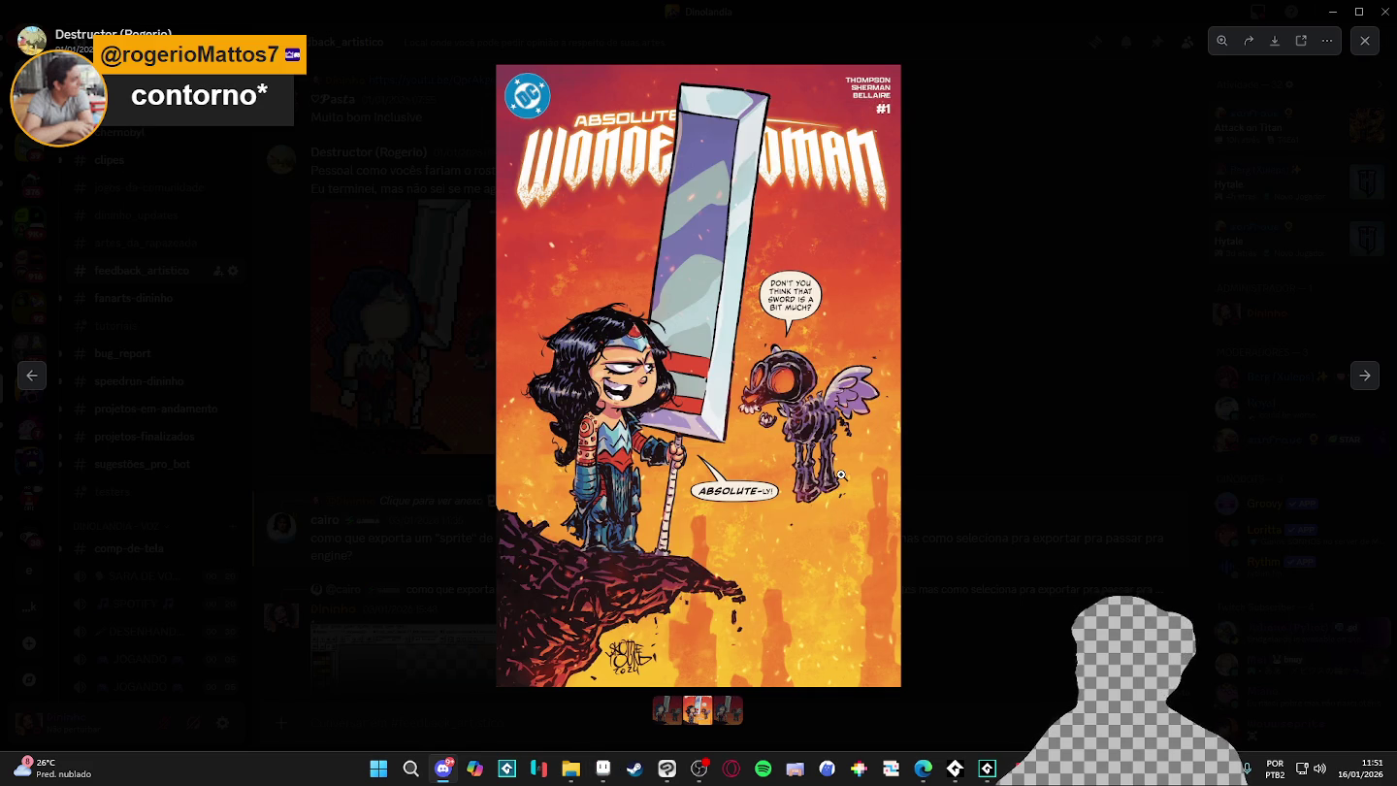
pyautogui.hotkey('alt', 'Tab')
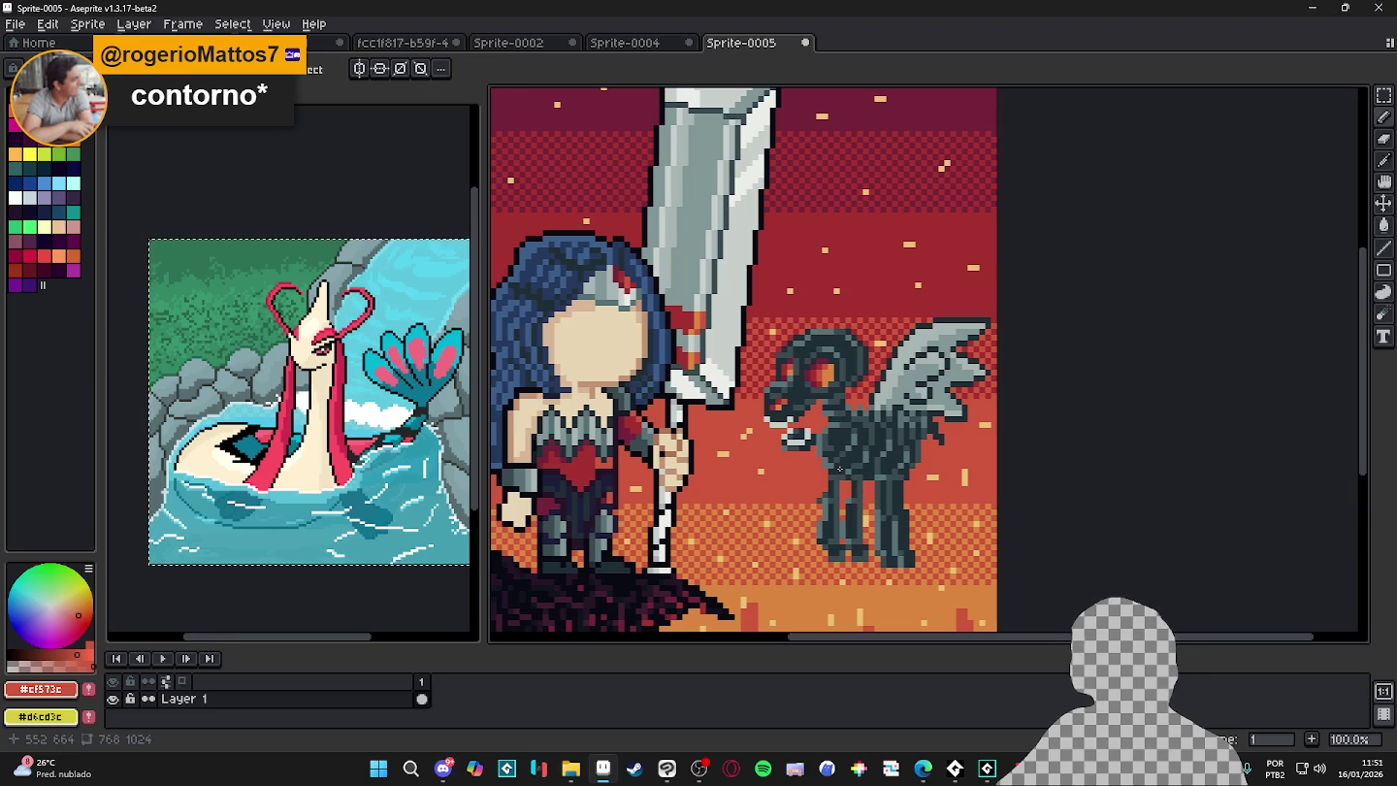
pyautogui.hotkey('alt', 'Tab')
pyautogui.hotkey('alt', 'Tab')
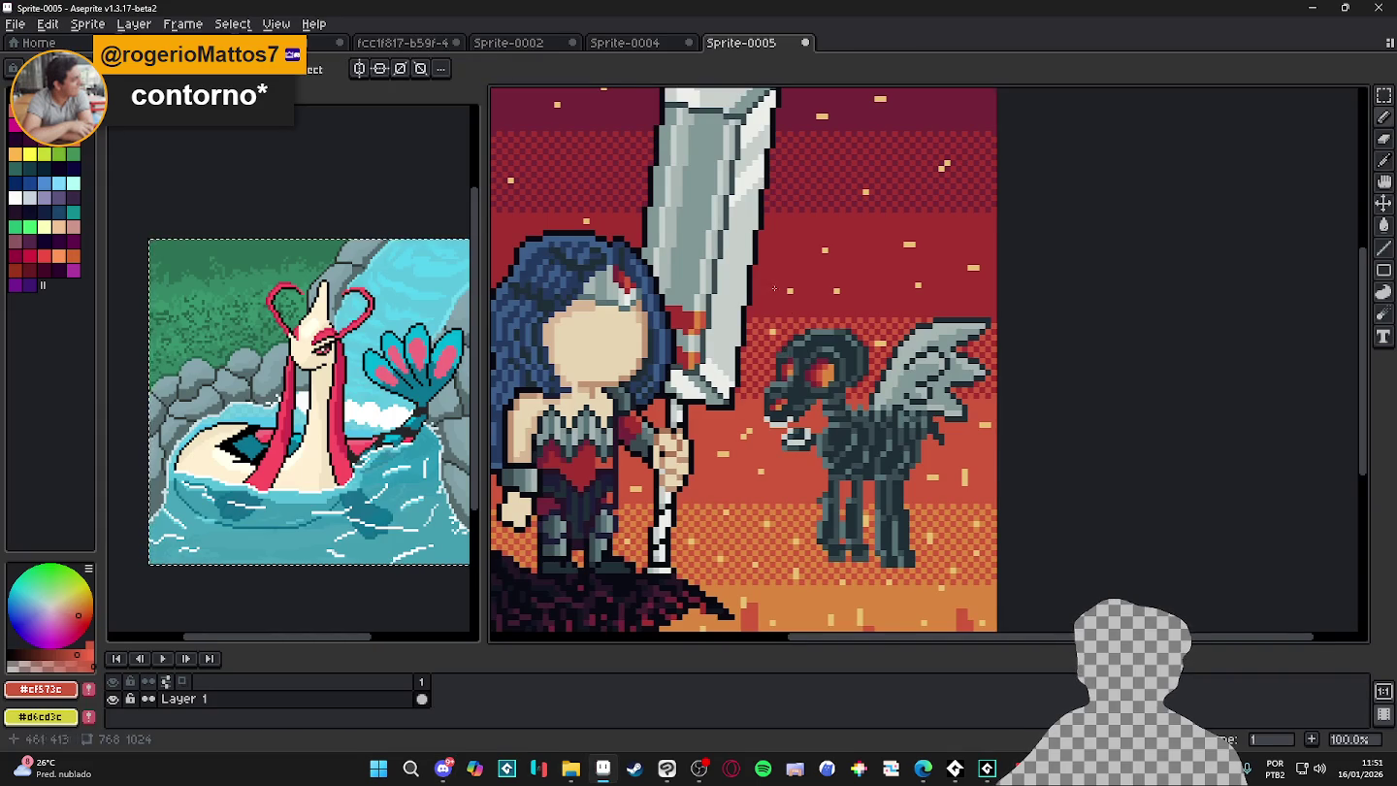
pyautogui.scroll(-3, 769, 386)
pyautogui.scroll(3, 769, 318)
pyautogui.scroll(-2, 770, 318)
pyautogui.scroll(-1, 770, 318)
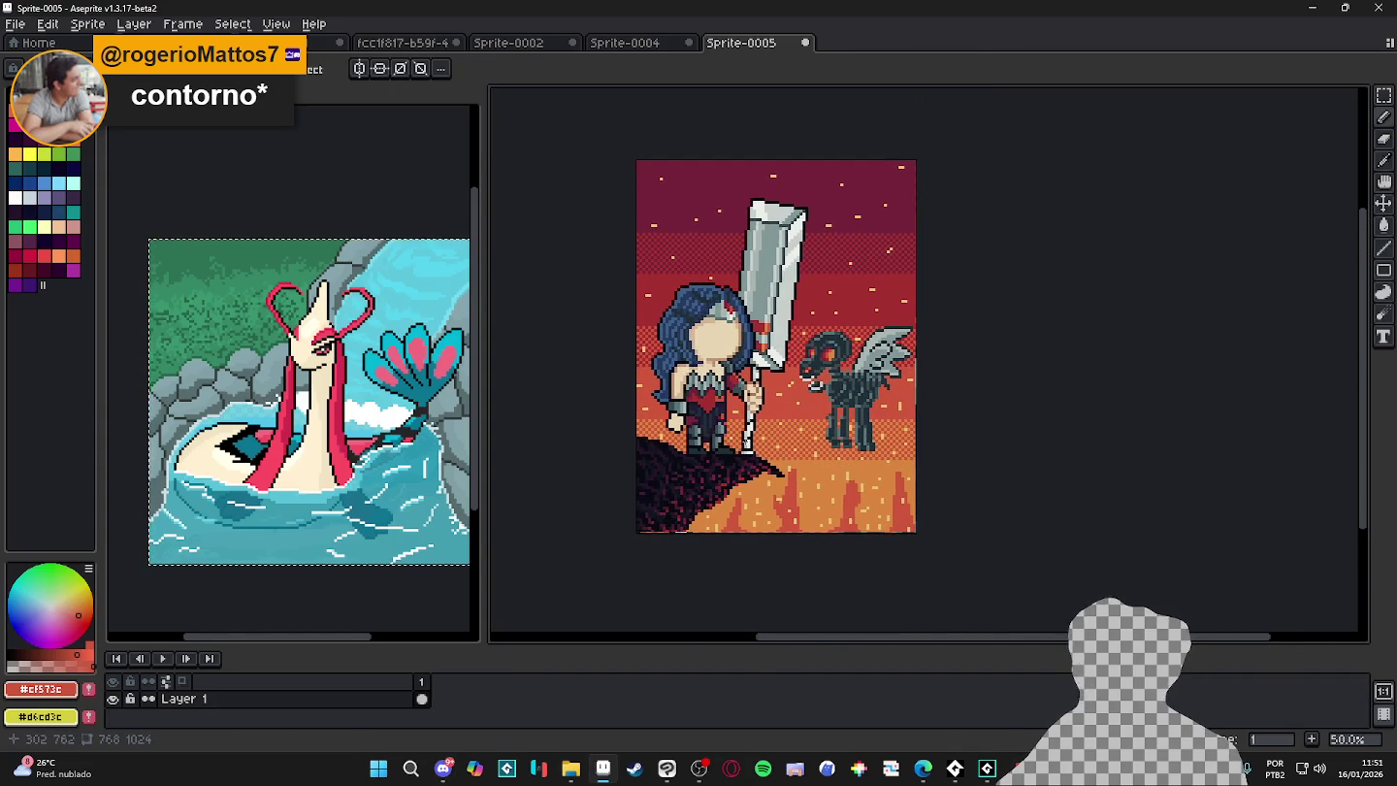
pyautogui.hotkey('alt', 'Tab')
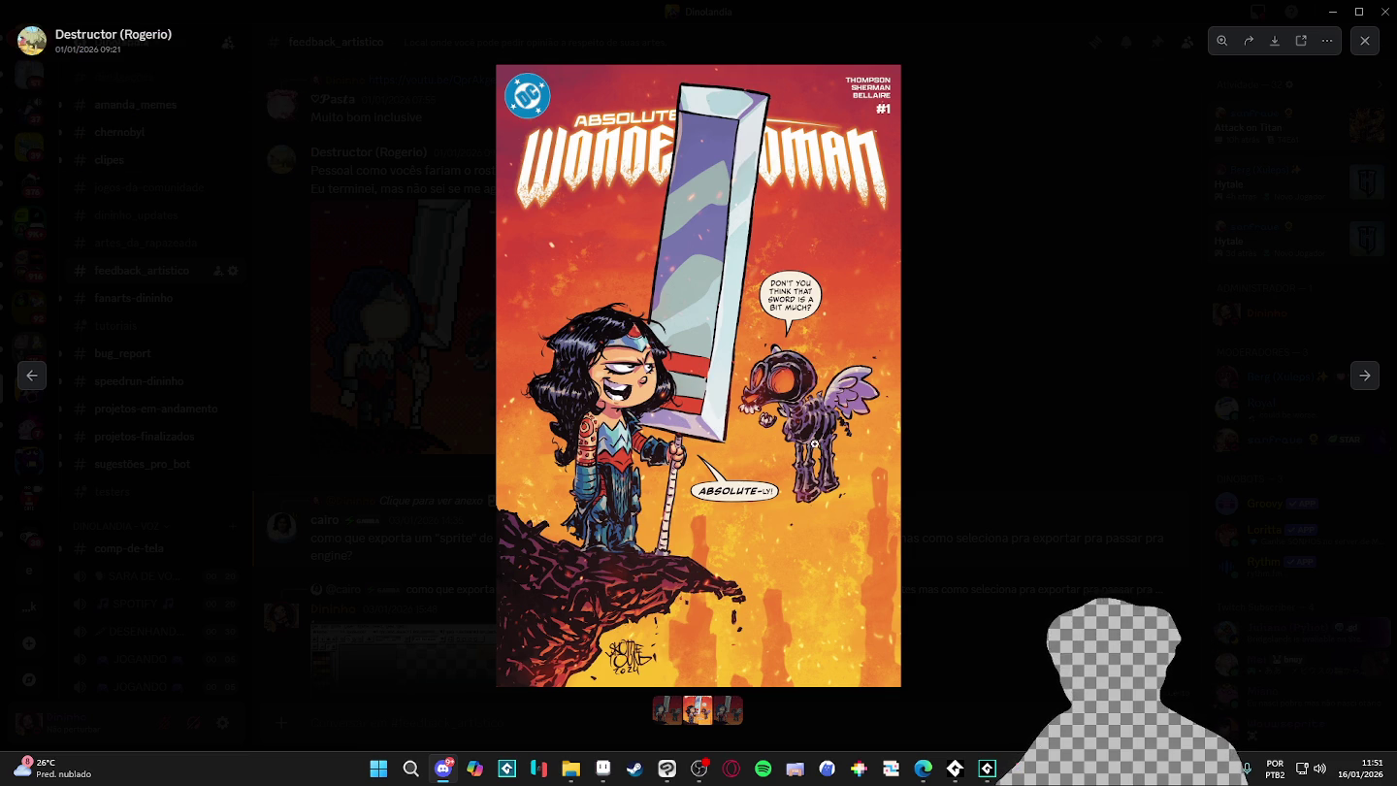
pyautogui.hotkey('alt', 'Tab')
pyautogui.hotkey('alt', 'Tab')
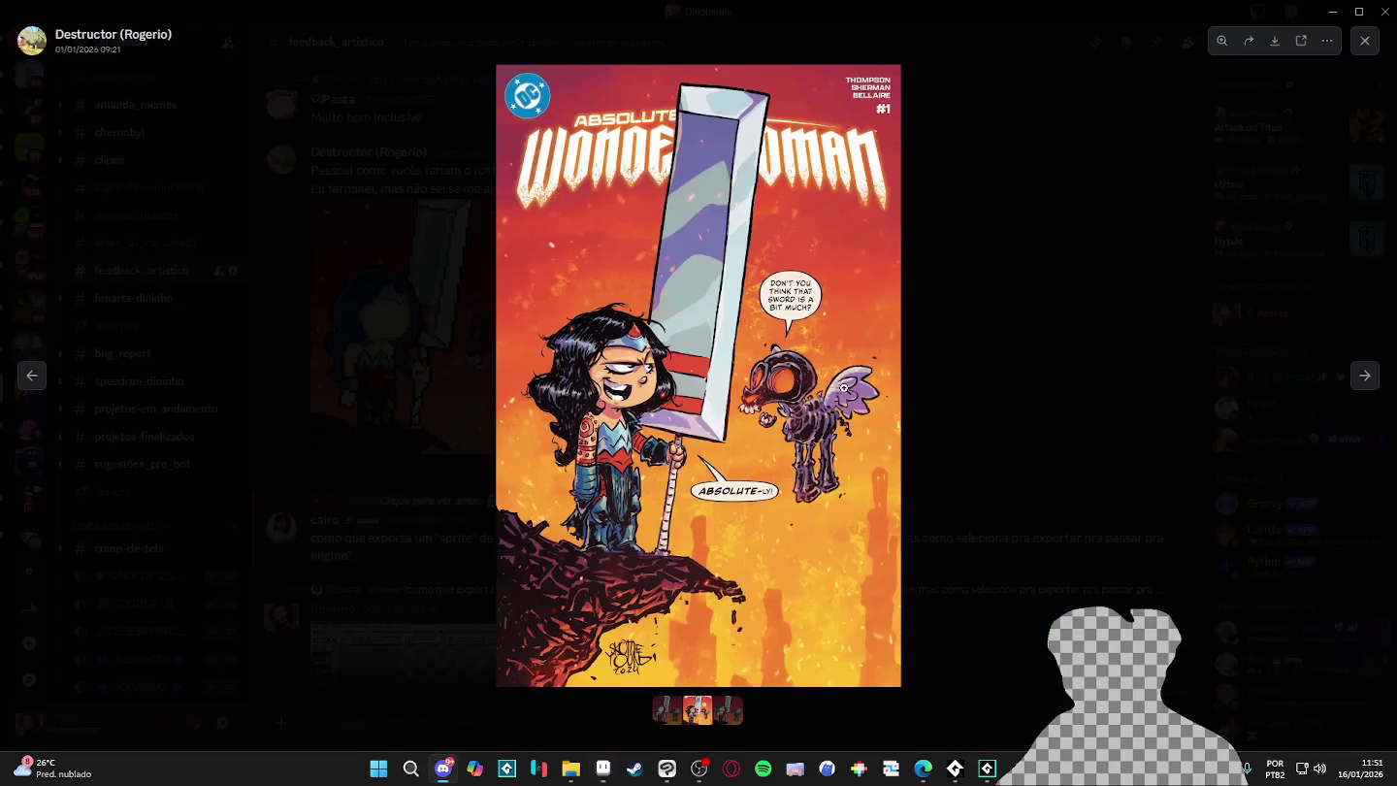
pyautogui.hotkey('alt', 'Tab')
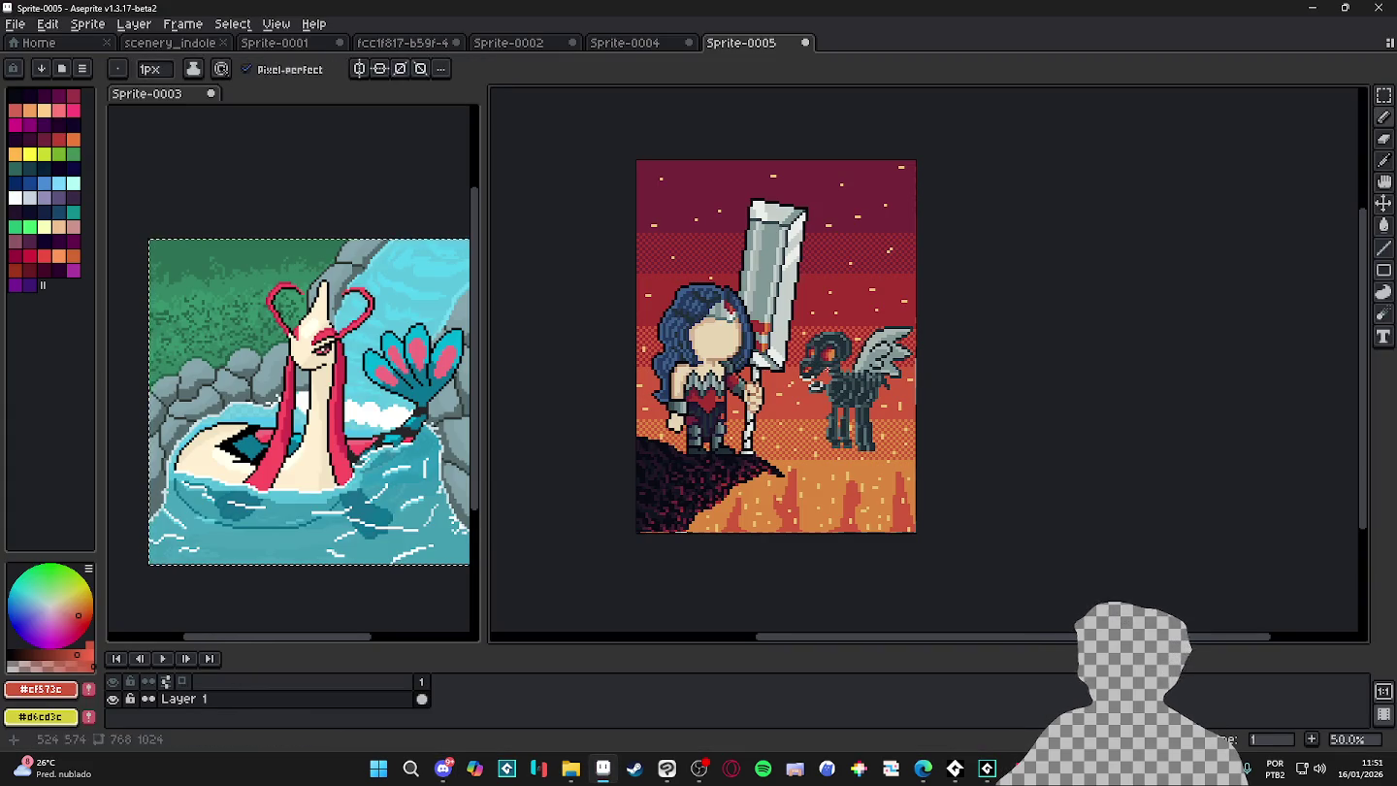
pyautogui.hotkey('alt', 'Tab')
pyautogui.hotkey('alt', 'Tab')
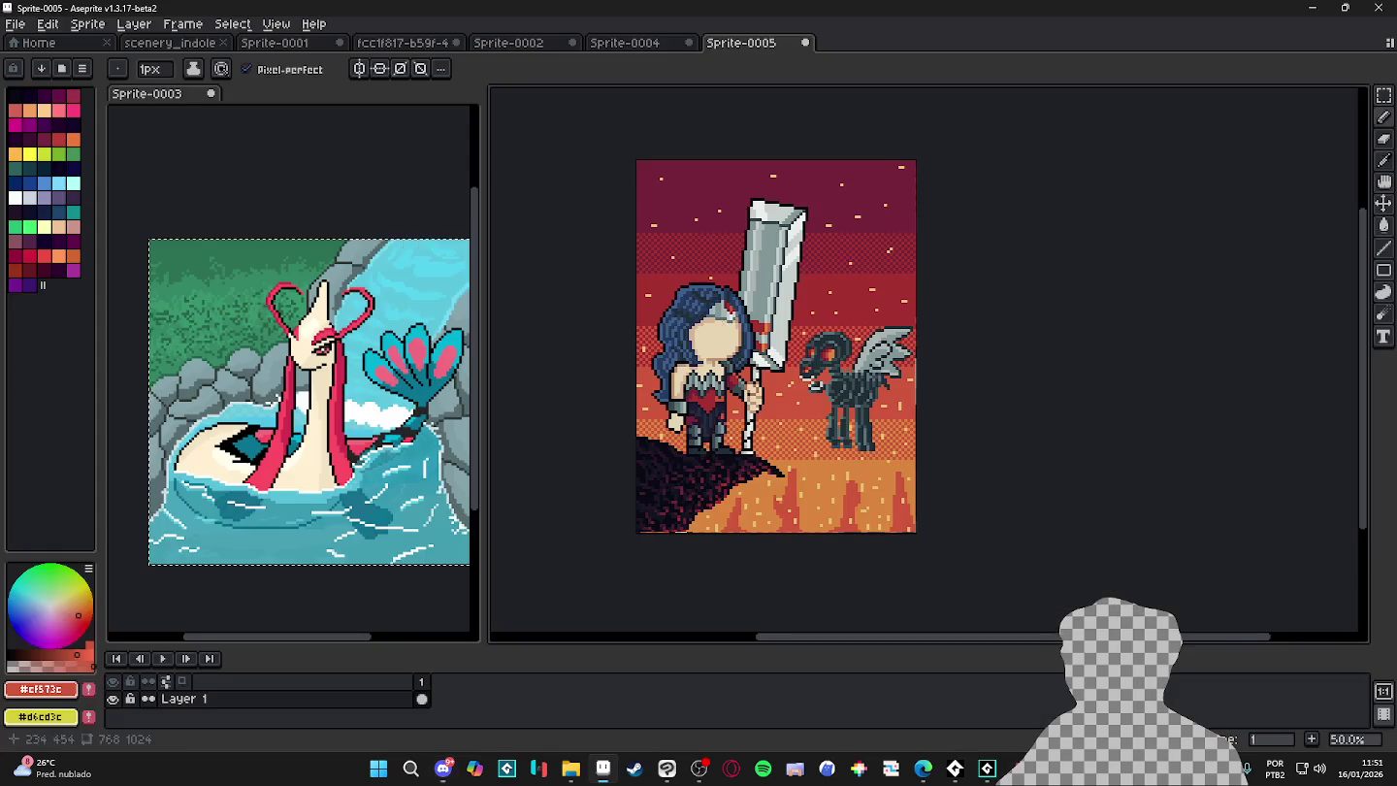
# - Browse the Sprite-0004 and Sprite-0002 tabs, keeping Sprite-0004 open rather than closing it
pyautogui.click(653, 44)
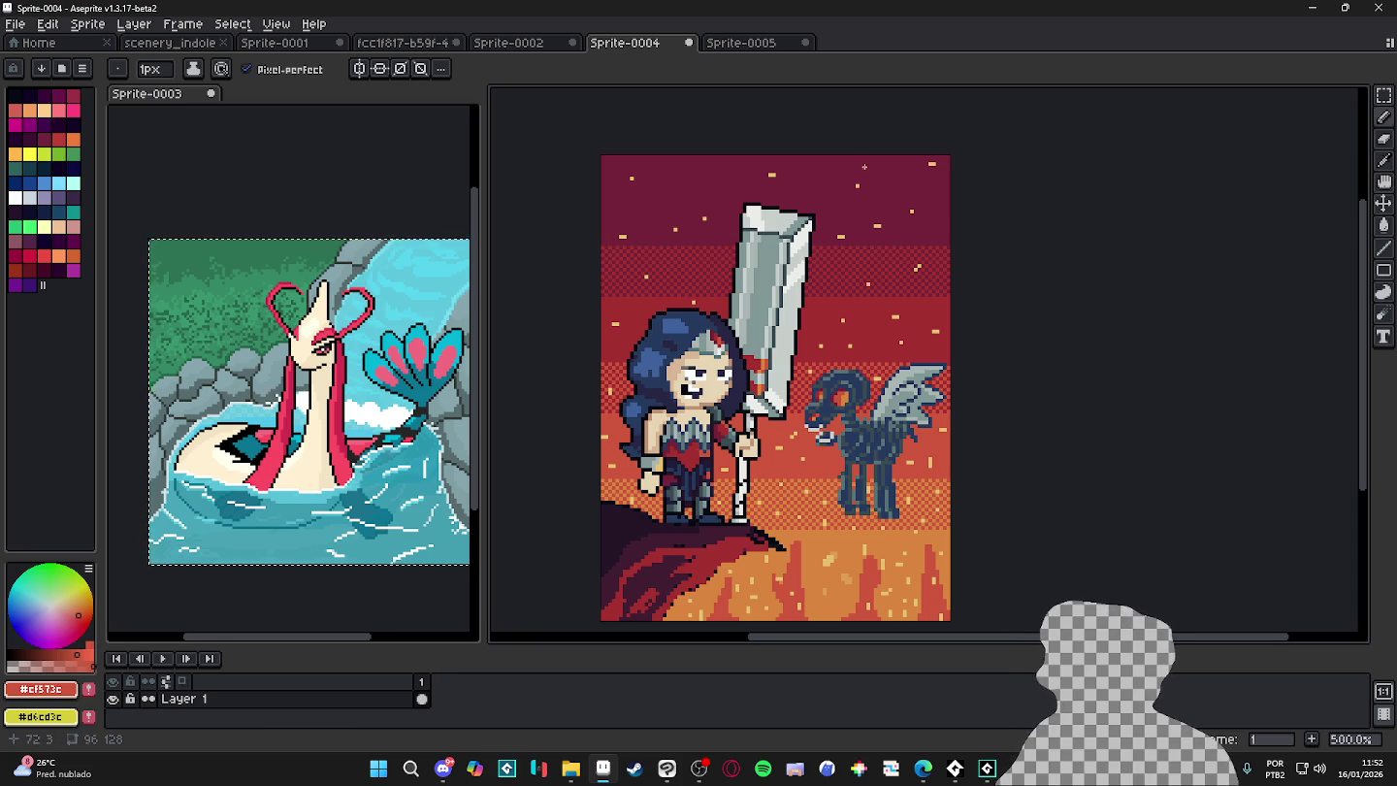
pyautogui.click(695, 43)
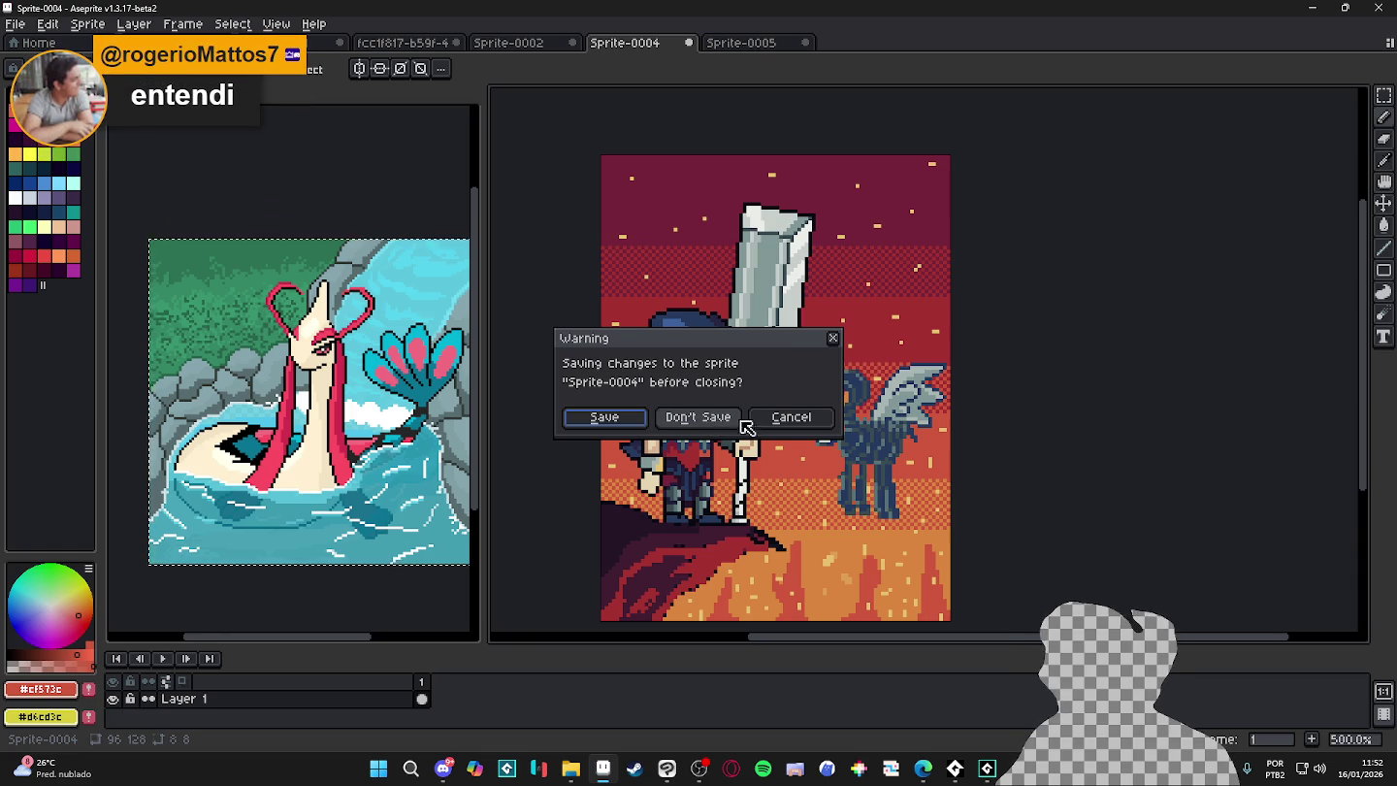
pyautogui.click(699, 418)
pyautogui.click(743, 47)
pyautogui.click(620, 44)
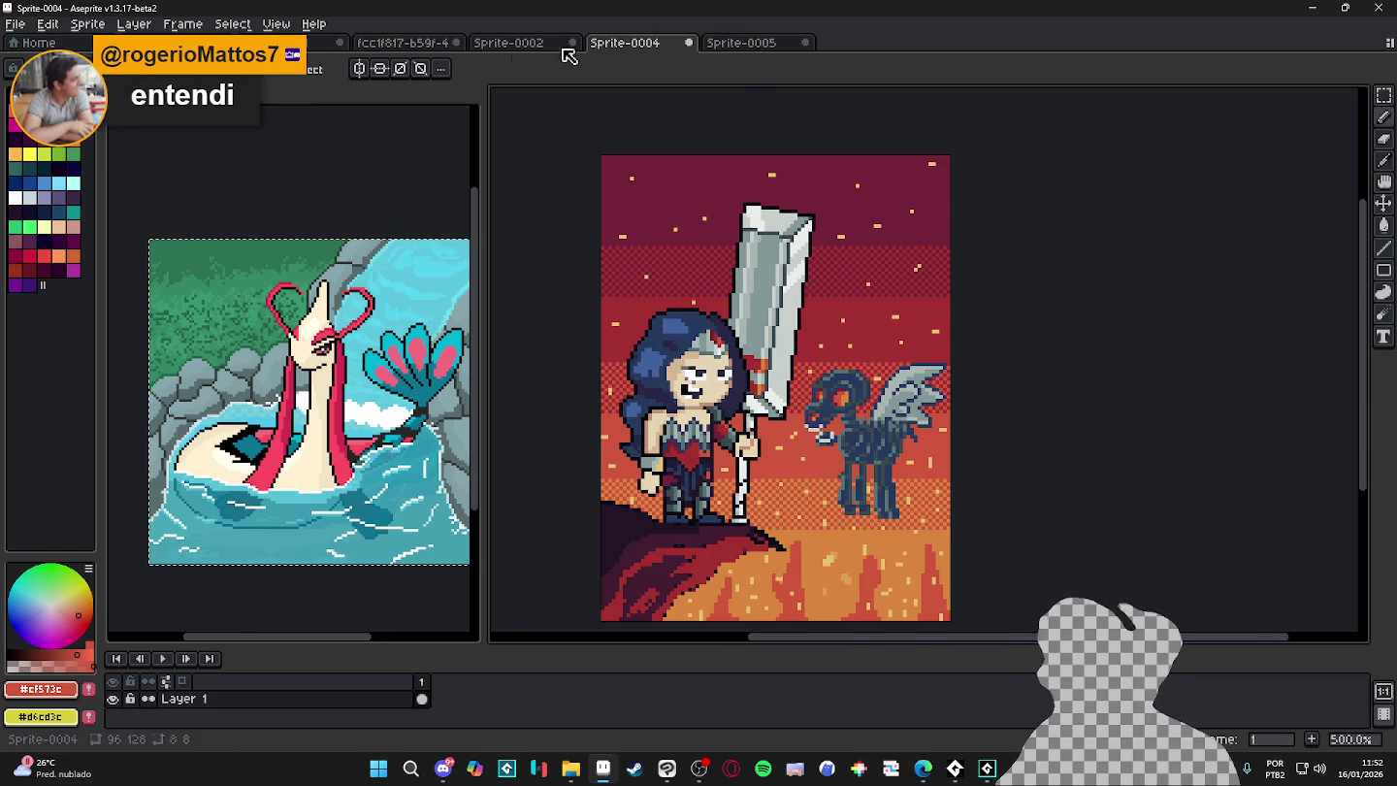
pyautogui.click(524, 44)
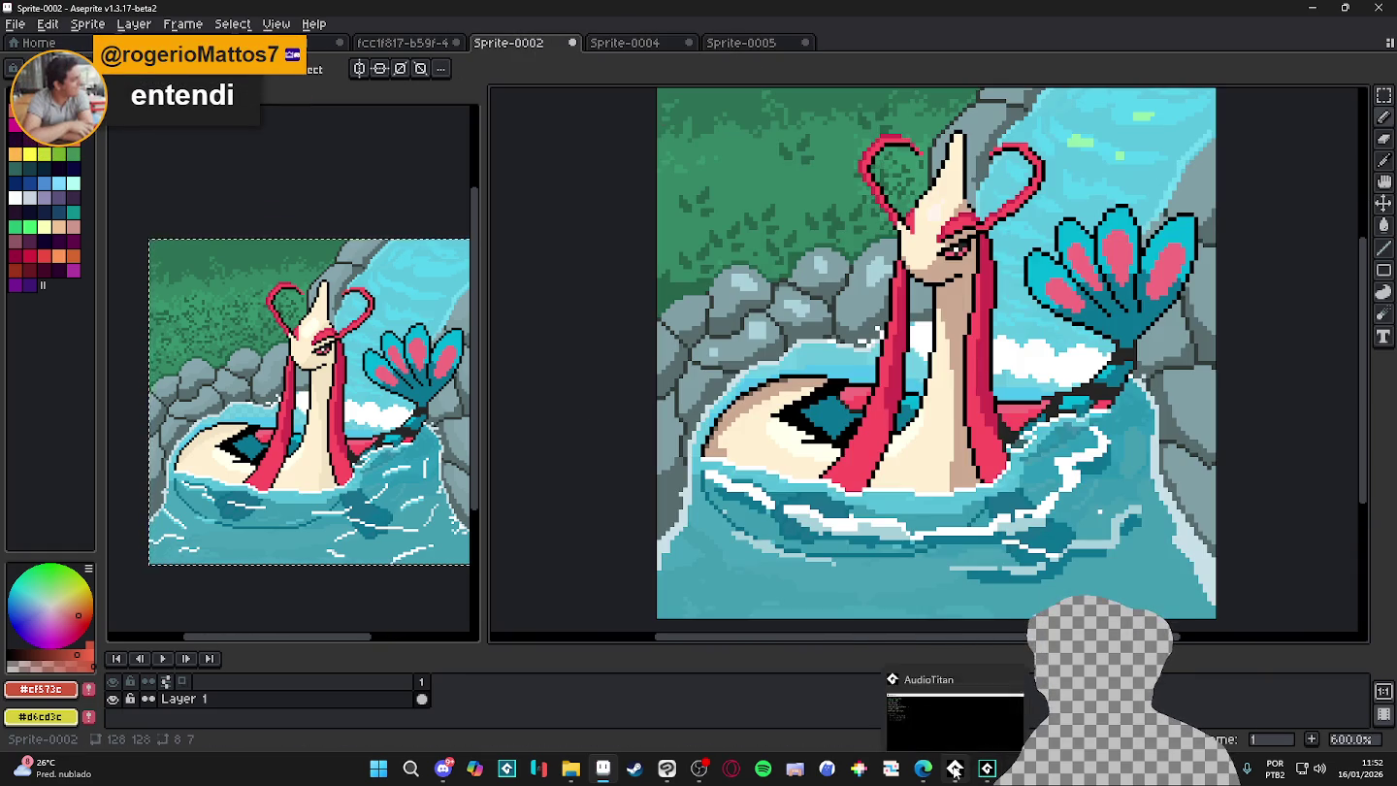
# - Check the comic cover in Discord, then return to Aseprite to start a new sprite
pyautogui.click(442, 771)
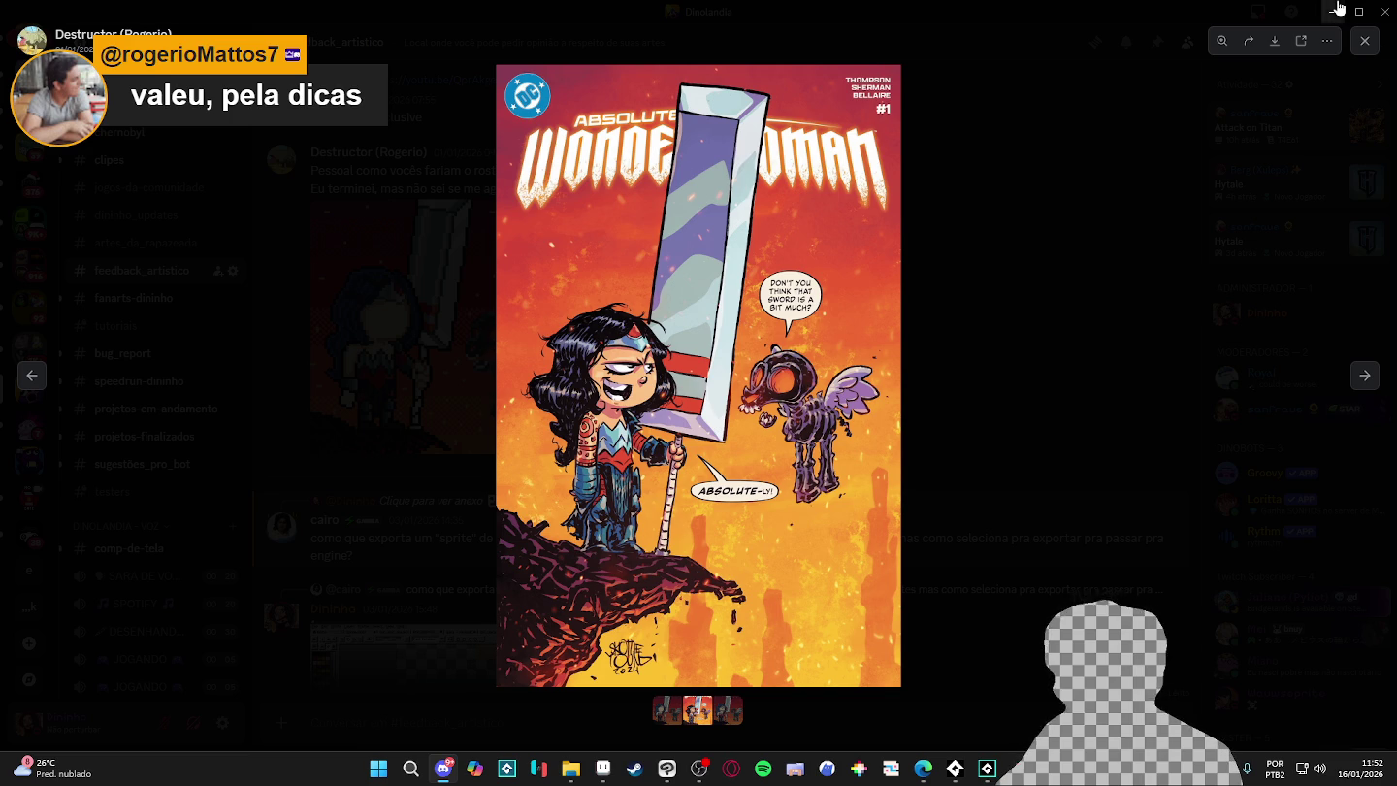
pyautogui.click(1337, 11)
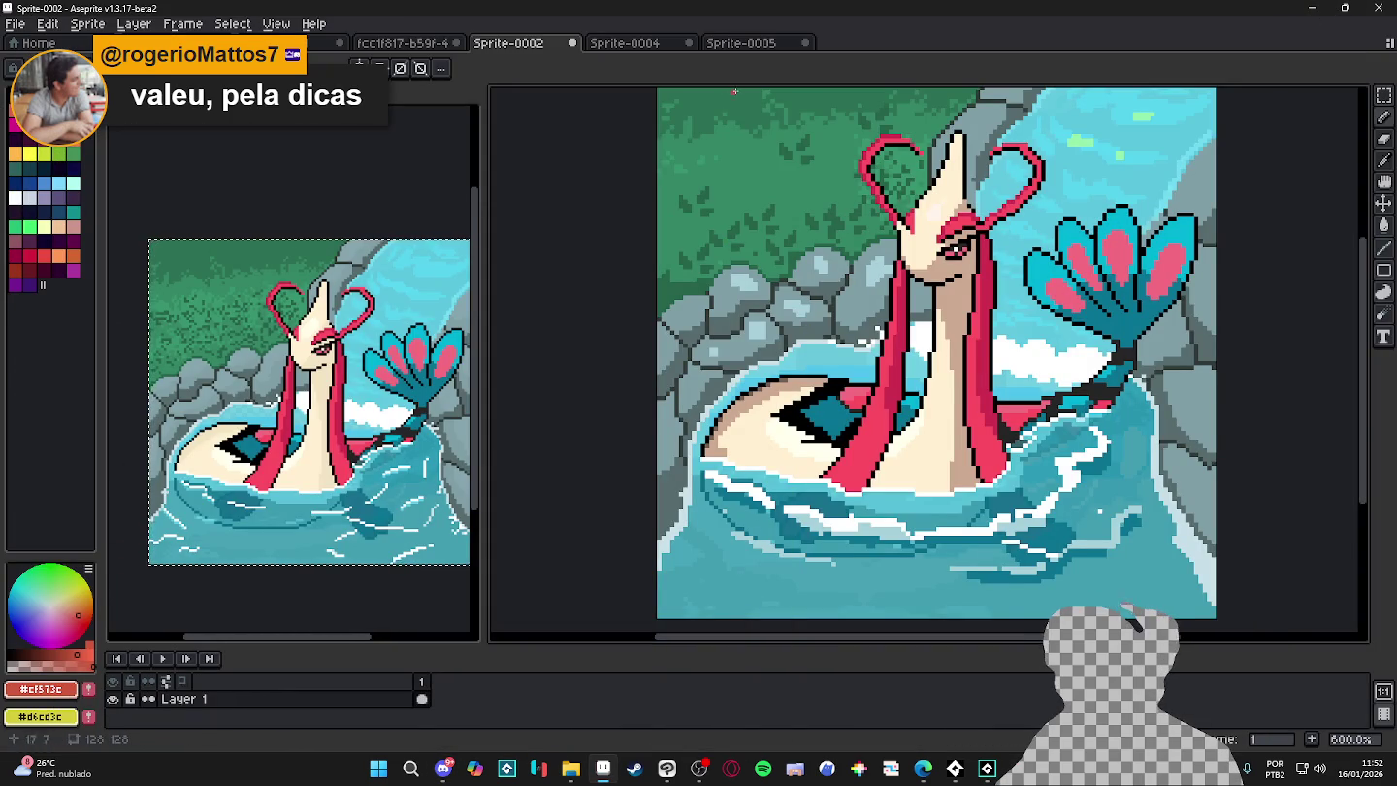
pyautogui.hotkey('ctrl', 'n')
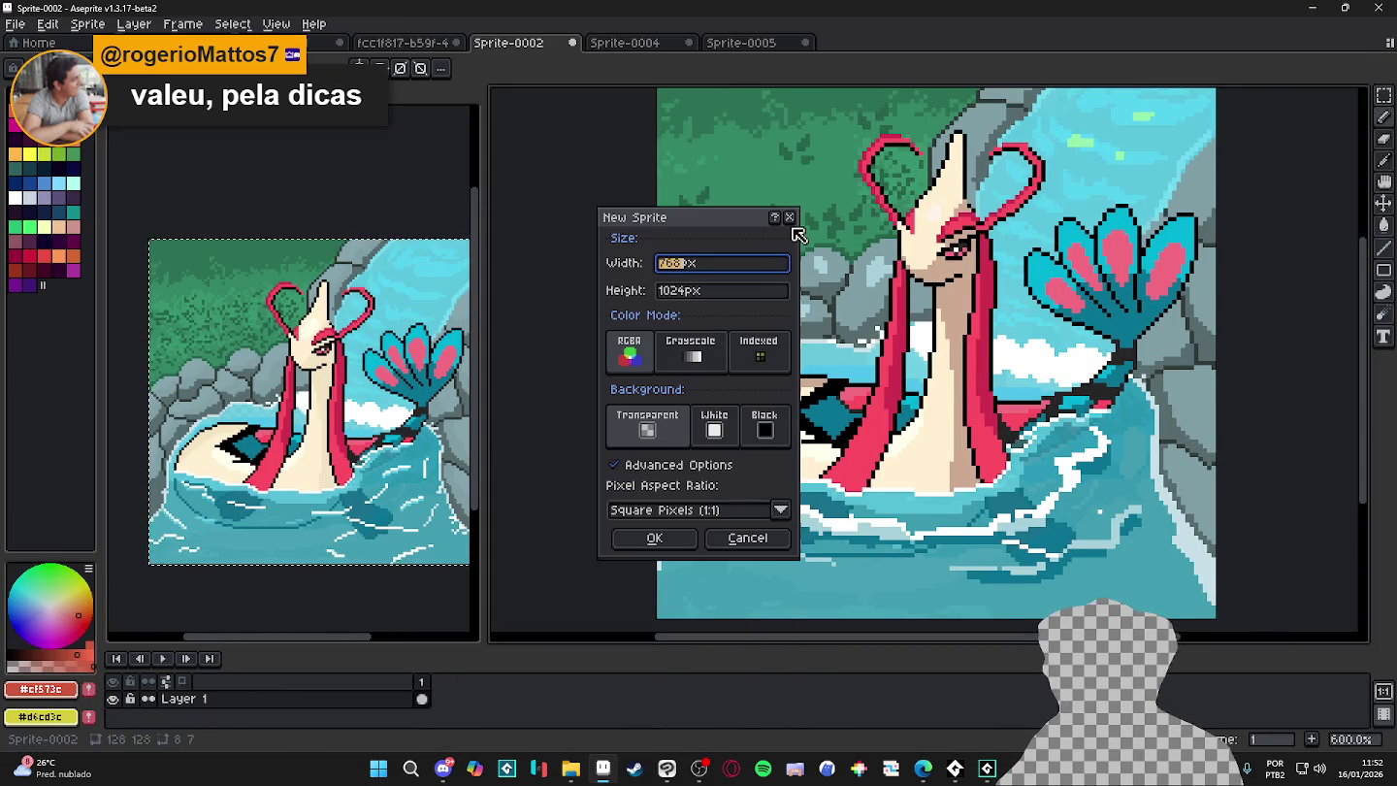
# - Cancel the new sprite and bring up the Sprite-0005 heroine-and-pegasus artwork
pyautogui.click(789, 217)
pyautogui.click(743, 42)
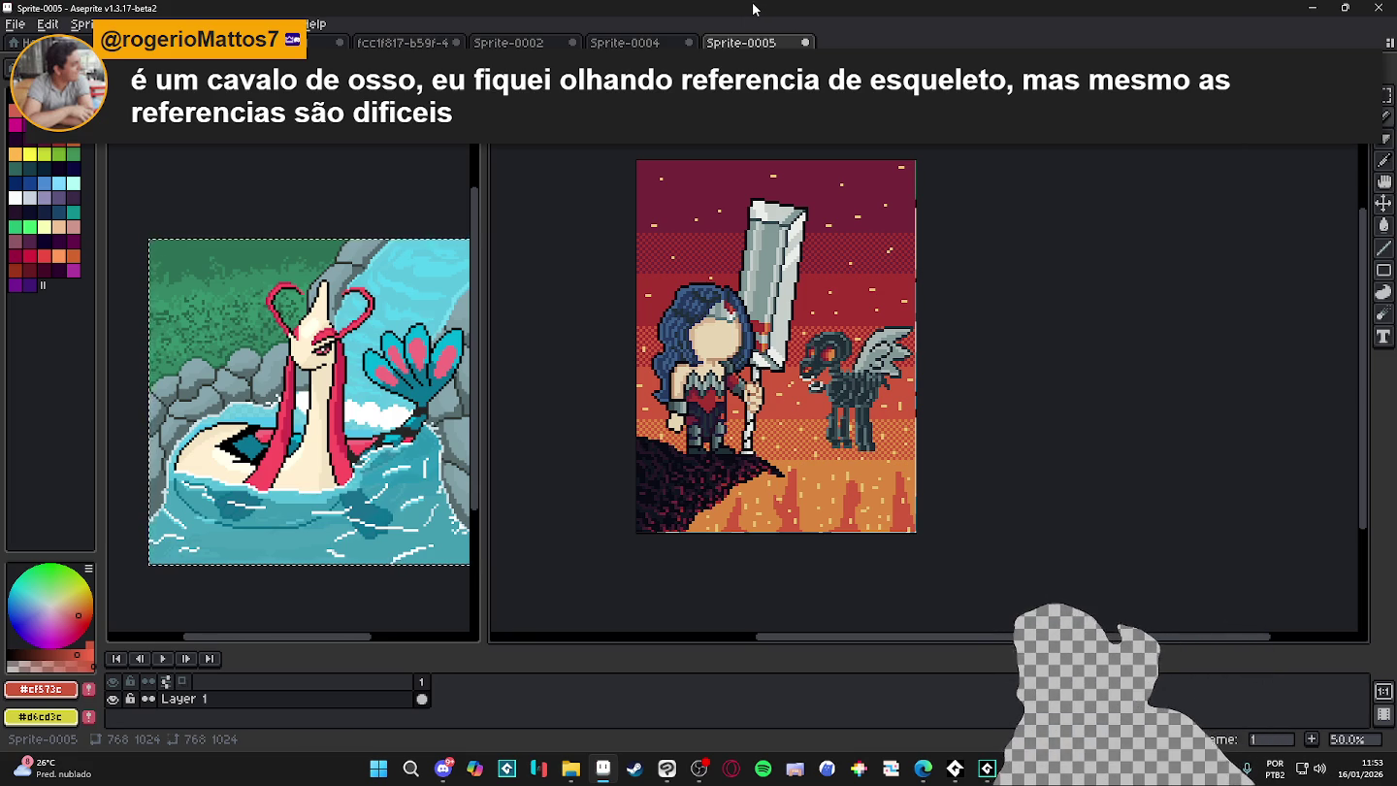
# - Close Sprite-0005, Sprite-0004 and Sprite-0002, discarding their unsaved changes
pyautogui.click(805, 42)
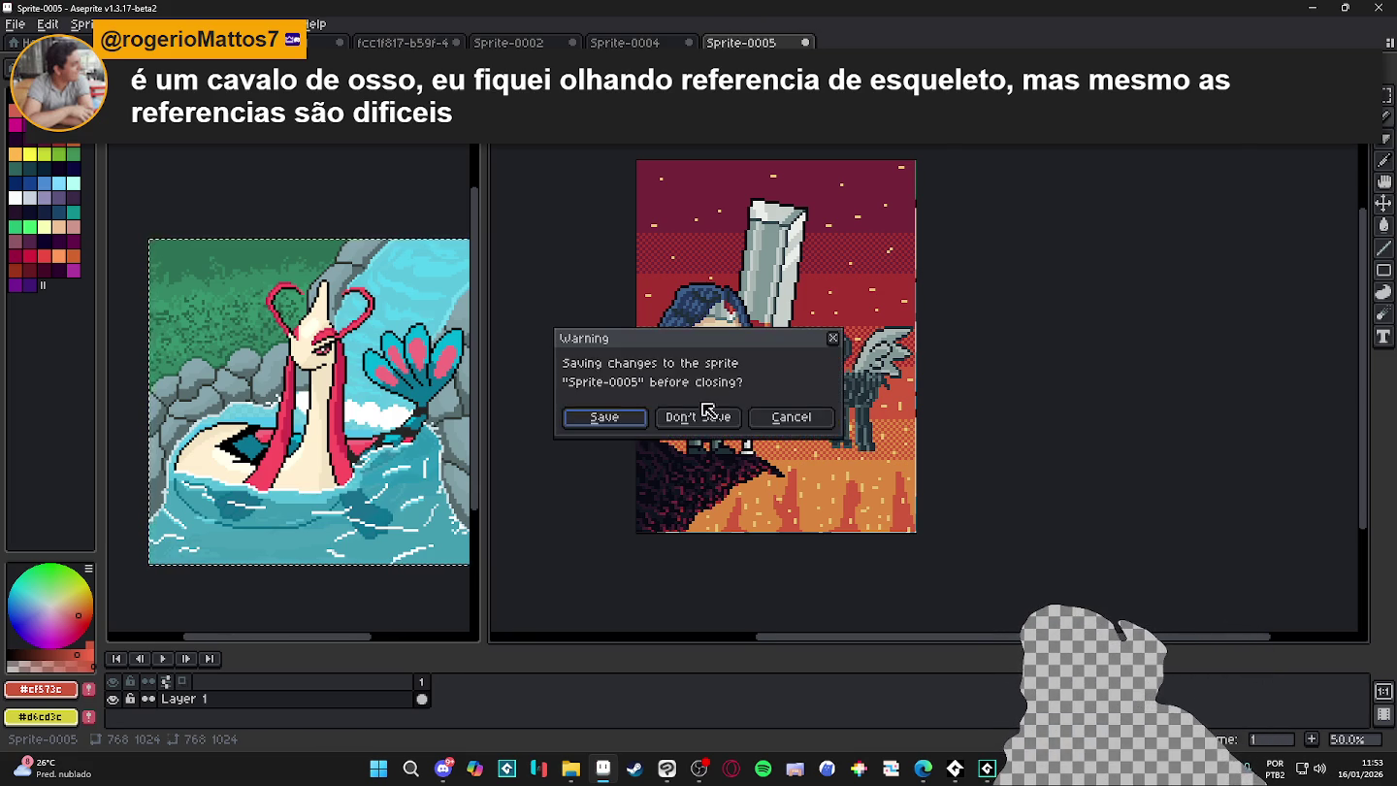
pyautogui.click(713, 414)
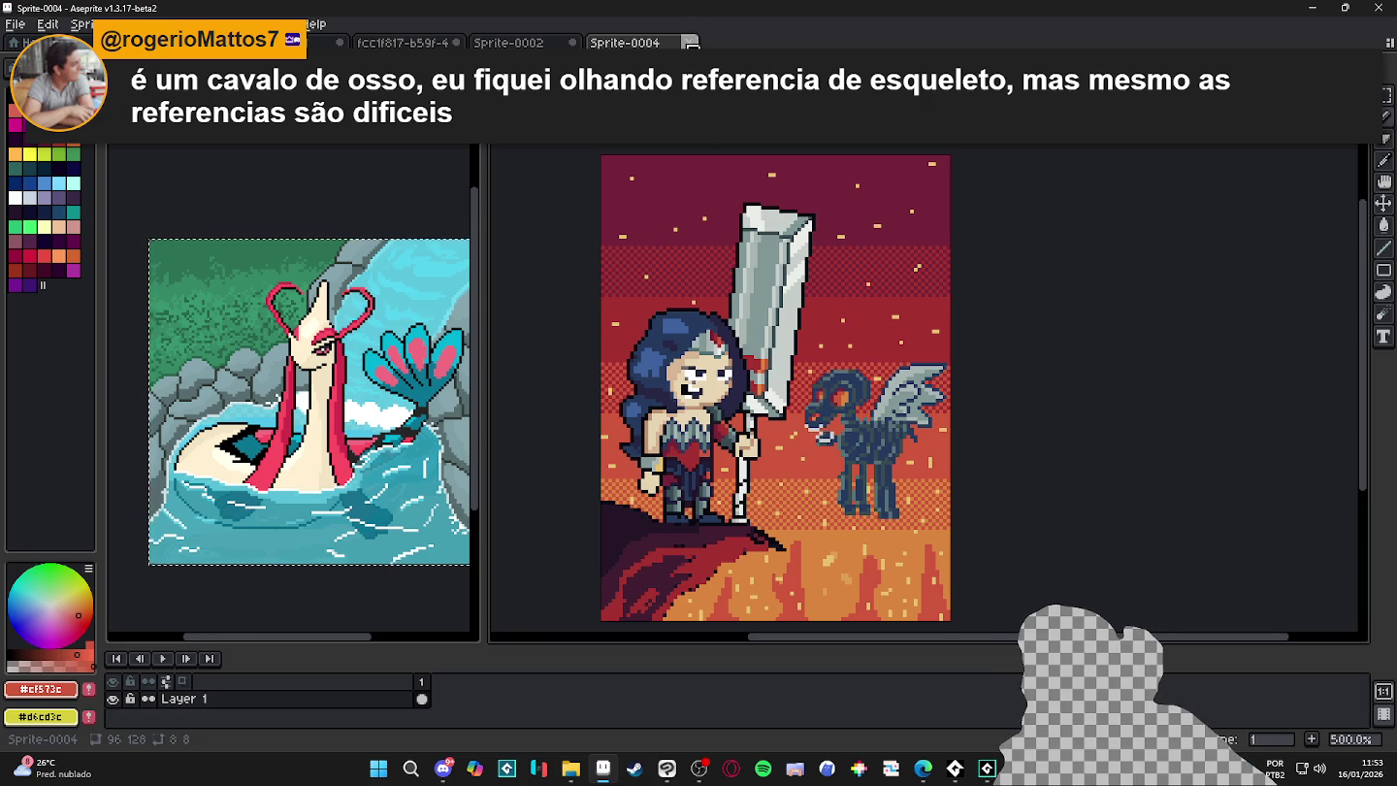
pyautogui.click(690, 42)
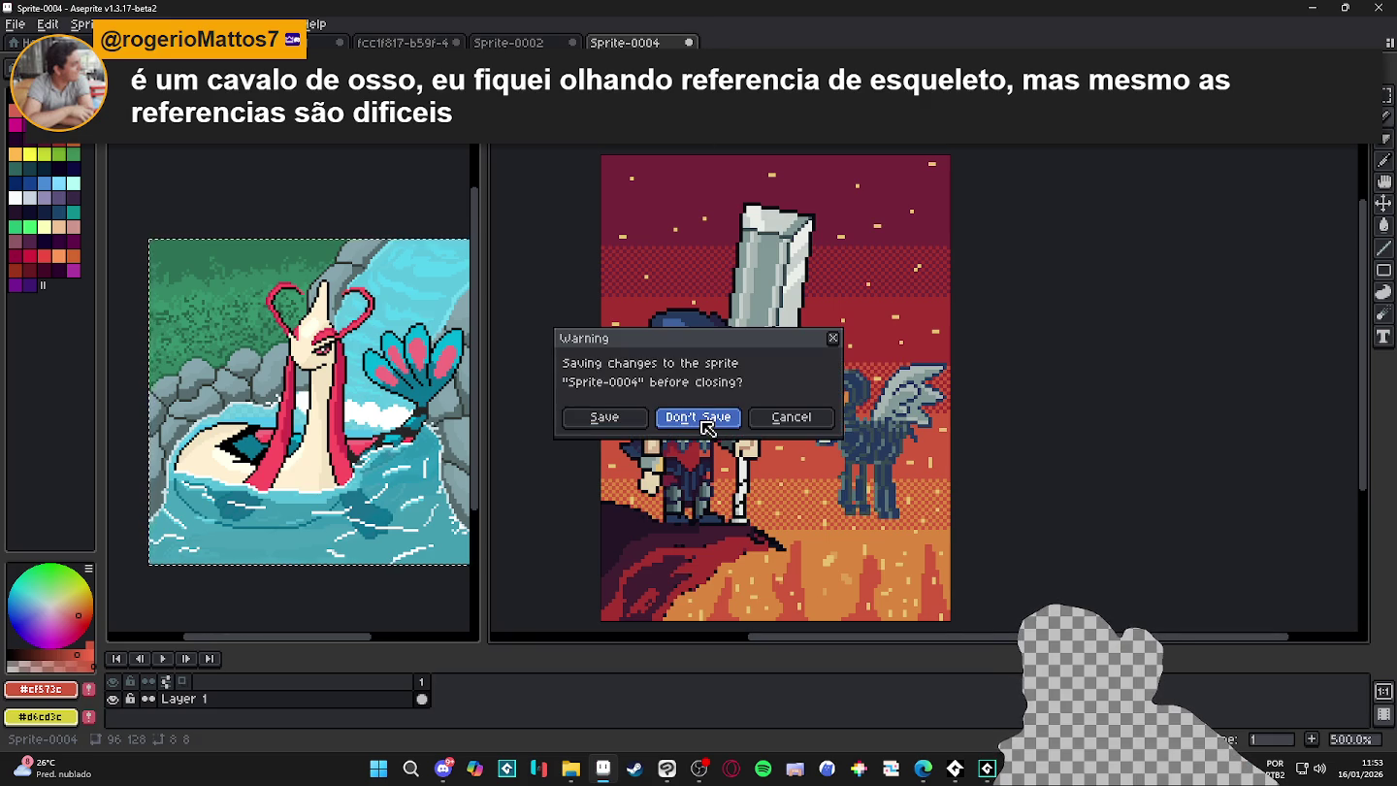
pyautogui.click(705, 425)
pyautogui.click(573, 41)
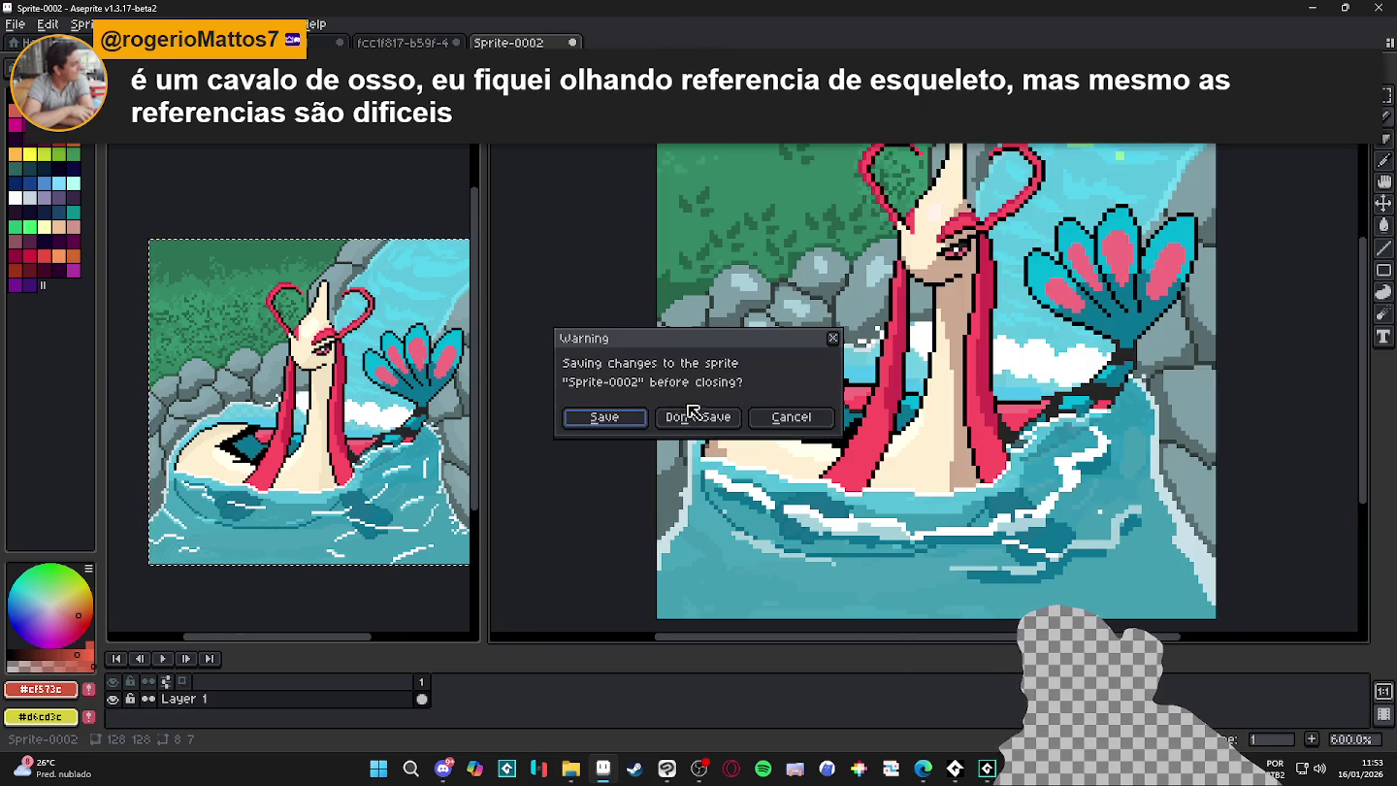
pyautogui.click(690, 414)
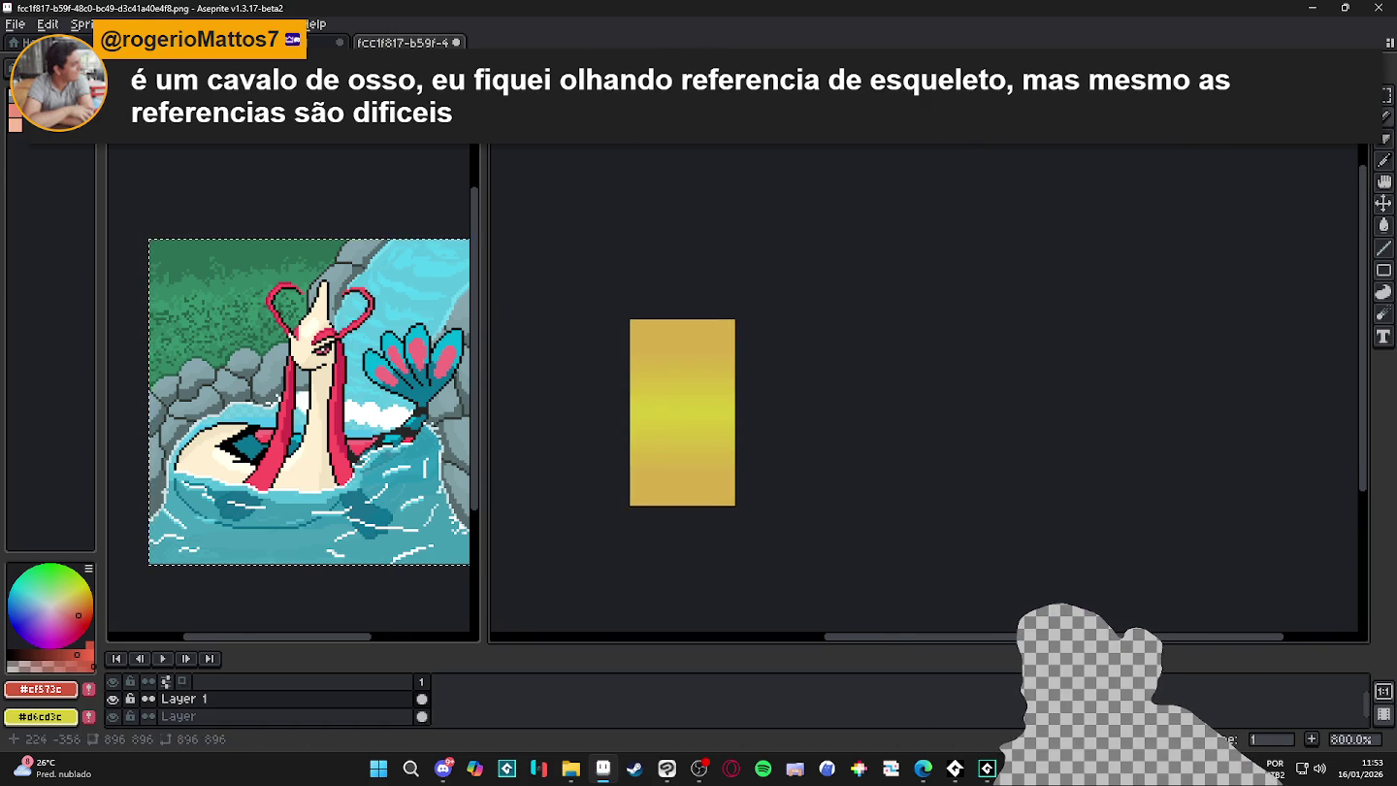
# - Merge the editor panes, close the gradient image unsaved, and show Sprite-0003's Milotic picture
pyautogui.moveTo(534, 42); pyautogui.dragTo(509, 41)
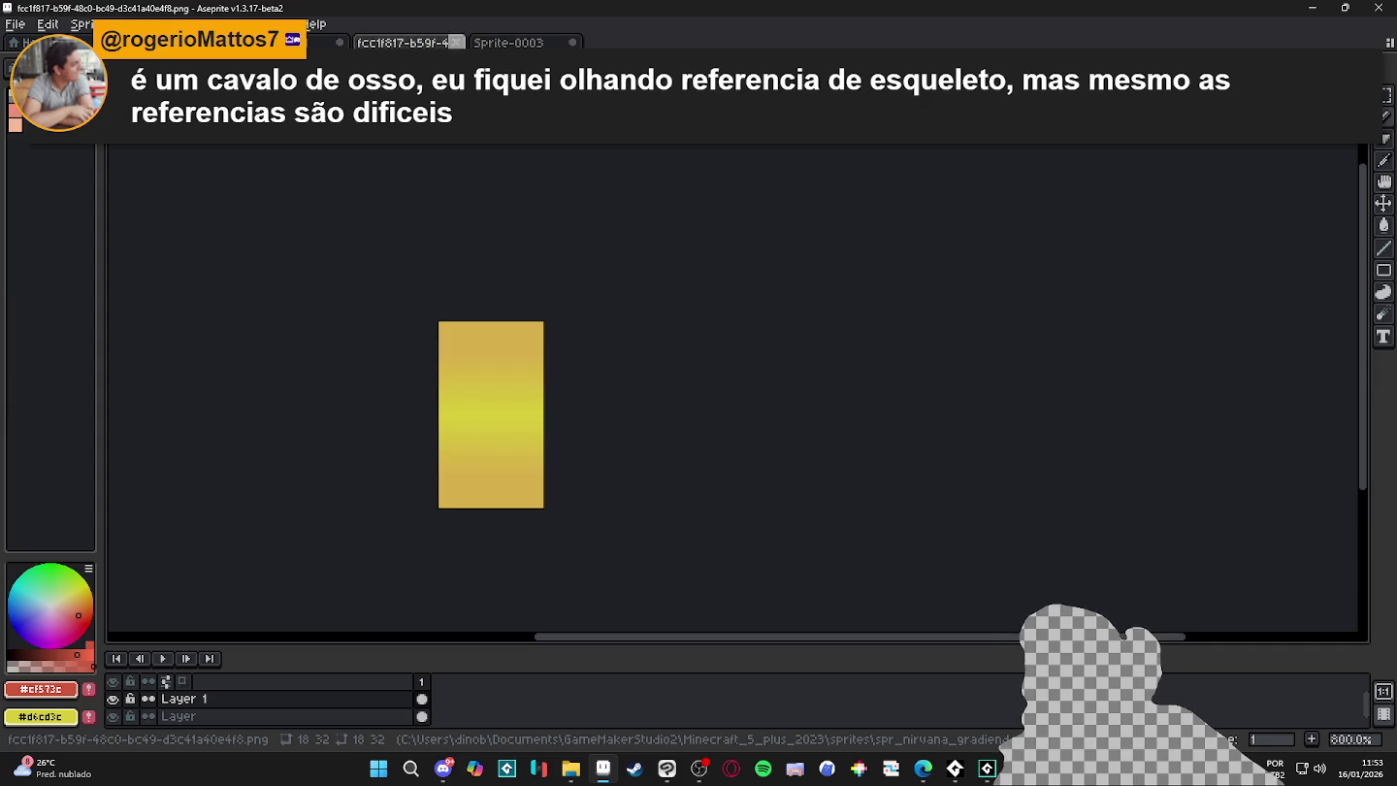
pyautogui.click(696, 415)
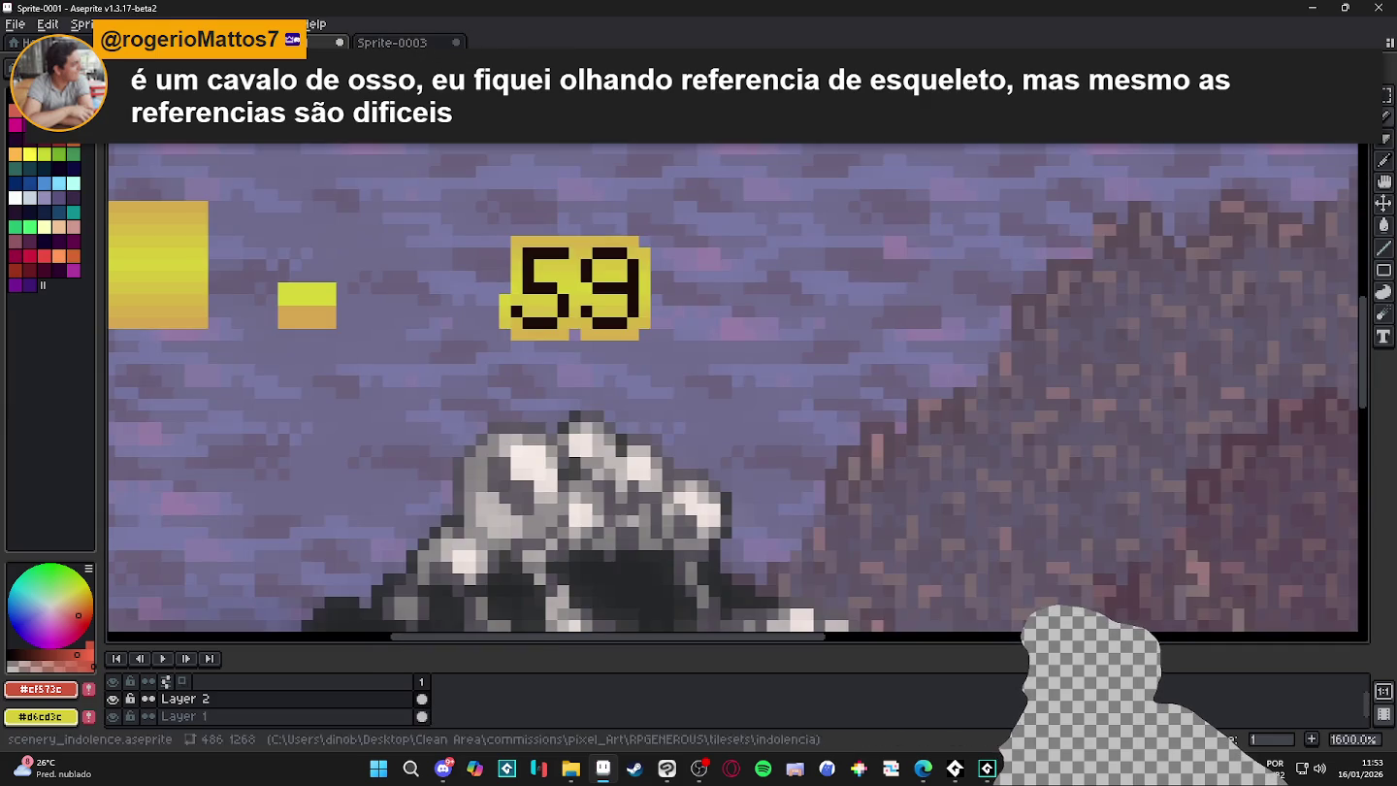
pyautogui.scroll(-4, 534, 345)
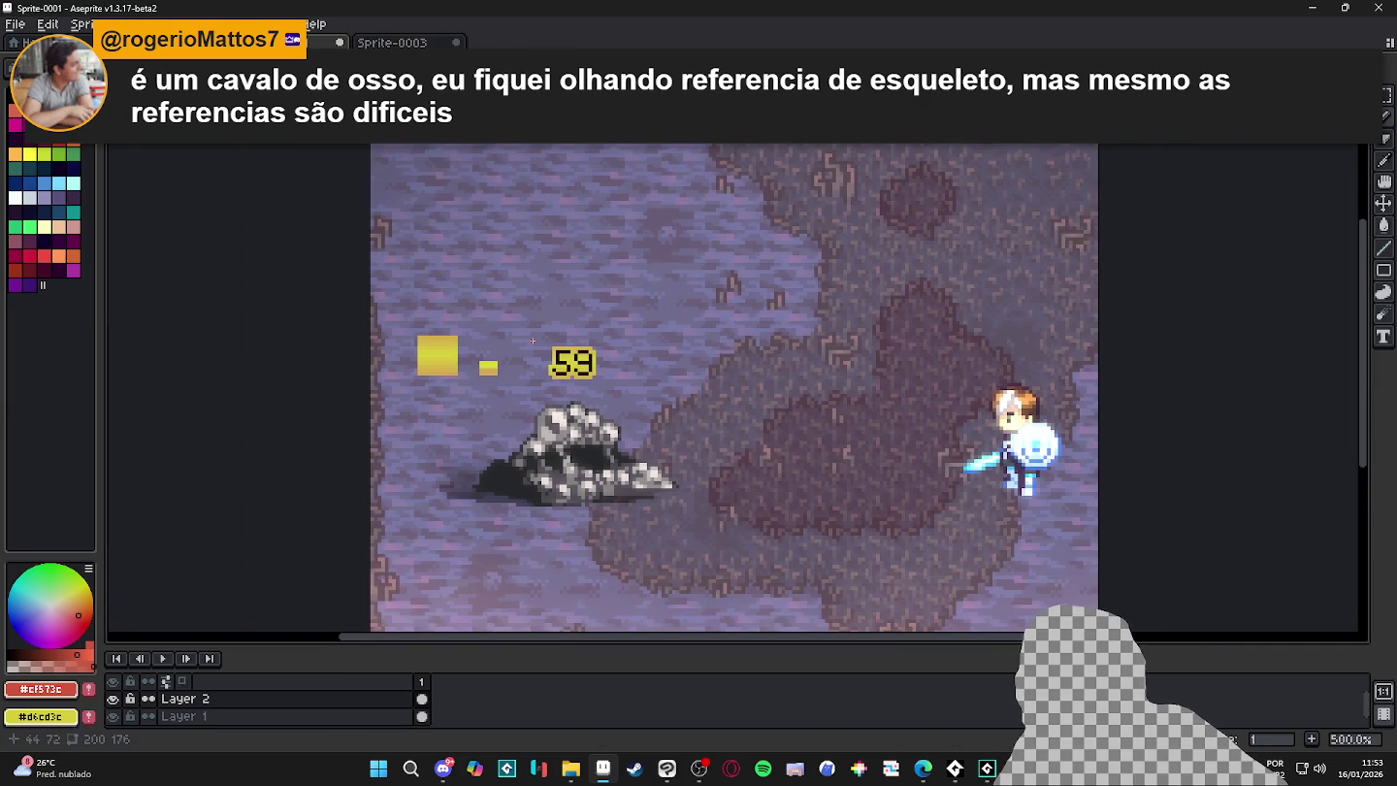
pyautogui.click(923, 768)
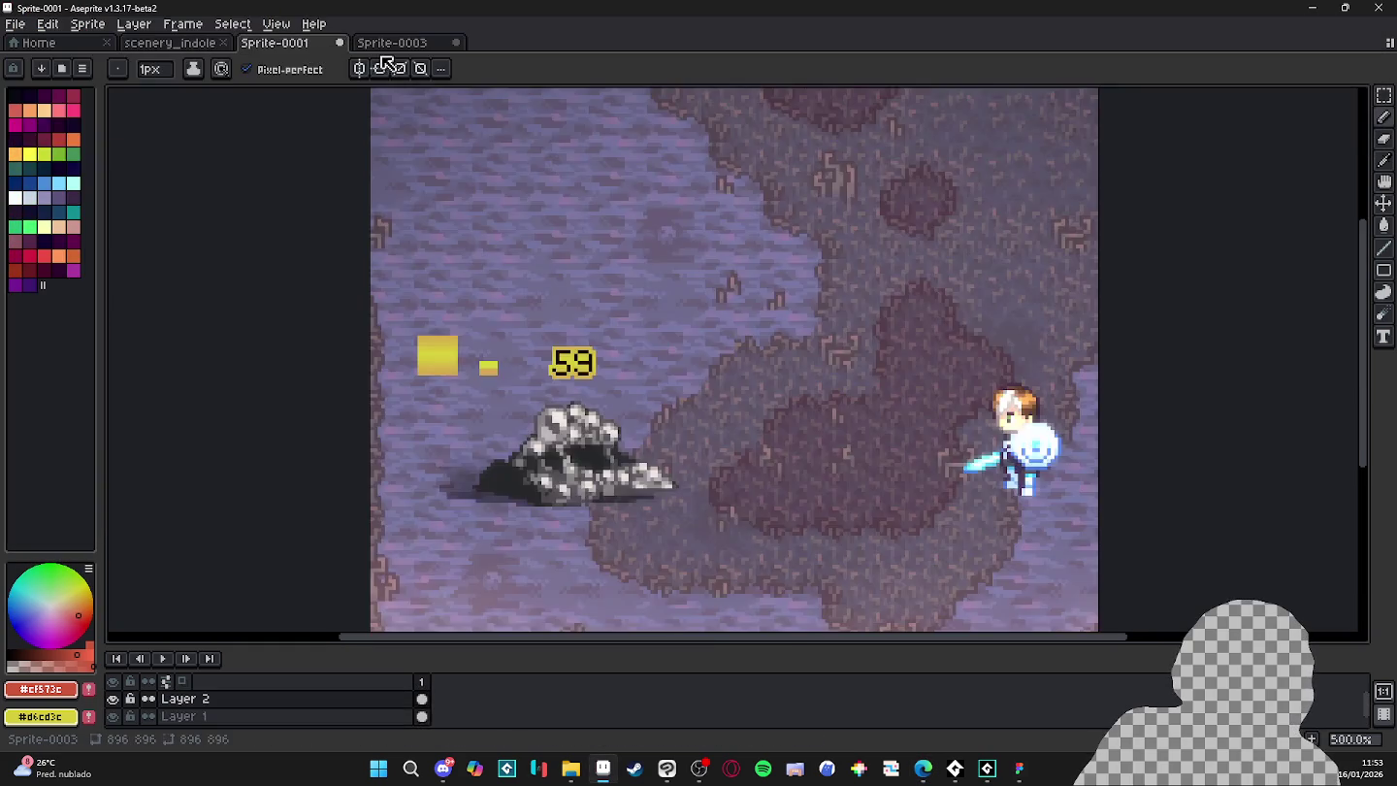
pyautogui.click(392, 43)
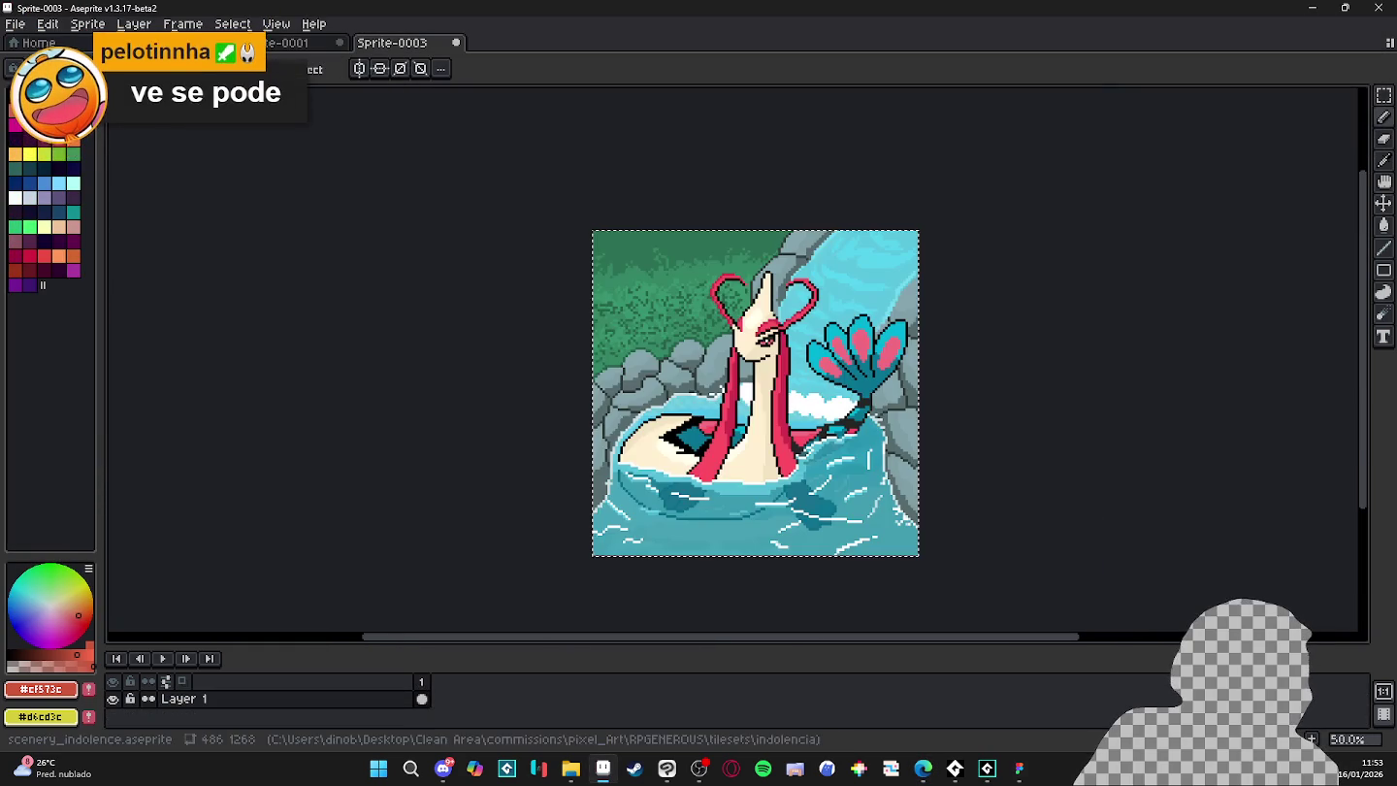
# - Show the scenery_indolence tileset and zoom in on its toothy bone-legged creature
pyautogui.click(169, 43)
pyautogui.scroll(-1, 578, 515)
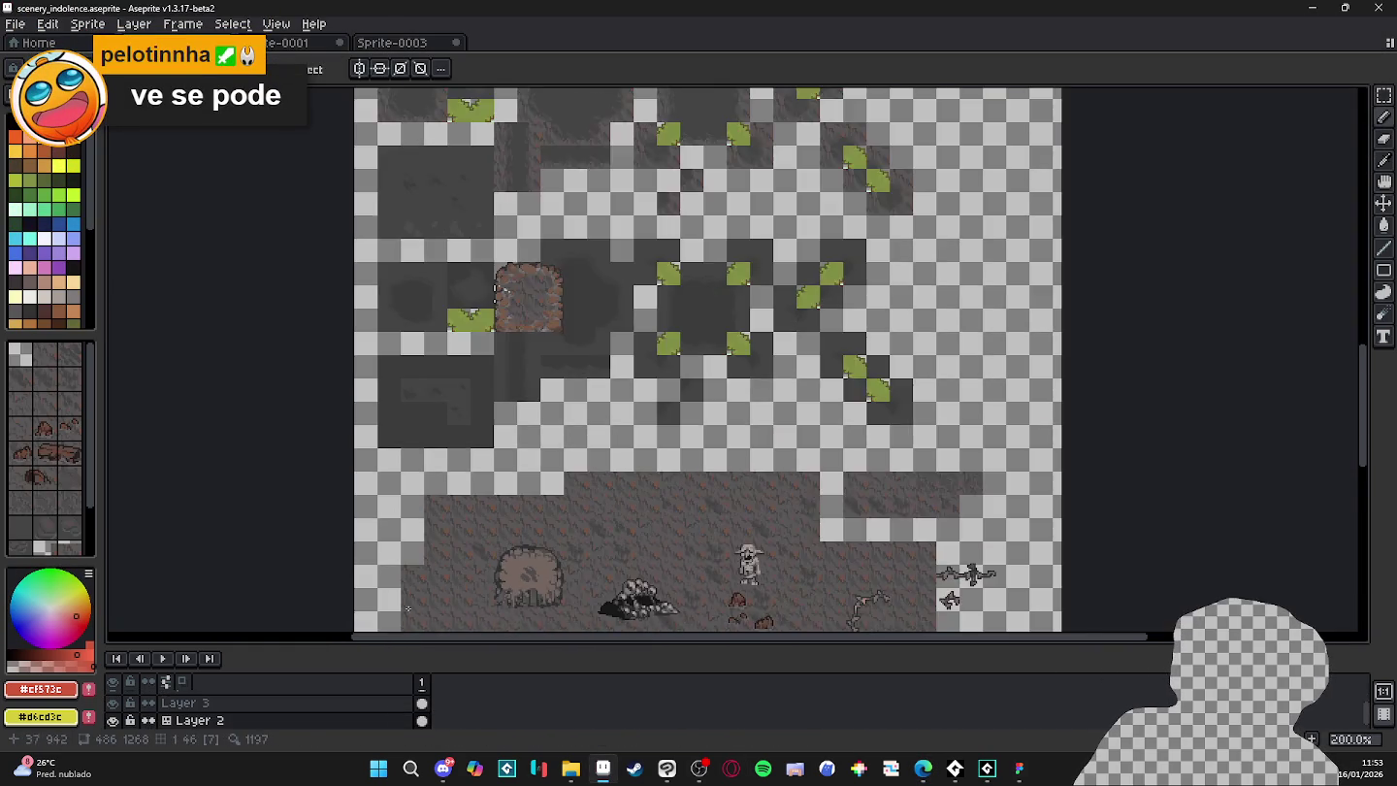
pyautogui.scroll(1, 578, 516)
pyautogui.scroll(2, 544, 475)
pyautogui.scroll(-1, 543, 475)
pyautogui.scroll(-1, 580, 515)
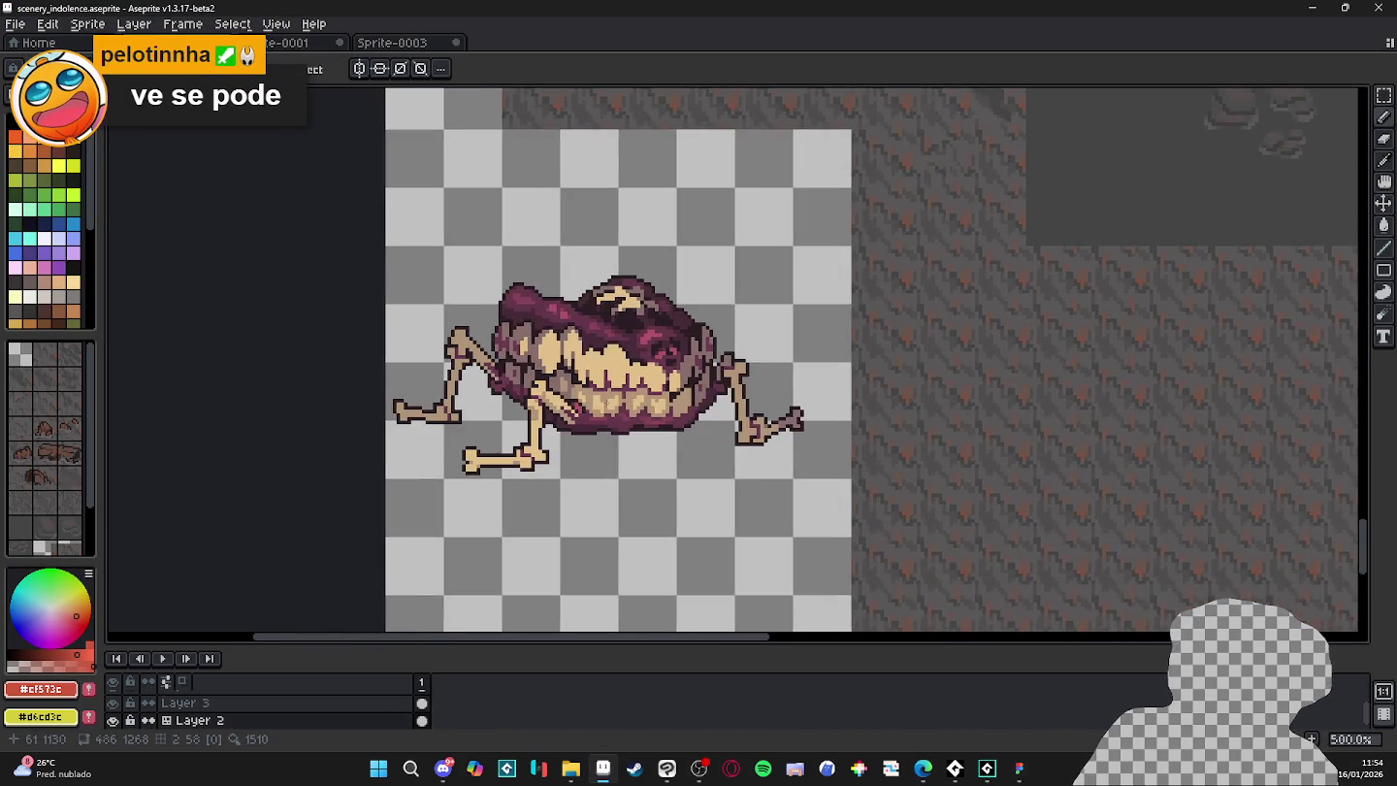
pyautogui.scroll(2, 595, 427)
pyautogui.scroll(-1, 585, 352)
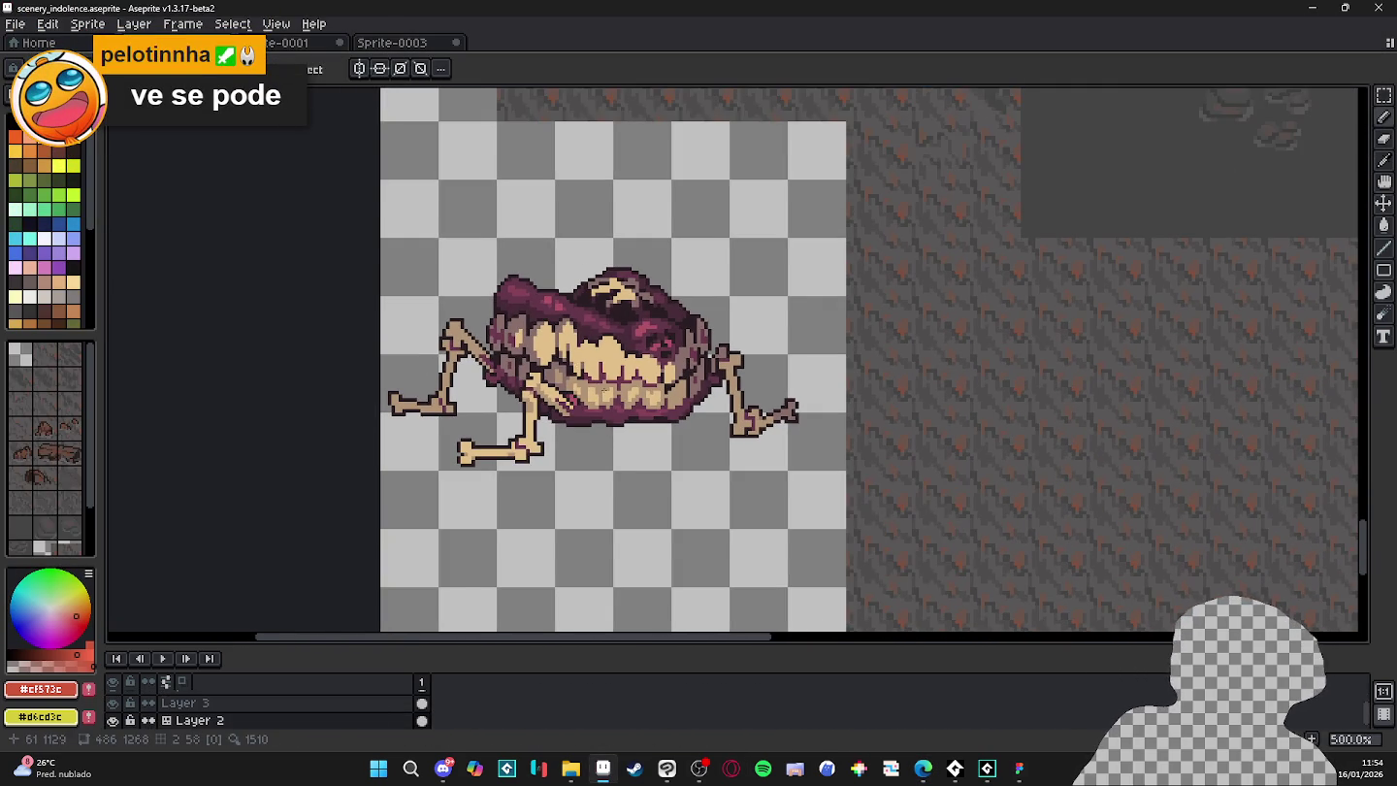
pyautogui.scroll(-1, 585, 352)
pyautogui.scroll(1, 585, 352)
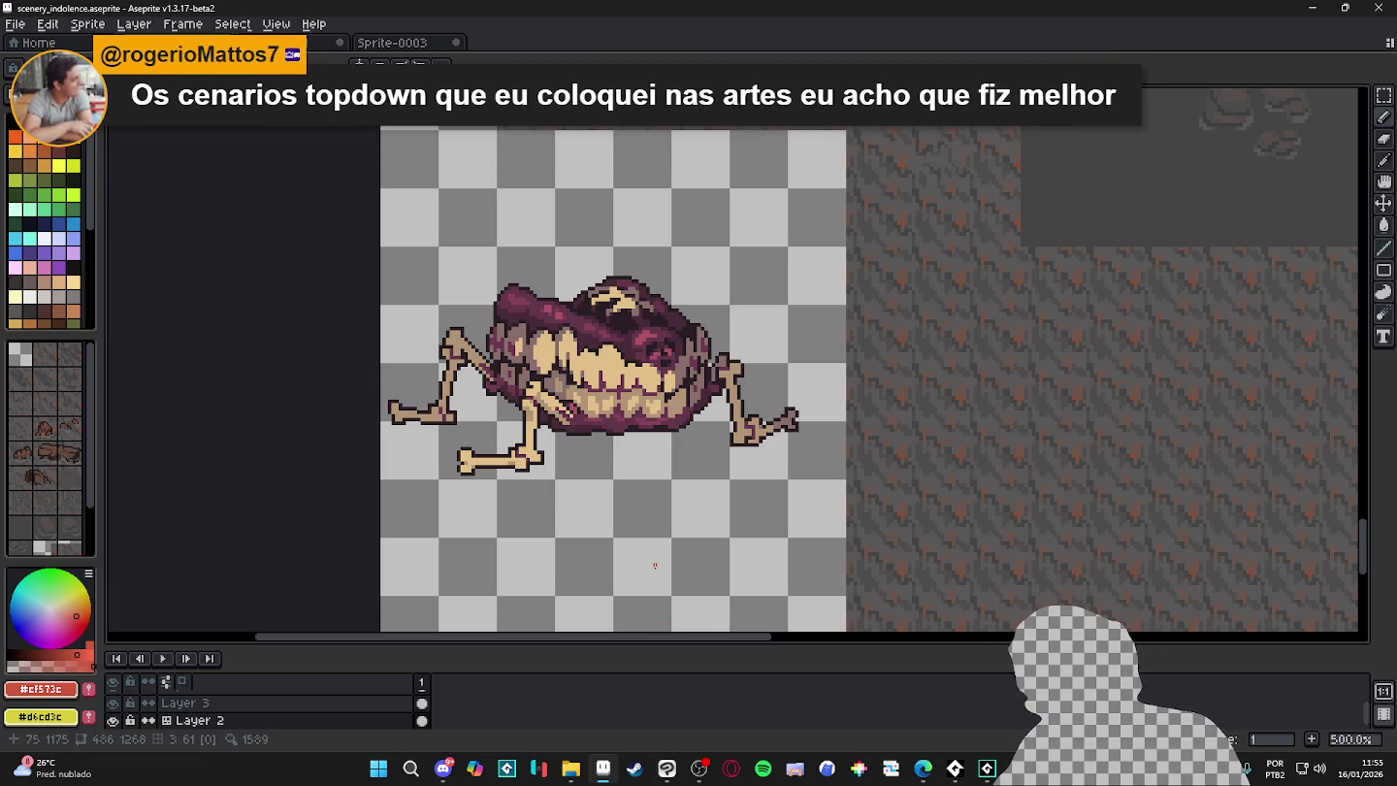
pyautogui.click(443, 768)
# - Close the image preview and scroll the artes_da_rapazeada channel up to the grayscale tileset post
pyautogui.click(965, 474)
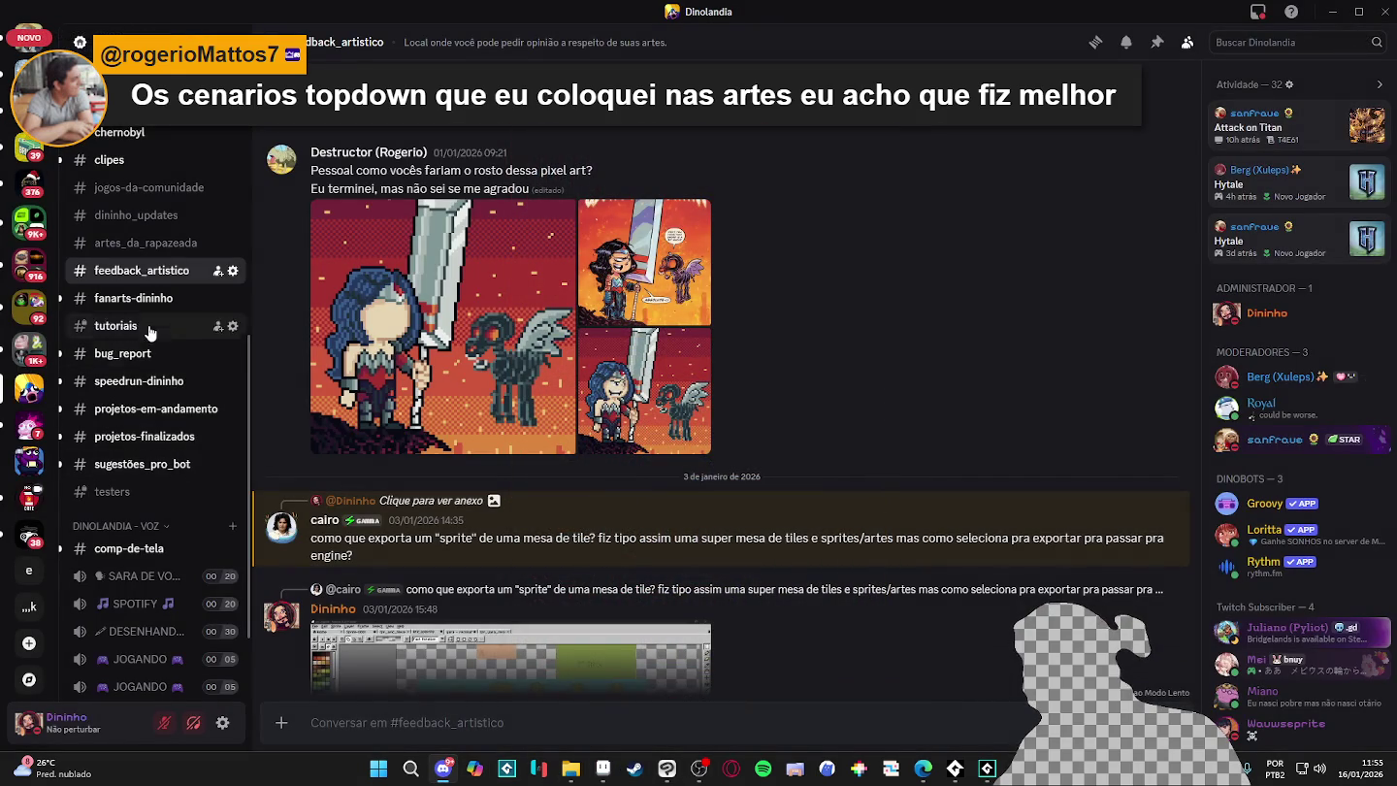
pyautogui.hotkey('alt', 'Up')
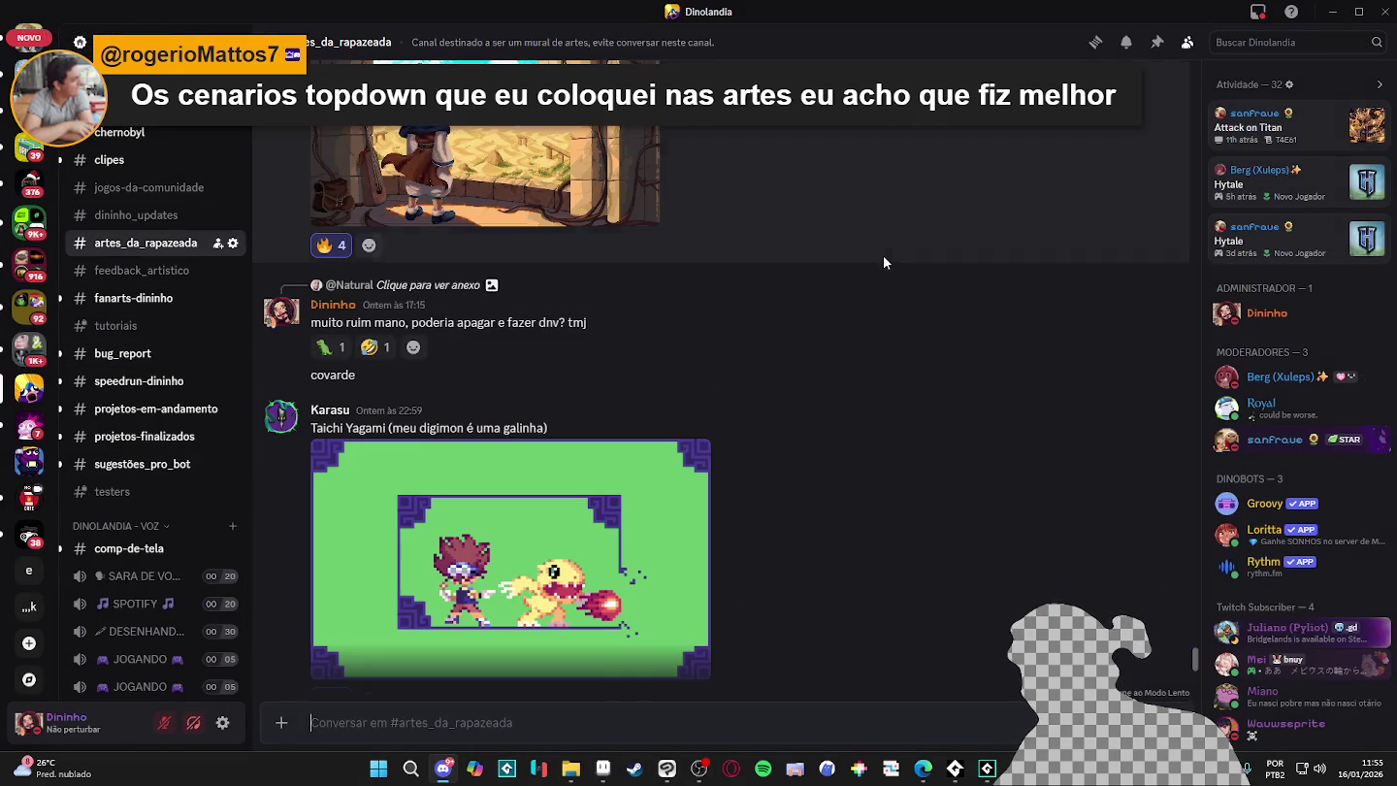
pyautogui.scroll(-3, 884, 243)
pyautogui.scroll(5, 897, 250)
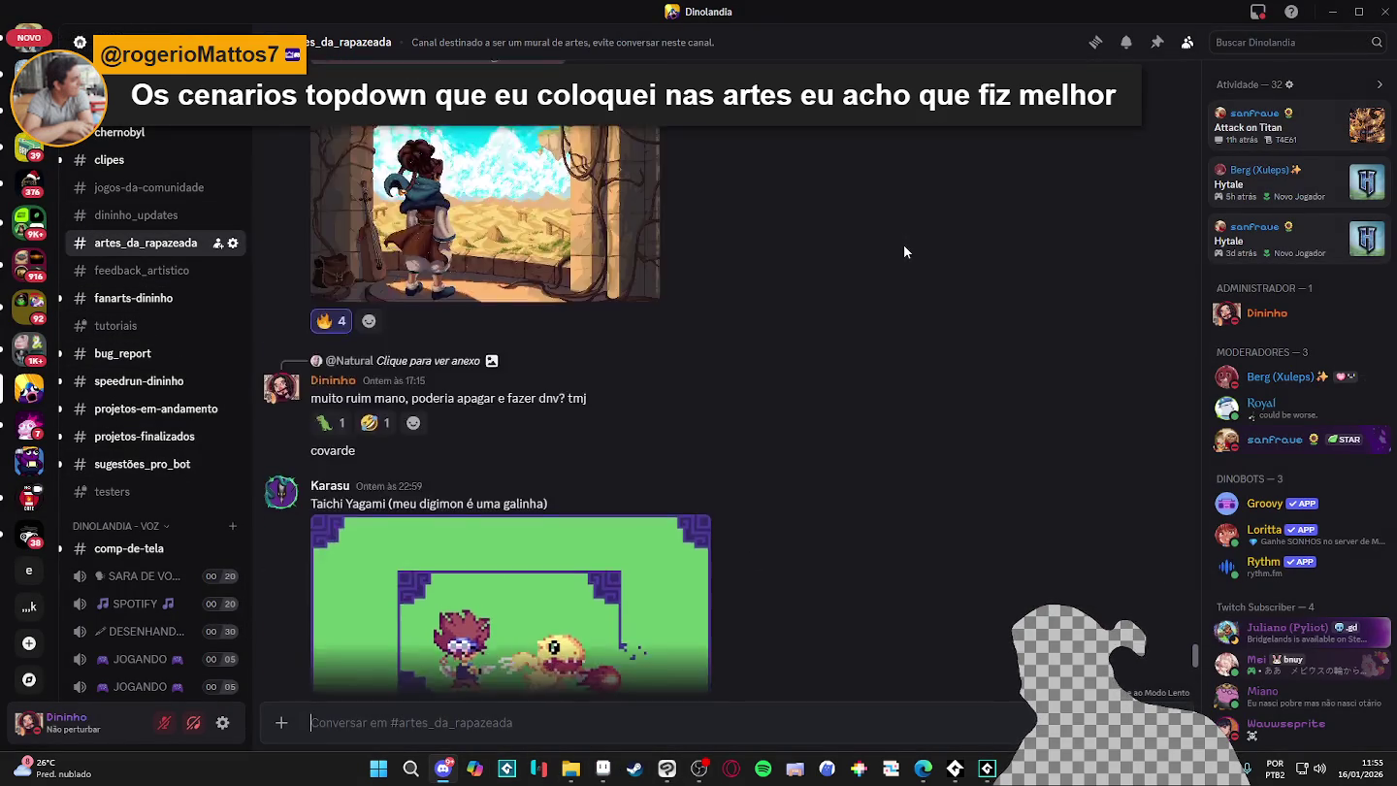
pyautogui.scroll(5, 907, 253)
pyautogui.scroll(3, 915, 256)
pyautogui.scroll(3, 914, 256)
pyautogui.scroll(2, 913, 256)
pyautogui.scroll(3, 914, 256)
pyautogui.scroll(1, 913, 256)
pyautogui.scroll(3, 914, 256)
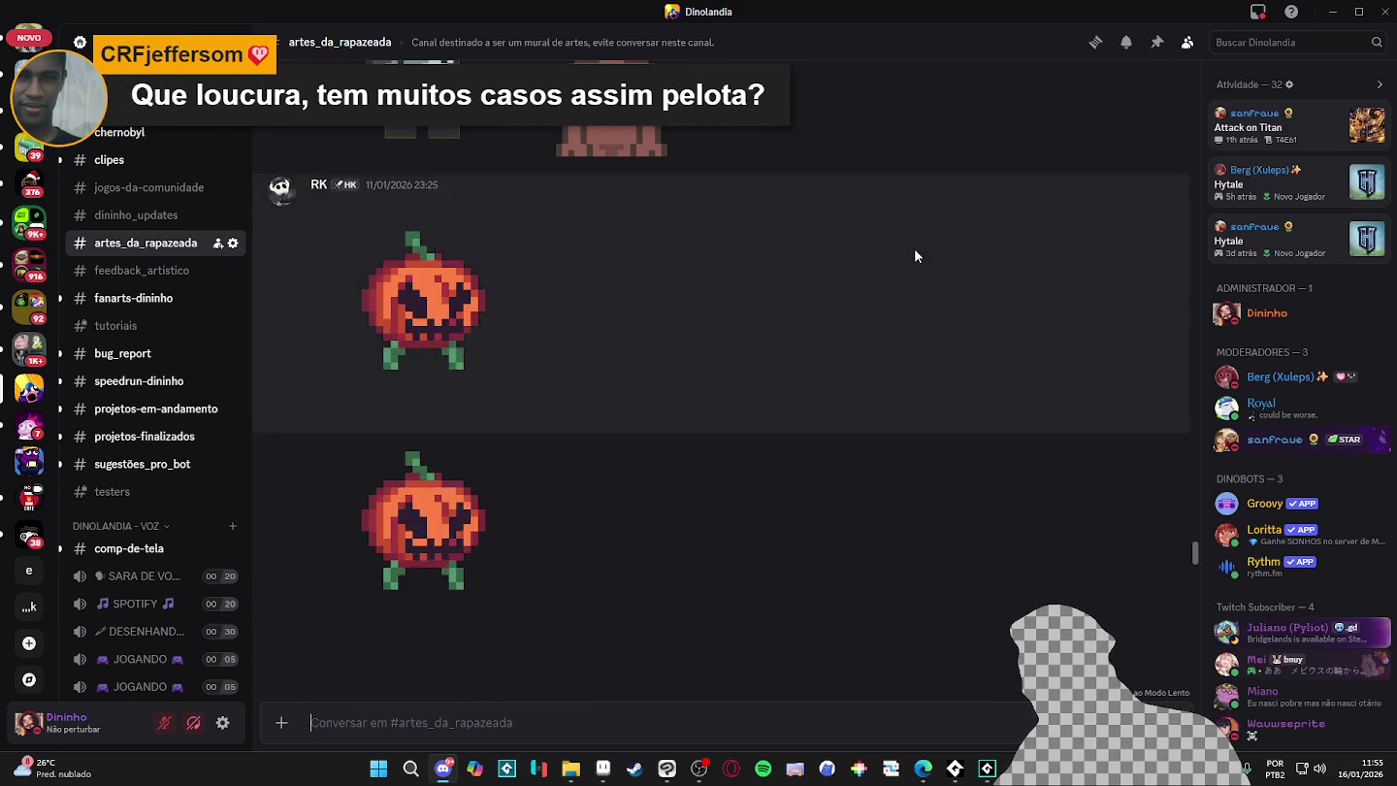
pyautogui.scroll(3, 913, 256)
pyautogui.scroll(1, 914, 256)
pyautogui.scroll(3, 913, 256)
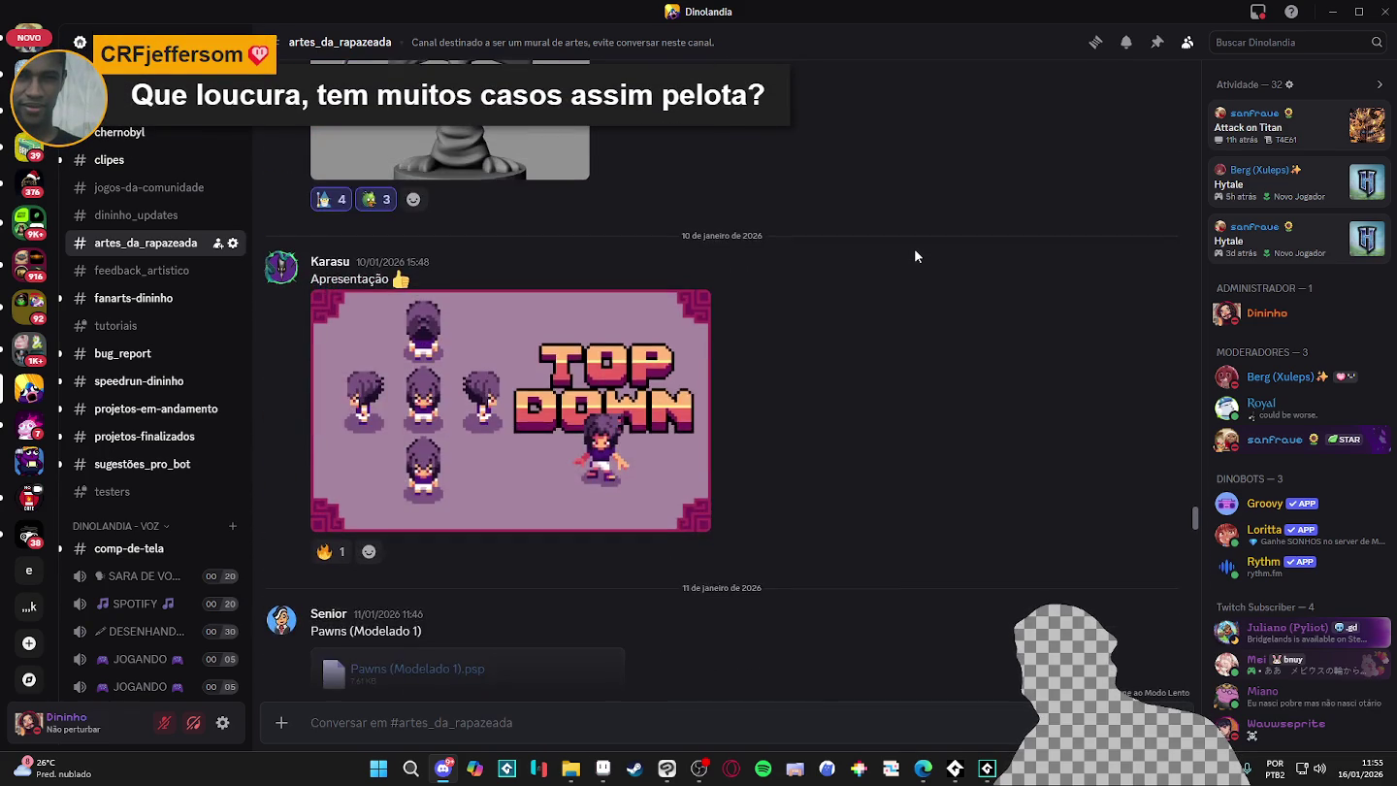
pyautogui.scroll(3, 913, 256)
pyautogui.scroll(2, 913, 256)
pyautogui.scroll(3, 913, 256)
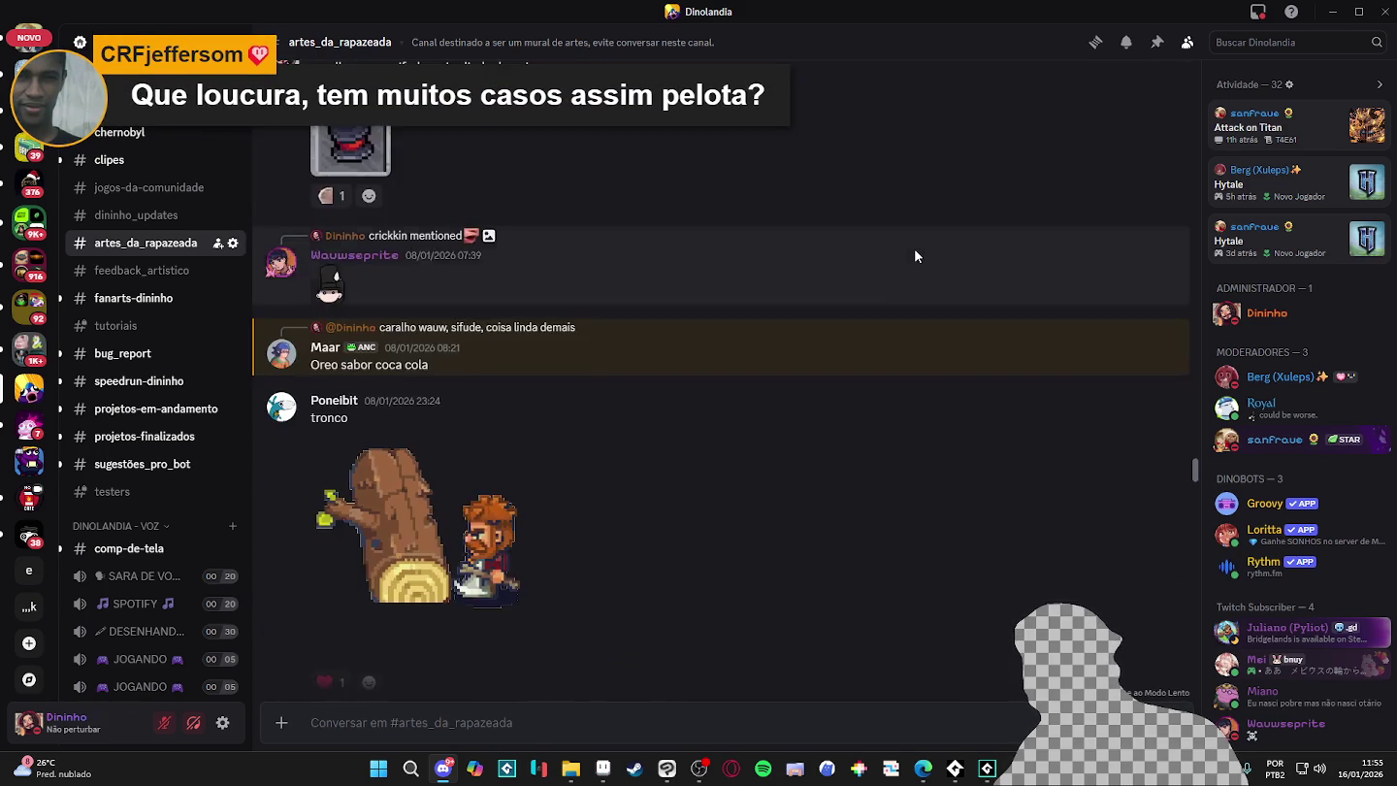
pyautogui.scroll(3, 913, 256)
pyautogui.scroll(2, 913, 256)
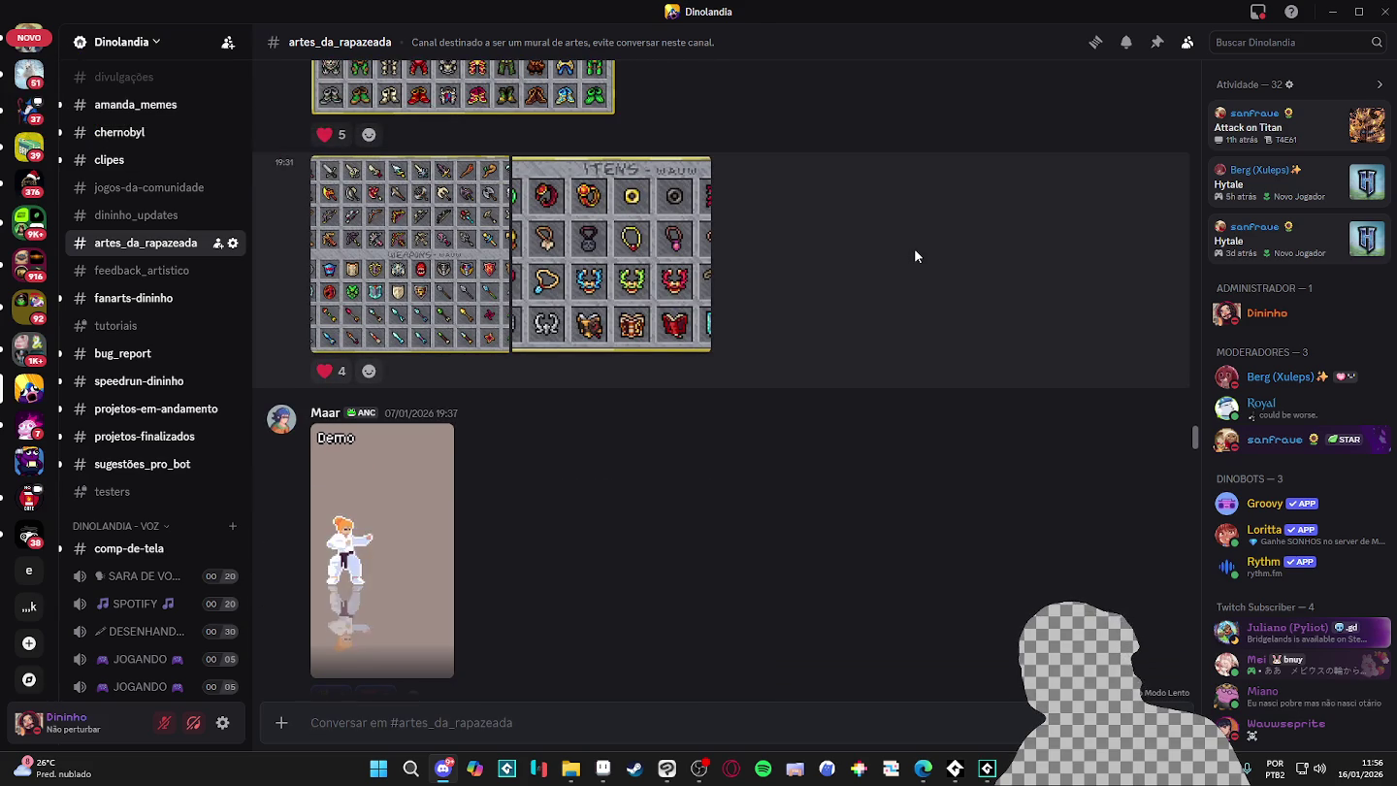
pyautogui.scroll(-5, 913, 256)
pyautogui.scroll(-3, 907, 269)
pyautogui.scroll(-5, 906, 269)
pyautogui.scroll(-3, 906, 270)
pyautogui.scroll(-3, 906, 270)
pyautogui.scroll(2, 874, 284)
pyautogui.moveTo(427, 423)
pyautogui.scroll(-3, 539, 404)
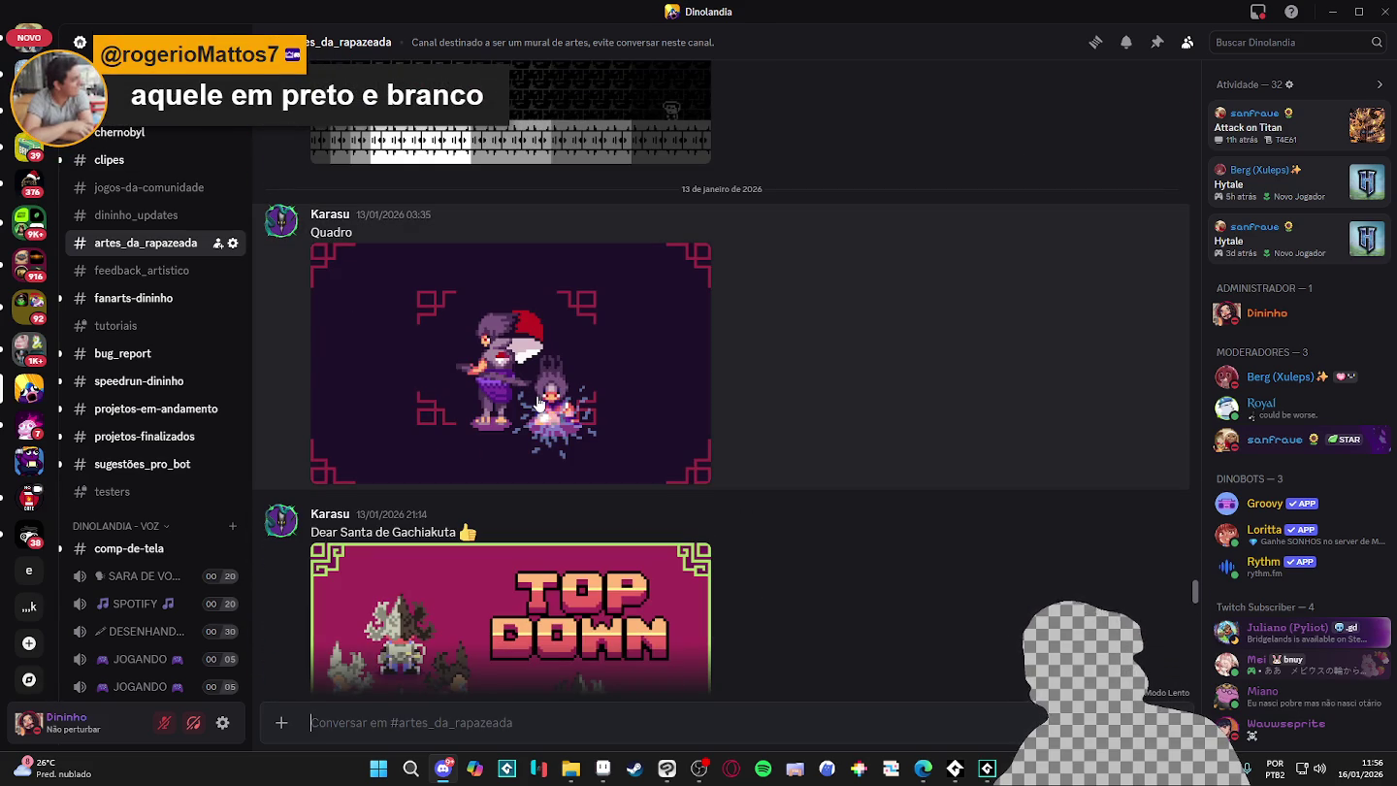
pyautogui.scroll(-3, 539, 404)
pyautogui.scroll(-2, 538, 394)
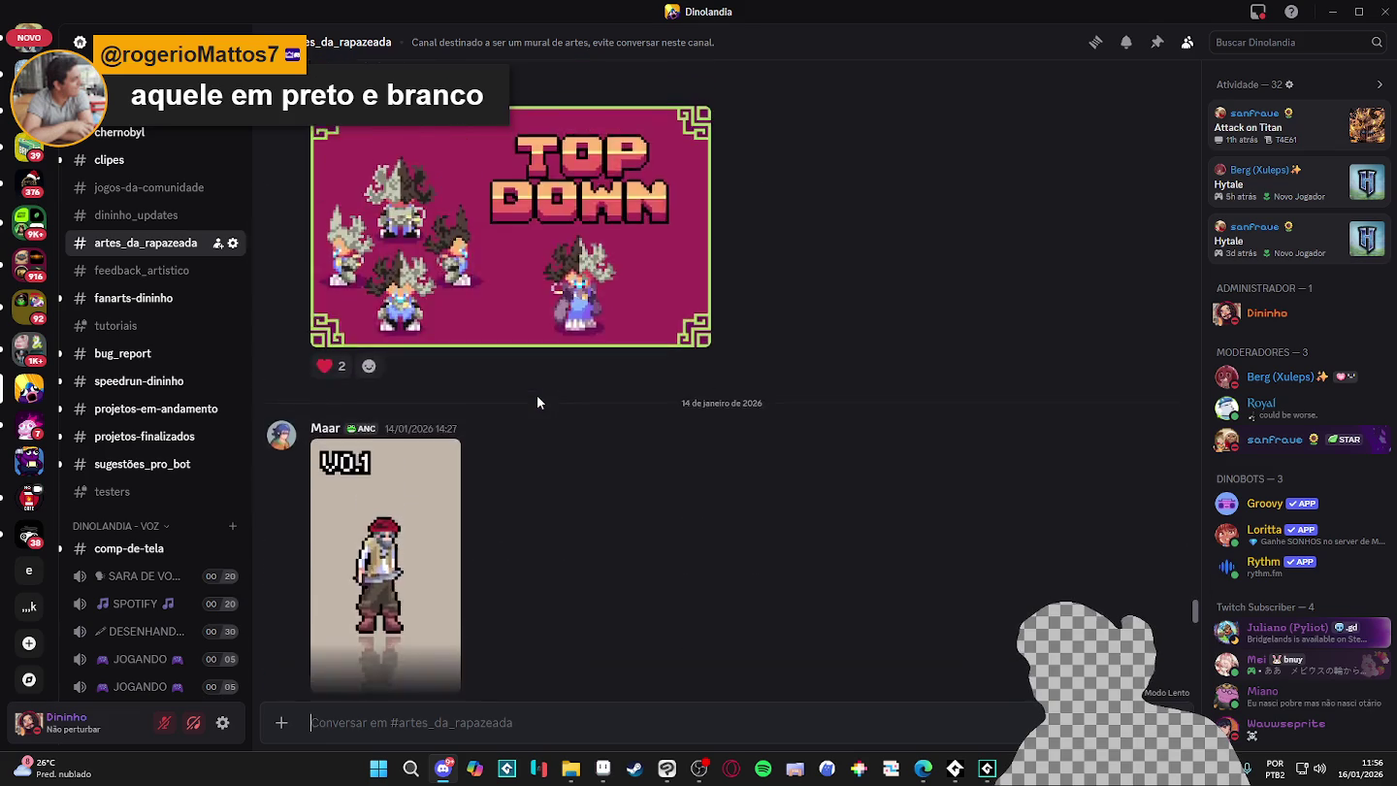
pyautogui.scroll(-5, 537, 395)
pyautogui.scroll(-4, 537, 394)
pyautogui.scroll(-1, 538, 395)
pyautogui.scroll(4, 537, 395)
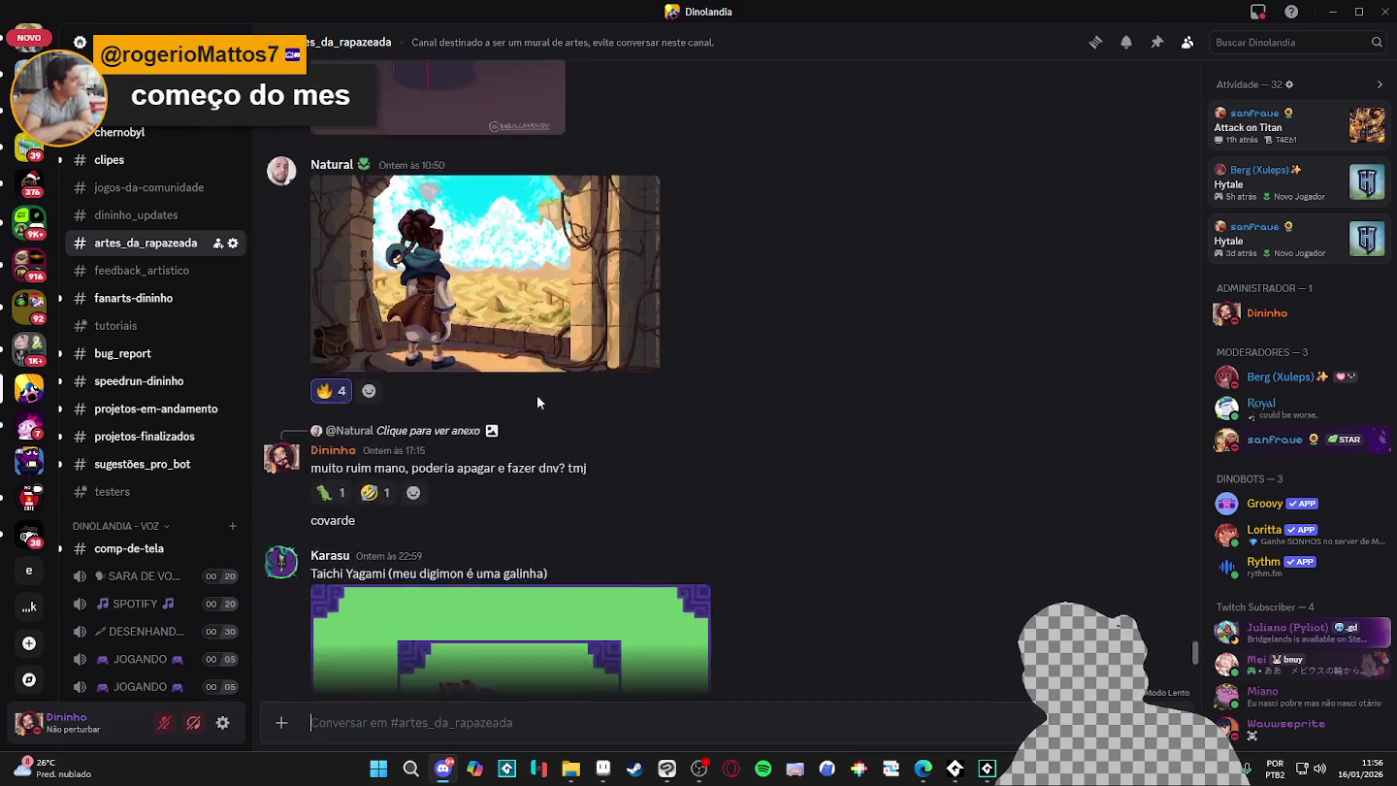
pyautogui.scroll(3, 538, 395)
pyautogui.scroll(5, 537, 395)
pyautogui.scroll(3, 537, 395)
pyautogui.scroll(5, 537, 394)
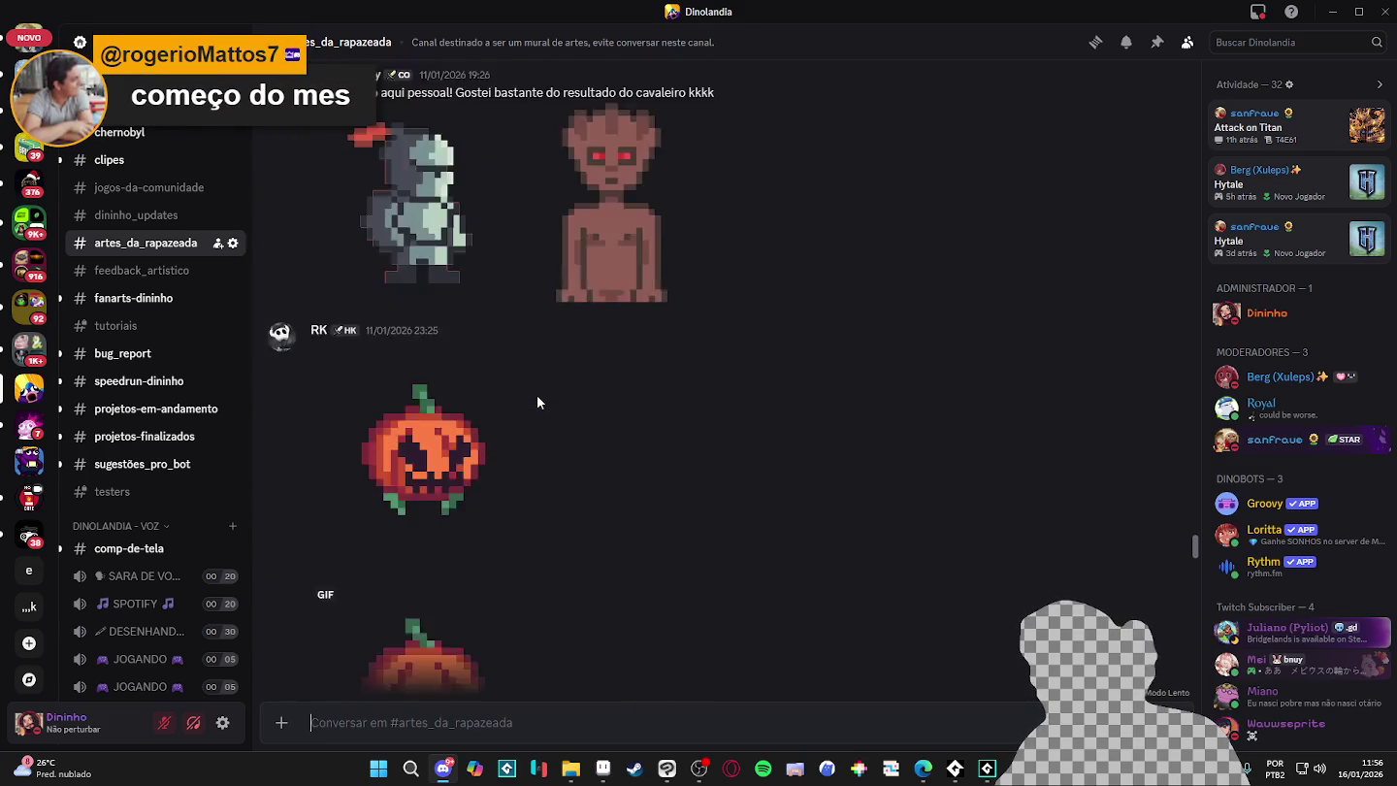
pyautogui.scroll(3, 537, 395)
pyautogui.scroll(1, 538, 395)
pyautogui.scroll(5, 537, 395)
pyautogui.scroll(5, 537, 394)
pyautogui.scroll(4, 538, 395)
pyautogui.scroll(4, 538, 395)
pyautogui.scroll(4, 537, 394)
pyautogui.scroll(3, 538, 394)
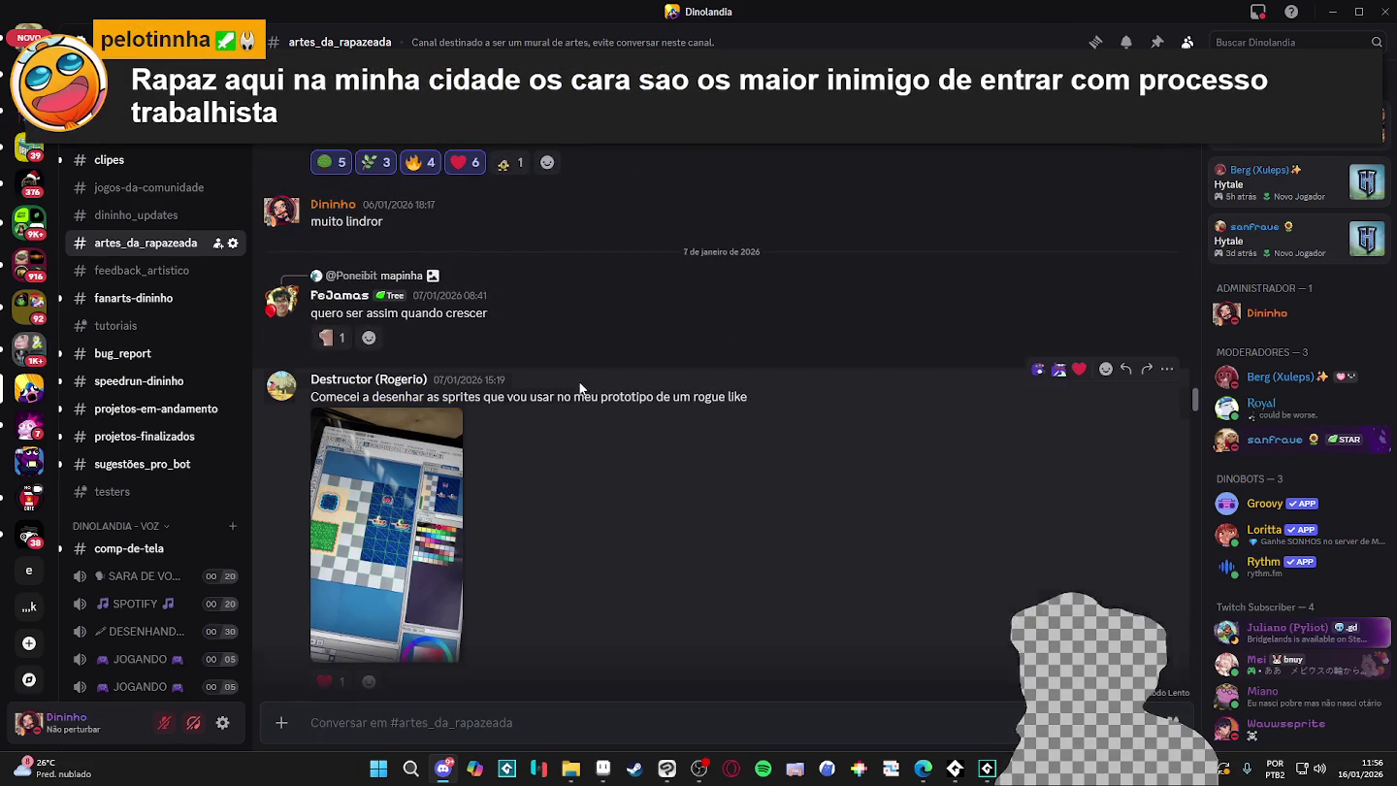
pyautogui.scroll(2, 523, 466)
pyautogui.scroll(4, 444, 509)
# - Copy the four-panel grayscale tileset image (Copiar imagem) and return to Aseprite
pyautogui.click(417, 412)
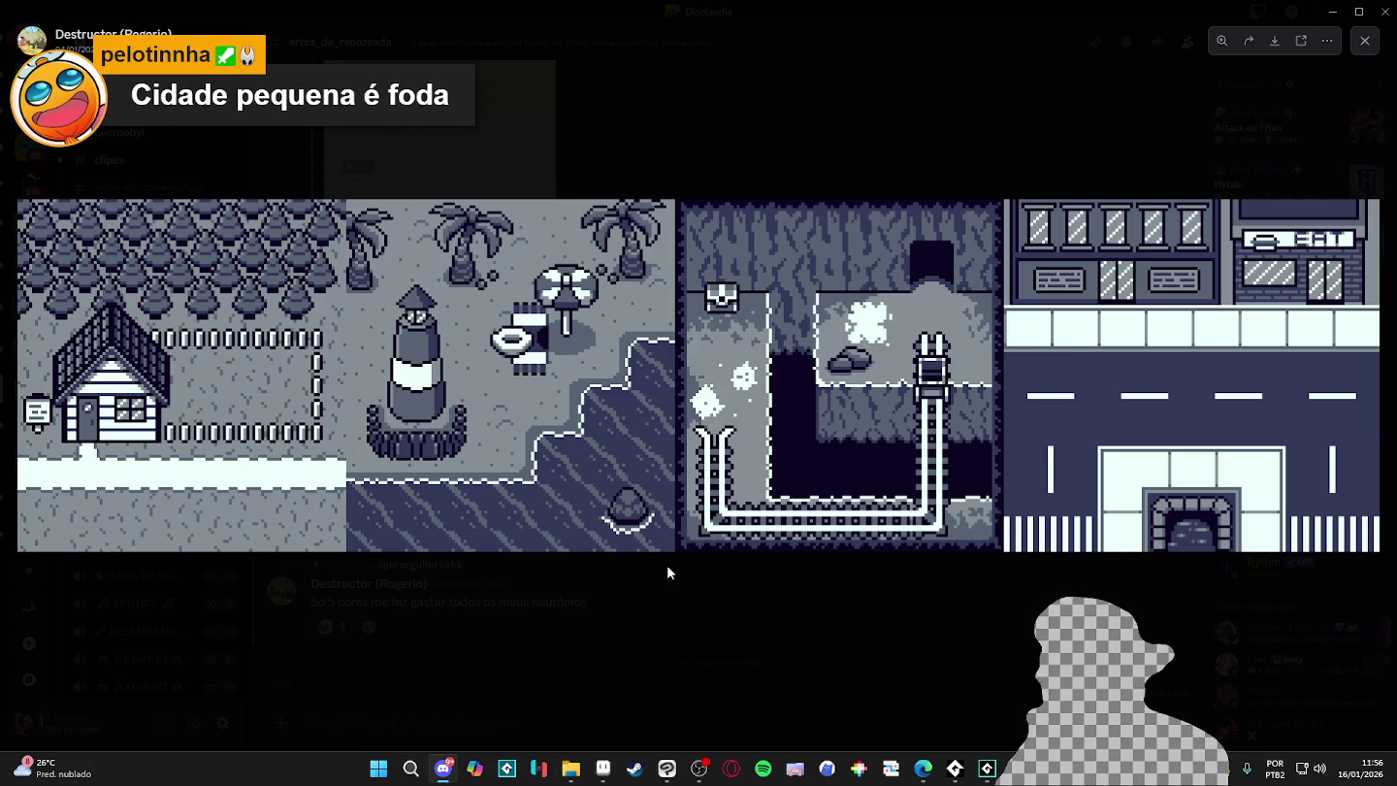
pyautogui.rightClick(309, 302)
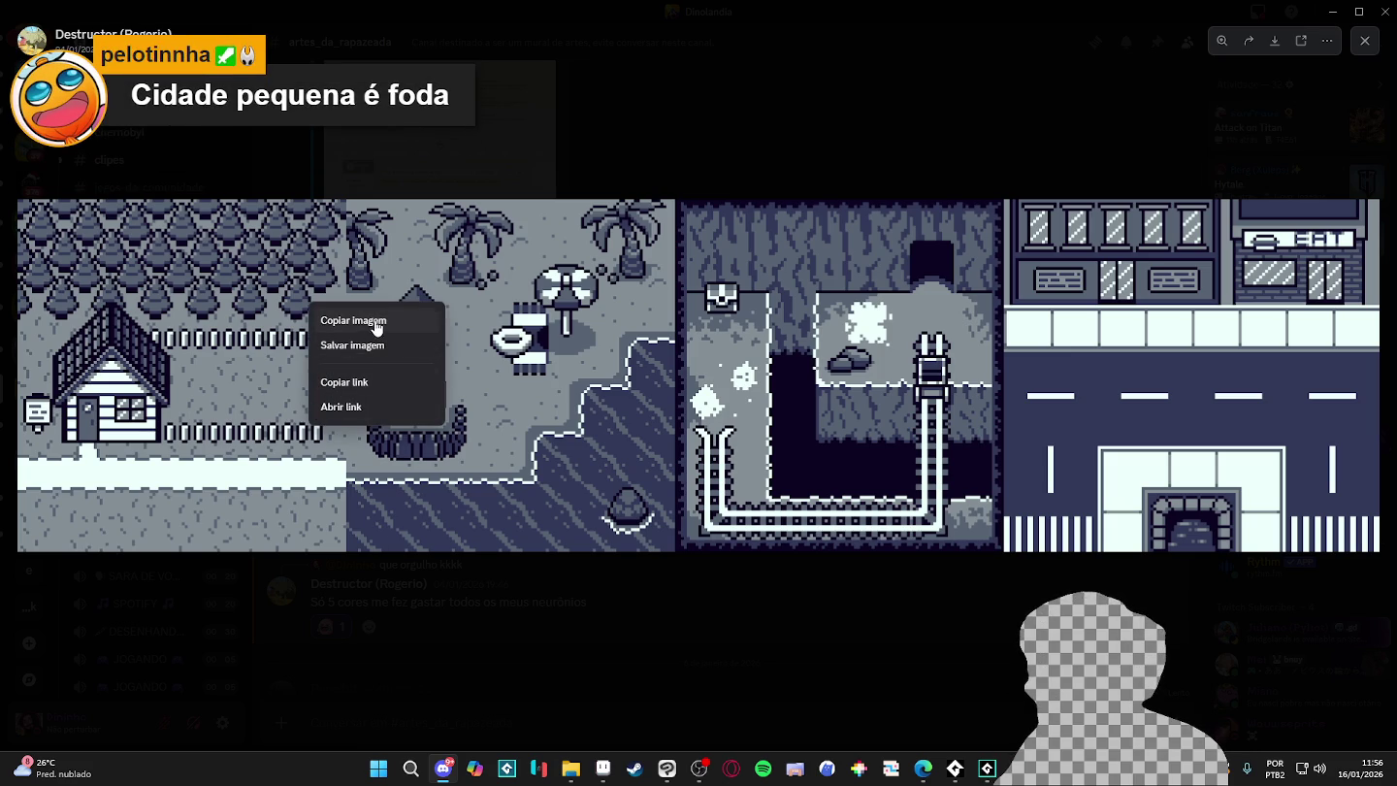
pyautogui.click(371, 321)
pyautogui.click(603, 768)
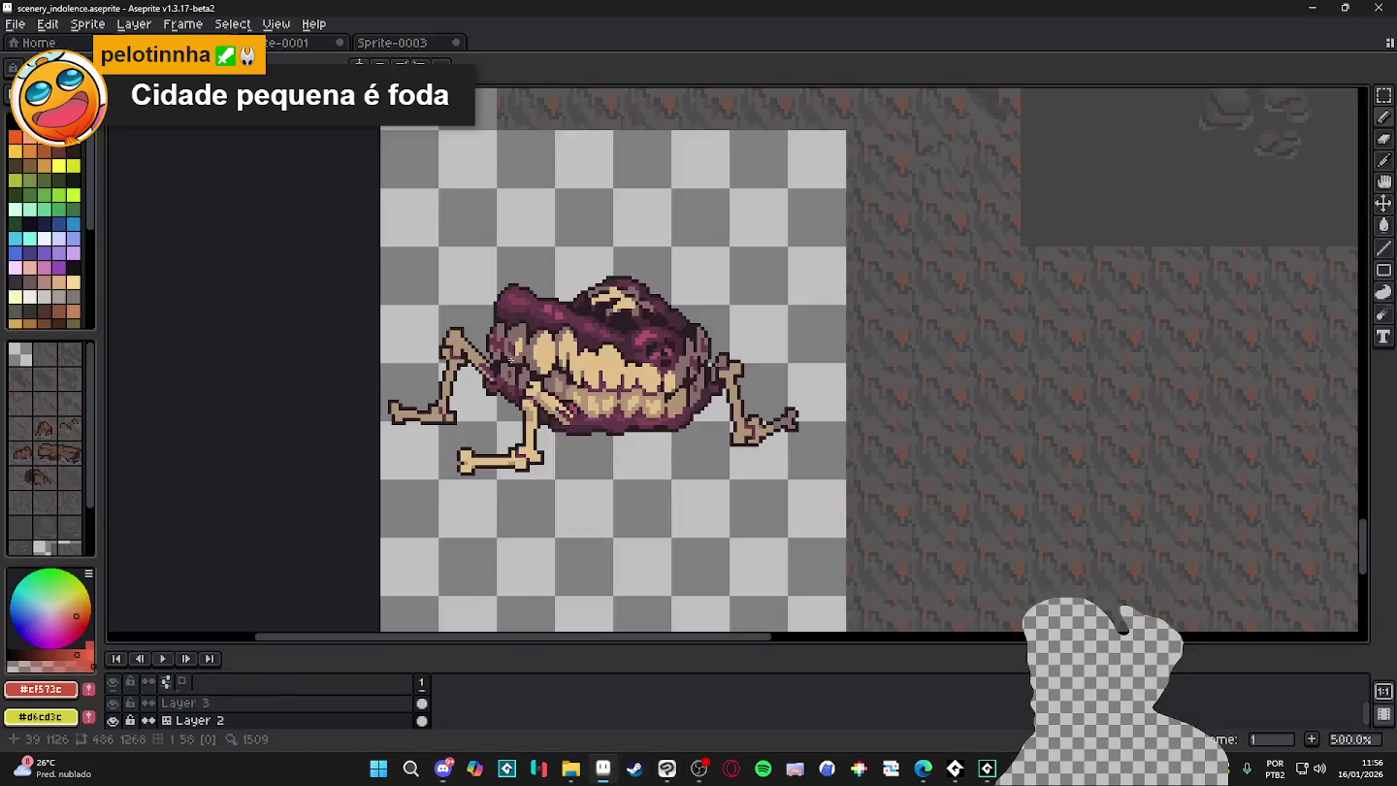
# - Create a new sprite and paste the copied grayscale tileset into it
pyautogui.click(16, 23)
pyautogui.click(33, 42)
pyautogui.click(654, 538)
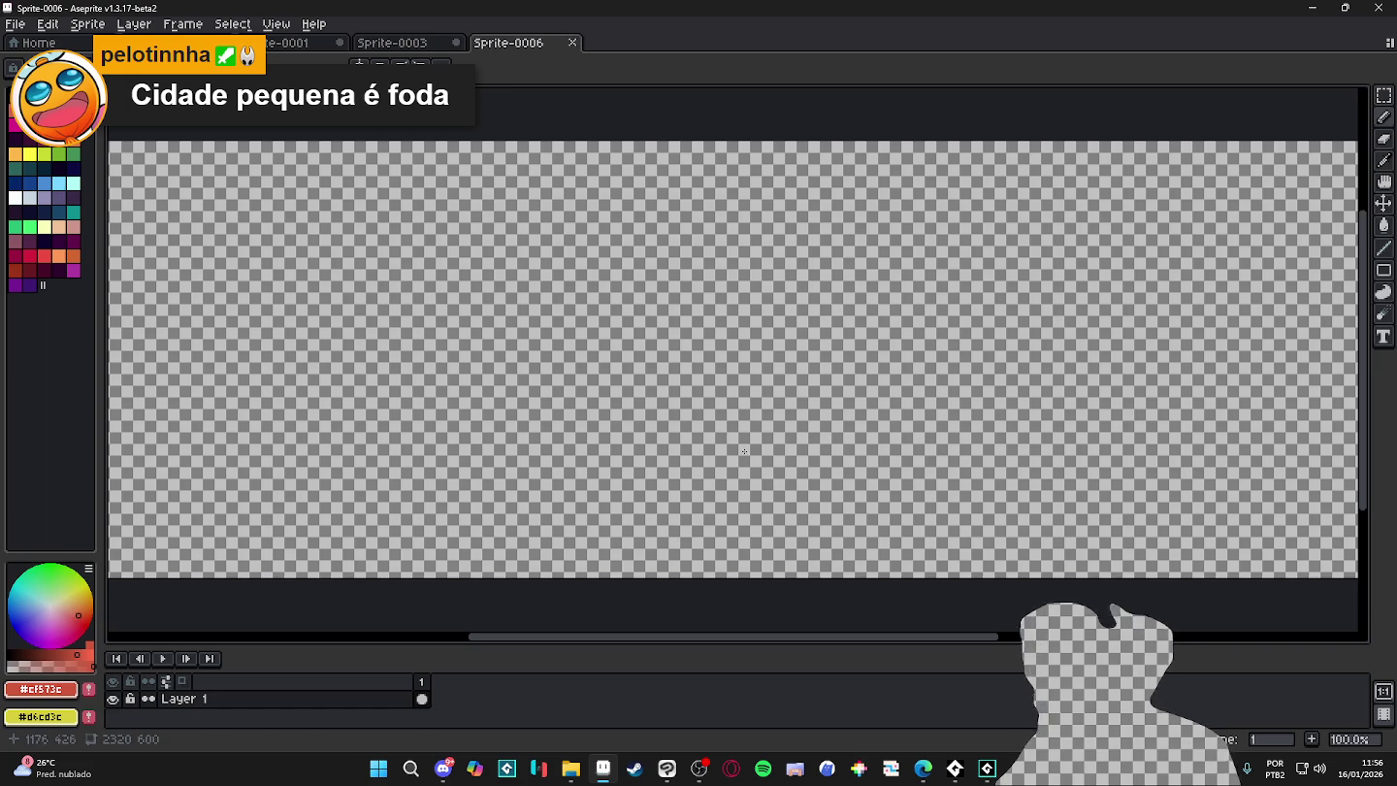
pyautogui.hotkey('ctrl', 'v')
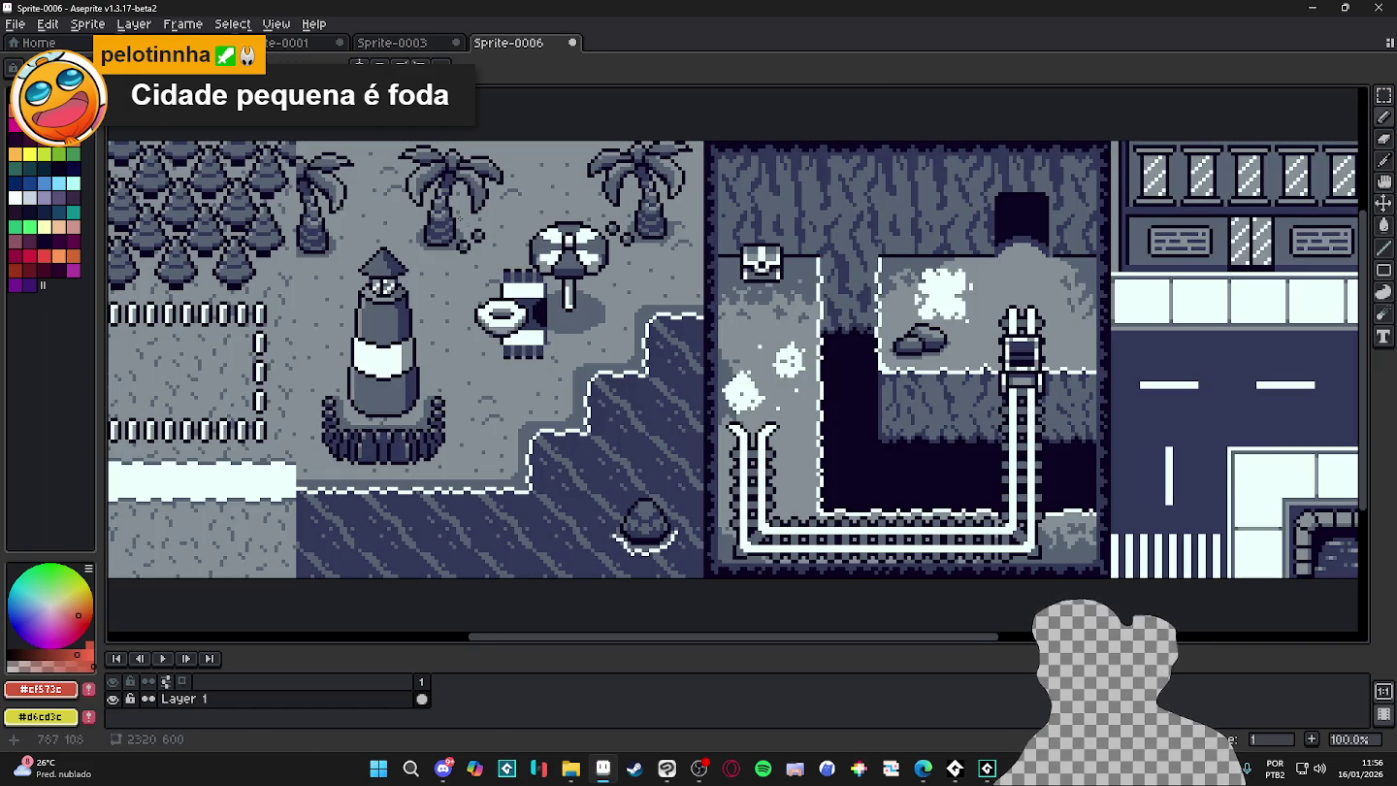
pyautogui.scroll(3, 417, 181)
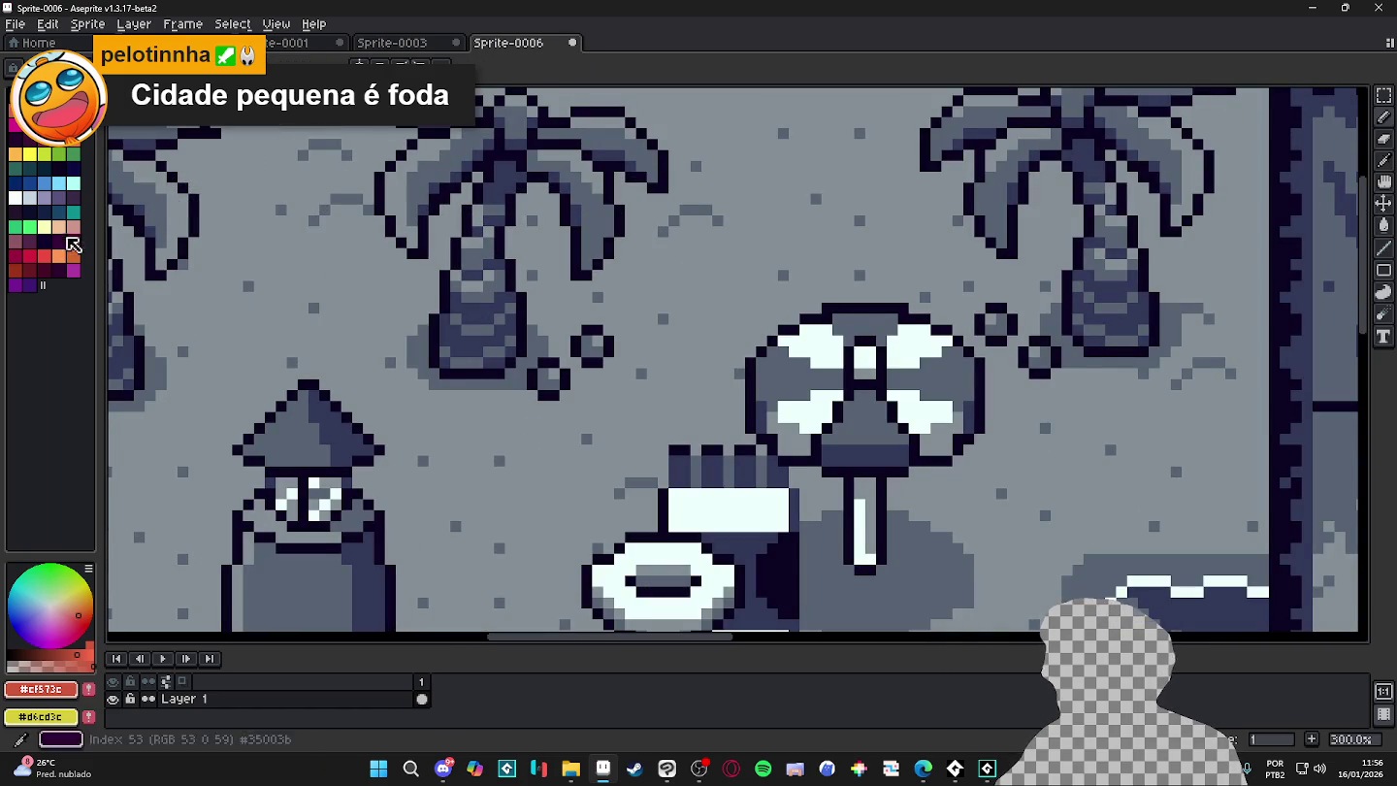
# - Sample grey #576373 from the trees and paint over several stray light pixels
pyautogui.click(59, 227)
pyautogui.scroll(-2, 330, 301)
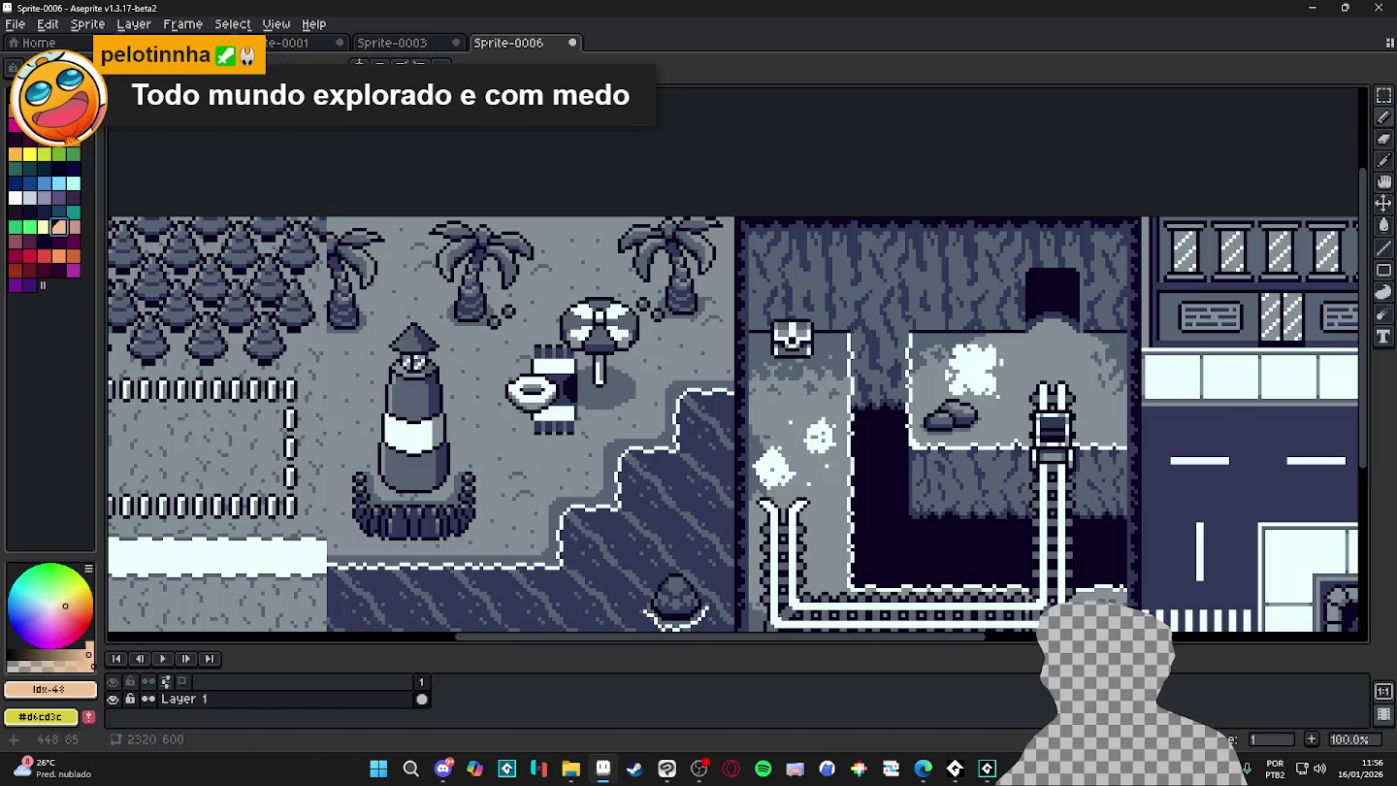
pyautogui.scroll(2, 323, 280)
pyautogui.scroll(2, 323, 279)
pyautogui.scroll(1, 323, 280)
pyautogui.scroll(1, 323, 280)
pyautogui.keyDown('alt'); pyautogui.click(323, 279); pyautogui.keyUp('alt')
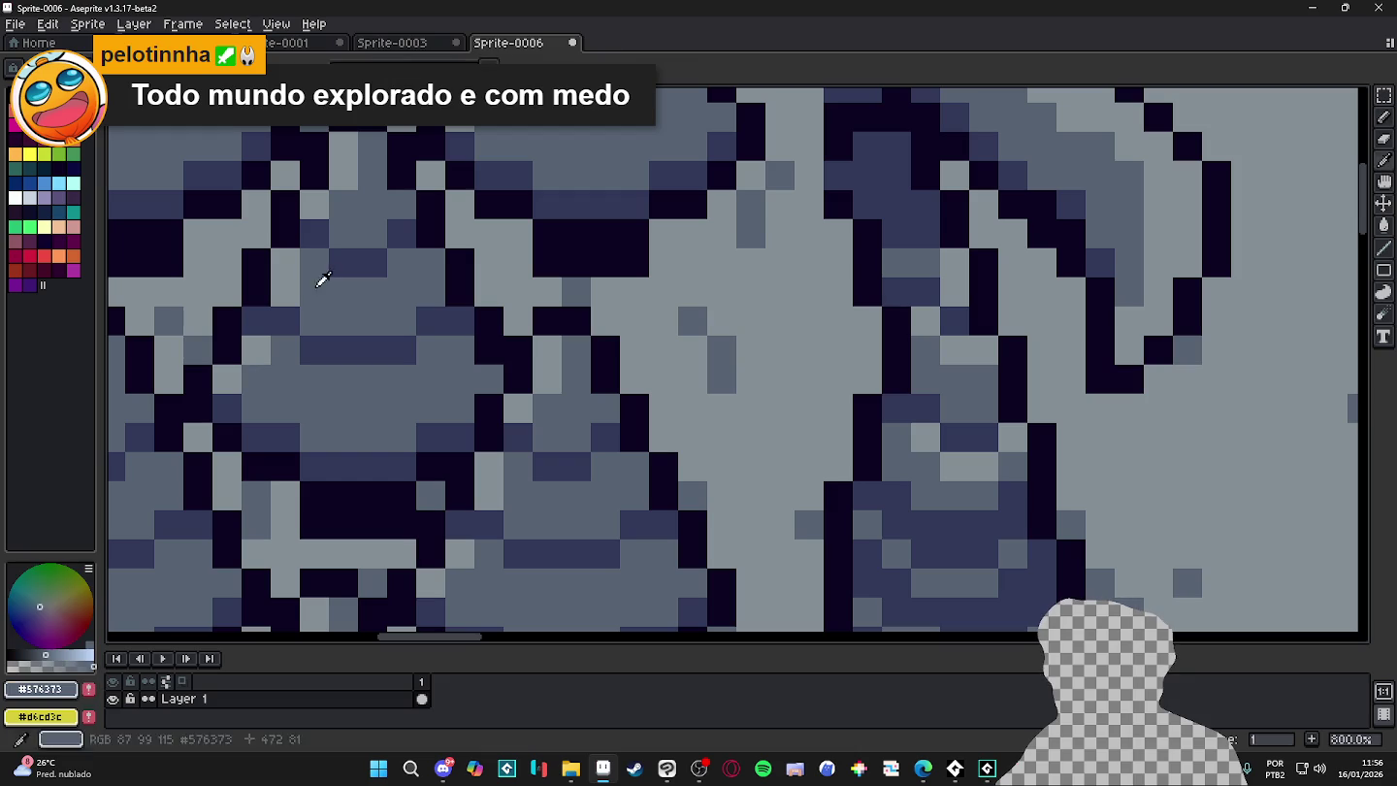
pyautogui.moveTo(286, 264); pyautogui.dragTo(286, 292)
pyautogui.click(257, 349)
pyautogui.click(228, 380)
# - Sample light grey #858f97 and repaint more stray pine-tree pixels and short columns with it
pyautogui.scroll(-3, 311, 213)
pyautogui.scroll(-3, 369, 257)
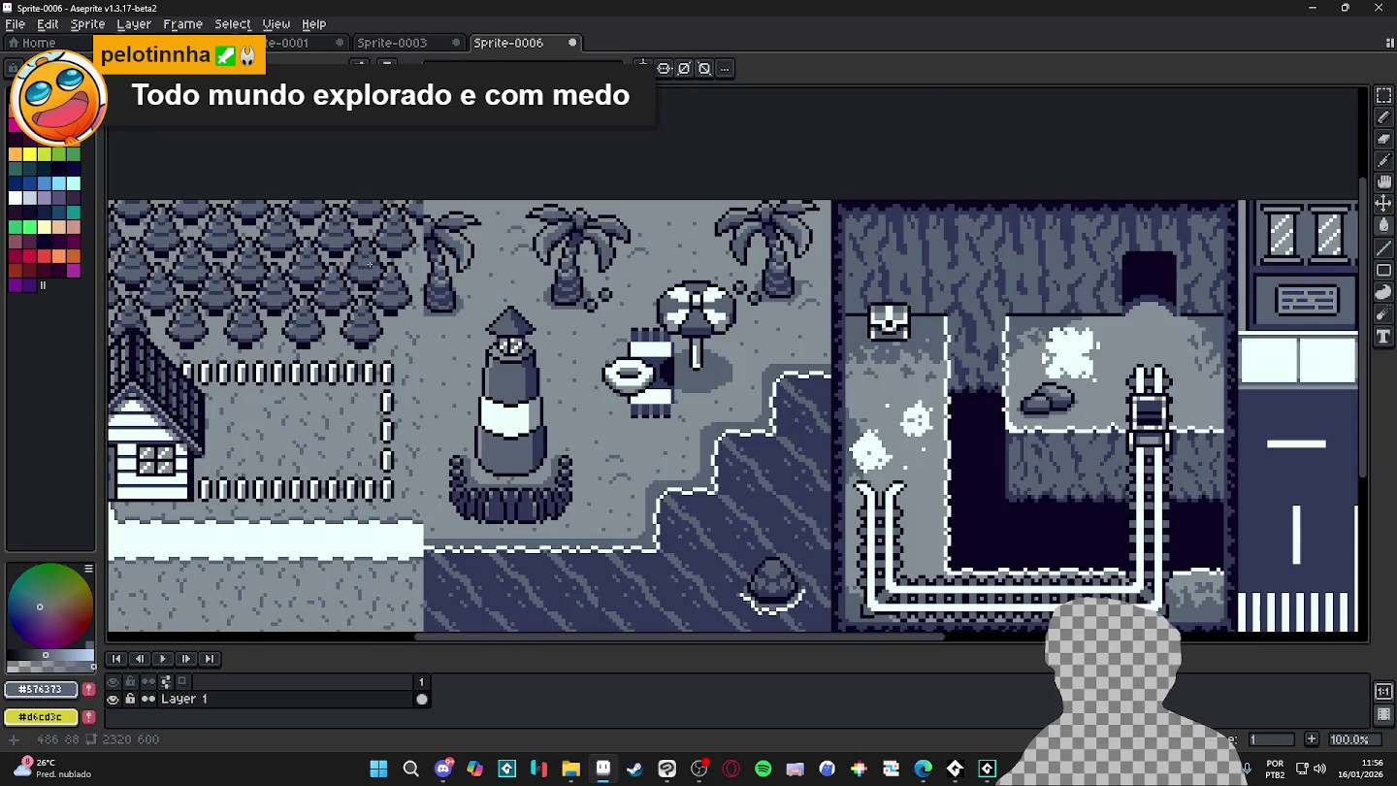
pyautogui.scroll(3, 520, 301)
pyautogui.scroll(4, 520, 301)
pyautogui.keyDown('alt'); pyautogui.click(524, 321); pyautogui.keyUp('alt')
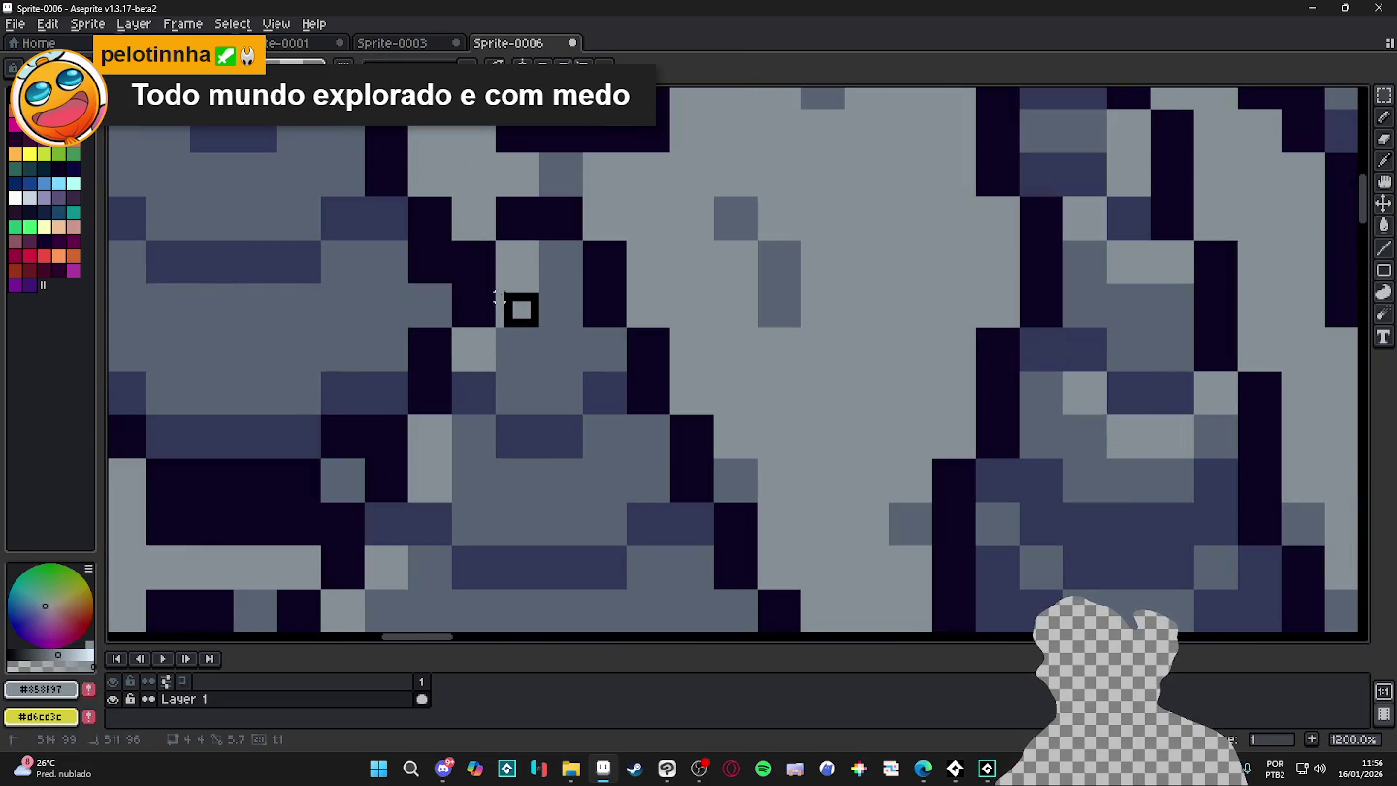
pyautogui.moveTo(523, 303)
pyautogui.mouseDown()
pyautogui.moveTo(389, 281)
pyautogui.moveTo(410, 289)
pyautogui.mouseUp()
pyautogui.click(364, 289)
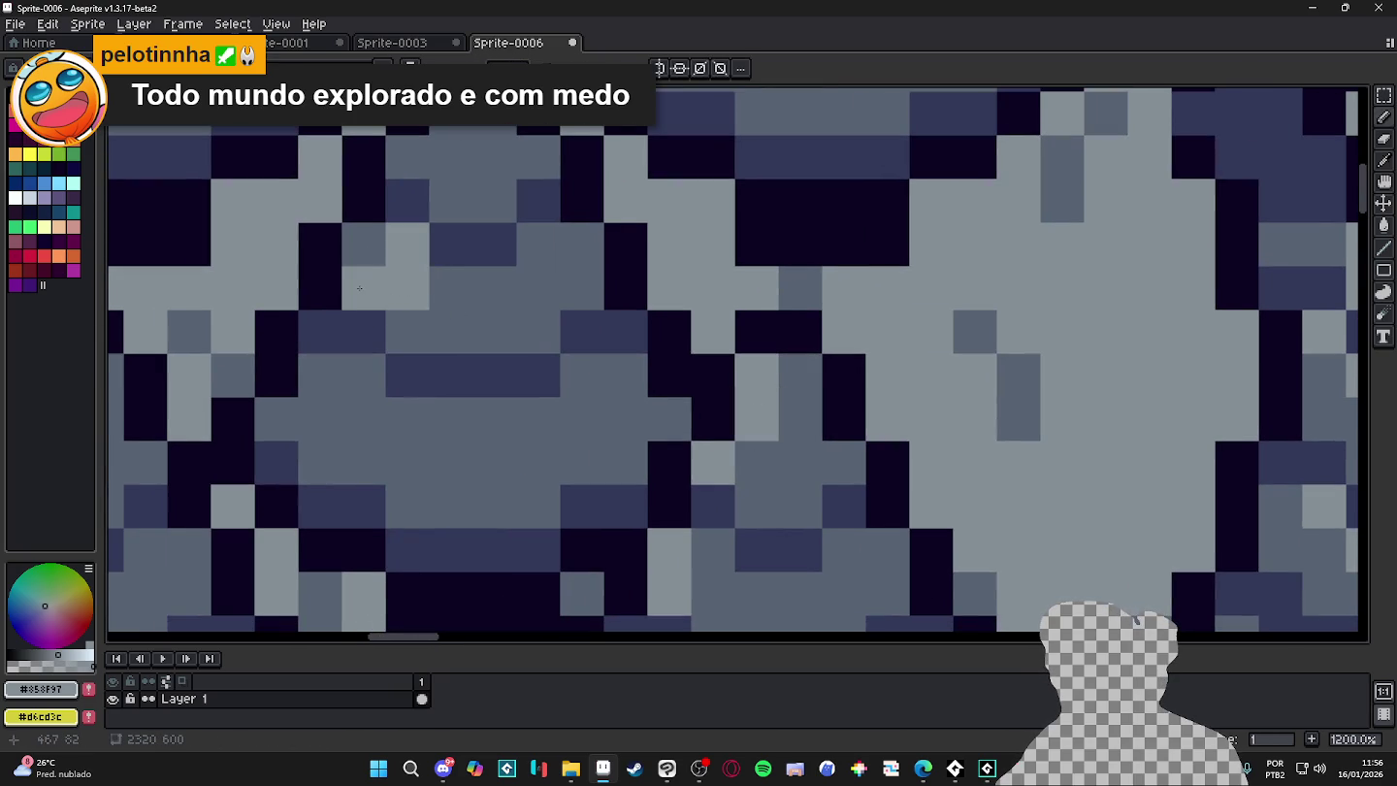
pyautogui.click(408, 331)
pyautogui.click(452, 297)
pyautogui.moveTo(451, 199)
pyautogui.mouseDown()
pyautogui.moveTo(465, 291)
pyautogui.moveTo(466, 160)
pyautogui.mouseUp()
pyautogui.click(465, 291)
pyautogui.click(466, 256)
pyautogui.click(424, 250)
pyautogui.scroll(-3, 424, 250)
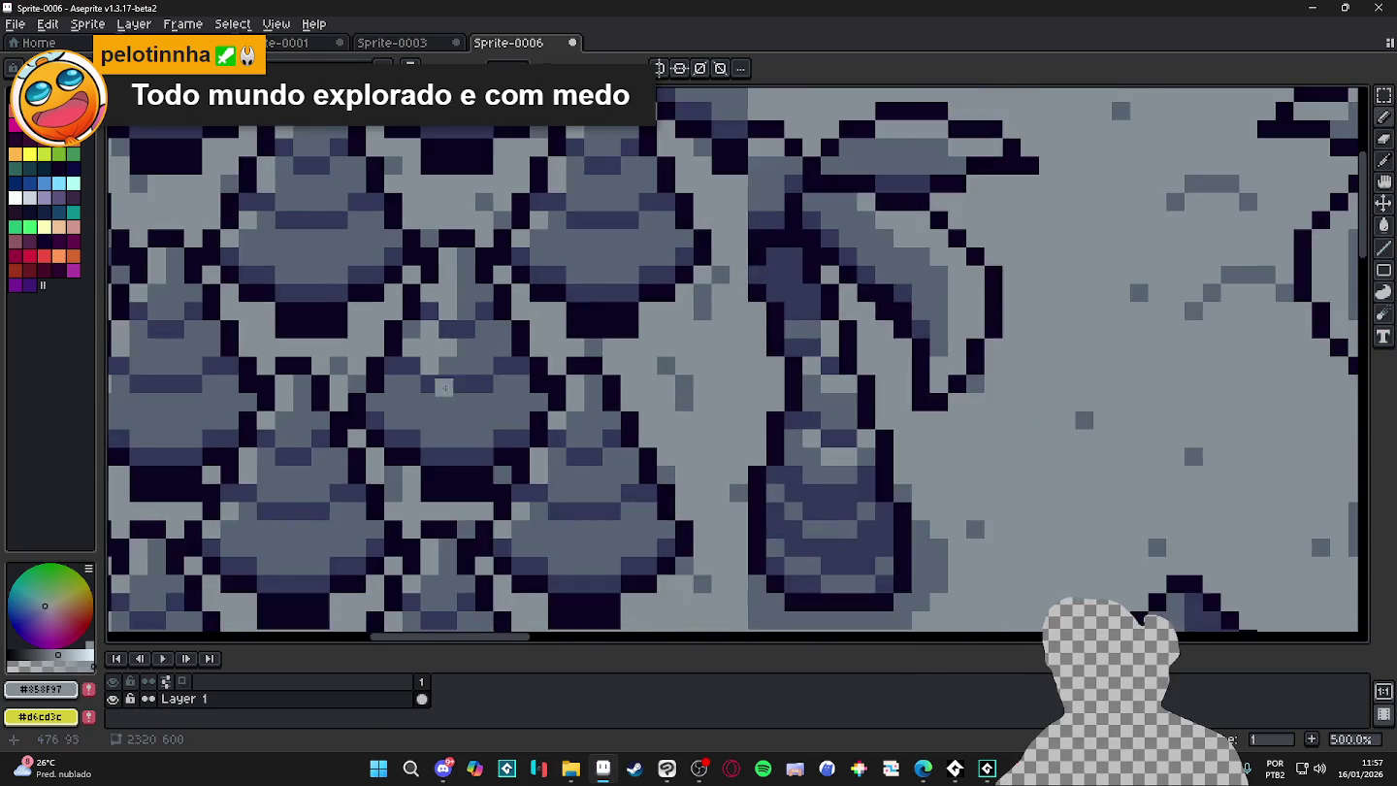
pyautogui.scroll(2, 411, 427)
pyautogui.moveTo(407, 373); pyautogui.dragTo(411, 433)
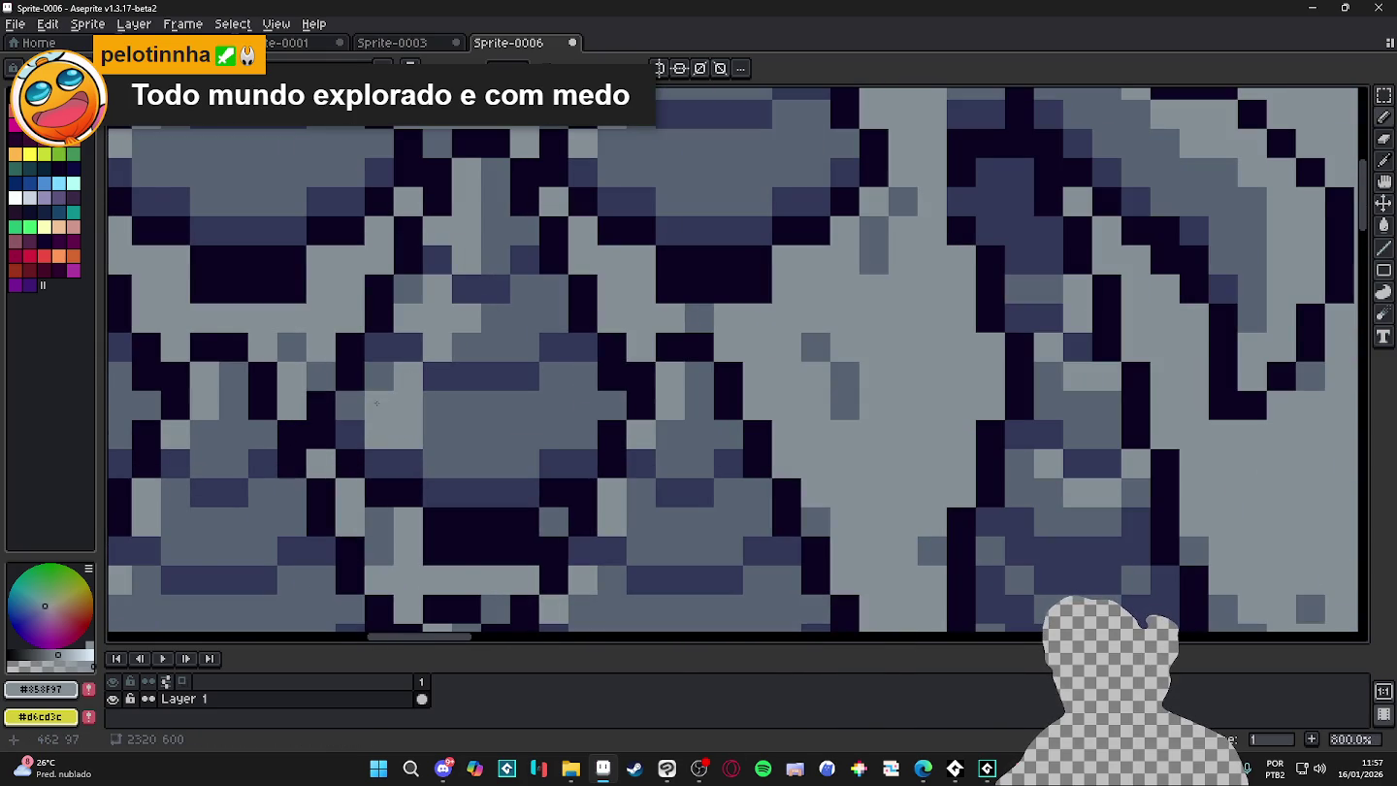
# - Zoom in and out to review the touched-up pine trees
pyautogui.scroll(-3, 408, 425)
pyautogui.scroll(3, 425, 418)
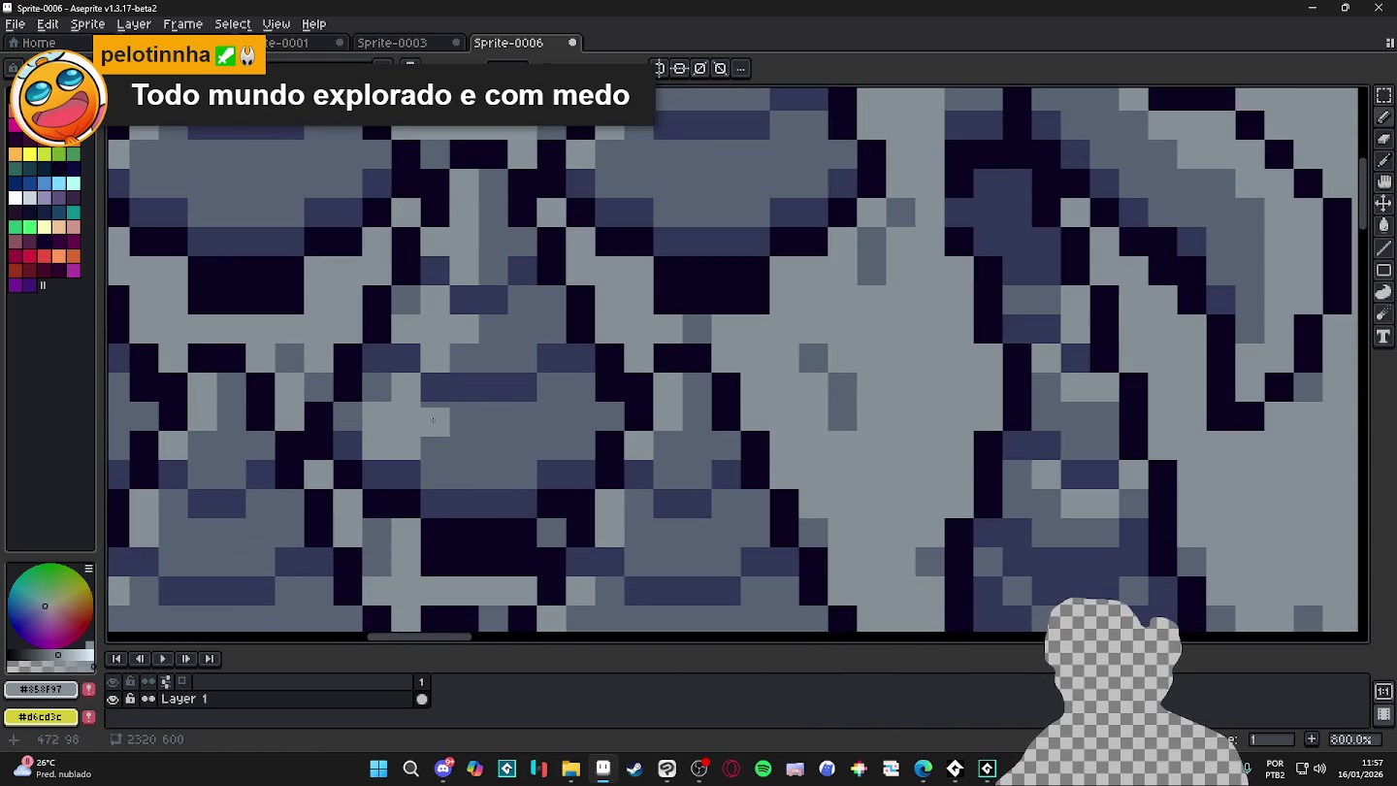
pyautogui.scroll(-4, 514, 527)
pyautogui.scroll(-2, 514, 527)
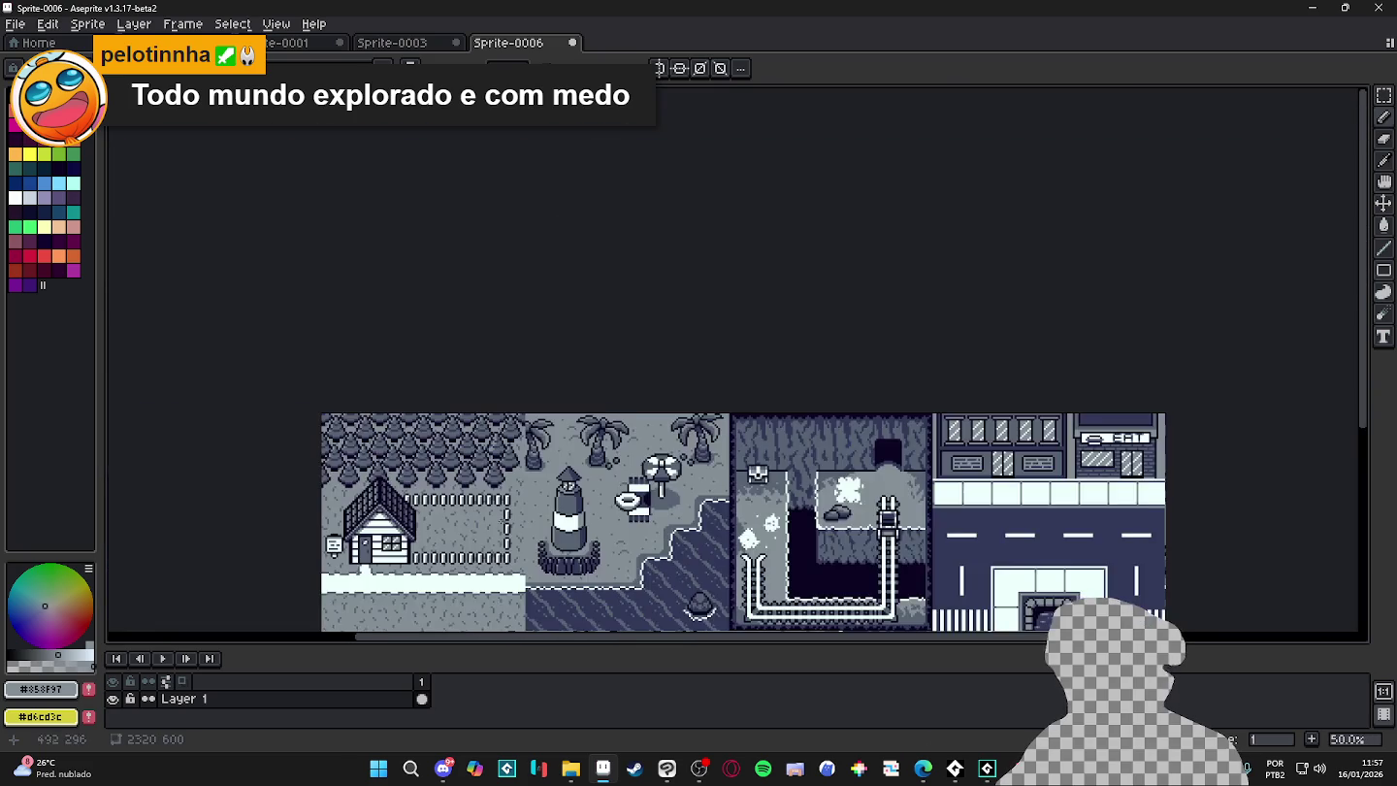
pyautogui.scroll(1, 589, 445)
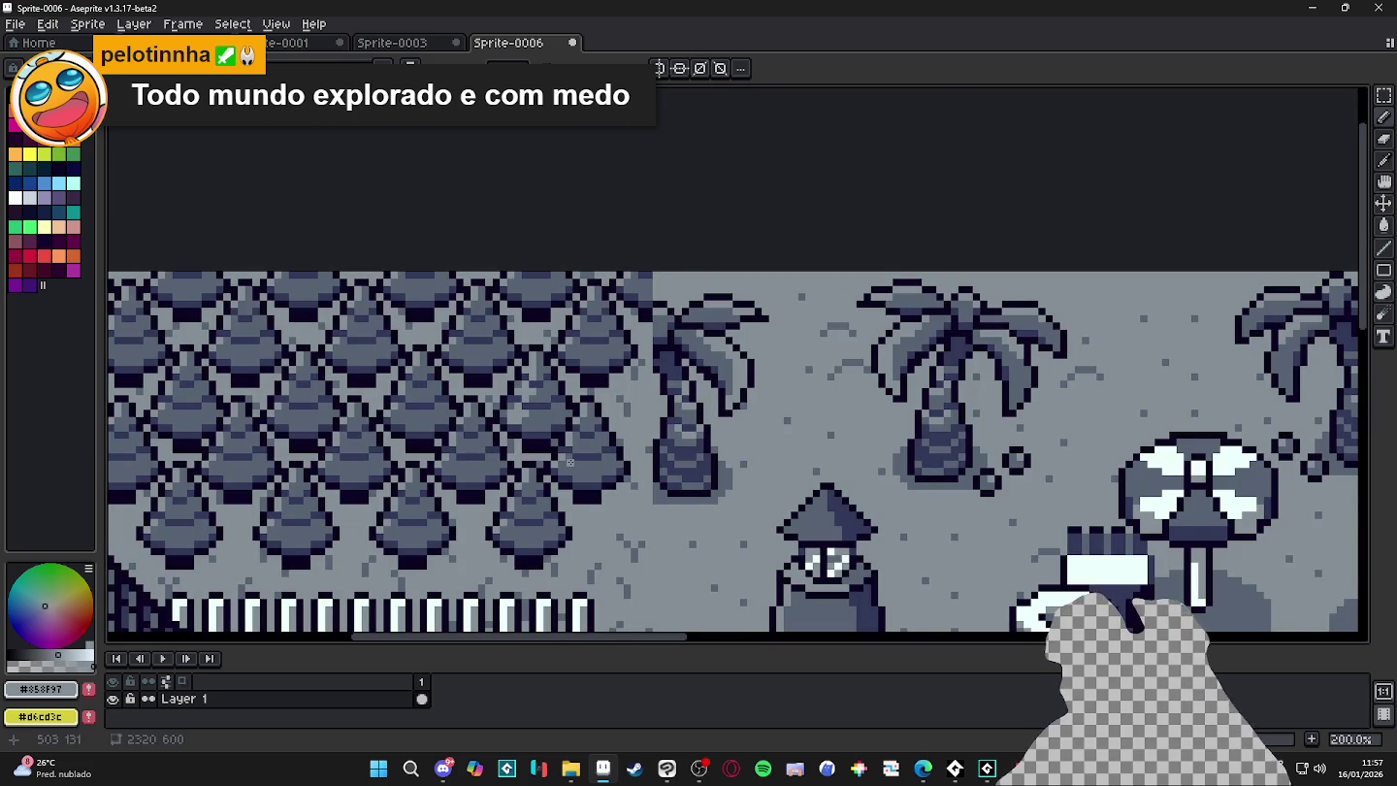
pyautogui.scroll(-1, 521, 446)
pyautogui.scroll(-1, 523, 441)
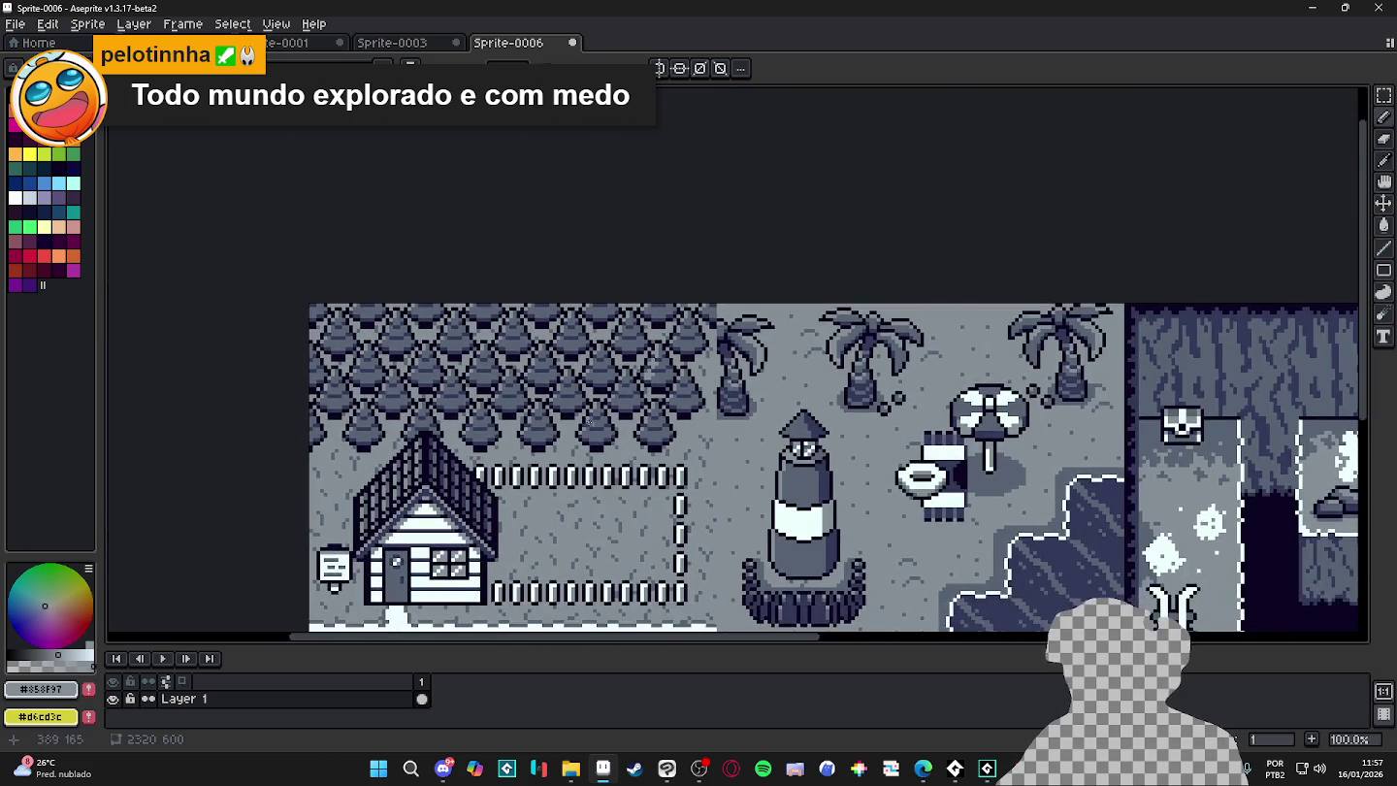
pyautogui.scroll(3, 442, 409)
pyautogui.scroll(-2, 558, 476)
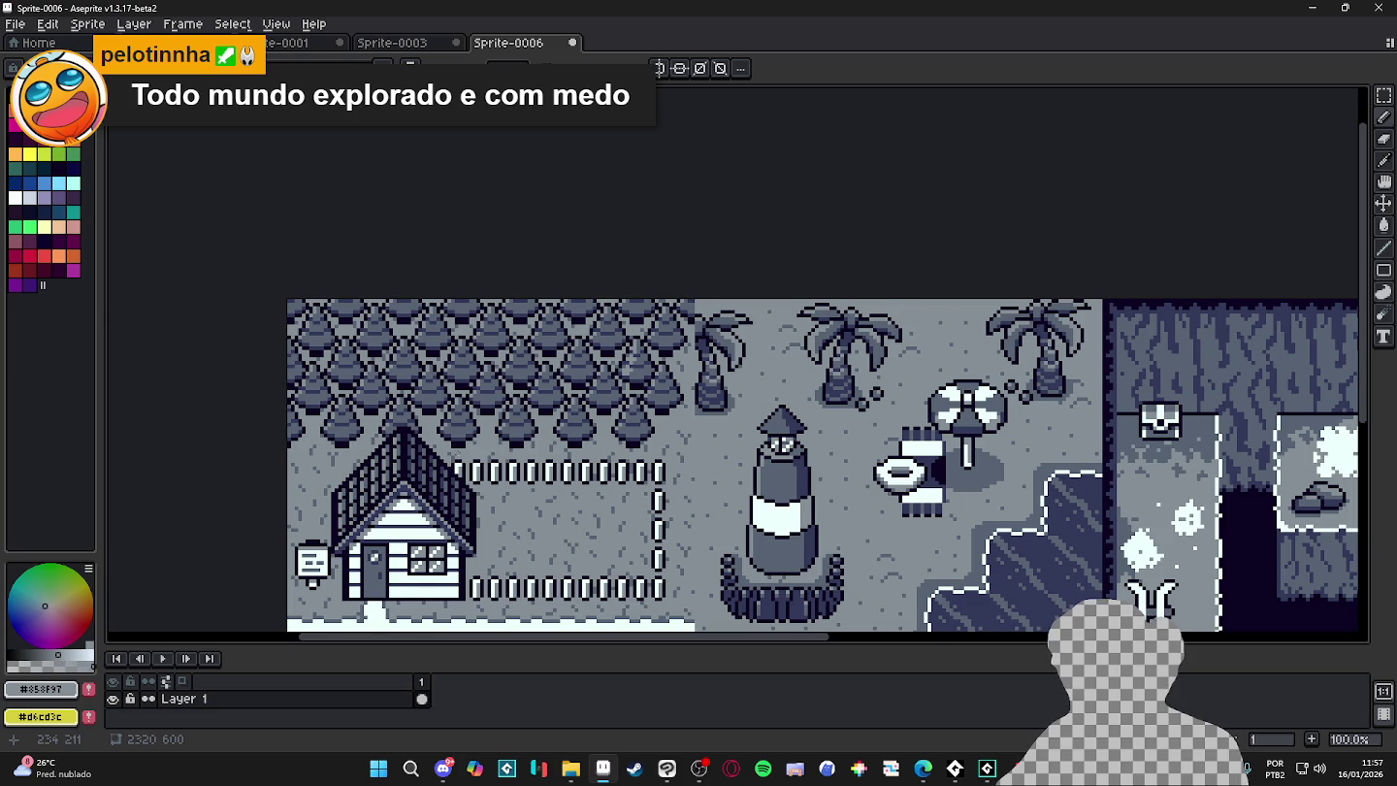
pyautogui.scroll(3, 415, 415)
pyautogui.scroll(2, 427, 417)
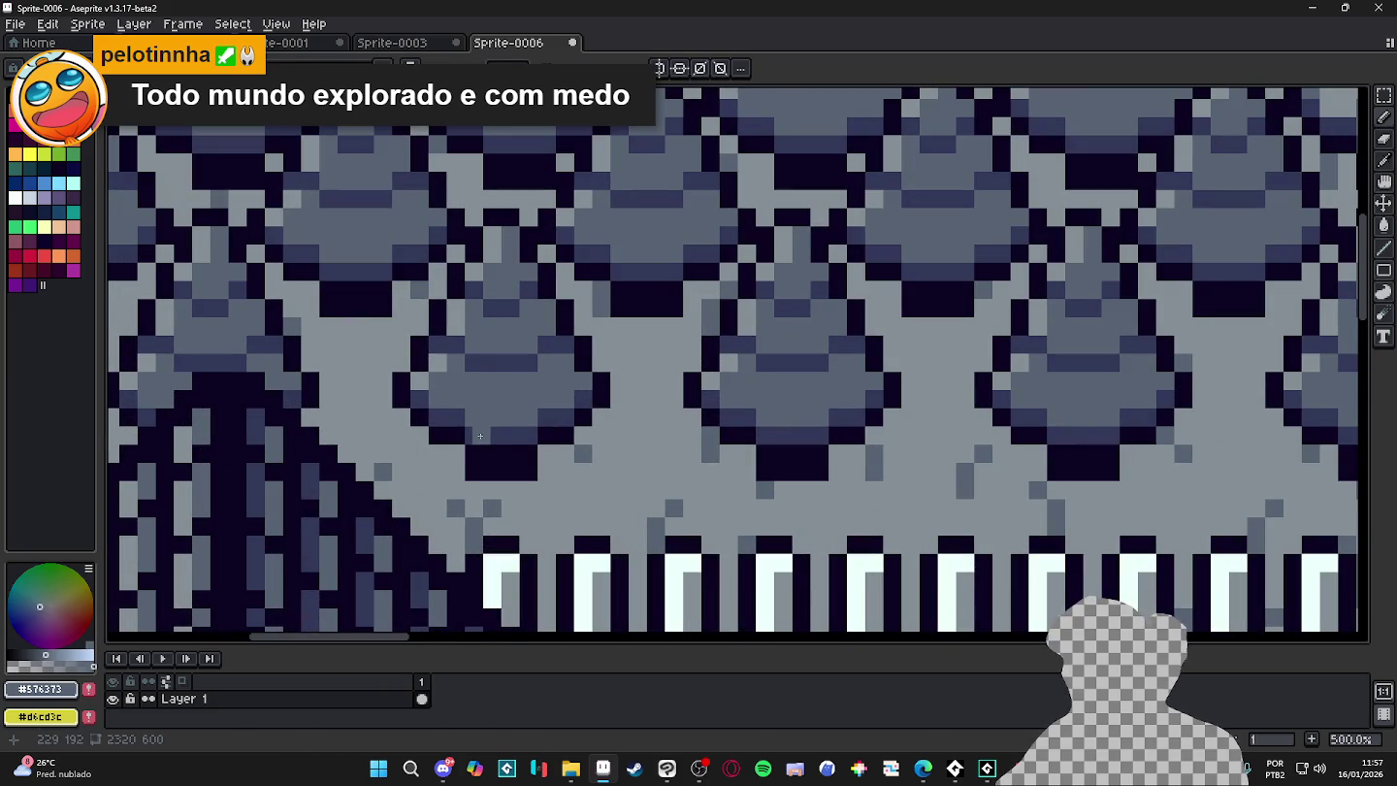
# - Darken the pine tree's bottom edge with a #323859 pencil line
pyautogui.moveTo(475, 438)
pyautogui.mouseDown()
pyautogui.moveTo(533, 435)
pyautogui.moveTo(586, 398)
pyautogui.mouseUp()
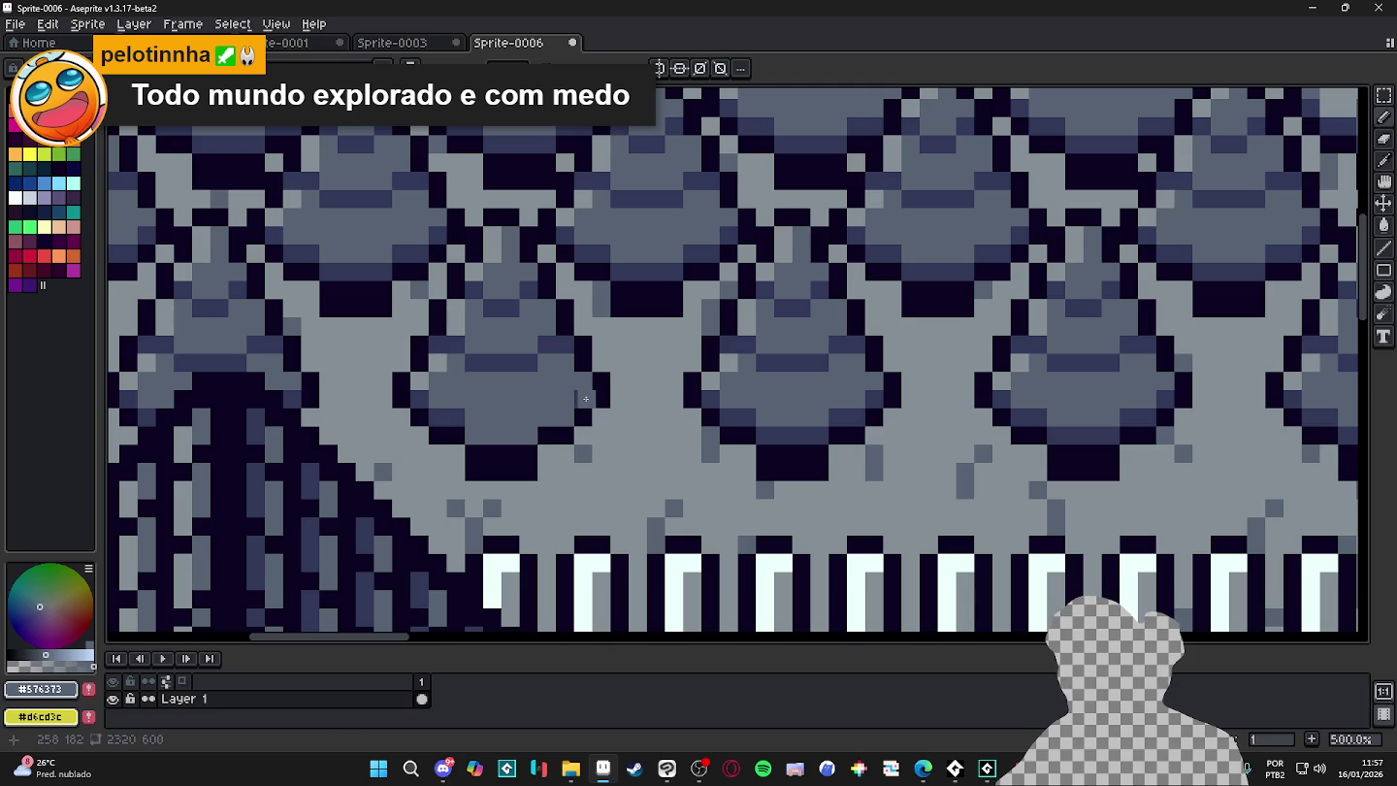
pyautogui.click(456, 416)
pyautogui.hotkey('ctrl', 'z')
pyautogui.hotkey('ctrl', 'z')
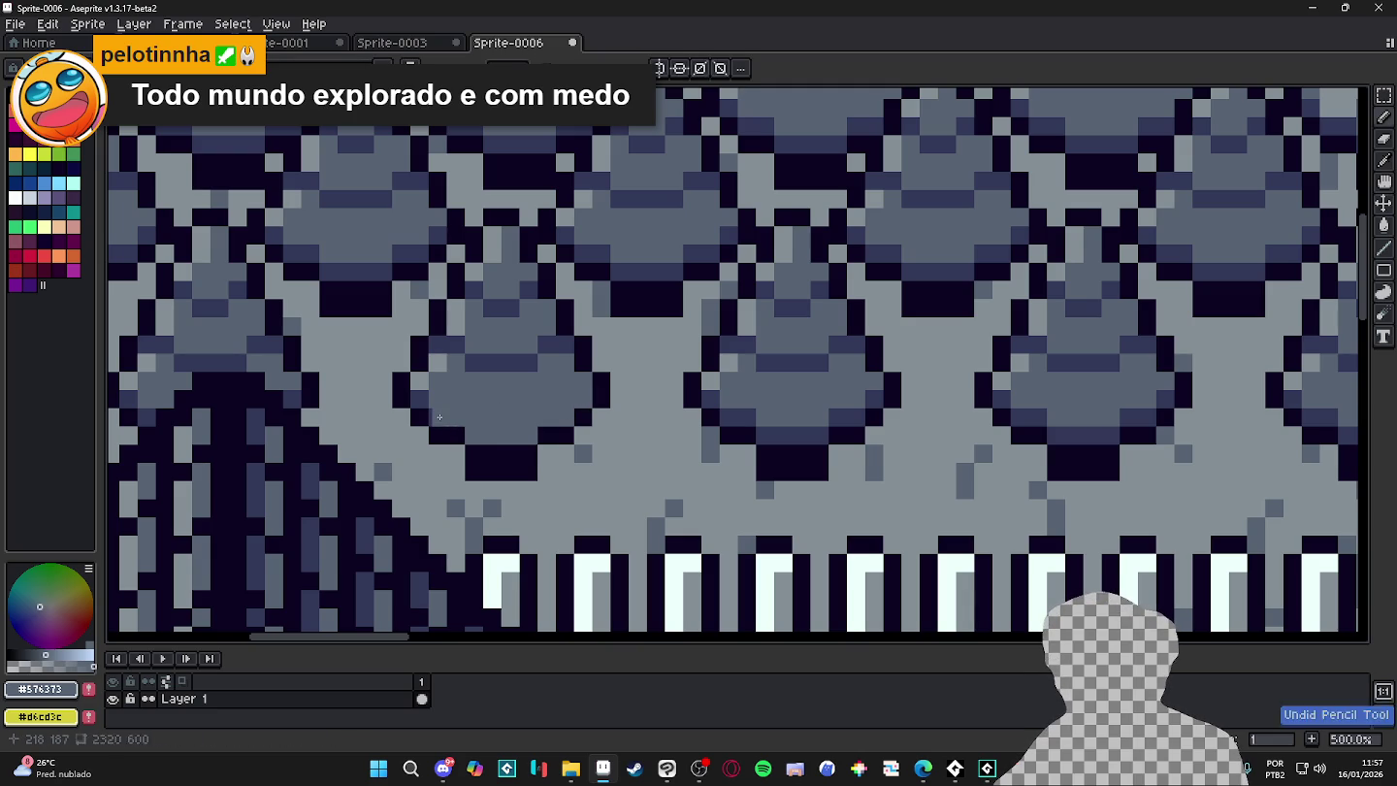
pyautogui.keyDown('alt'); pyautogui.click(442, 419); pyautogui.keyUp('alt')
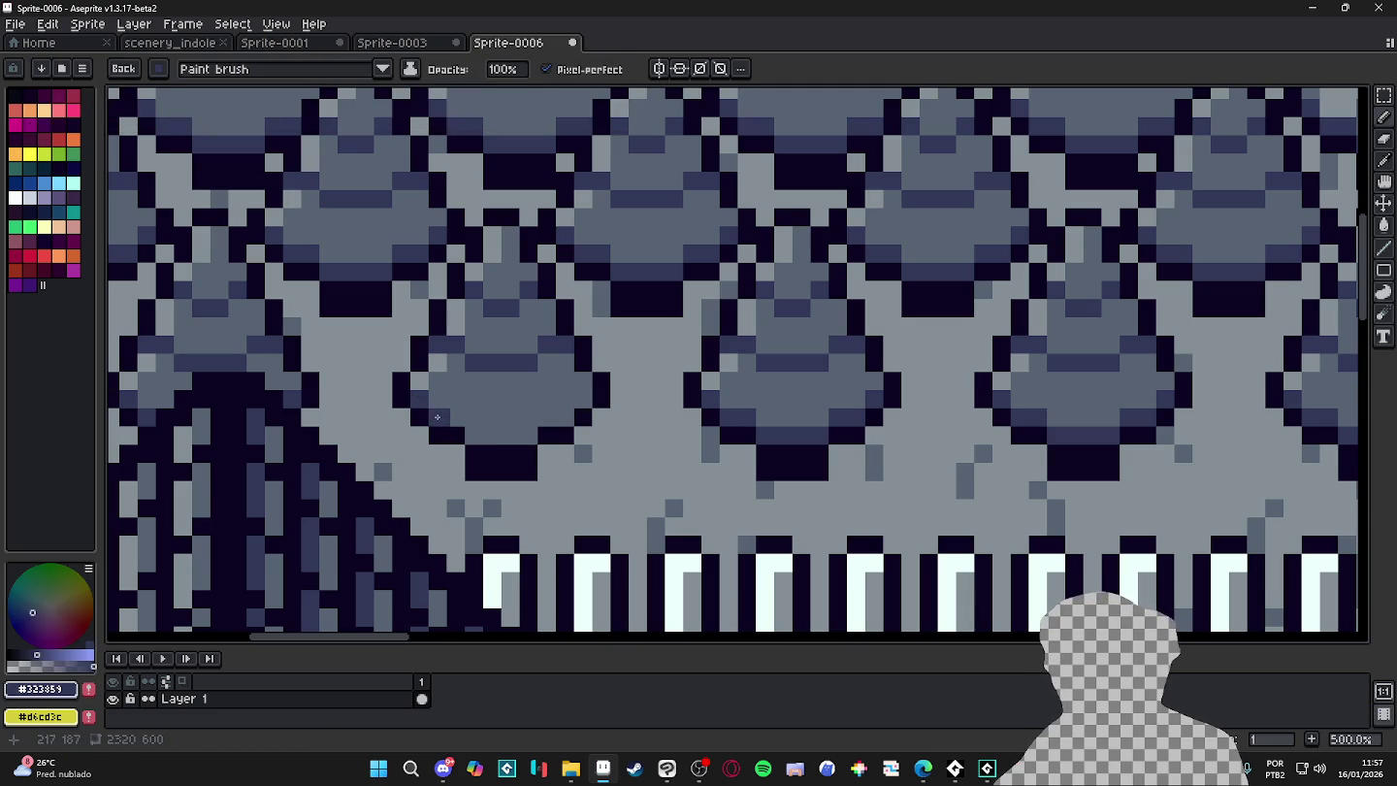
pyautogui.moveTo(477, 430)
pyautogui.mouseDown()
pyautogui.moveTo(525, 435)
pyautogui.moveTo(564, 417)
pyautogui.mouseUp()
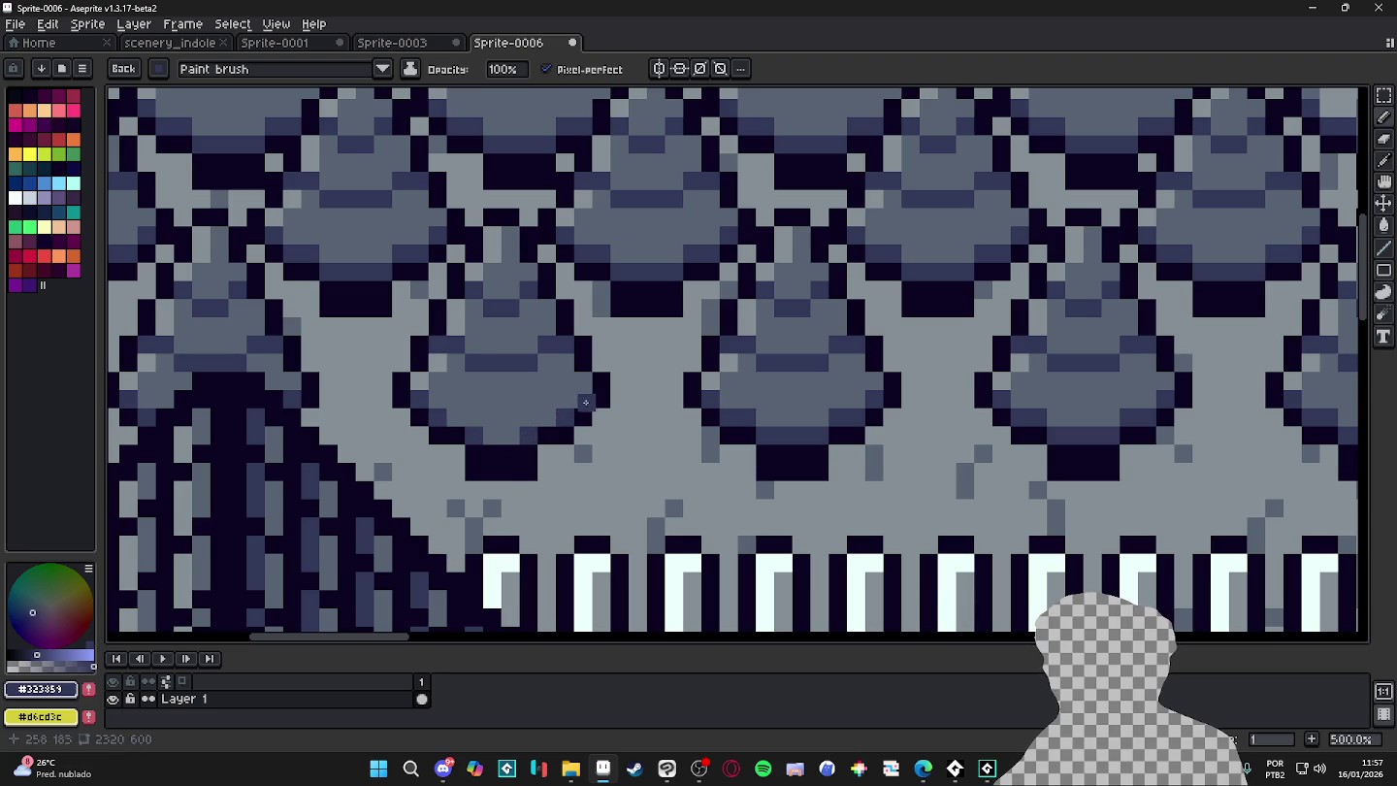
# - Bucket-fill the tree's four light highlight pixels with grey
pyautogui.scroll(-3, 491, 429)
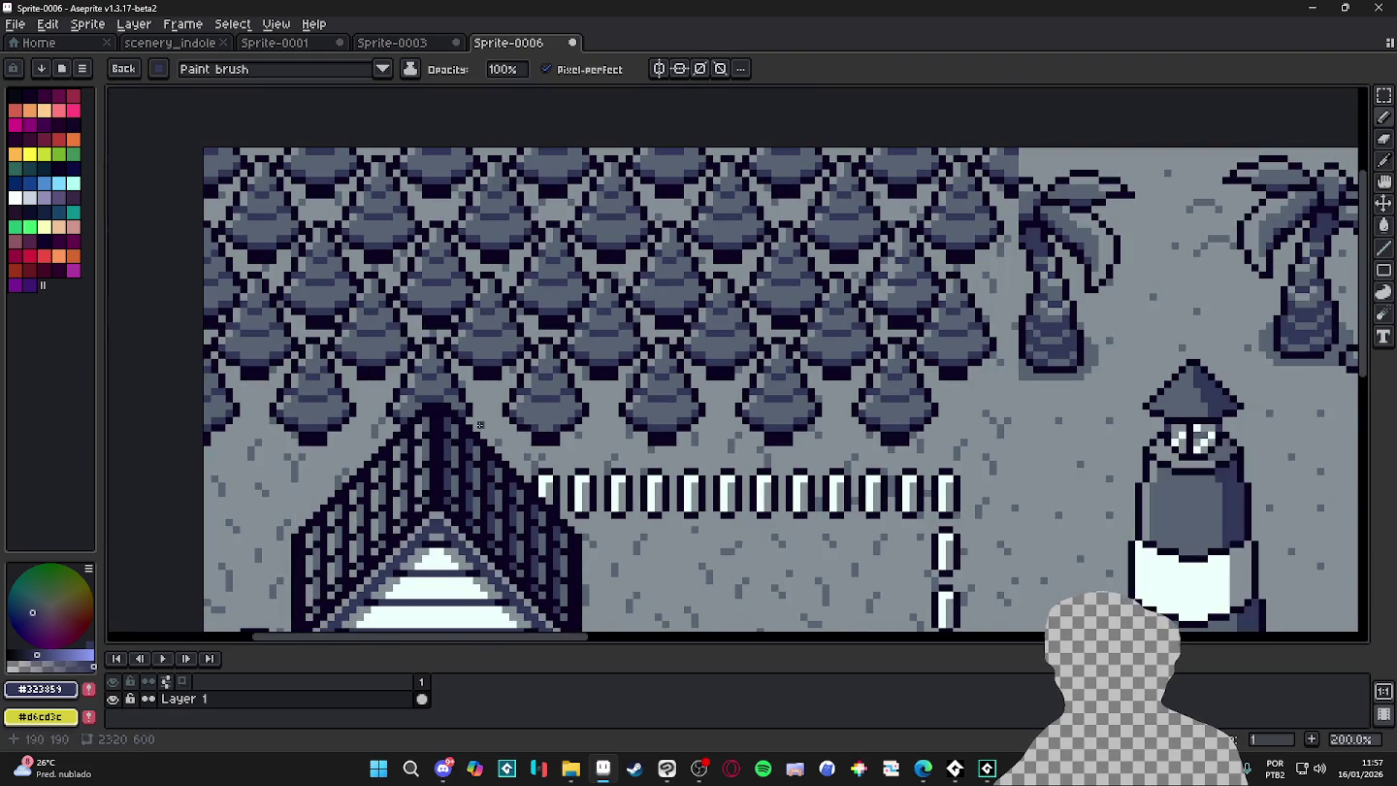
pyautogui.scroll(-2, 491, 428)
pyautogui.scroll(4, 491, 428)
pyautogui.scroll(1, 491, 428)
pyautogui.press('g')
pyautogui.click(549, 435)
pyautogui.click(567, 383)
pyautogui.click(587, 351)
pyautogui.click(607, 320)
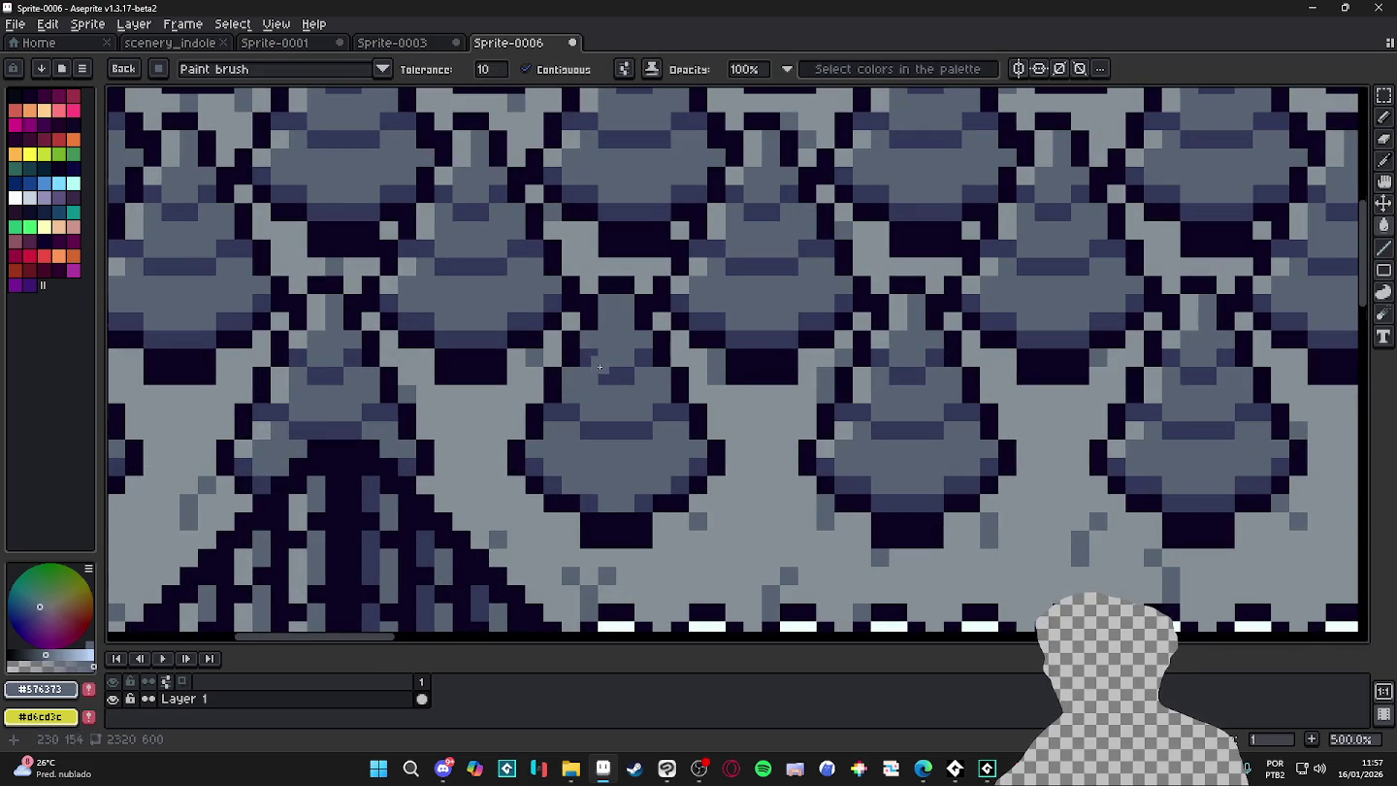
# - Pick the dark #323859 from the canvas again while zooming around the scene
pyautogui.scroll(-2, 621, 359)
pyautogui.scroll(-1, 660, 388)
pyautogui.scroll(2, 699, 426)
pyautogui.scroll(1, 724, 453)
pyautogui.press('alt')
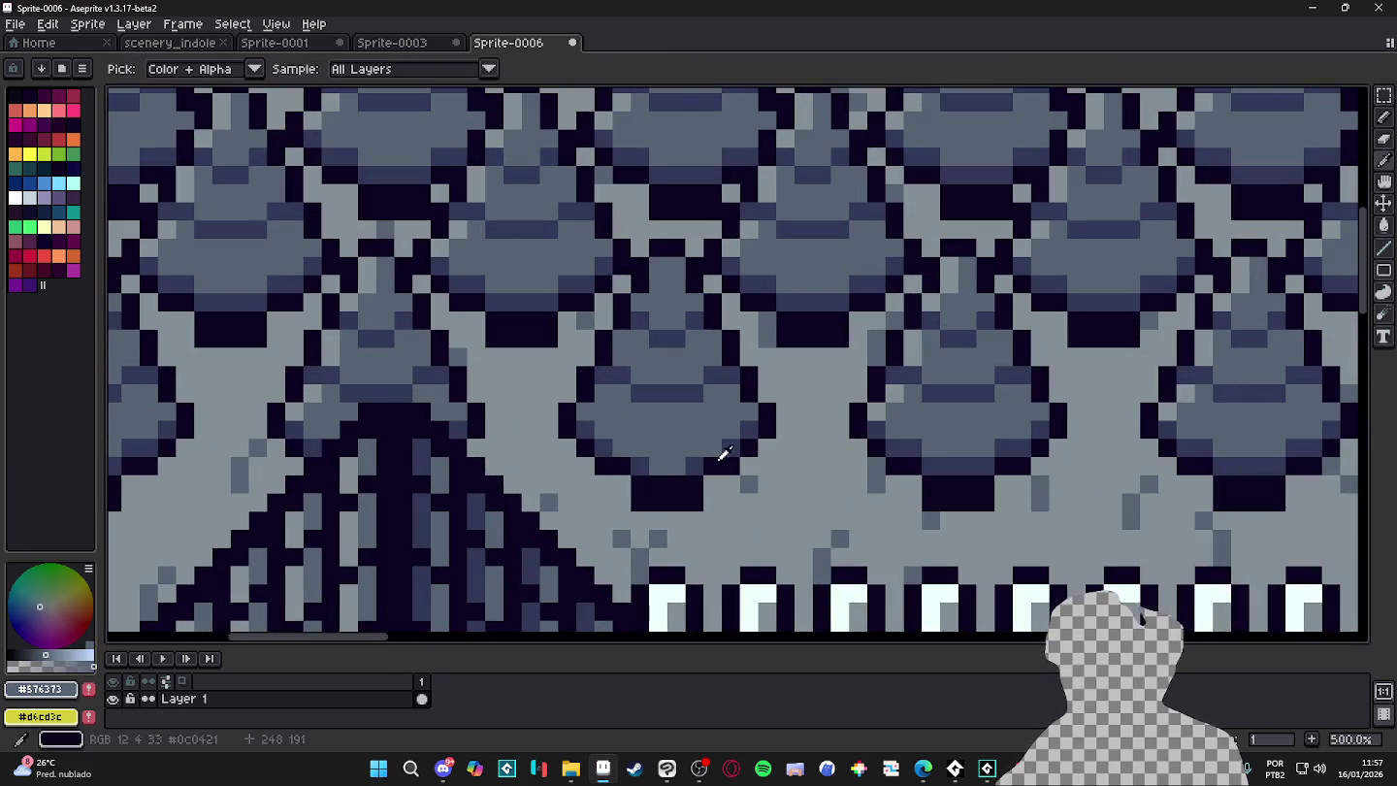
pyautogui.keyDown('alt'); pyautogui.click(720, 458); pyautogui.keyUp('alt')
pyautogui.scroll(-2, 722, 446)
pyautogui.scroll(-1, 700, 446)
pyautogui.scroll(-1, 700, 446)
pyautogui.scroll(2, 718, 435)
pyautogui.scroll(-2, 766, 432)
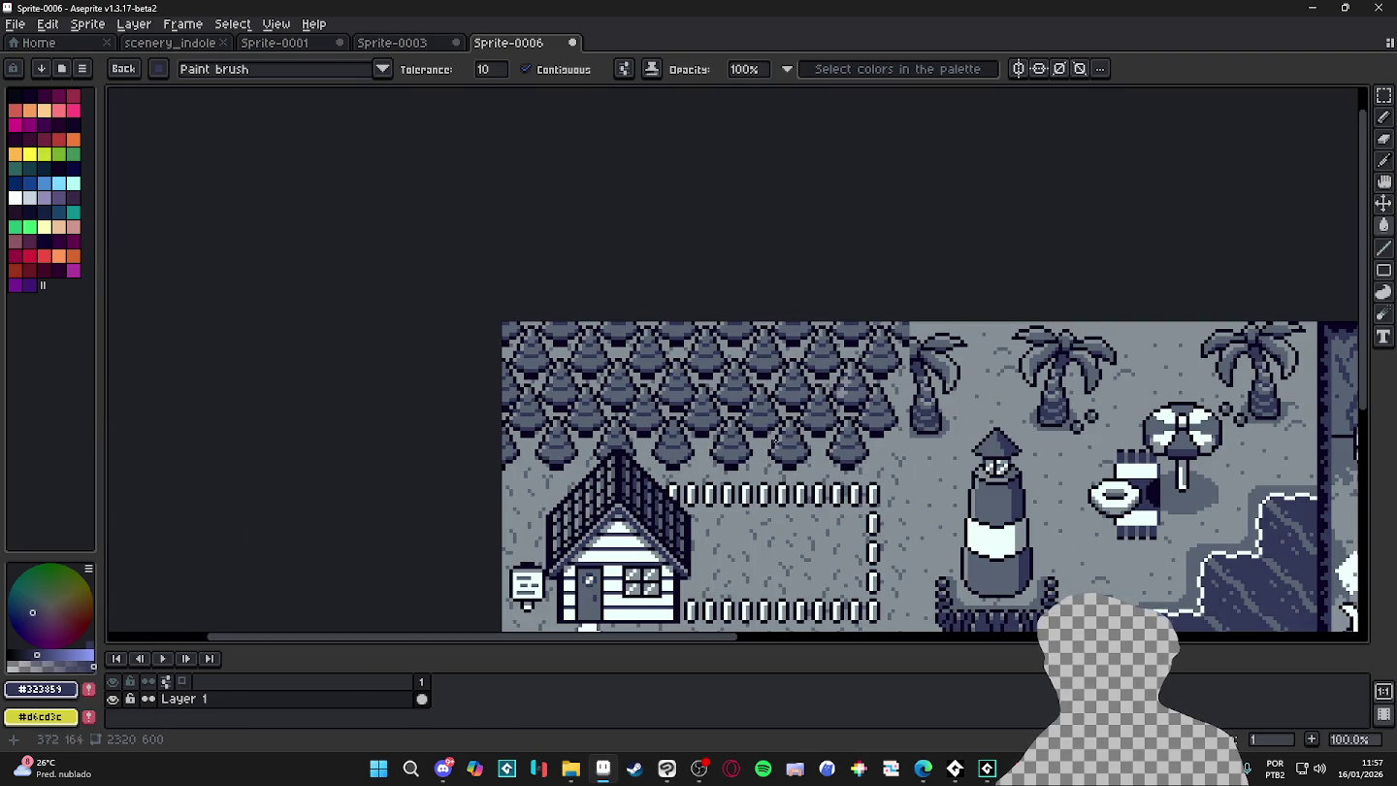
# - Try filling the lighthouse's light column with grey #576373, then undo it
pyautogui.scroll(-2, 765, 436)
pyautogui.scroll(6, 832, 237)
pyautogui.keyDown('alt'); pyautogui.click(832, 237); pyautogui.keyUp('alt')
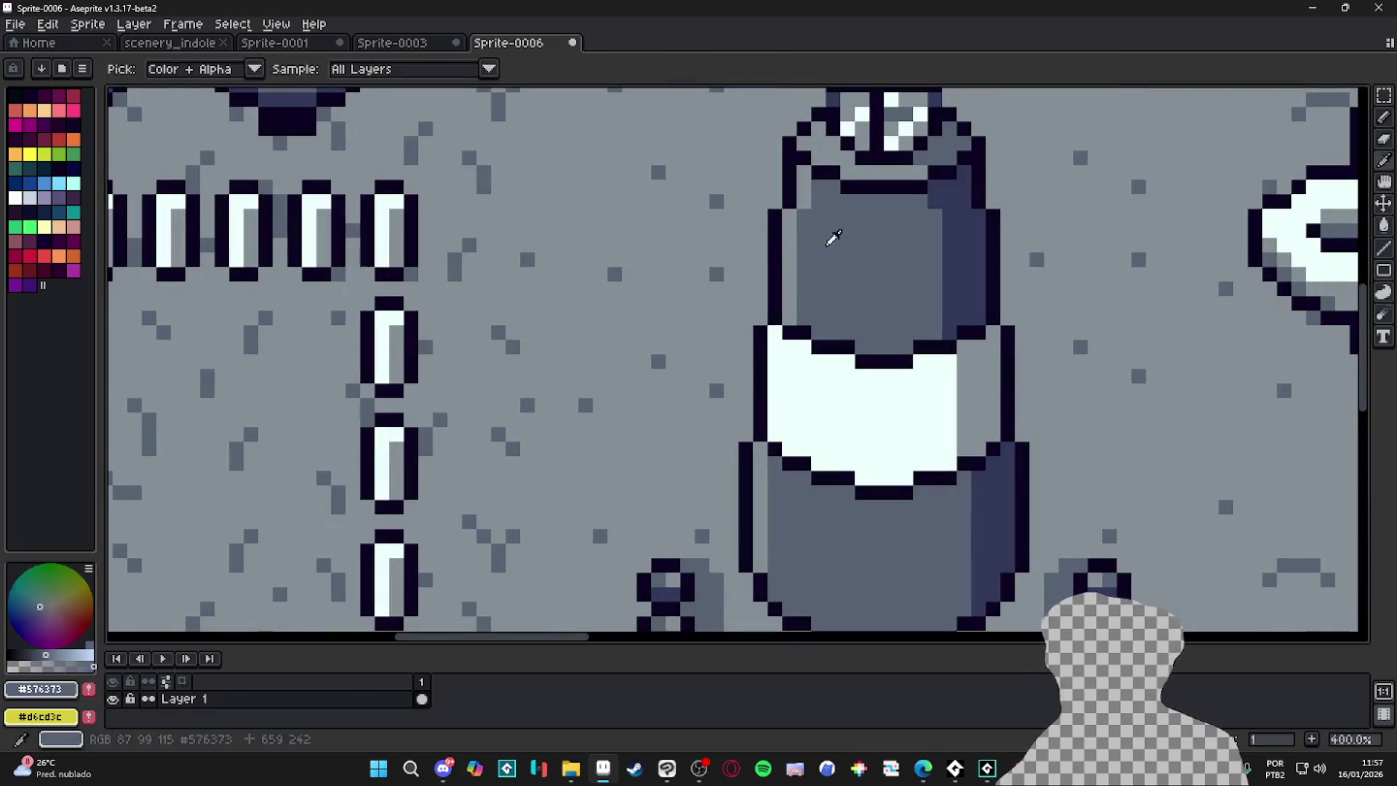
pyautogui.click(791, 237)
pyautogui.hotkey('ctrl', 'z')
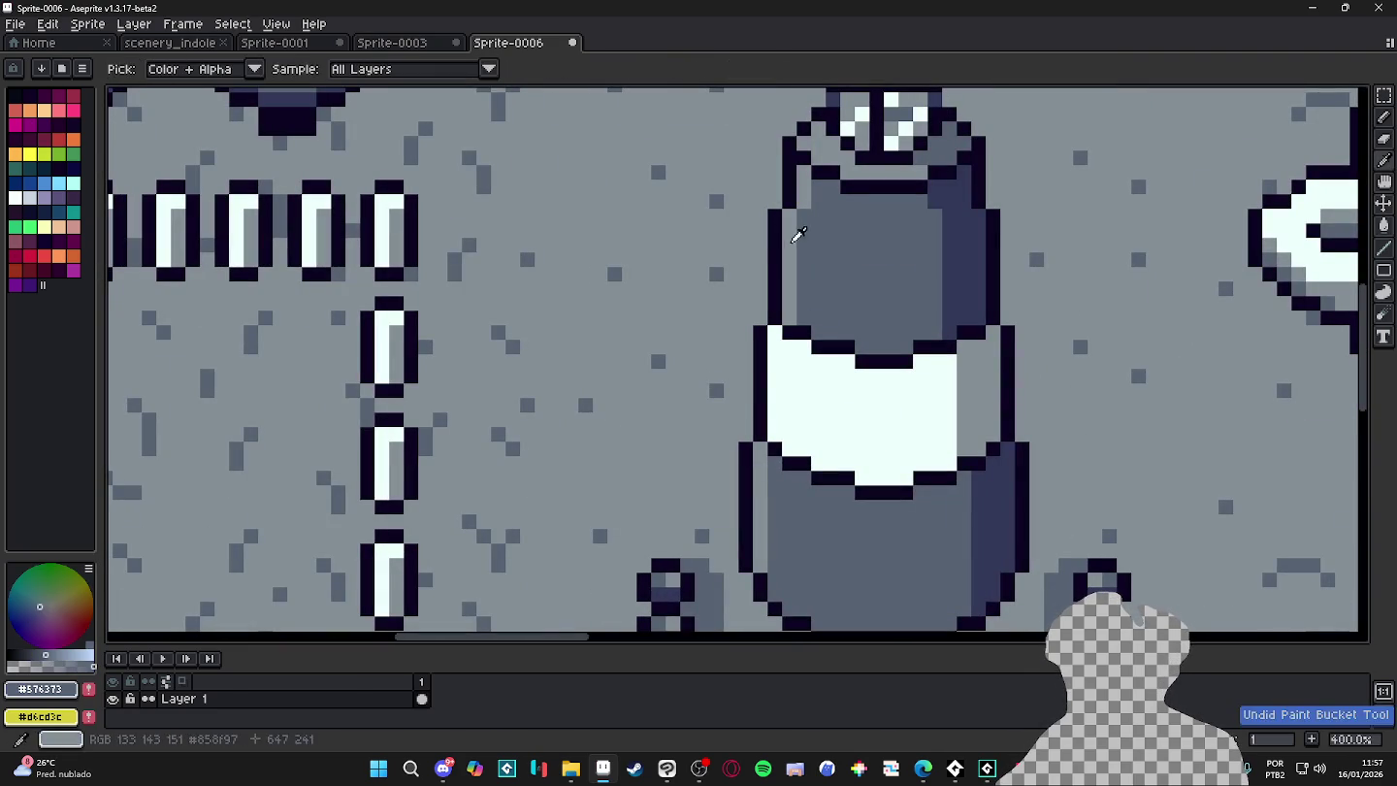
# - Highlight the lighthouse's left side in lighter grey #858F97, with pencil lines and bucket fills
pyautogui.keyDown('alt'); pyautogui.click(800, 232); pyautogui.keyUp('alt')
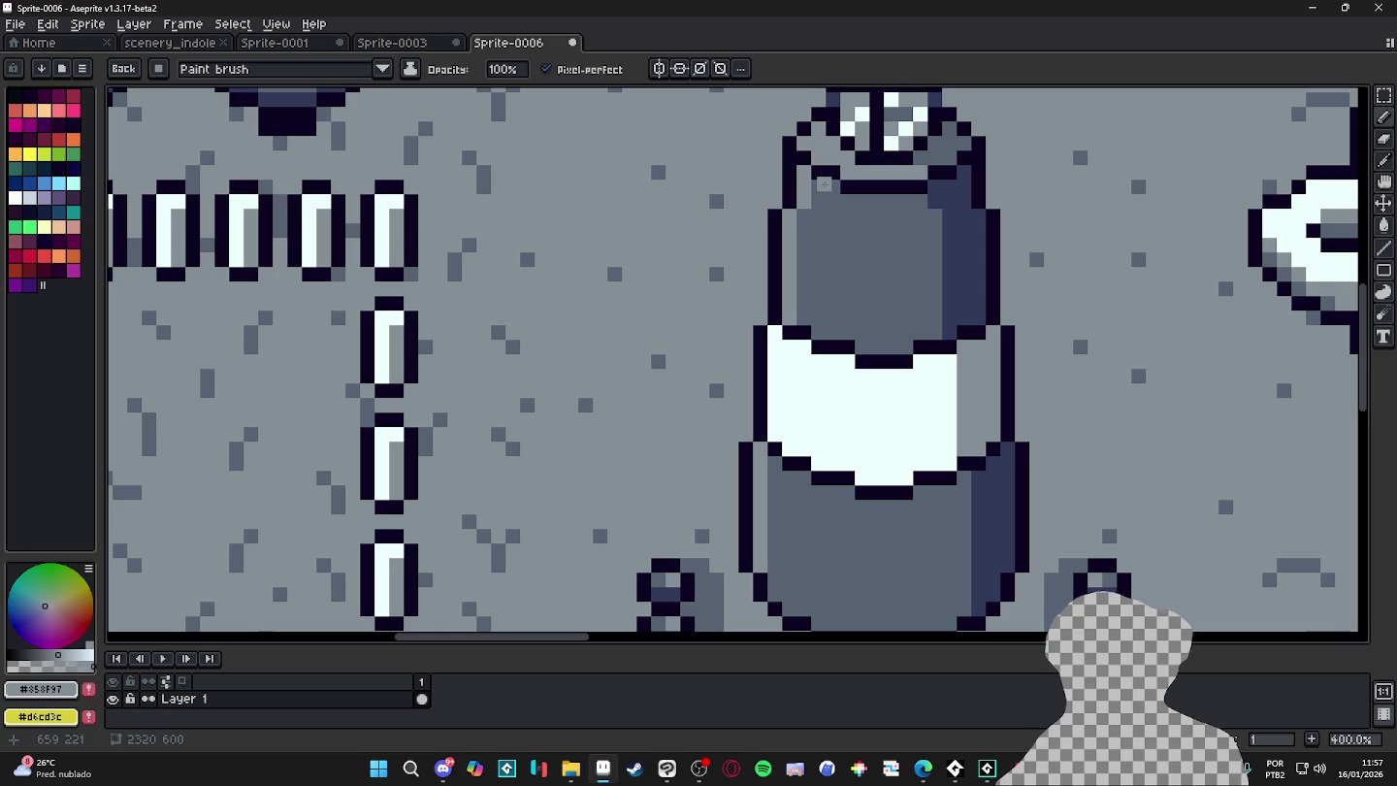
pyautogui.moveTo(824, 186); pyautogui.dragTo(824, 328)
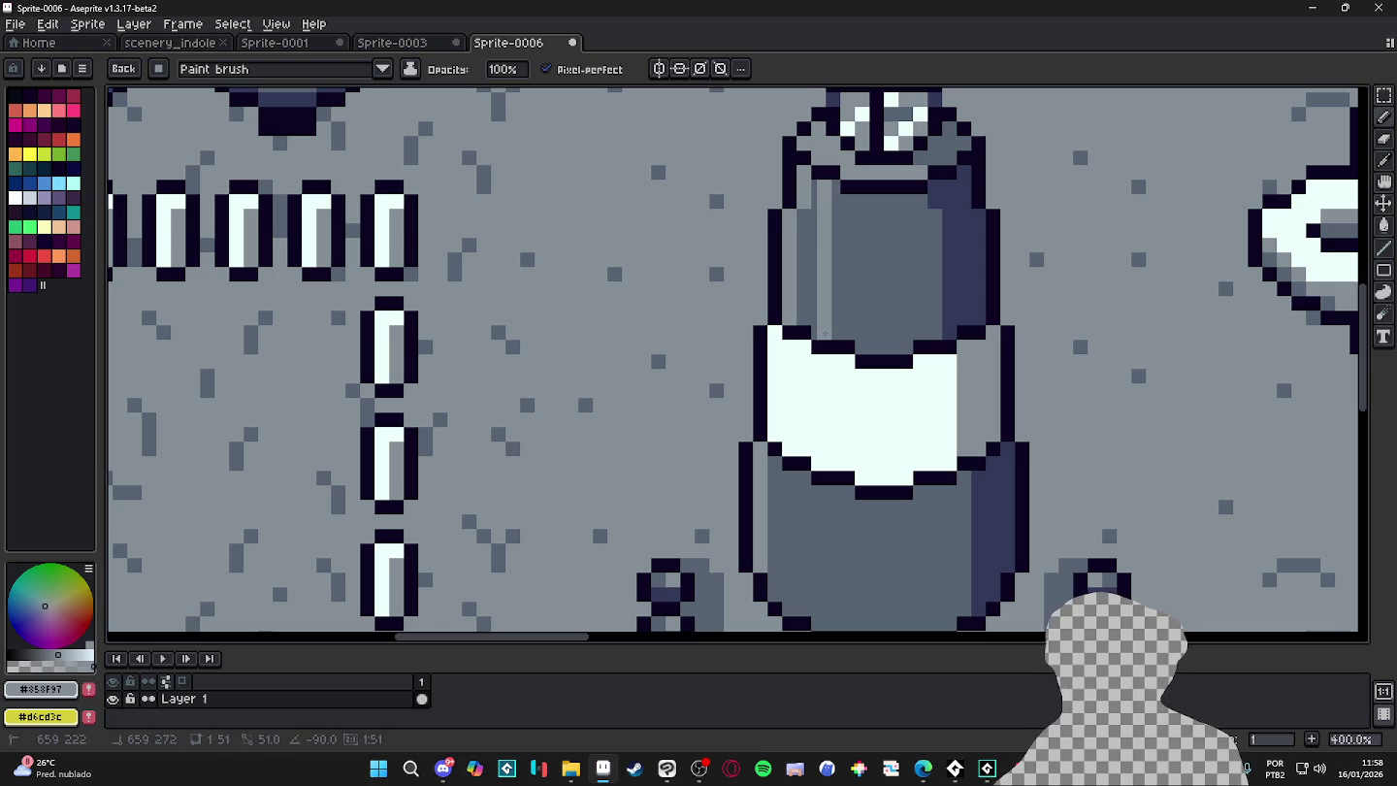
pyautogui.scroll(-3, 826, 492)
pyautogui.moveTo(794, 397); pyautogui.dragTo(797, 532)
pyautogui.press('g')
pyautogui.click(781, 436)
pyautogui.click(781, 208)
pyautogui.scroll(-1, 776, 360)
pyautogui.scroll(1, 776, 424)
# - Return to the pencil and zoom and pan over the lighthouse to review the highlight
pyautogui.press('b')
pyautogui.scroll(1, 776, 424)
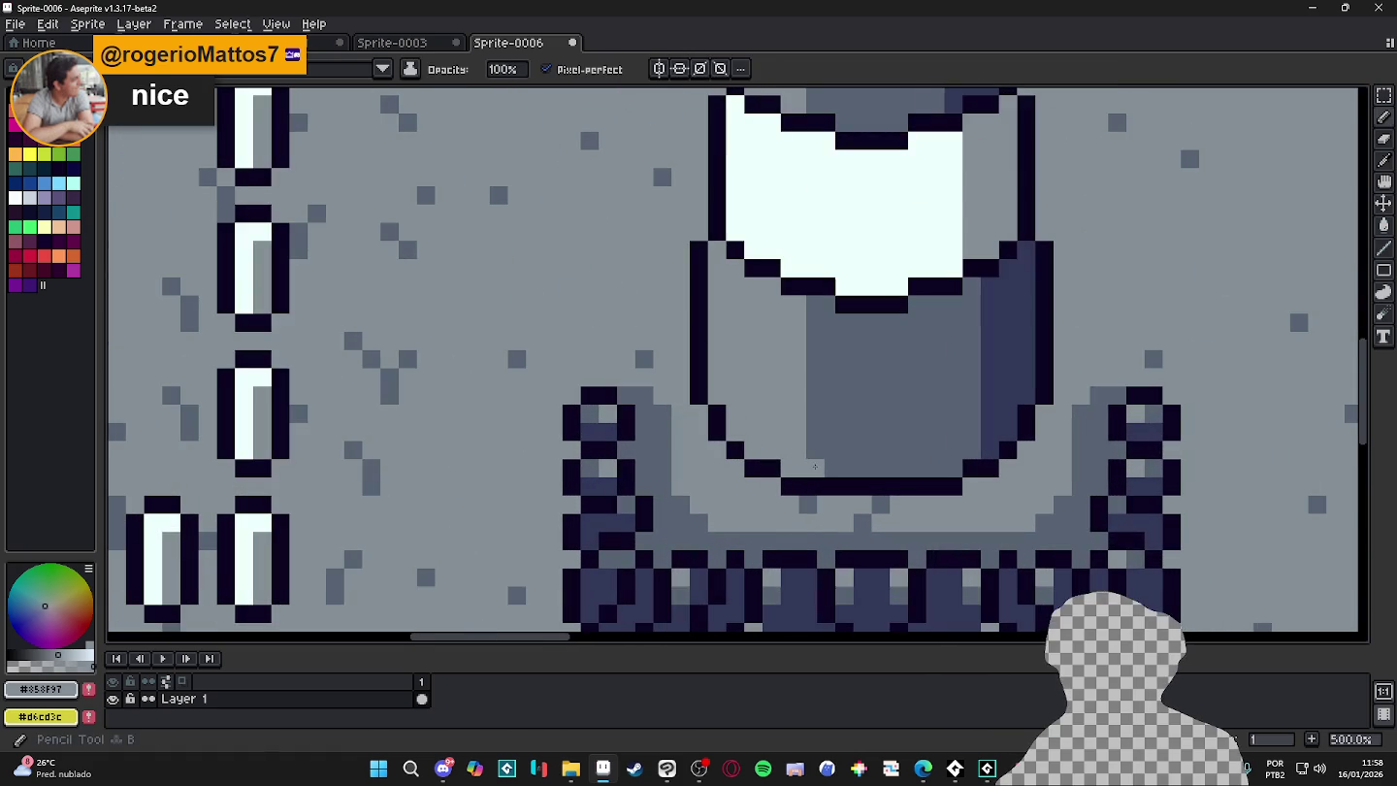
pyautogui.scroll(-3, 815, 469)
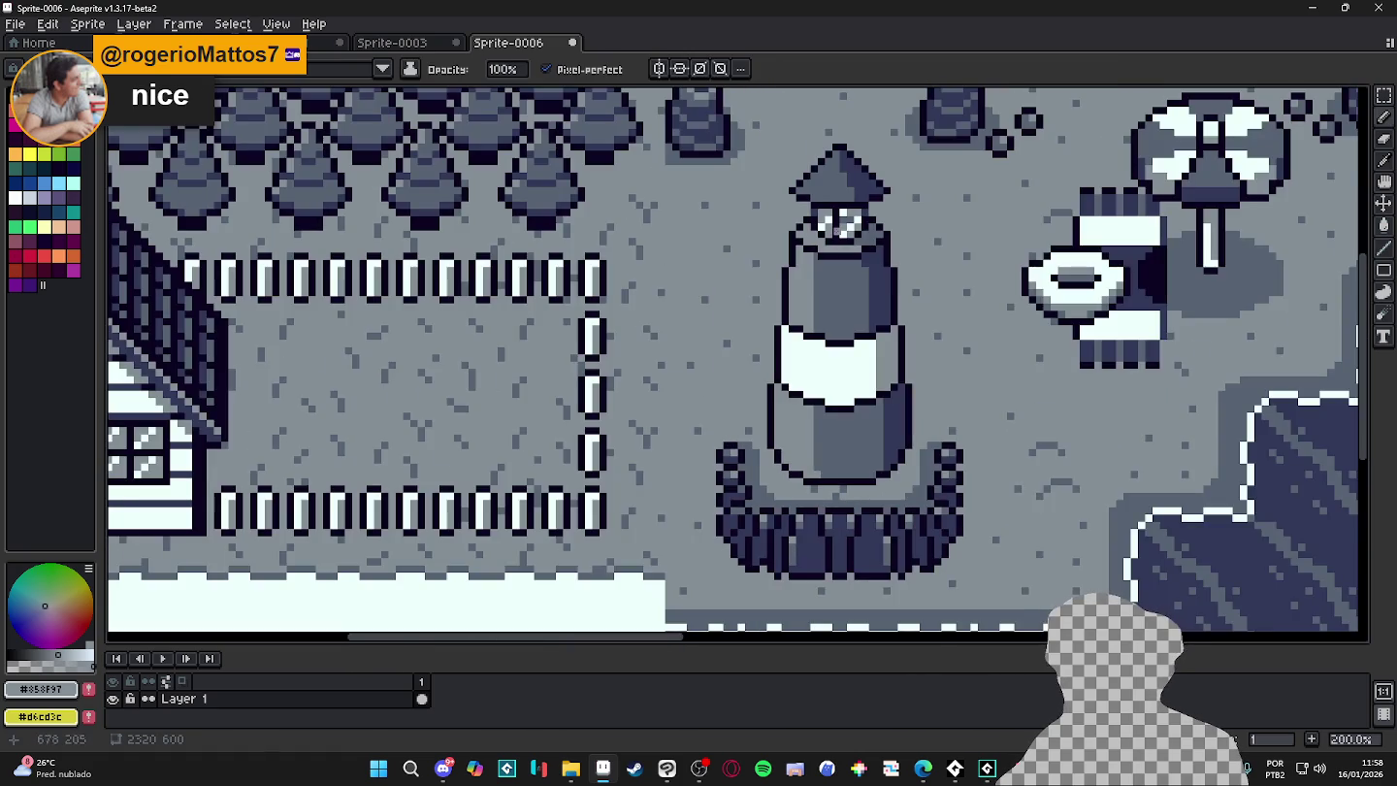
pyautogui.scroll(-3, 815, 468)
pyautogui.scroll(2, 830, 295)
pyautogui.scroll(2, 830, 295)
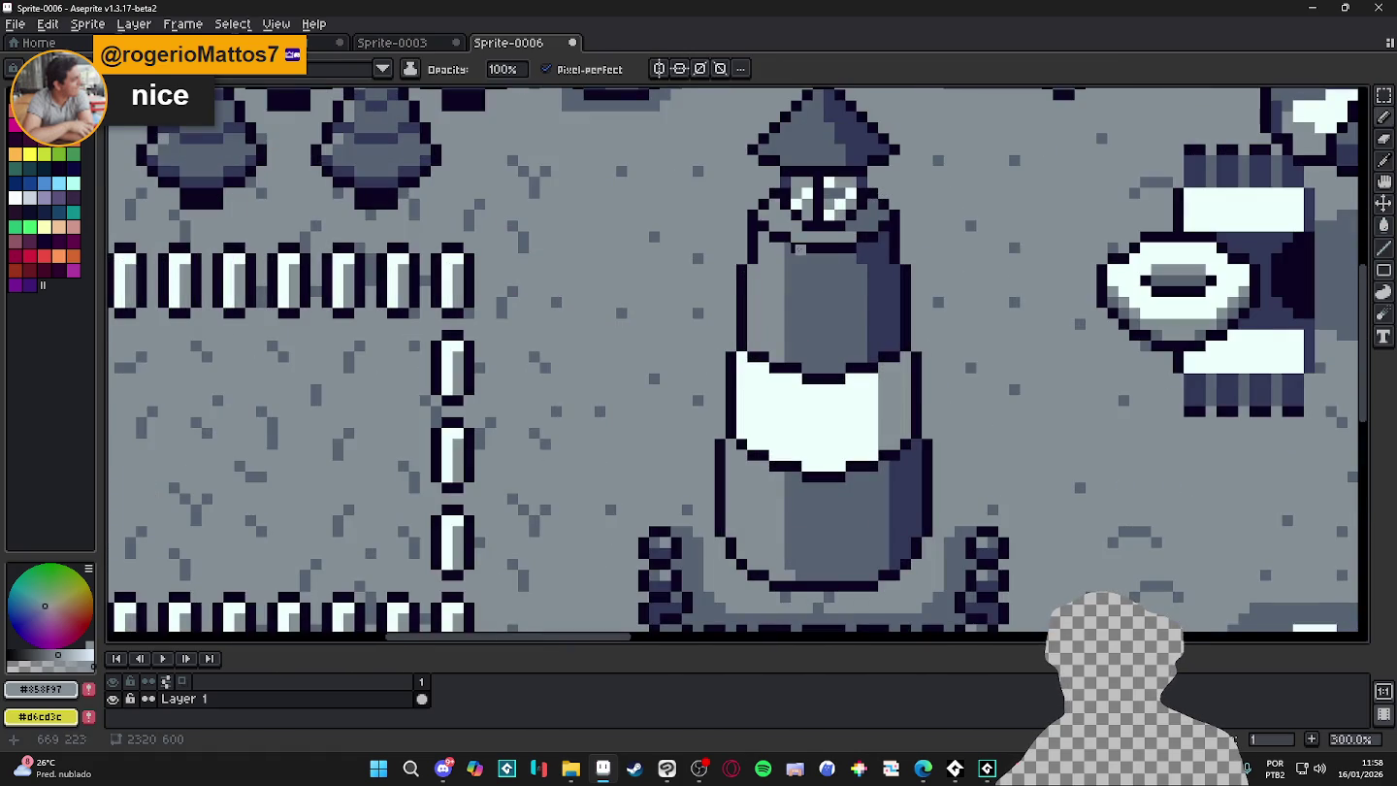
pyautogui.scroll(1, 807, 250)
pyautogui.scroll(1, 807, 250)
pyautogui.scroll(-2, 773, 314)
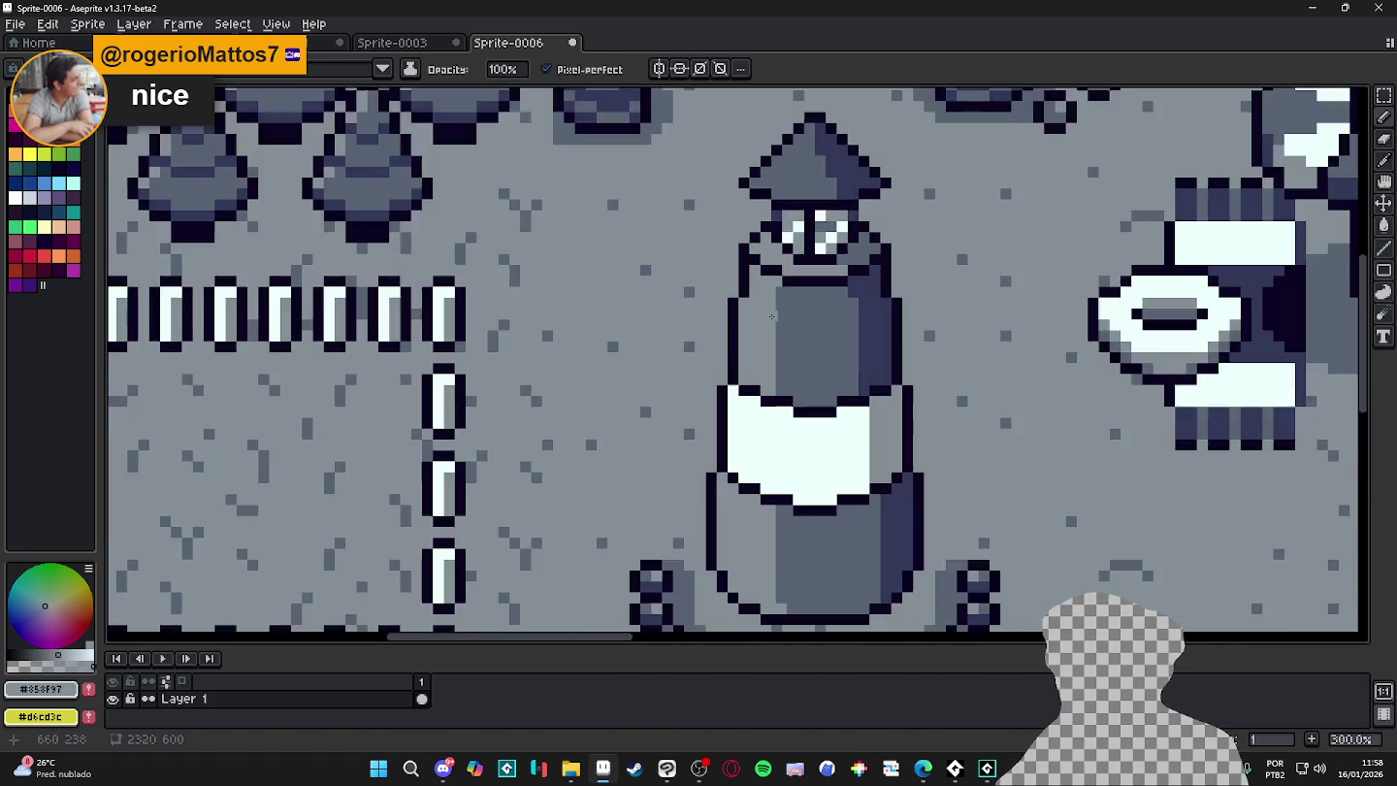
pyautogui.scroll(-2, 773, 314)
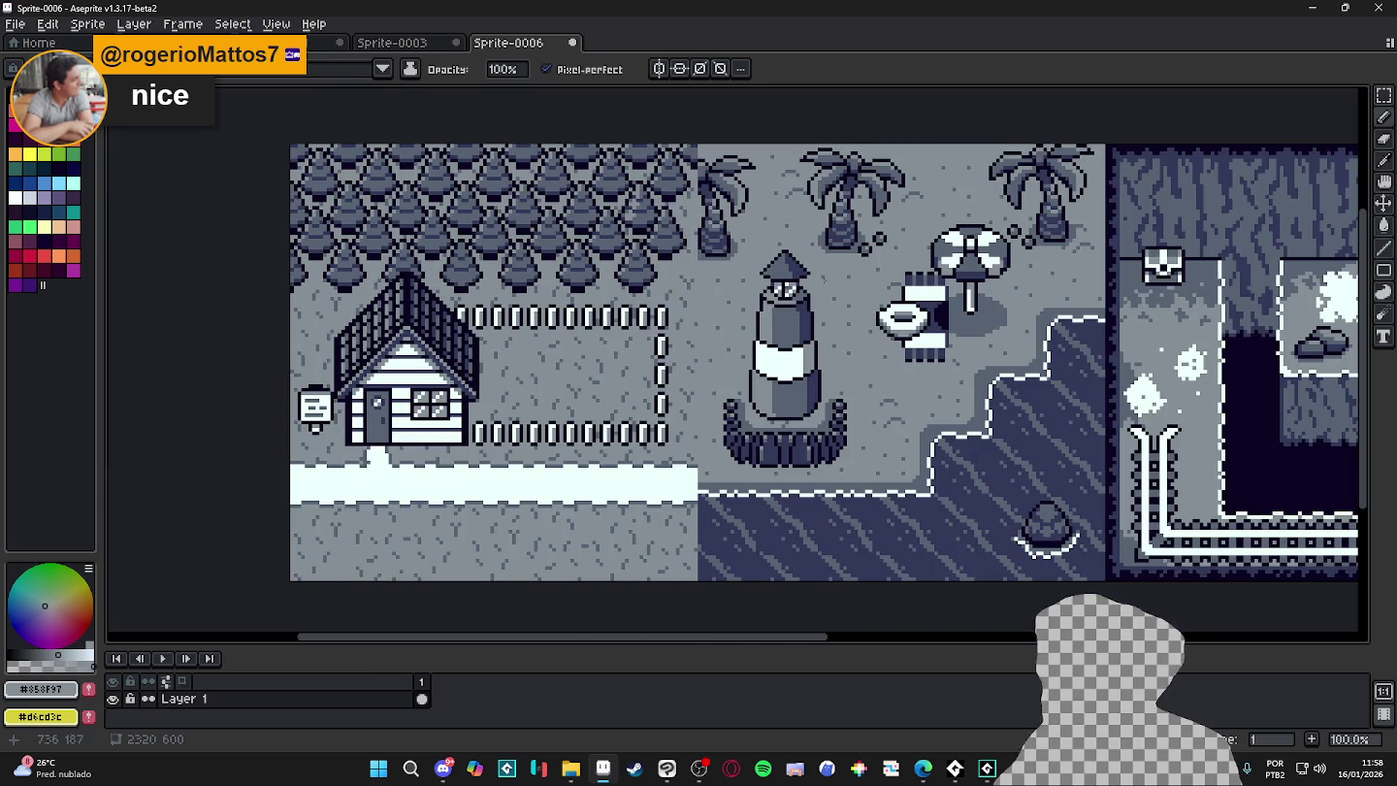
pyautogui.hscroll(-2, 582, 288)
pyautogui.scroll(1, 582, 288)
pyautogui.hscroll(-3, 521, 331)
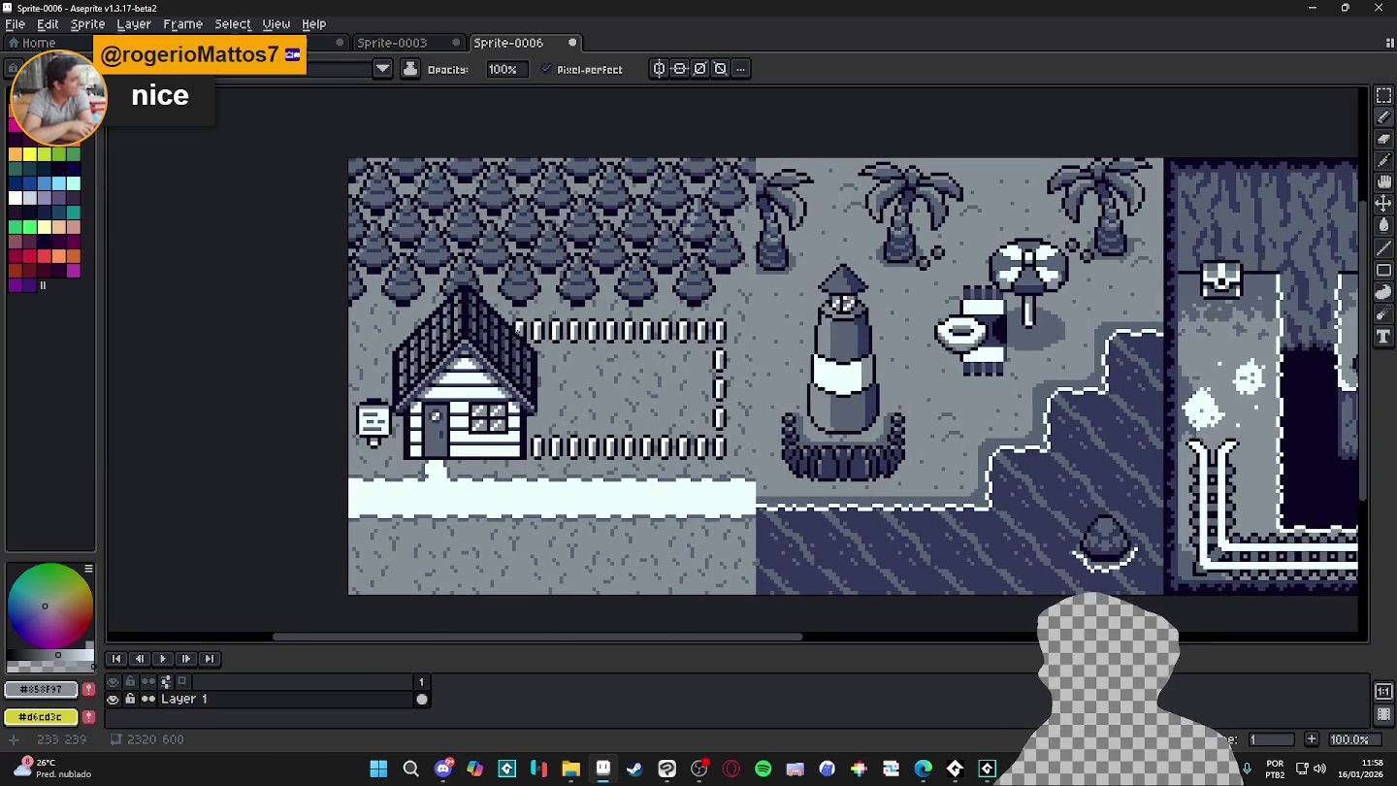
pyautogui.scroll(3, 468, 323)
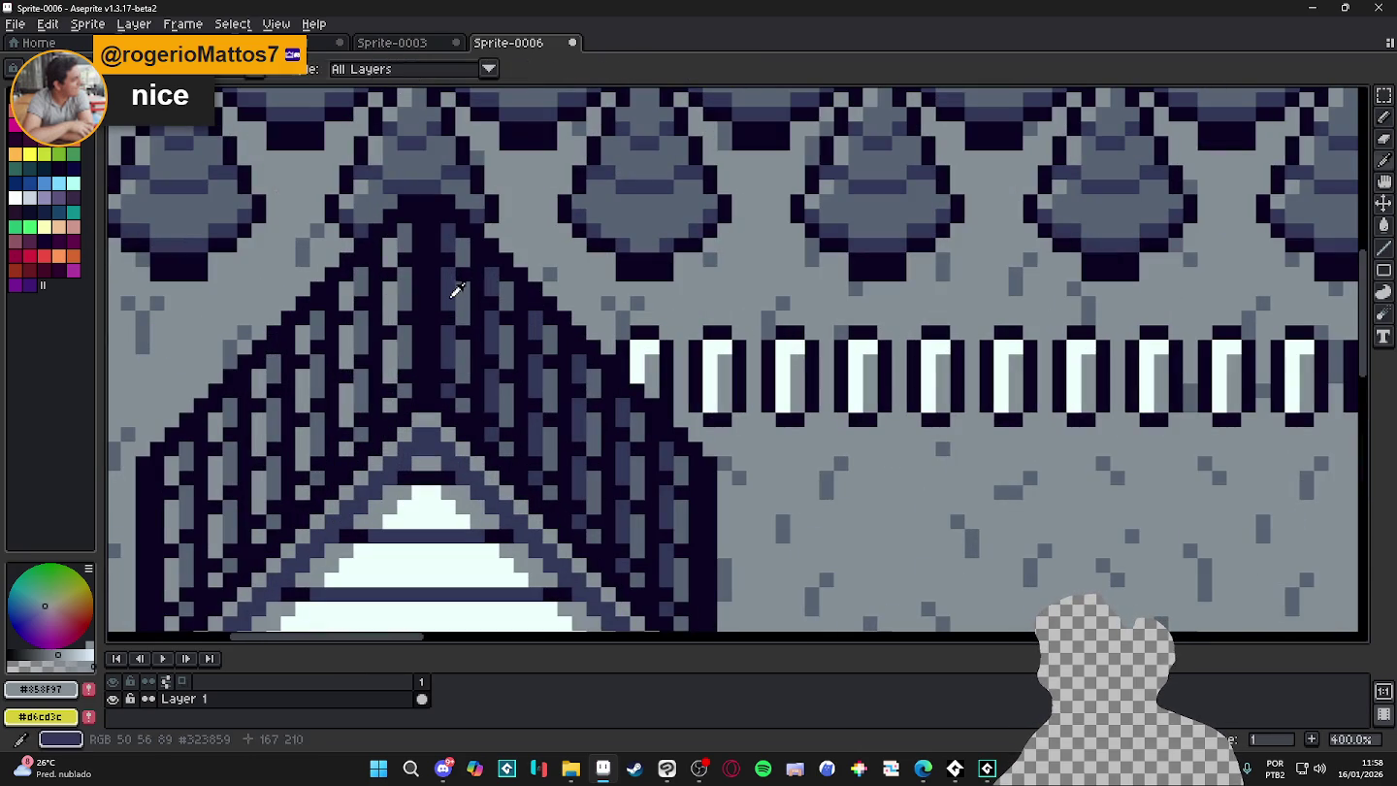
# - Sample the roof colours, ending on dark blue #323859
pyautogui.keyDown('alt'); pyautogui.click(460, 303); pyautogui.keyUp('alt')
pyautogui.scroll(-2, 459, 309)
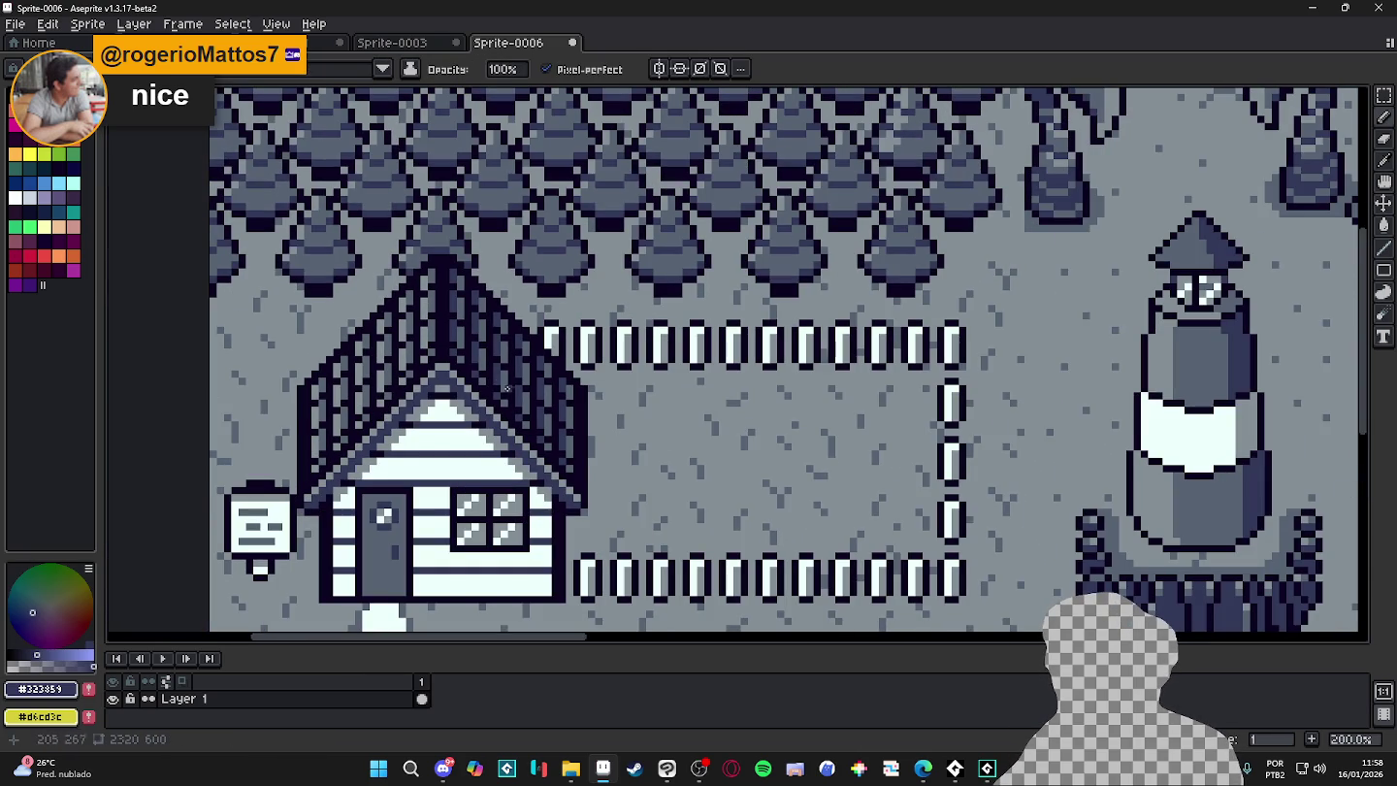
pyautogui.scroll(-4, 346, 397)
pyautogui.scroll(6, 504, 349)
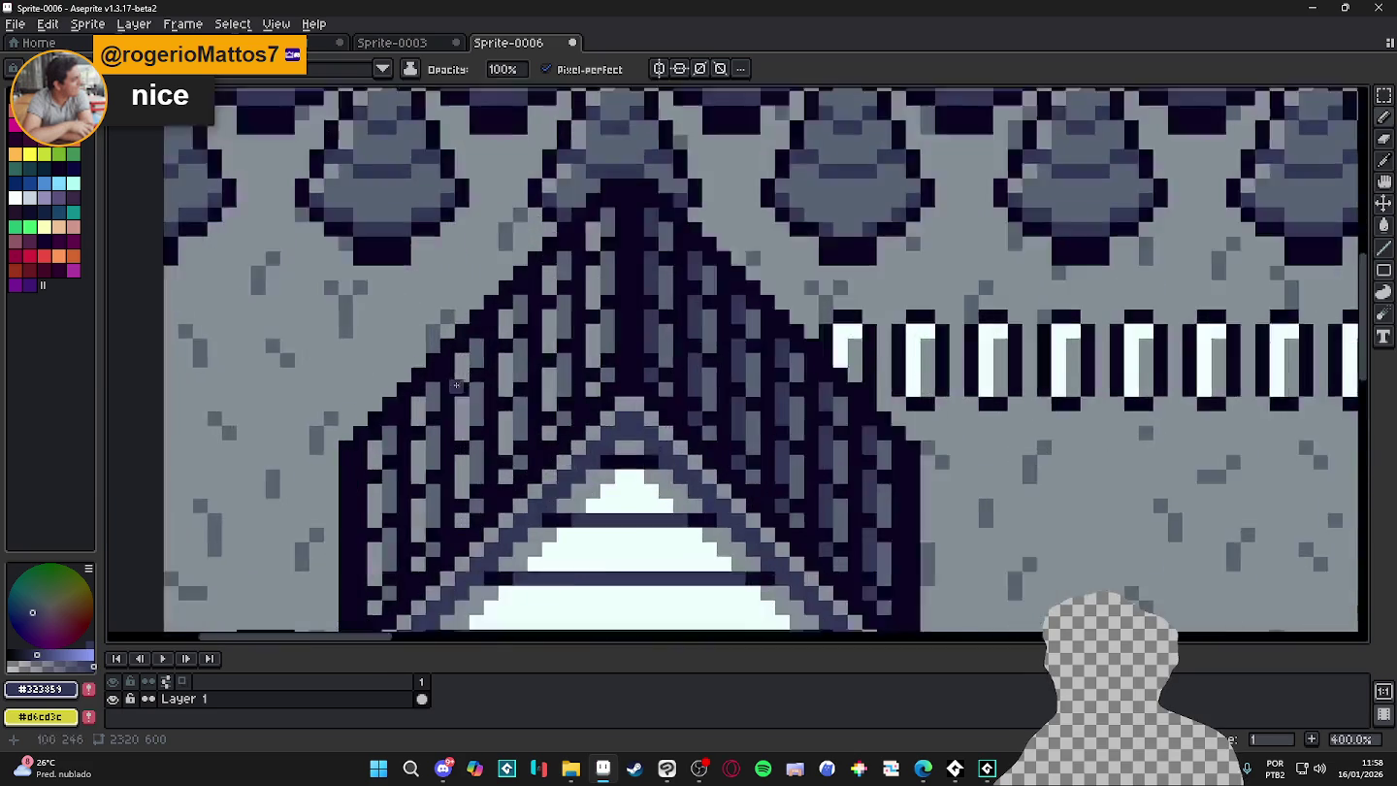
pyautogui.scroll(2, 504, 349)
pyautogui.keyDown('alt'); pyautogui.click(543, 341); pyautogui.keyUp('alt')
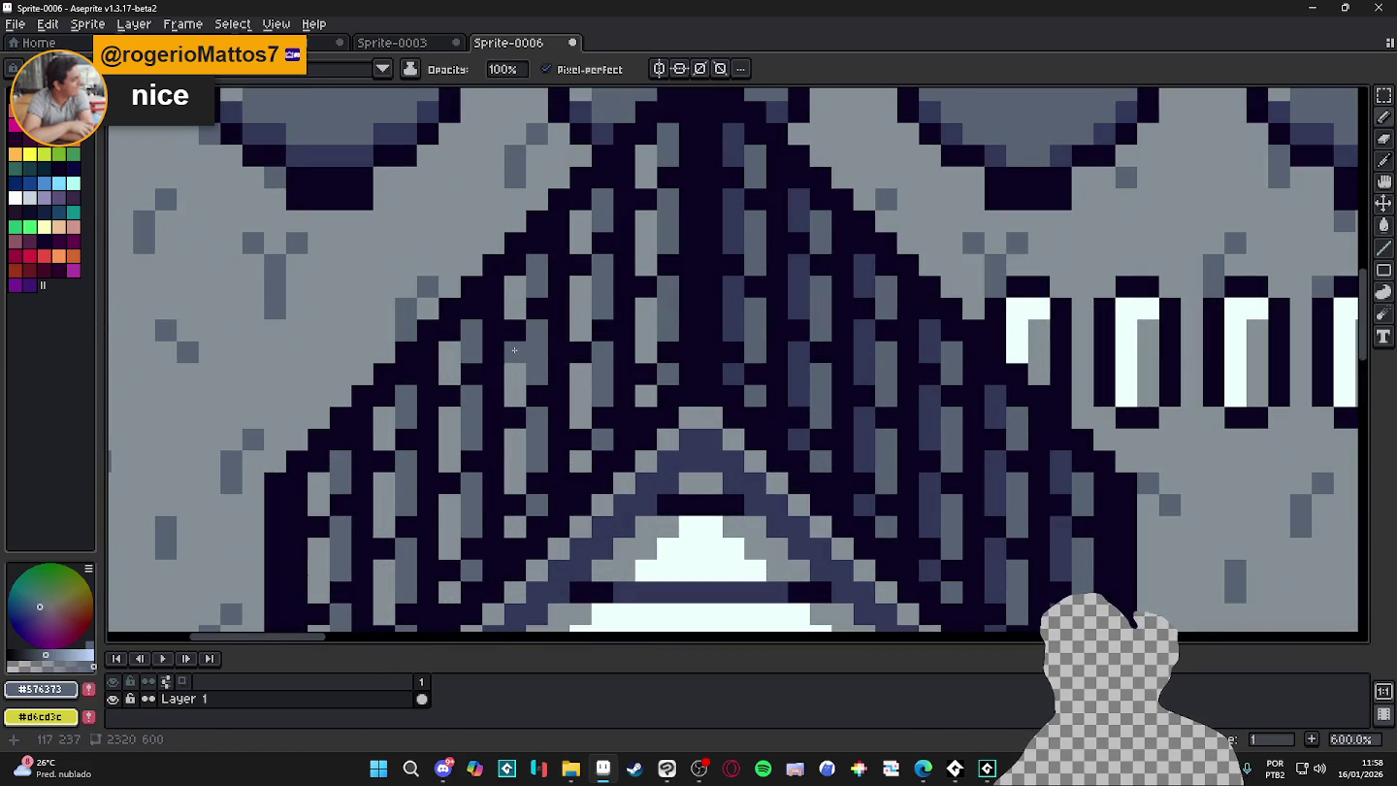
pyautogui.scroll(1, 514, 398)
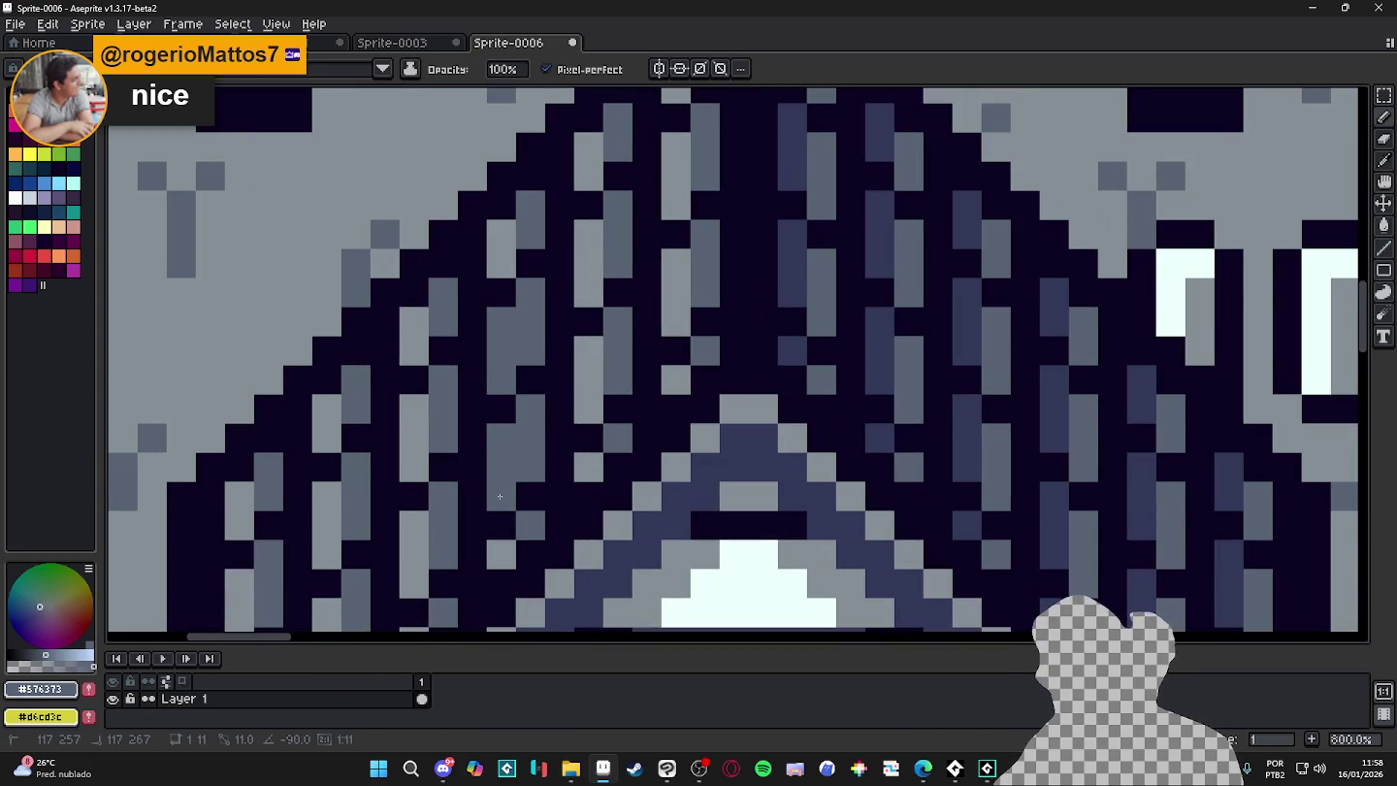
pyautogui.scroll(-4, 527, 537)
pyautogui.scroll(3, 500, 461)
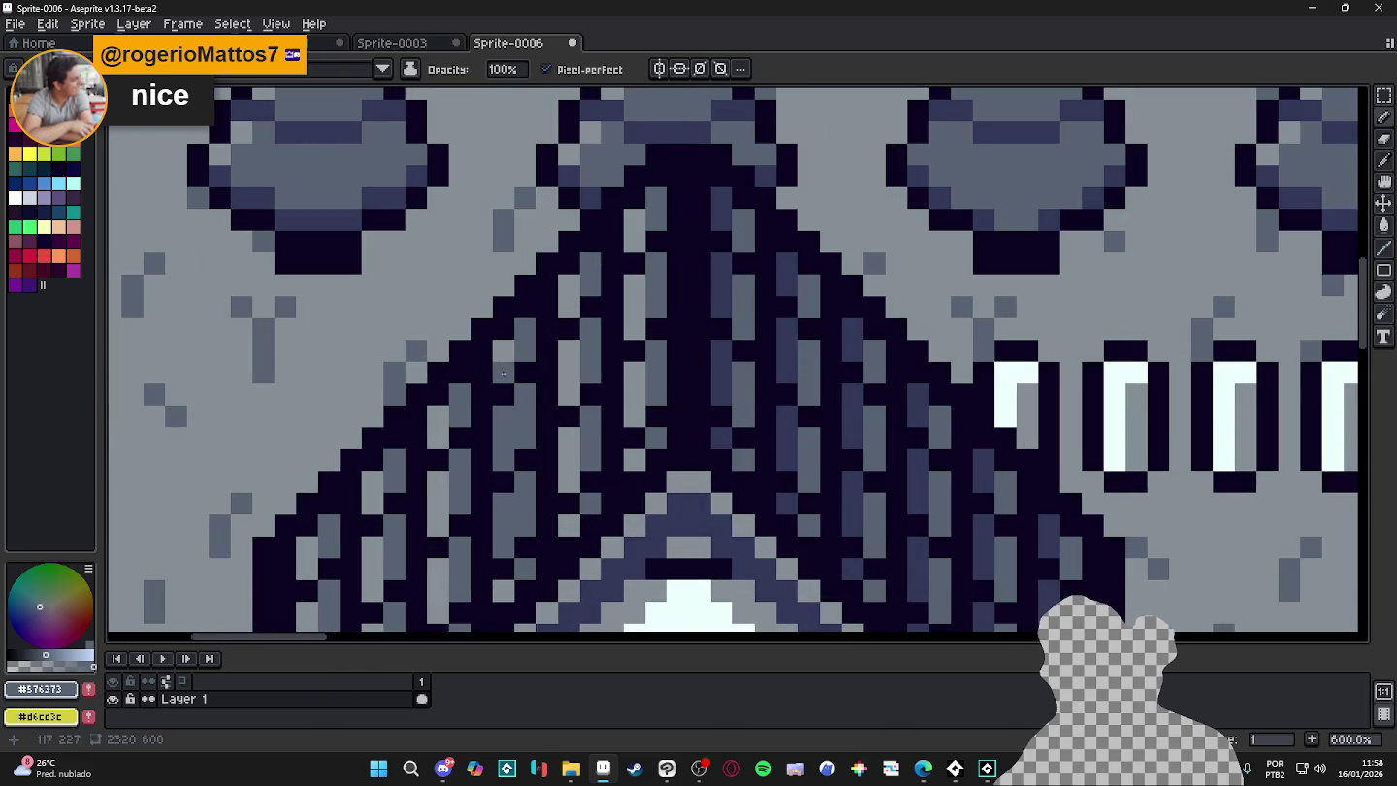
pyautogui.keyDown('alt'); pyautogui.click(724, 398); pyautogui.keyUp('alt')
# - Add four dark-blue pixels and a short vertical stroke on the roof's left slope
pyautogui.click(526, 371)
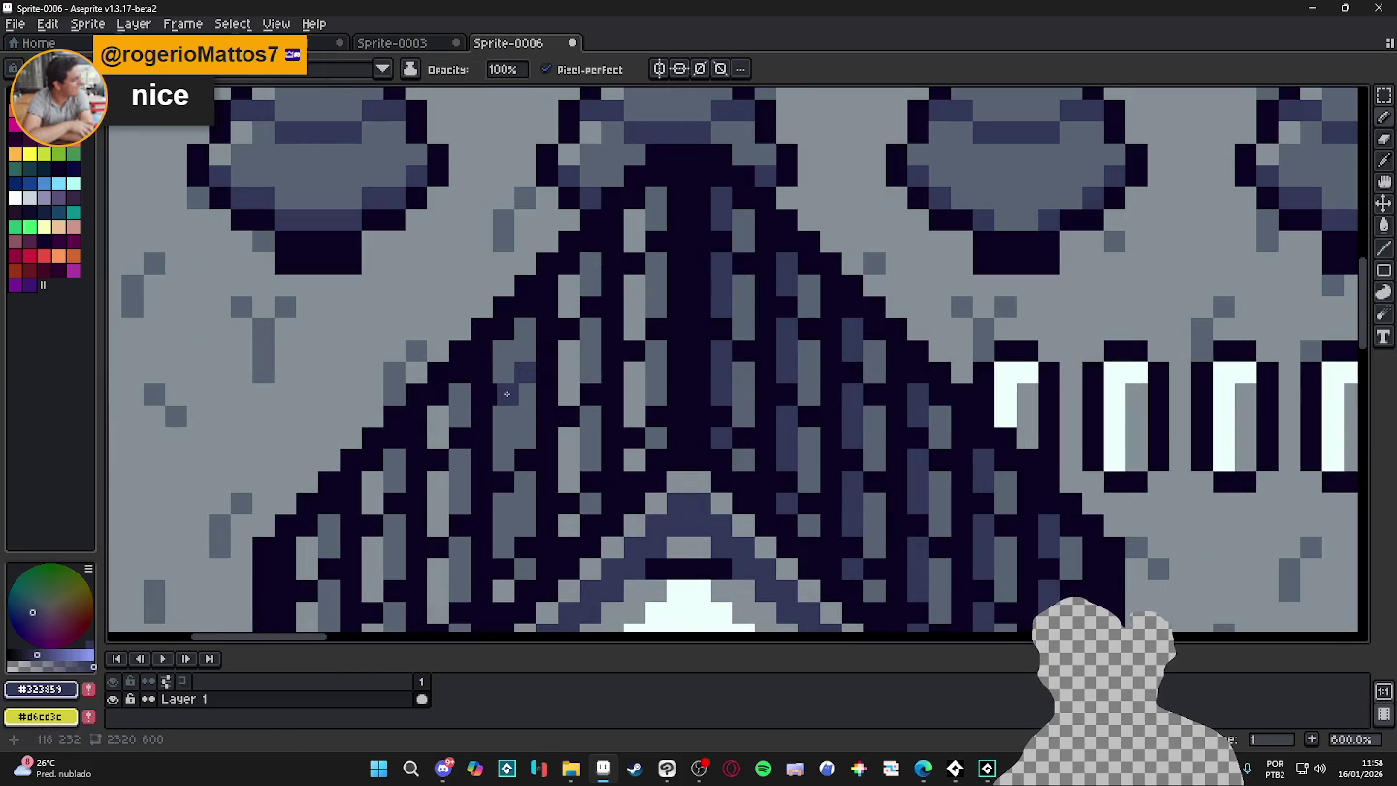
pyautogui.click(504, 394)
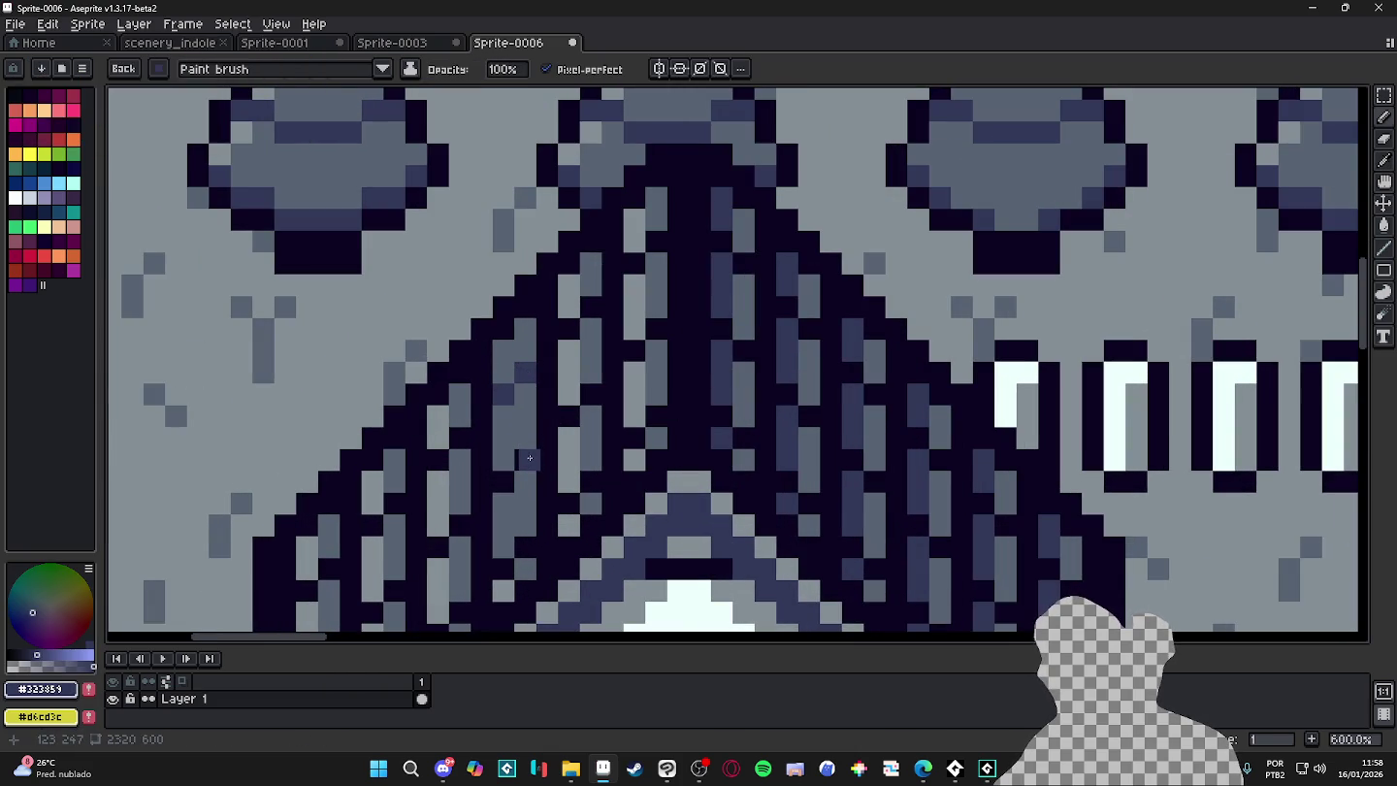
pyautogui.click(527, 457)
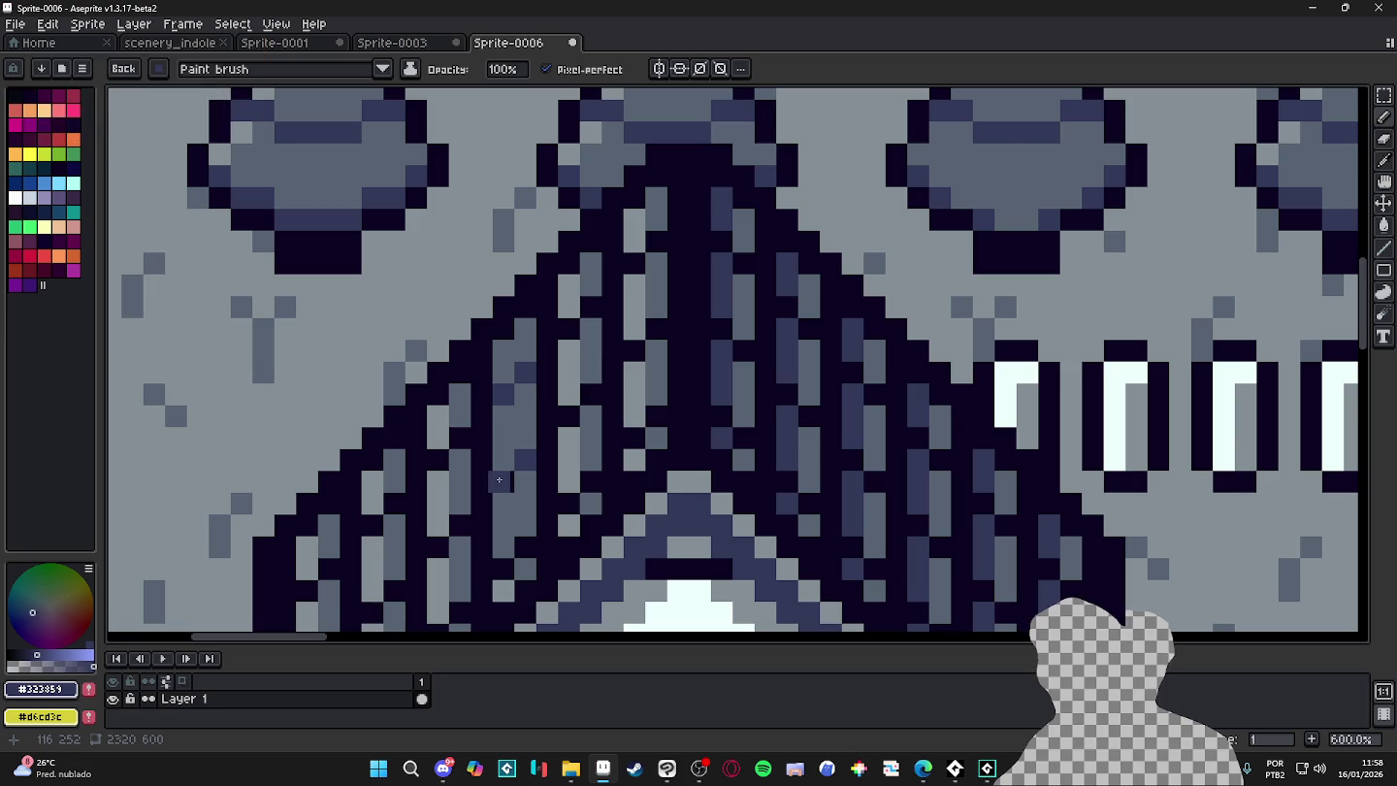
pyautogui.click(506, 483)
pyautogui.moveTo(488, 487); pyautogui.dragTo(477, 397)
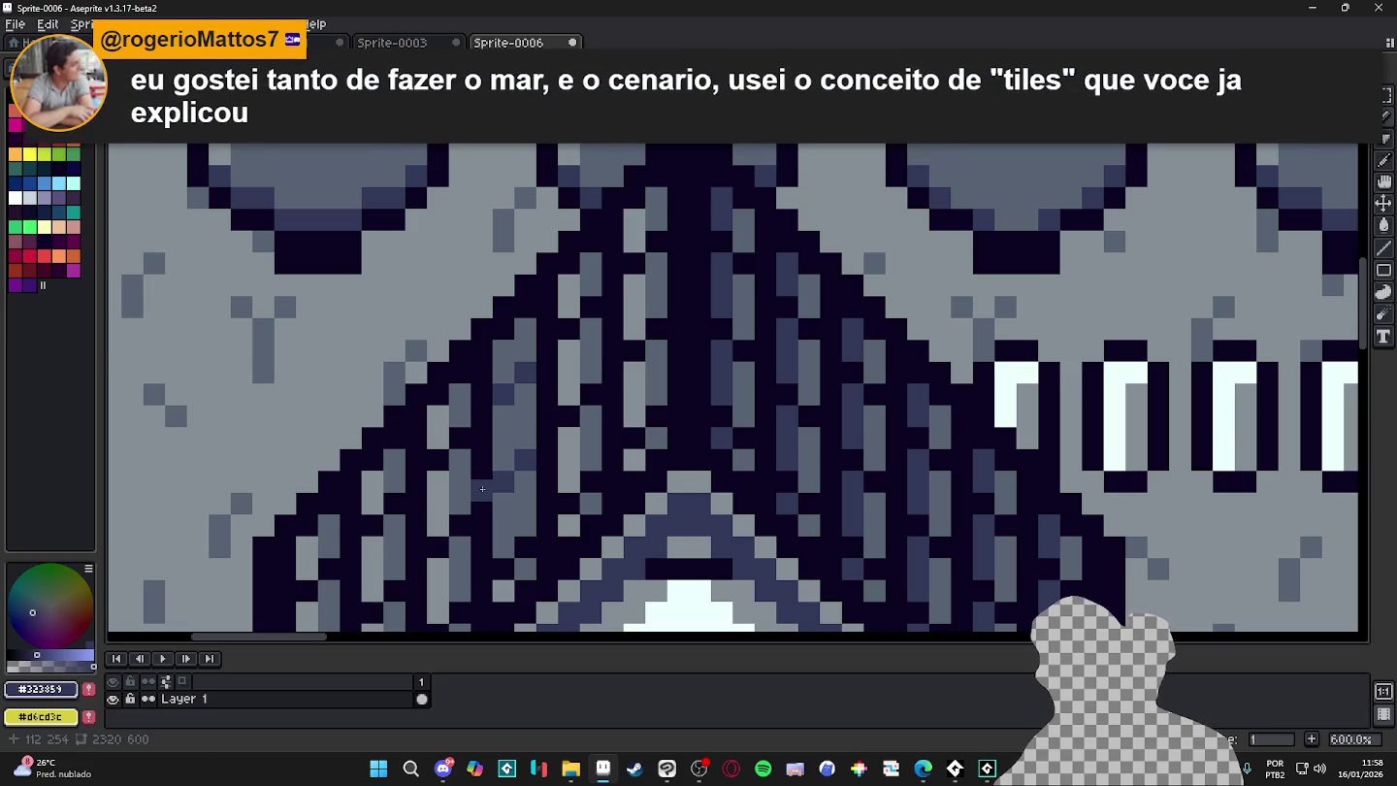
pyautogui.scroll(-4, 456, 414)
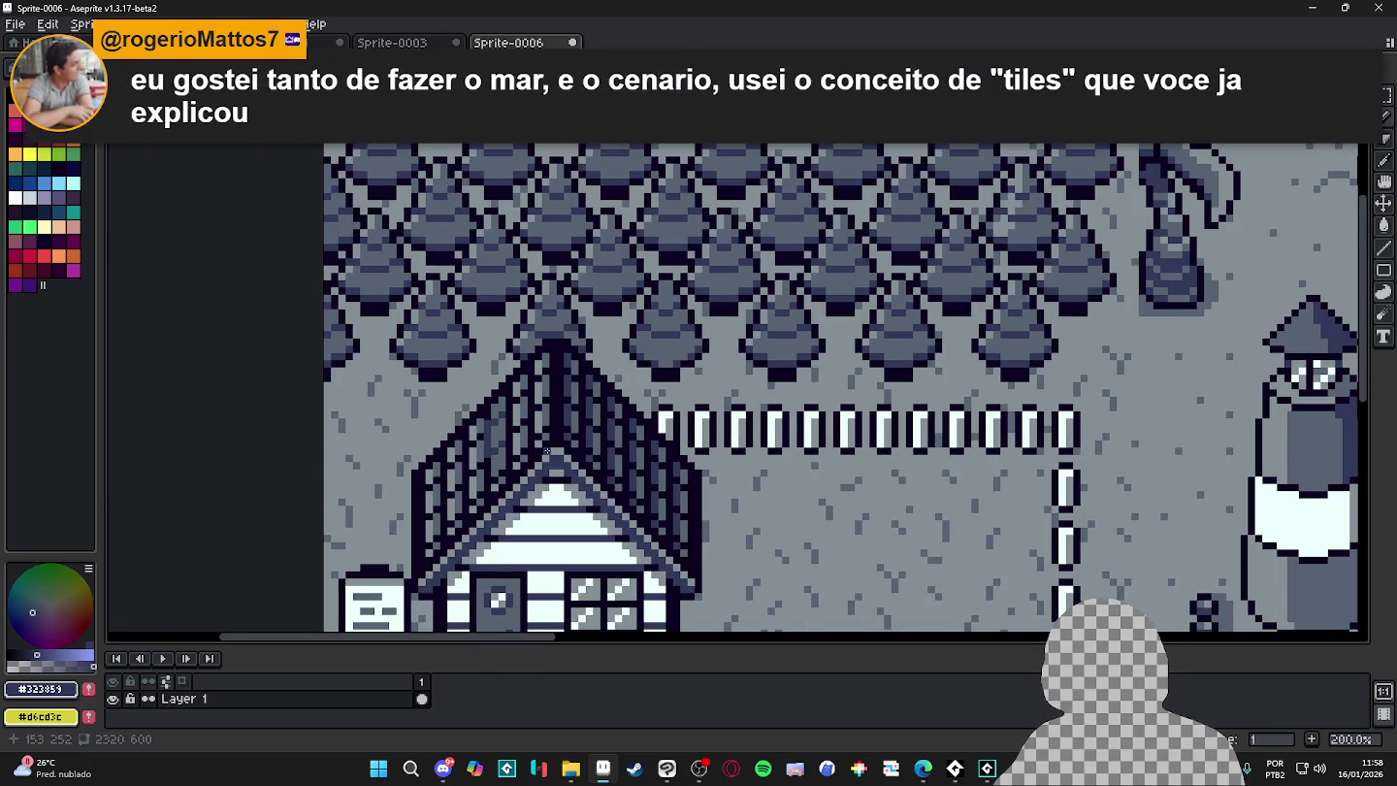
pyautogui.scroll(-2, 568, 403)
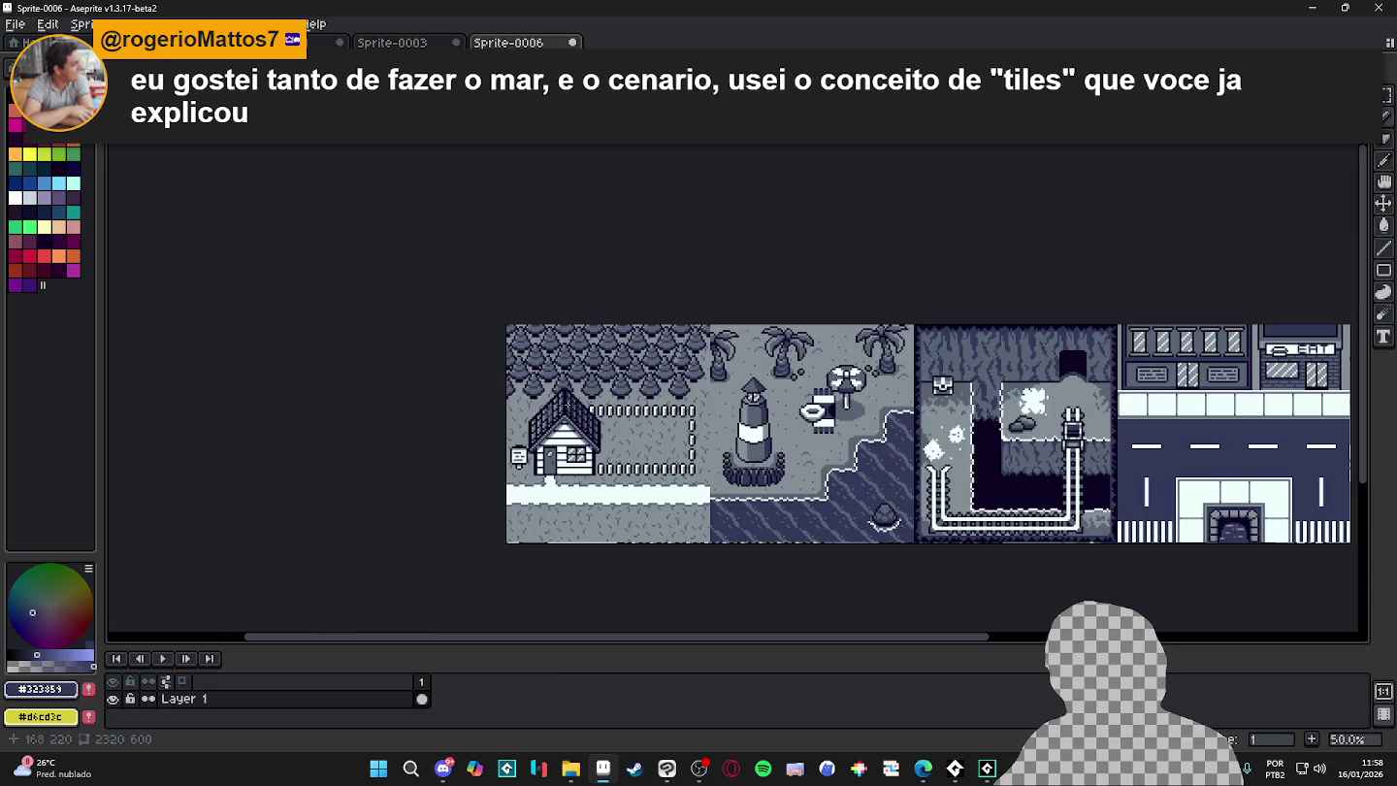
pyautogui.scroll(1, 570, 404)
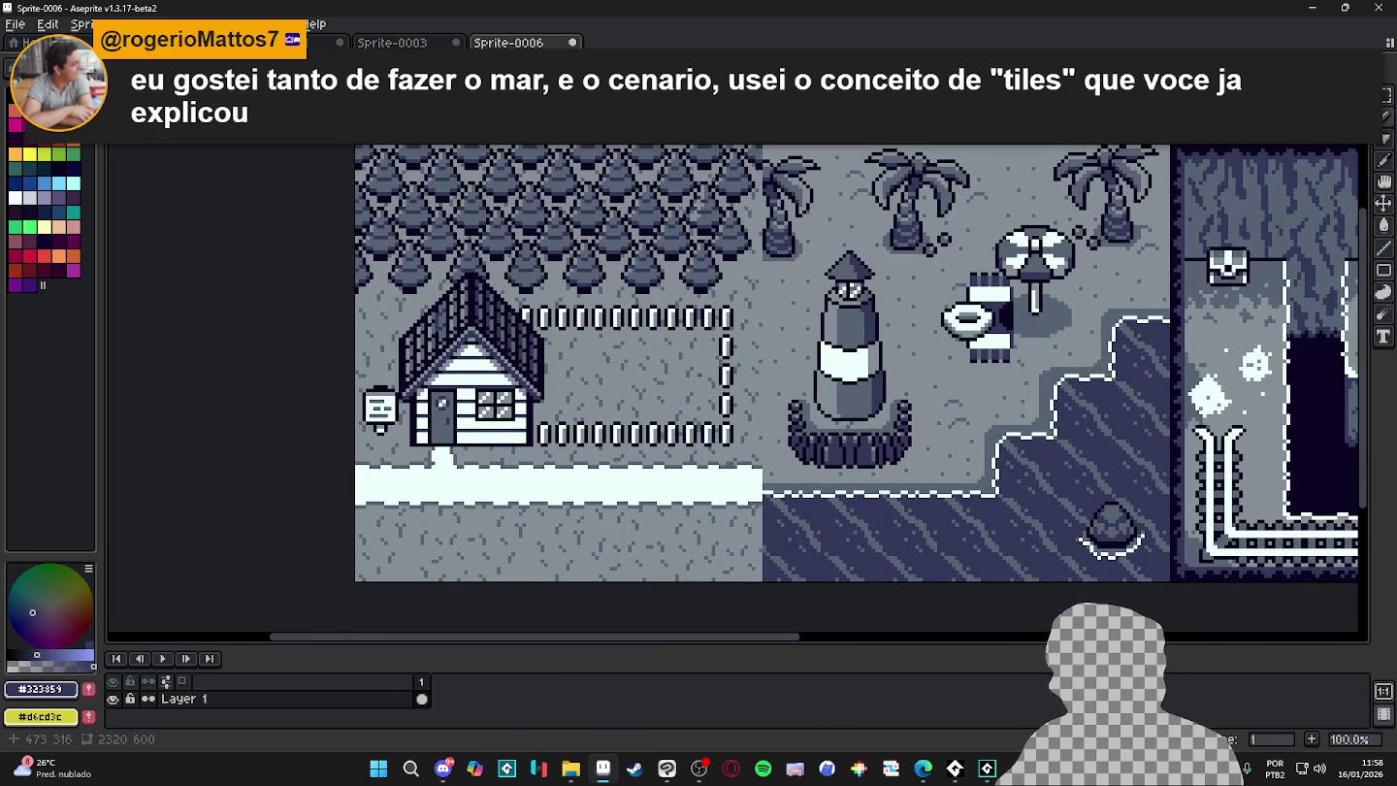